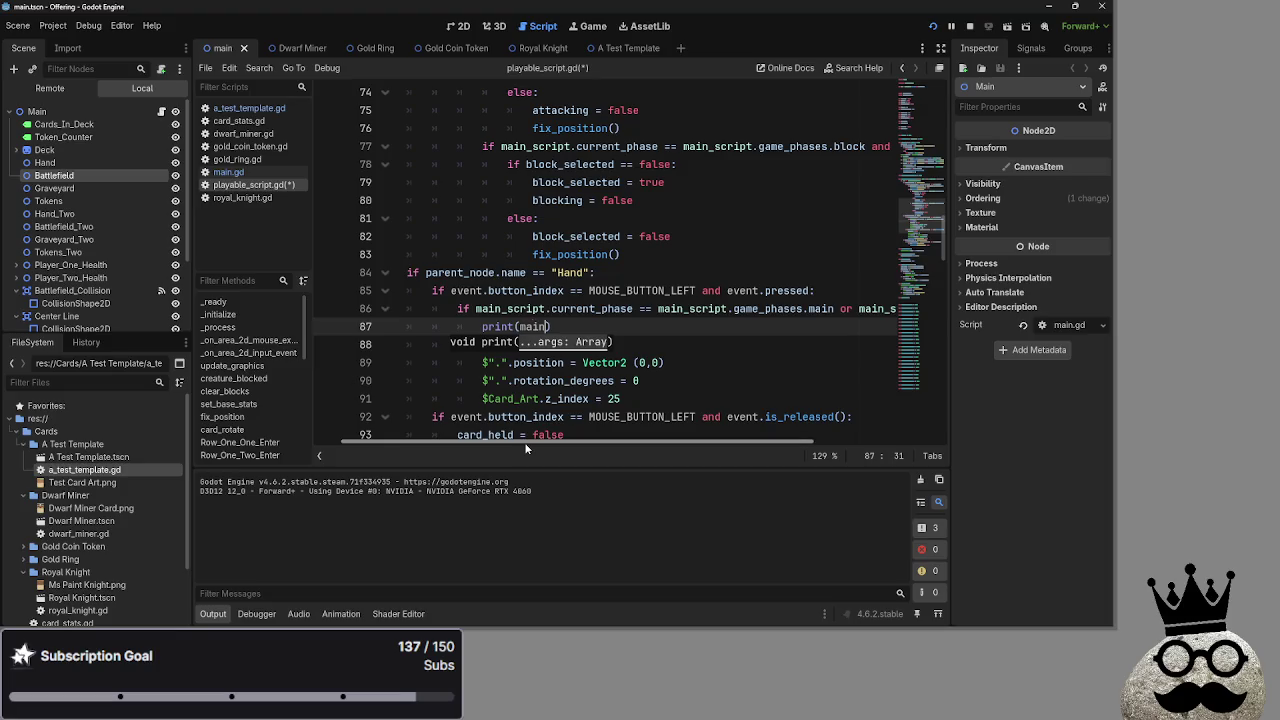
# Add print(main_script.current_phase) on line 87 of playable_script.gd
pyautogui.write('_scri')
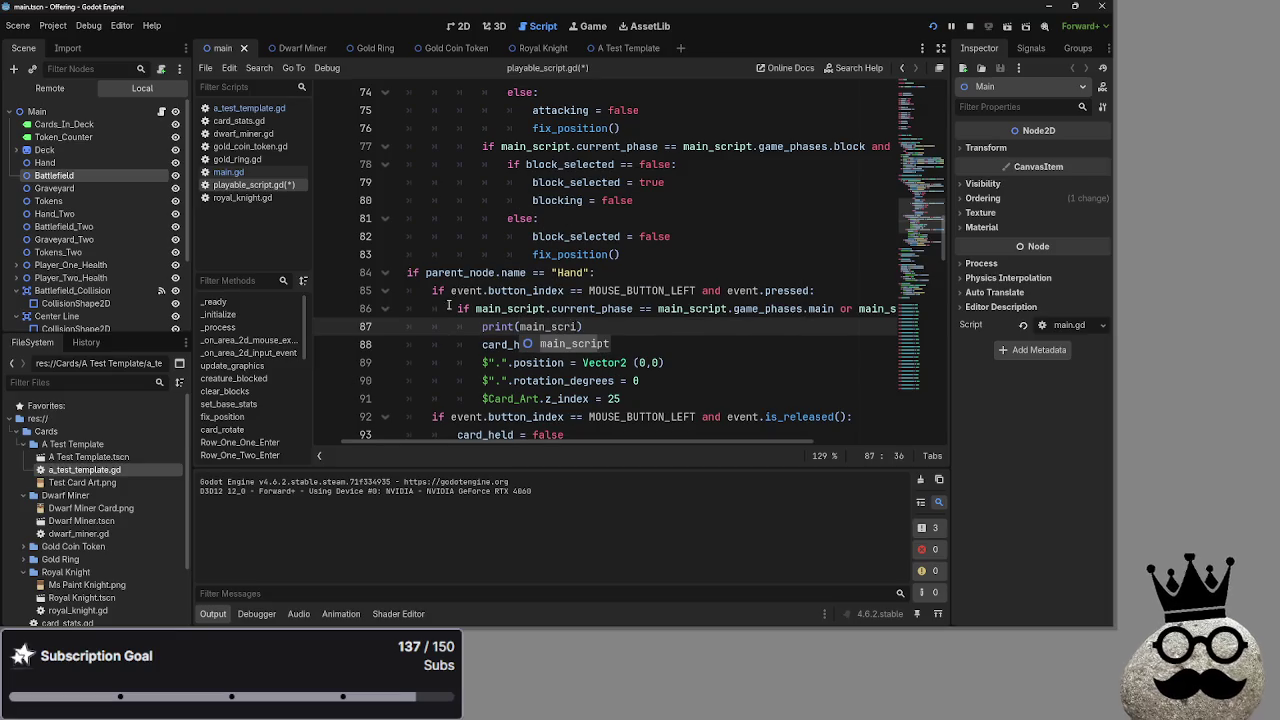
pyautogui.moveTo(476, 309); pyautogui.dragTo(630, 309)
pyautogui.hotkey('ctrl', 'c')
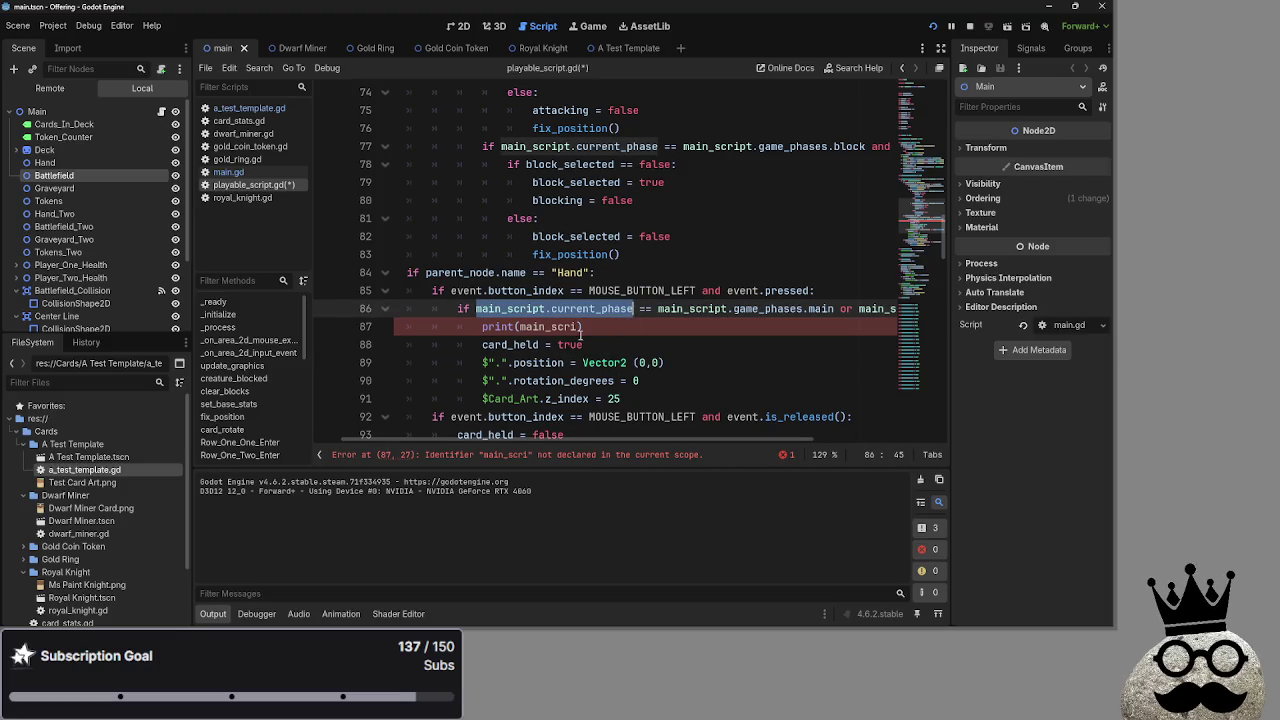
pyautogui.doubleClick(545, 327)
pyautogui.hotkey('ctrl', 'v')
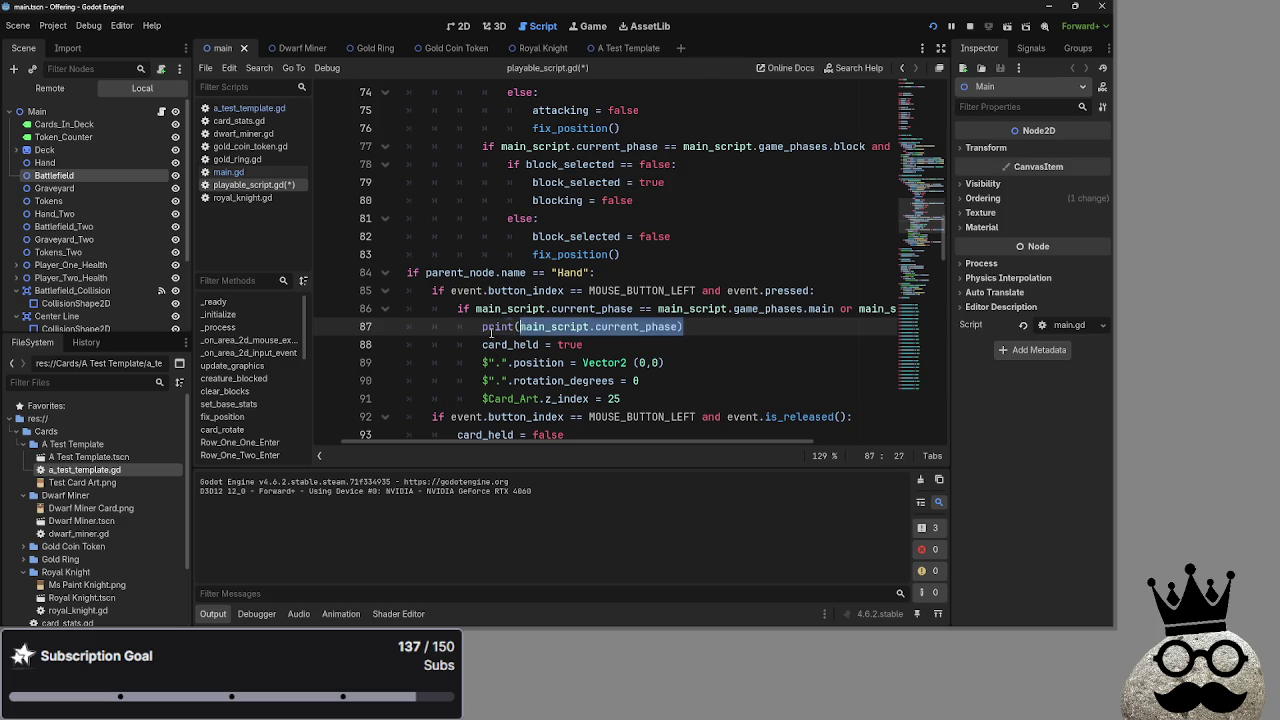
pyautogui.write(')')
# Duplicate the print line and make line 88 print main_script.game_phases.main
pyautogui.hotkey('ctrl', 'shift', 'd')
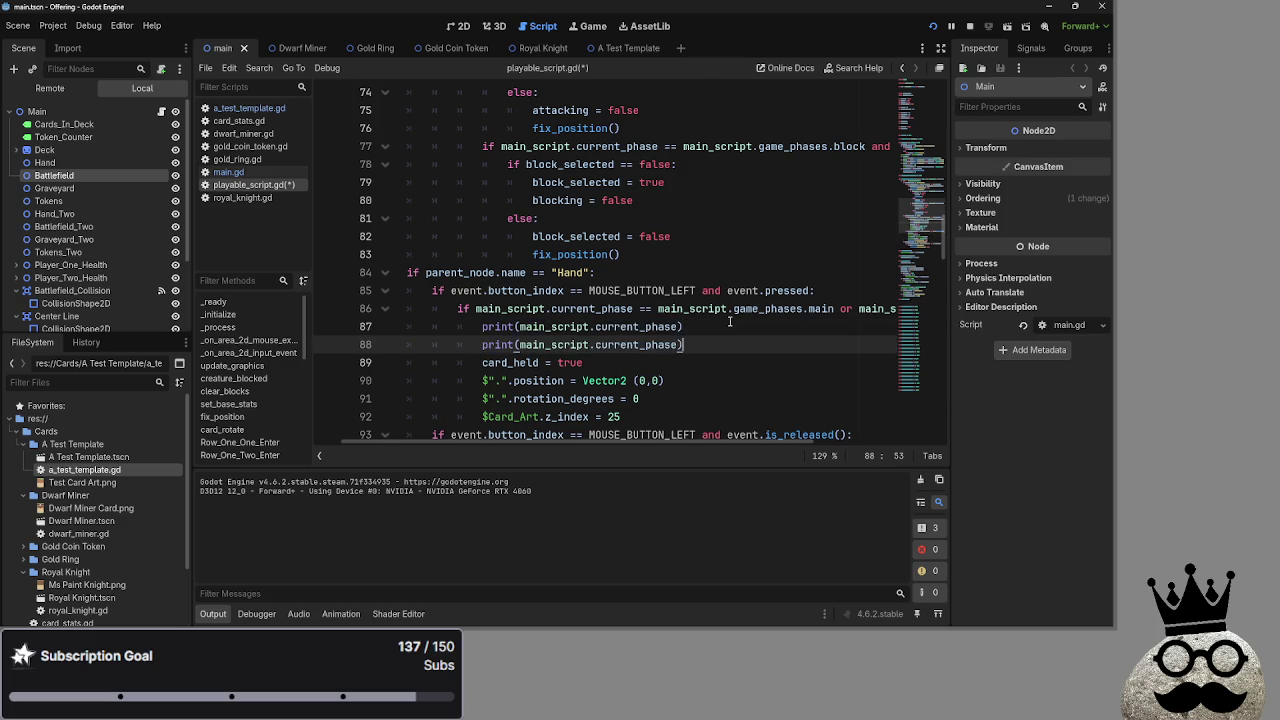
pyautogui.press('Return')
pyautogui.hotkey('ctrl', 'v')
pyautogui.moveTo(658, 309); pyautogui.dragTo(835, 309)
pyautogui.doubleClick(615, 344)
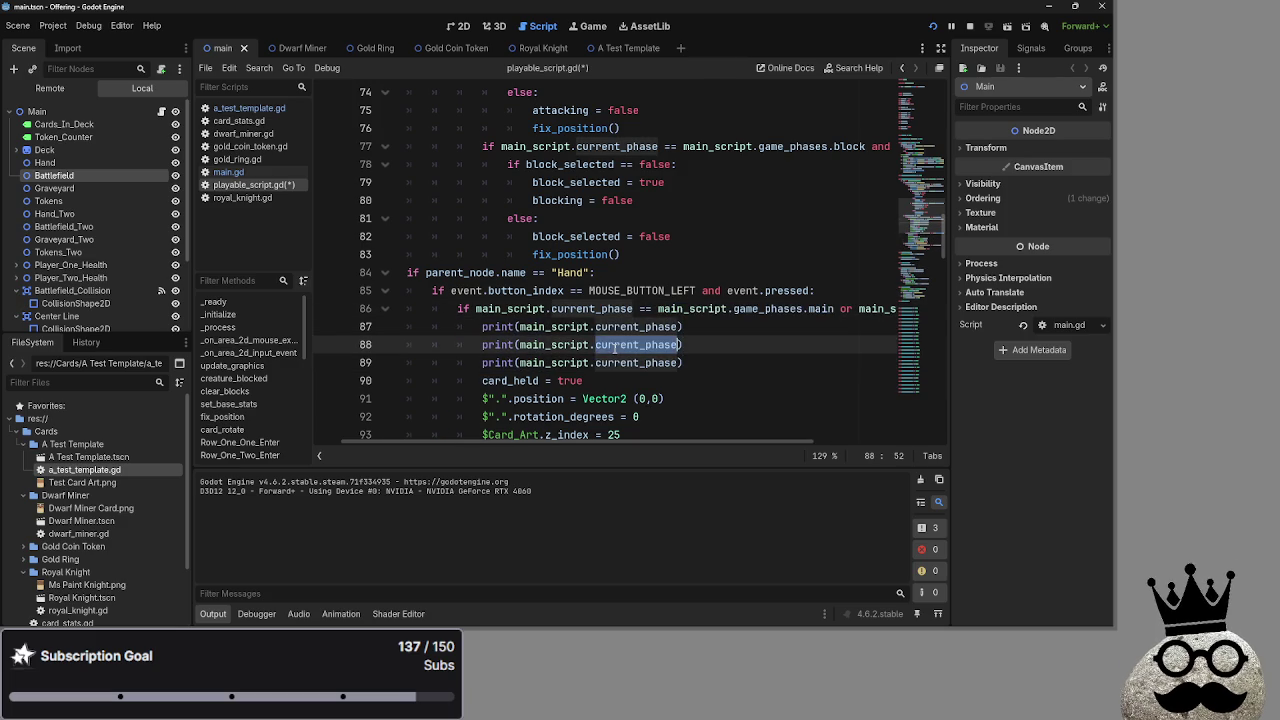
pyautogui.click(683, 344)
pyautogui.moveTo(679, 344); pyautogui.dragTo(519, 344)
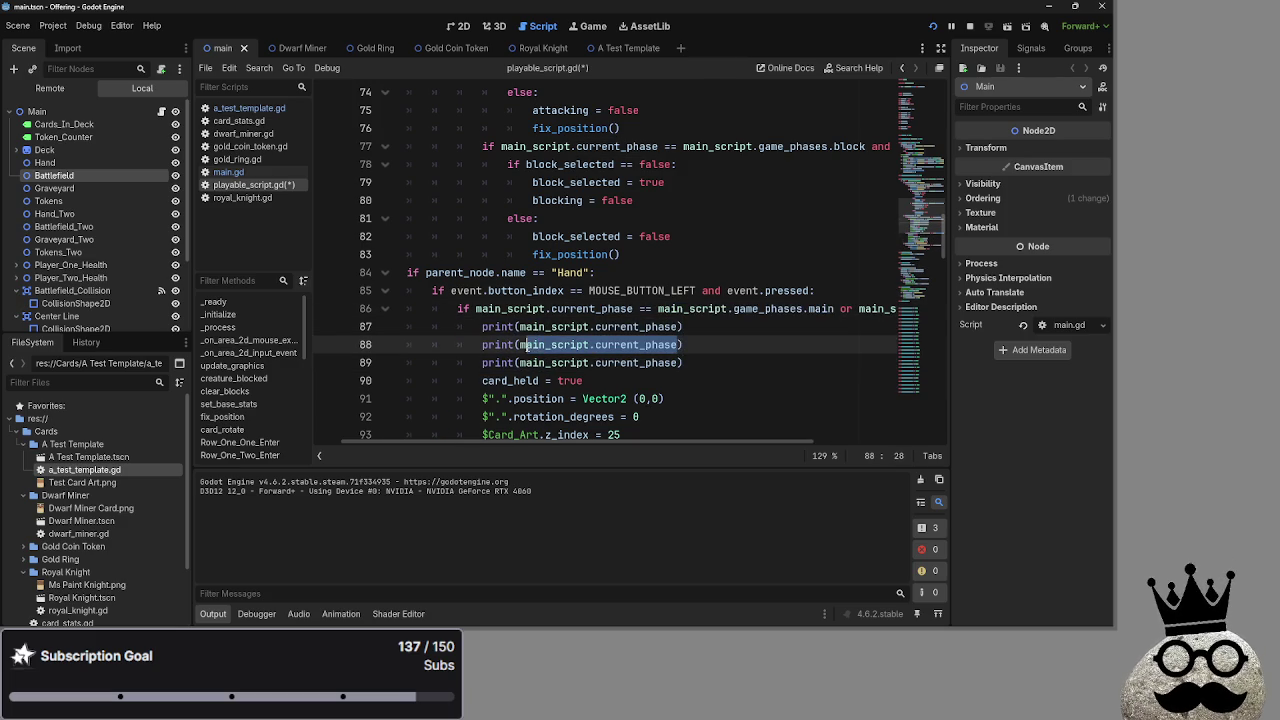
pyautogui.hotkey('ctrl', 'v')
pyautogui.click(517, 344)
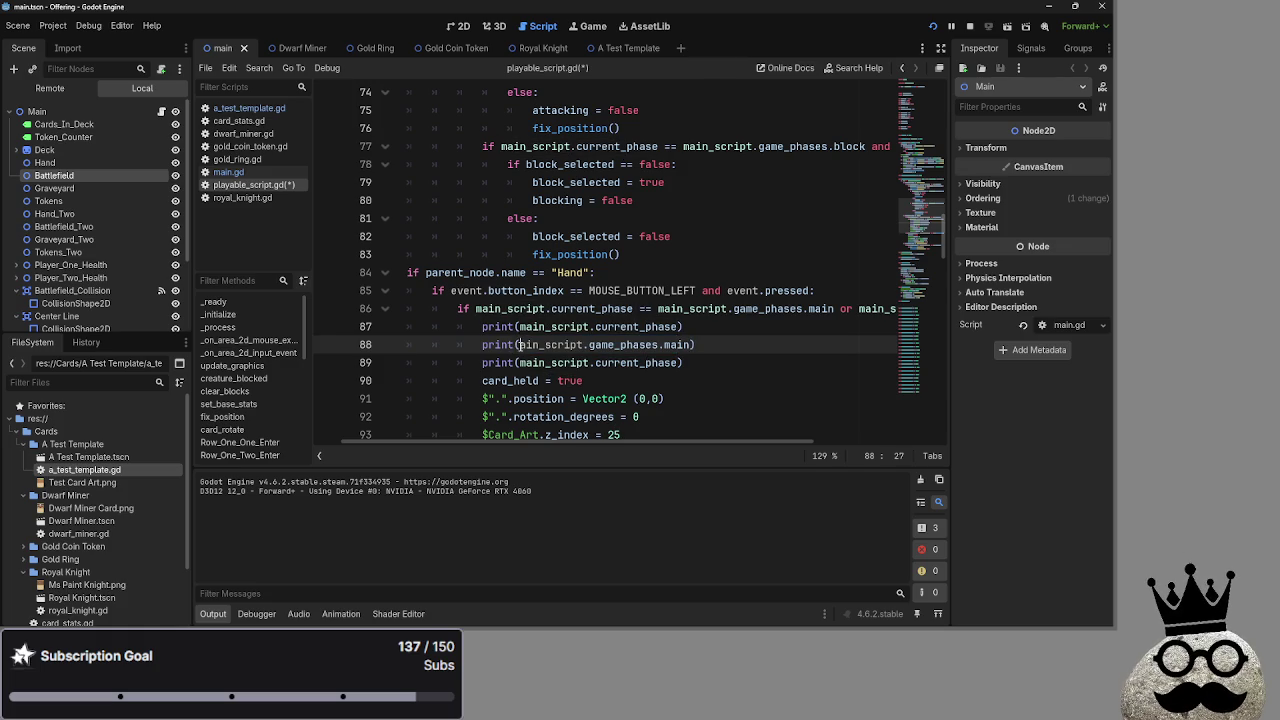
pyautogui.write('m')
pyautogui.moveTo(597, 439); pyautogui.dragTo(823, 437)
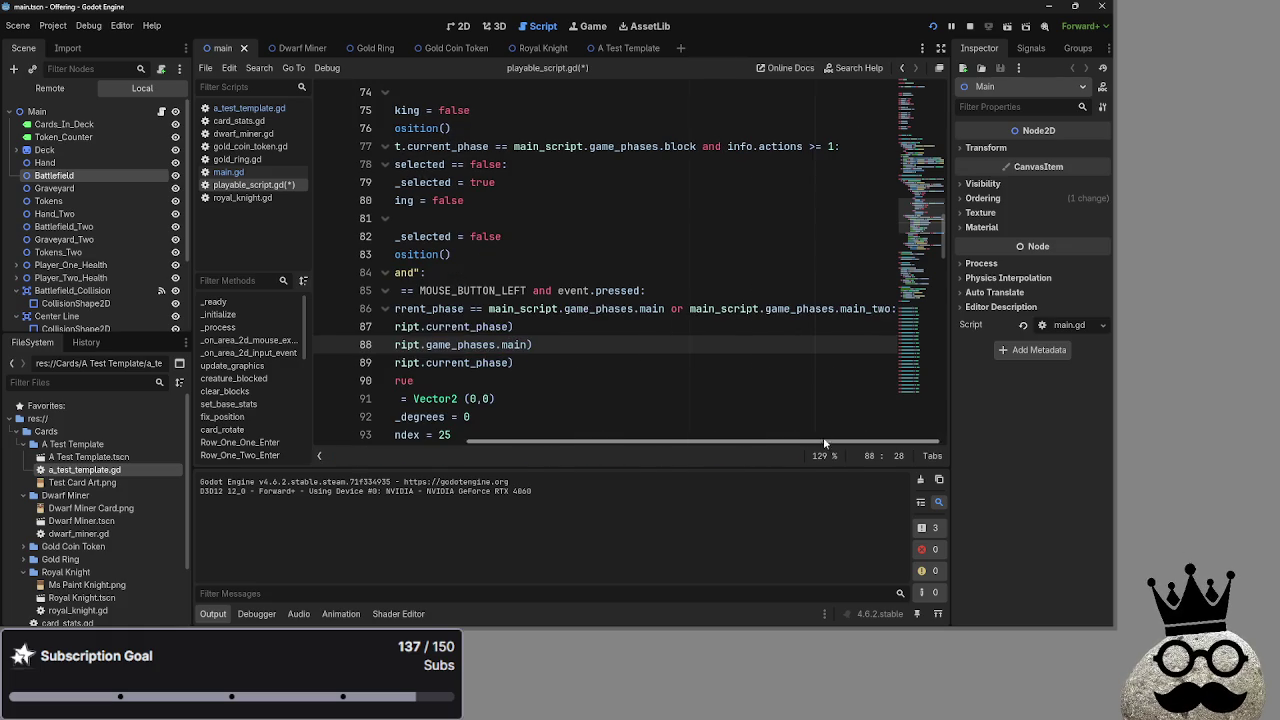
# Make line 89 print main_script.game_phases.main_two, then restart the game
pyautogui.moveTo(893, 308); pyautogui.dragTo(689, 308)
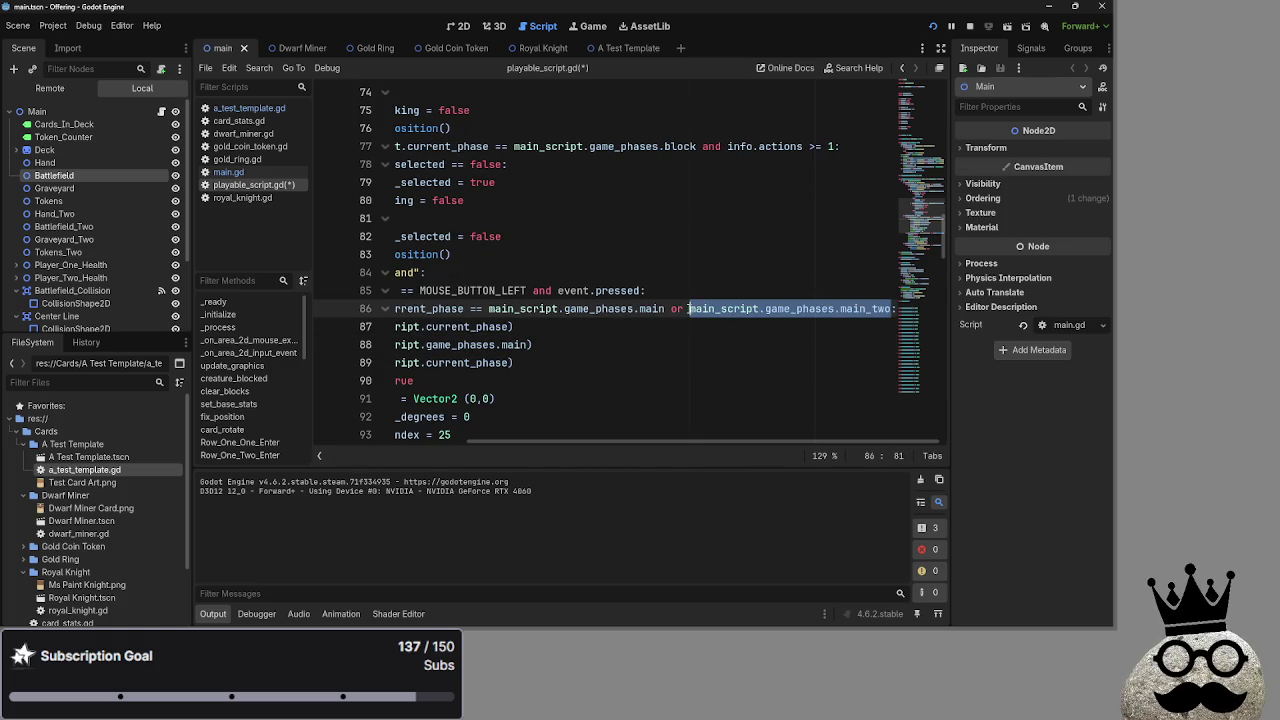
pyautogui.moveTo(631, 443); pyautogui.dragTo(480, 443)
pyautogui.moveTo(718, 362); pyautogui.dragTo(557, 362)
pyautogui.hotkey('ctrl', 'v')
pyautogui.press('Down')
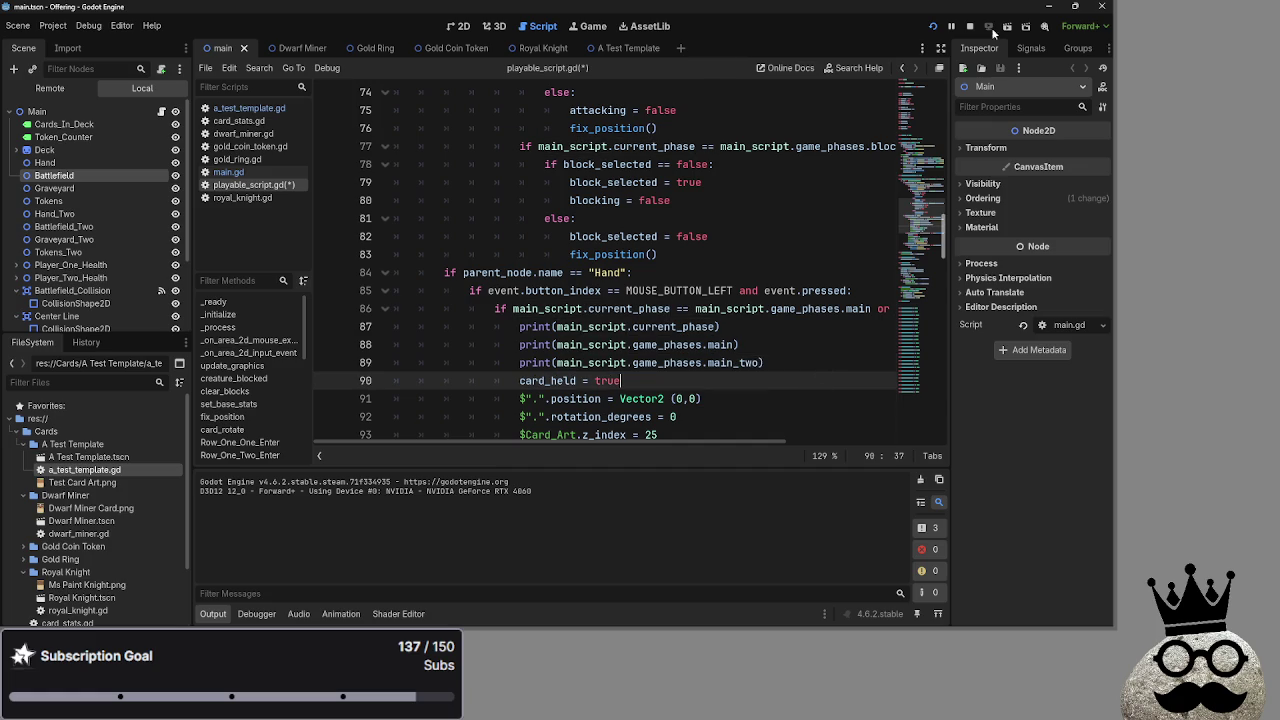
pyautogui.click(969, 26)
pyautogui.click(932, 27)
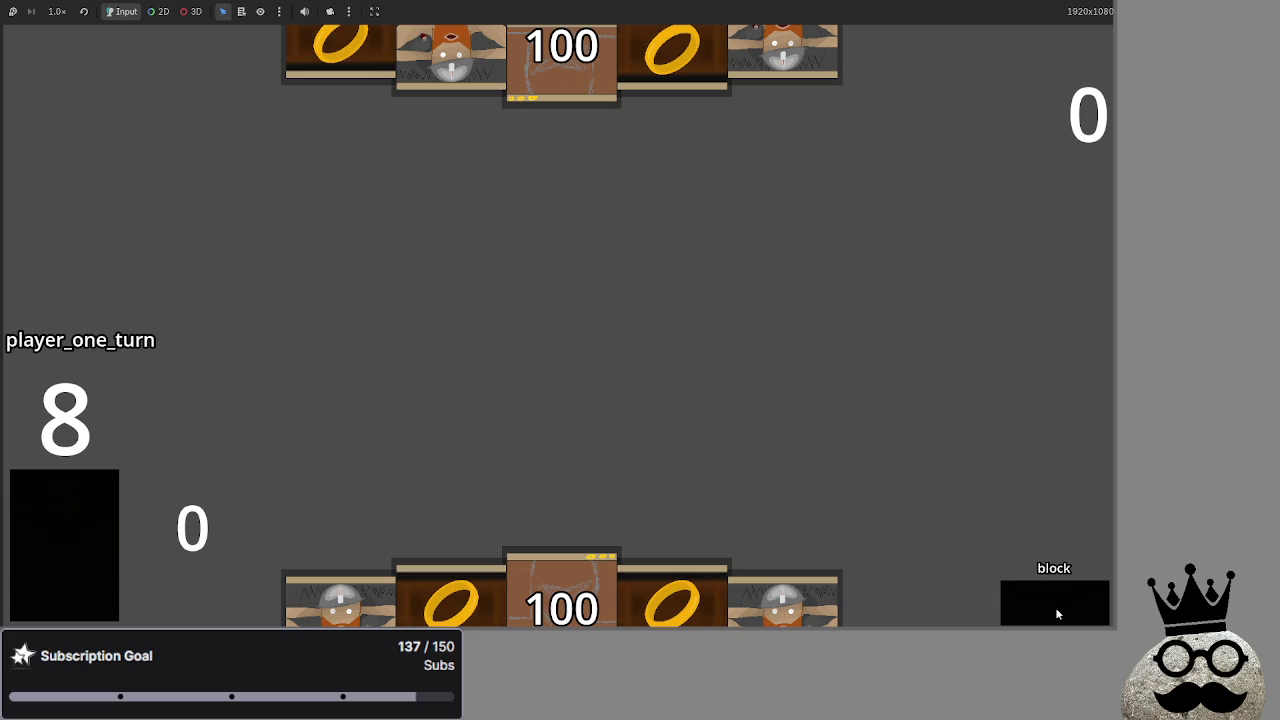
# Drag the rightmost hand card upward, then return to the editor to read outputs 5, 3, 7
pyautogui.moveTo(783, 600); pyautogui.dragTo(818, 418)
pyautogui.hotkey('alt', 'Tab')
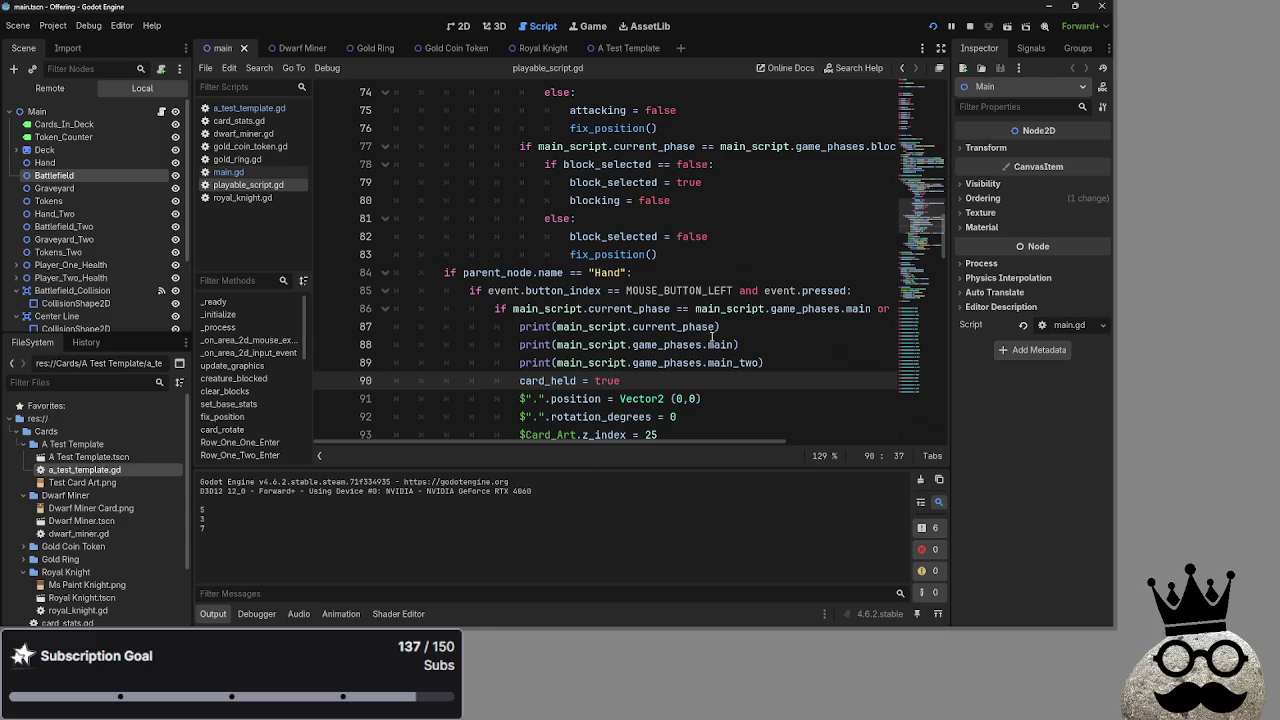
pyautogui.doubleClick(672, 327)
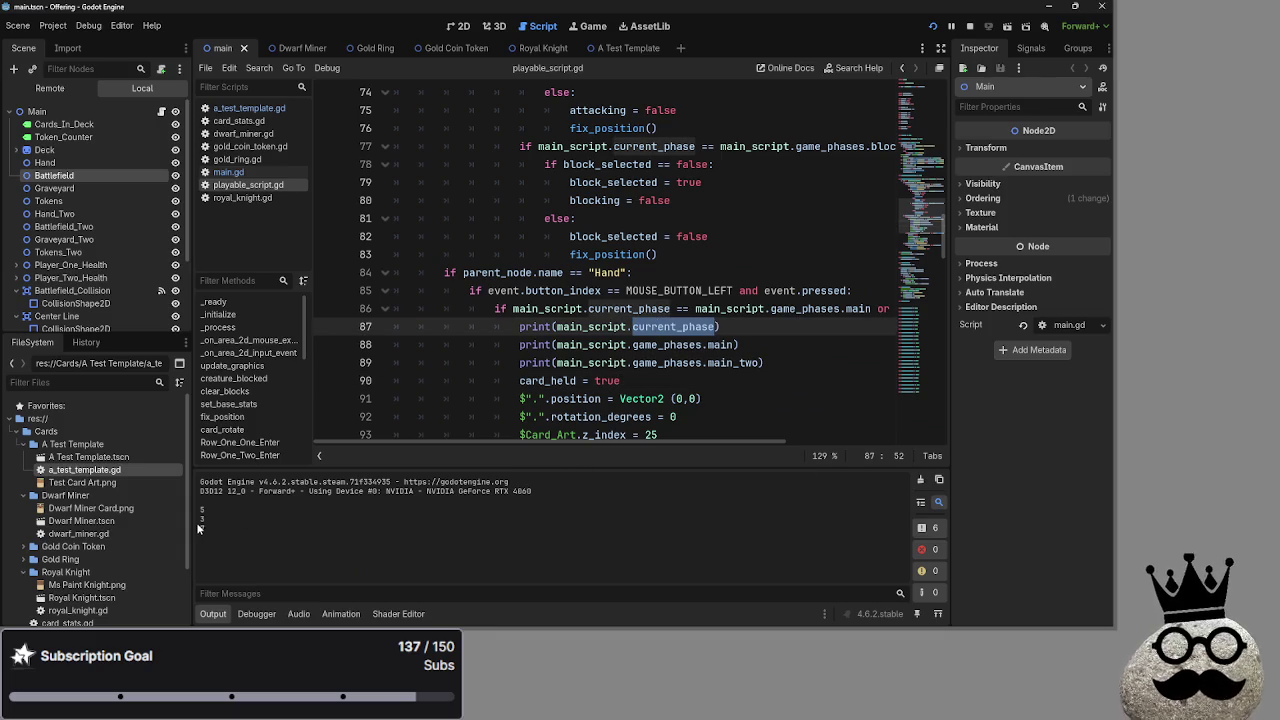
pyautogui.doubleClick(693, 345)
pyautogui.click(720, 363)
pyautogui.doubleClick(730, 363)
pyautogui.click(800, 363)
pyautogui.click(578, 296)
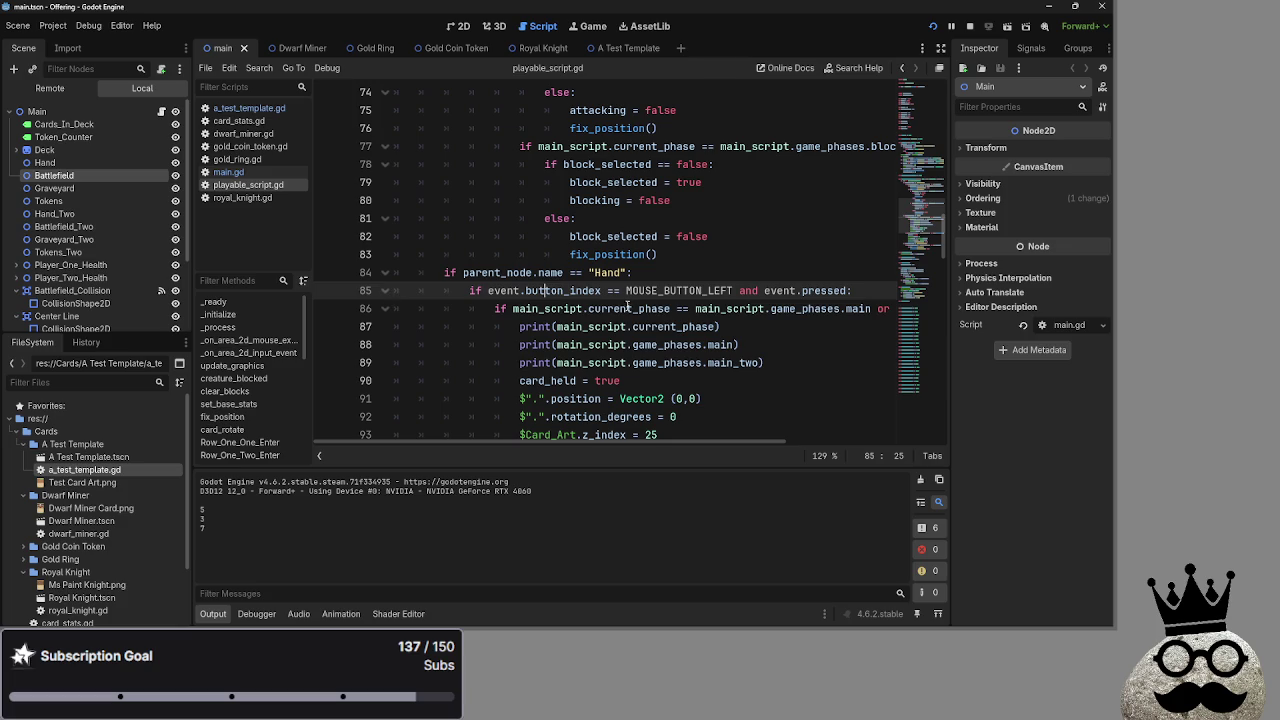
pyautogui.doubleClick(630, 309)
pyautogui.click(728, 308)
pyautogui.doubleClick(545, 309)
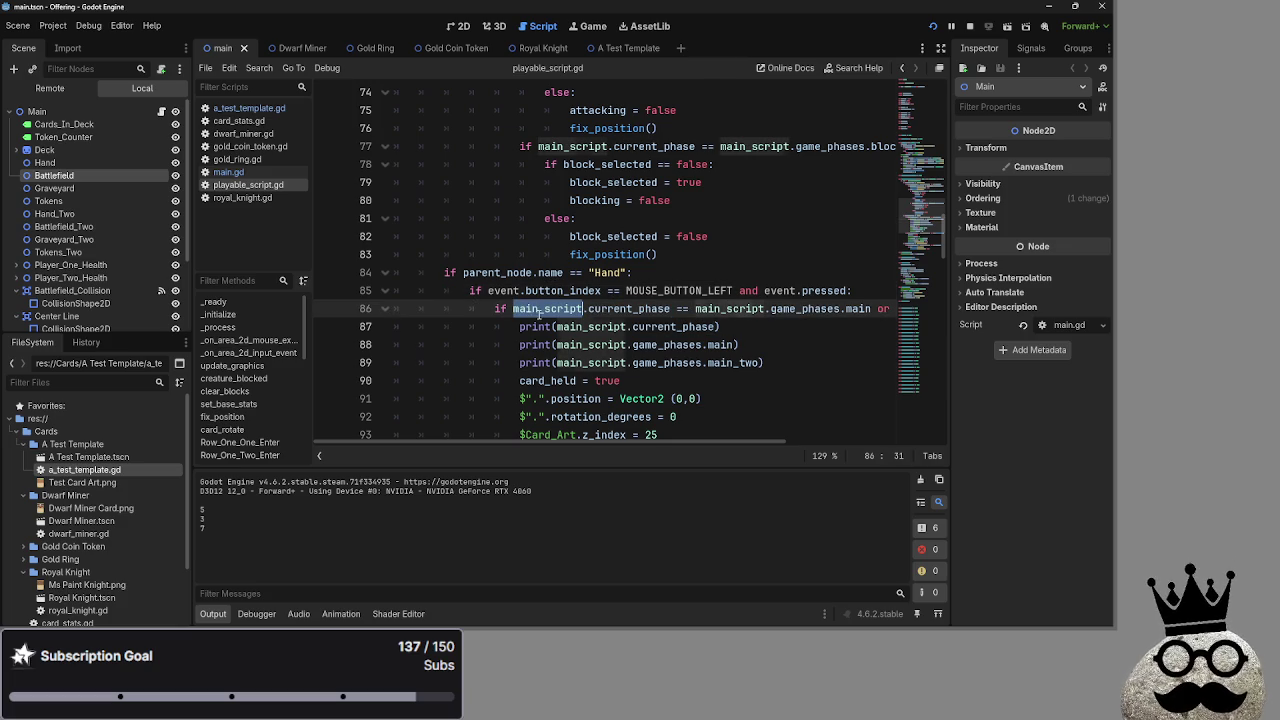
pyautogui.moveTo(652, 441)
pyautogui.mouseDown()
pyautogui.moveTo(877, 447)
pyautogui.moveTo(563, 422)
pyautogui.mouseUp()
pyautogui.click(628, 309)
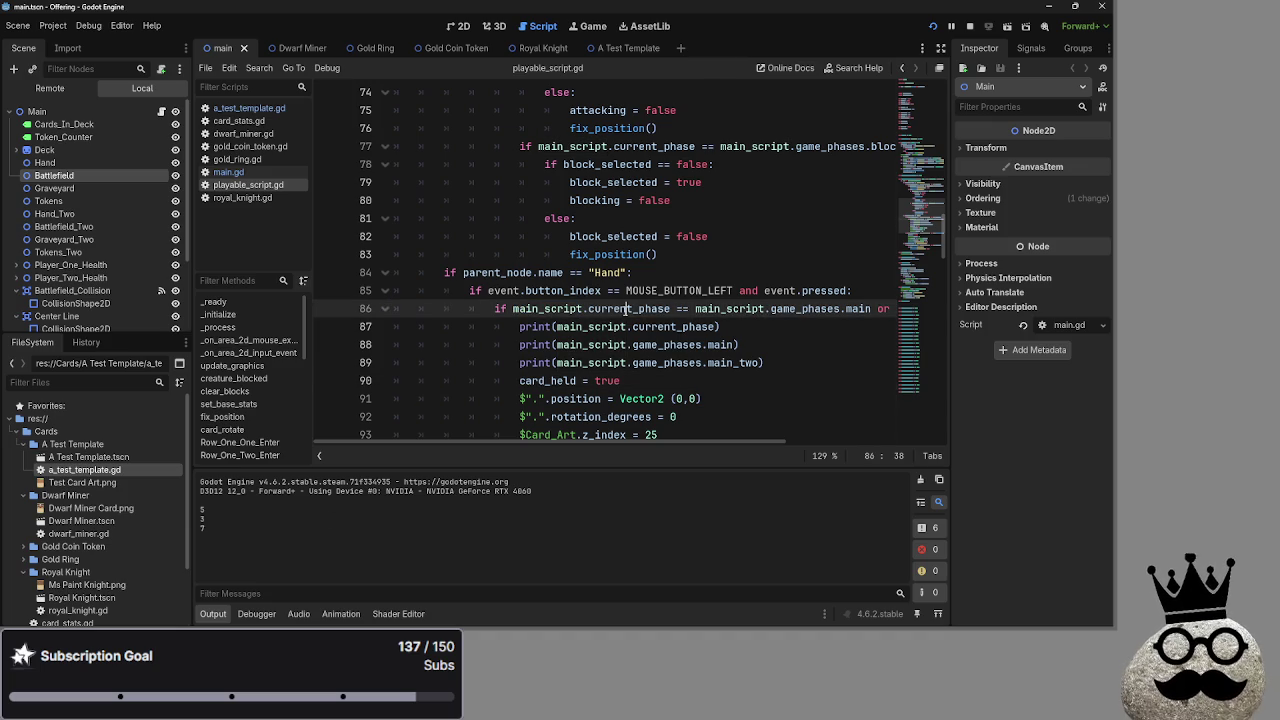
pyautogui.doubleClick(628, 309)
pyautogui.click(790, 380)
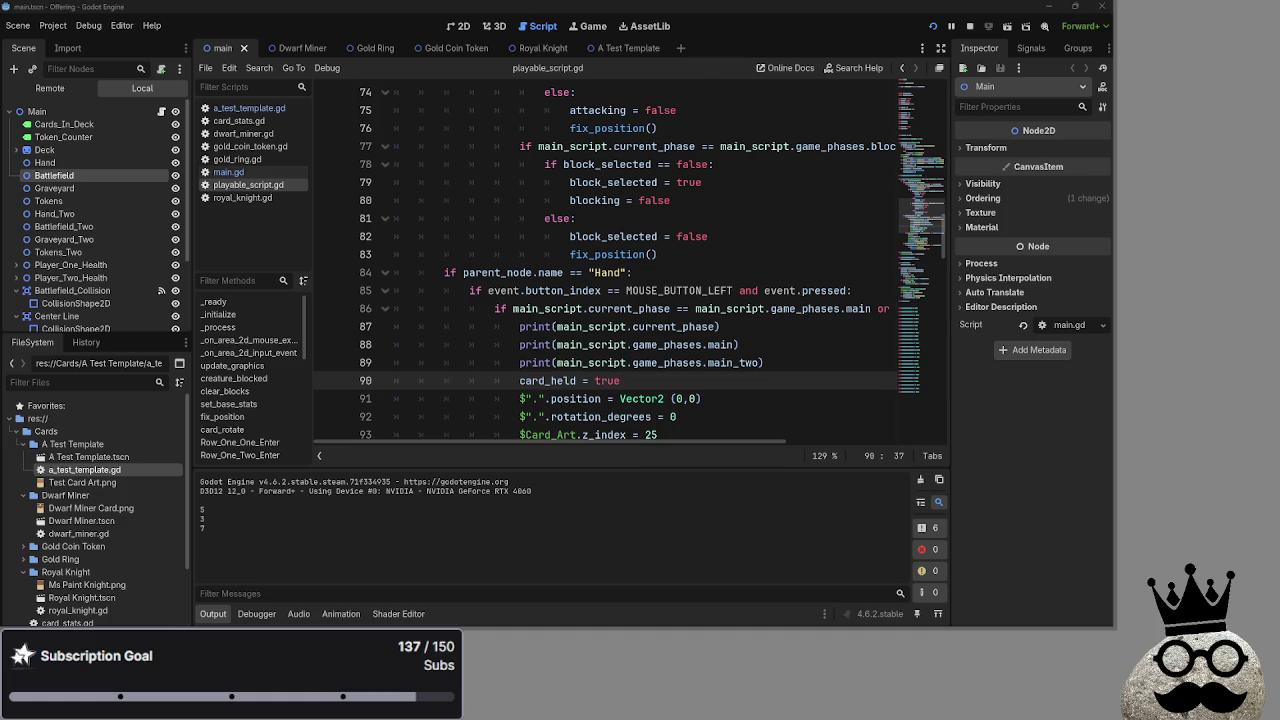
pyautogui.moveTo(757, 329); pyautogui.dragTo(535, 327)
pyautogui.click(721, 327)
pyautogui.moveTo(718, 443); pyautogui.dragTo(875, 443)
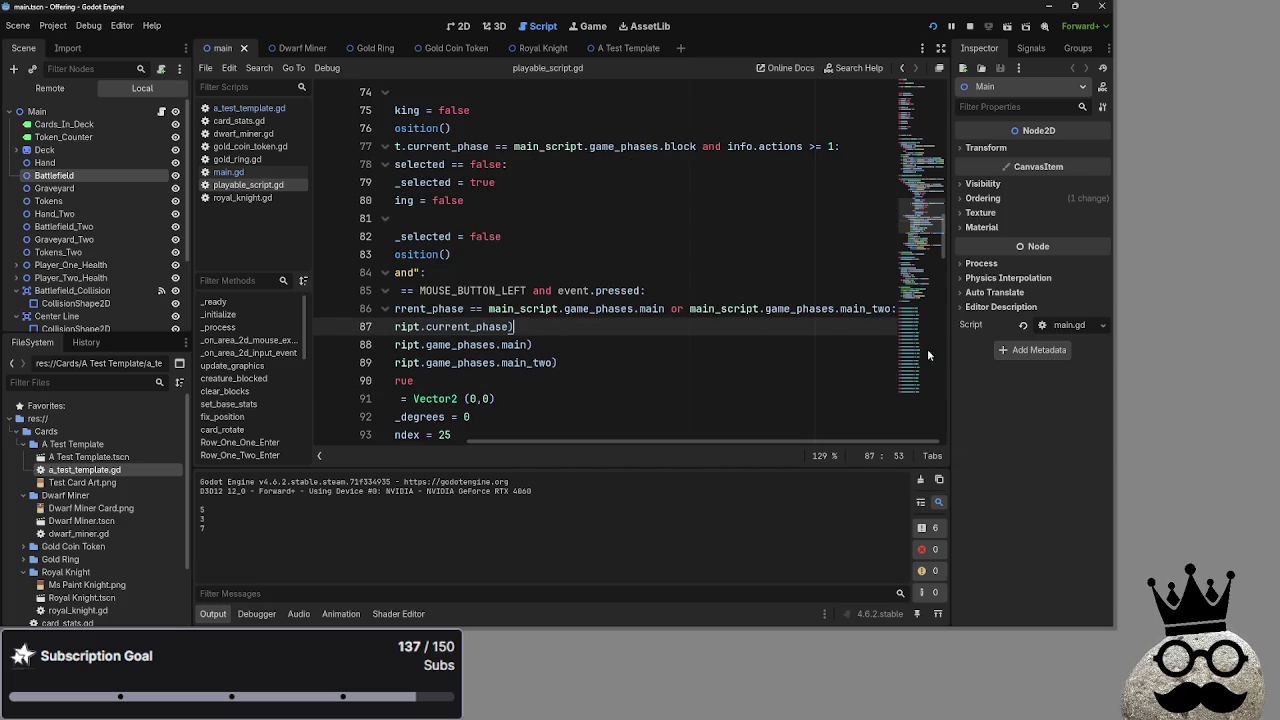
pyautogui.click(898, 313)
pyautogui.scroll(15, 796, 352)
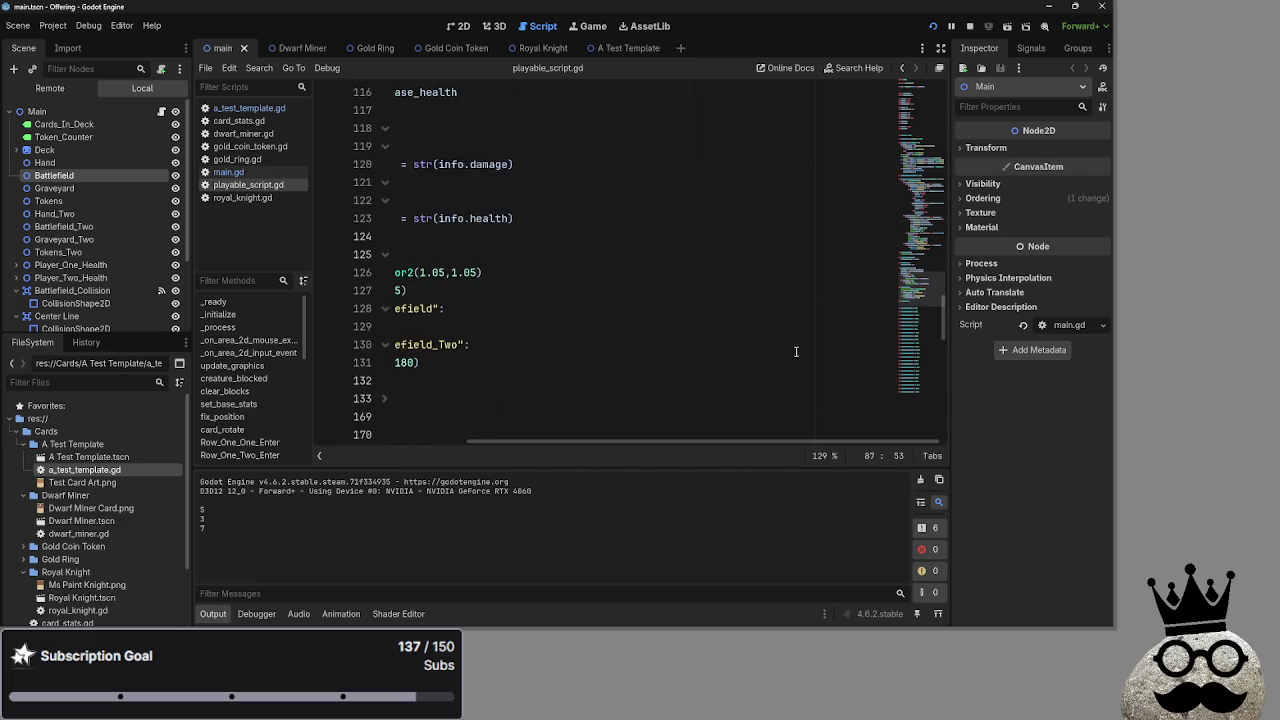
pyautogui.scroll(6, 796, 351)
# Insert print(main_script.game_phases.keys()[main_script.current_phase]) as line 87 and rerun the game
pyautogui.click(897, 308)
pyautogui.press('Return')
pyautogui.write('print(main_script.game_phases.keys()[main_script.current_phase])')
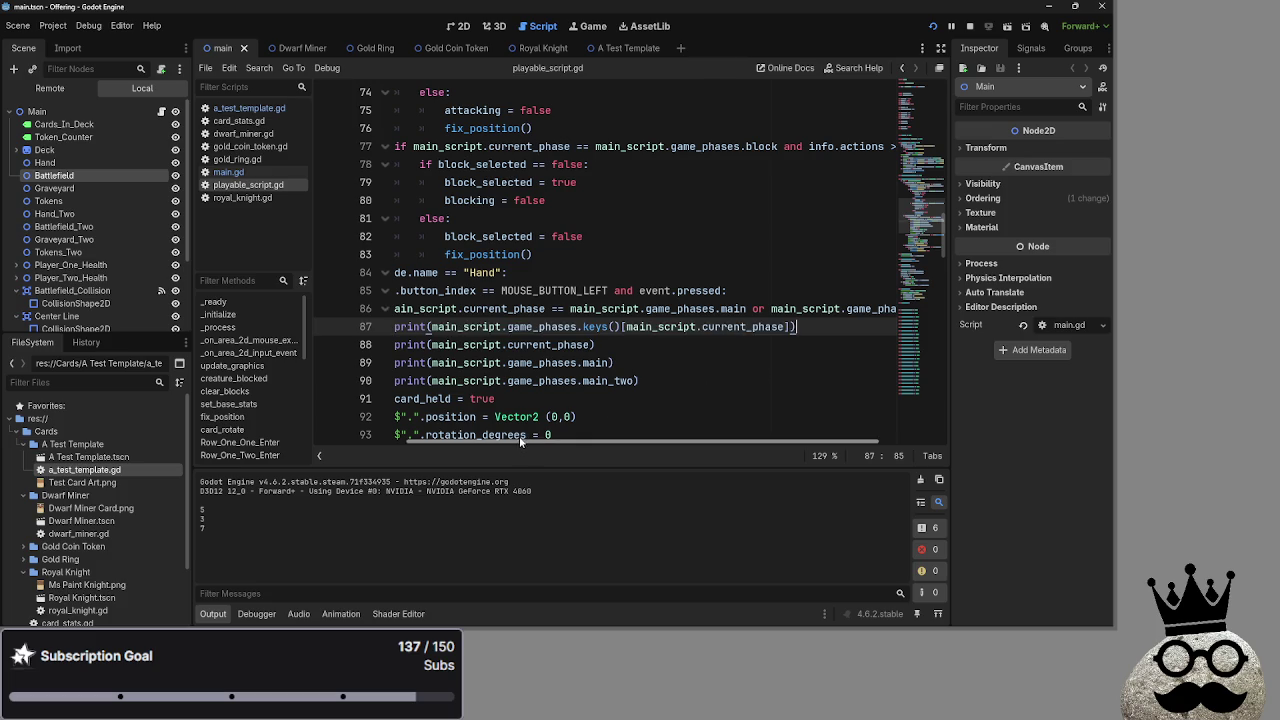
pyautogui.hscroll(3, 491, 437)
pyautogui.press('Down')
pyautogui.press('Down')
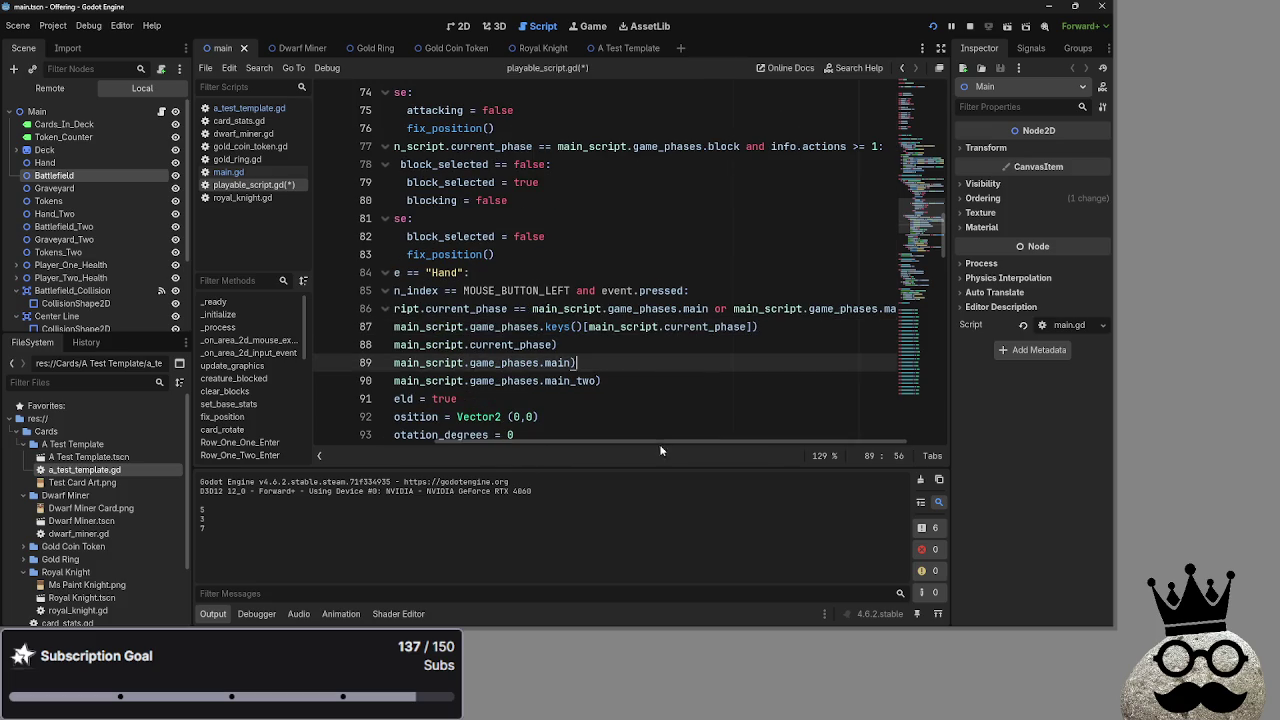
pyautogui.hscroll(-3, 650, 446)
pyautogui.press('F5')
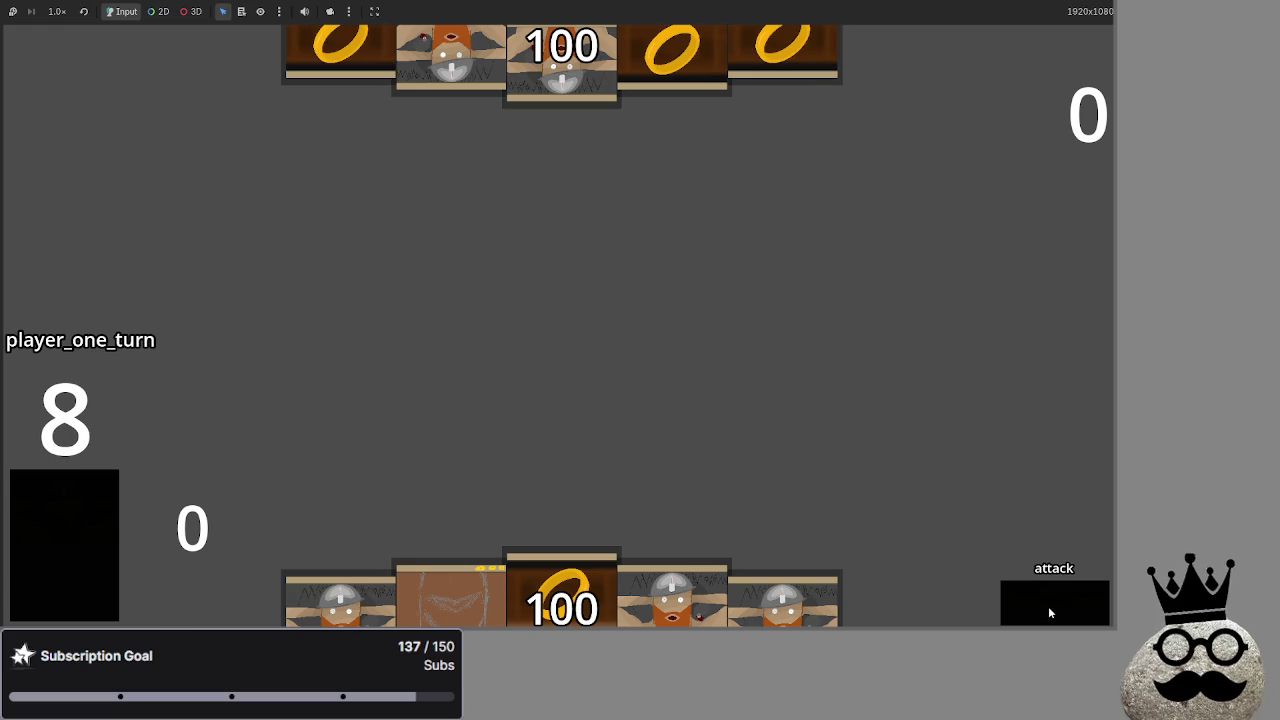
pyautogui.hotkey('alt', 'Tab')
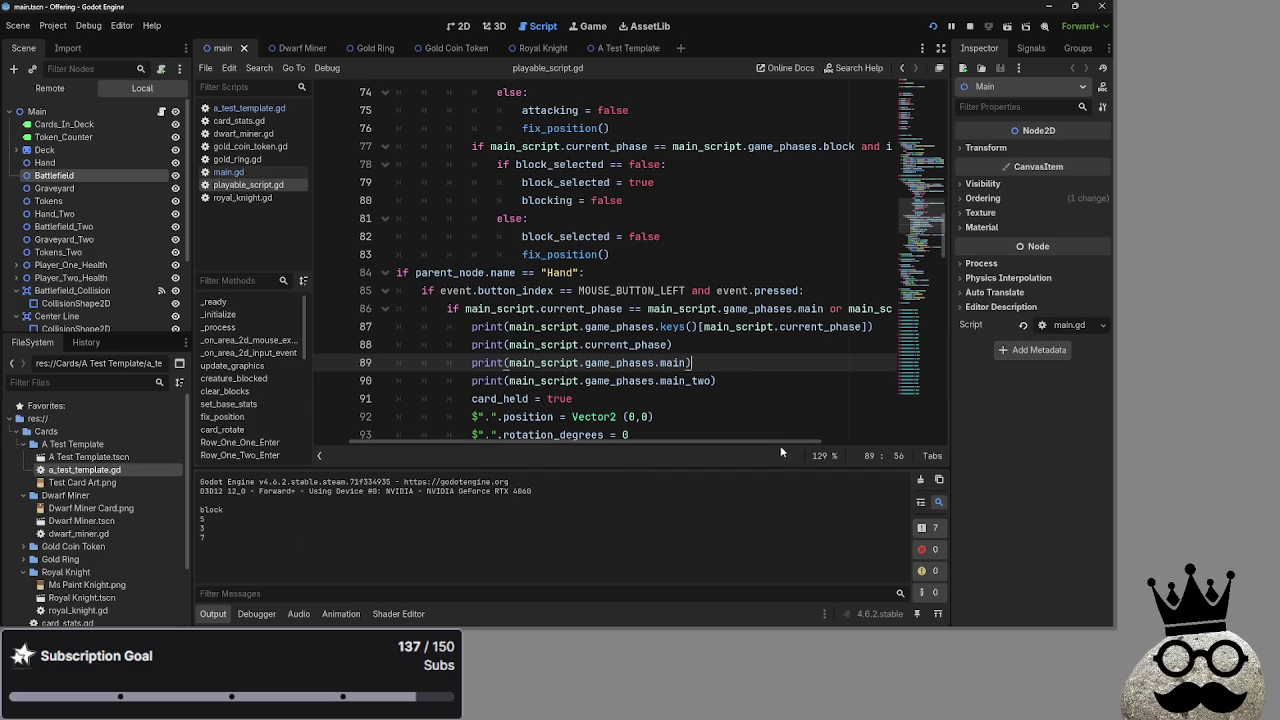
# Check the output's 'block', 5, 3, 7 against main and main_two on line 86
pyautogui.moveTo(779, 441)
pyautogui.mouseDown()
pyautogui.moveTo(880, 441)
pyautogui.moveTo(673, 443)
pyautogui.mouseUp()
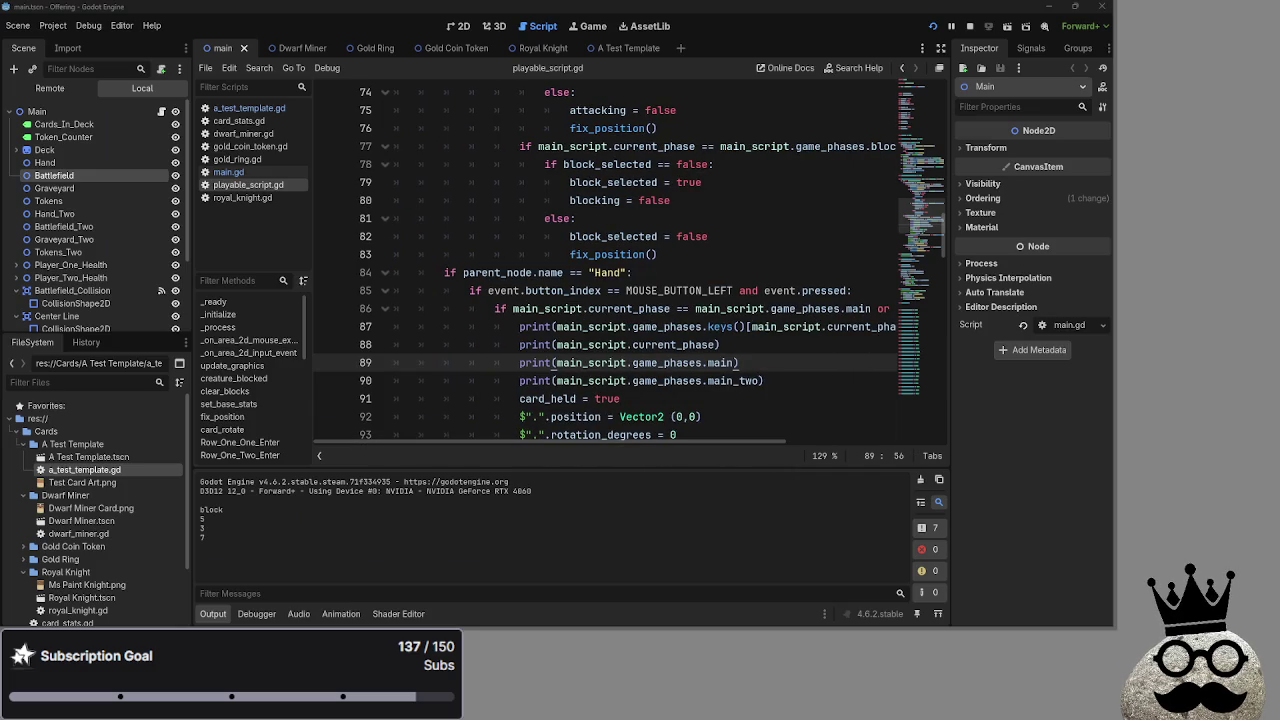
pyautogui.moveTo(707, 445); pyautogui.dragTo(860, 449)
pyautogui.click(652, 309)
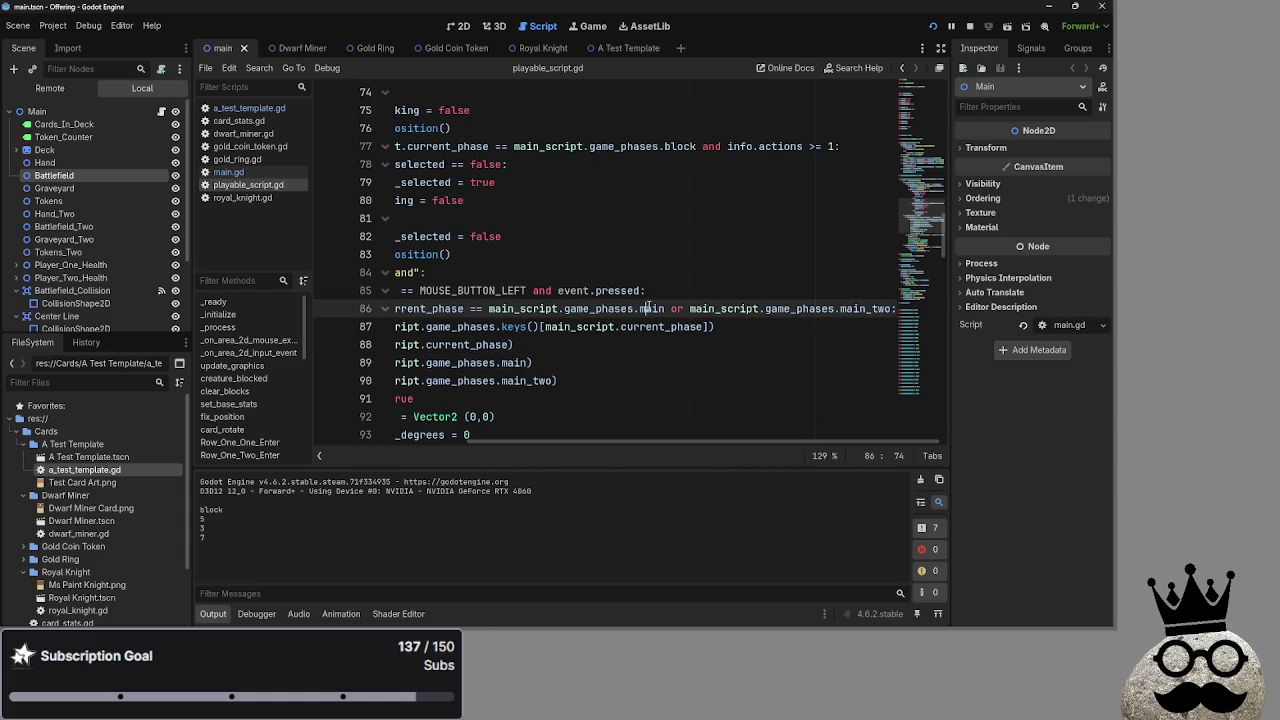
pyautogui.doubleClick(652, 309)
pyautogui.doubleClick(868, 312)
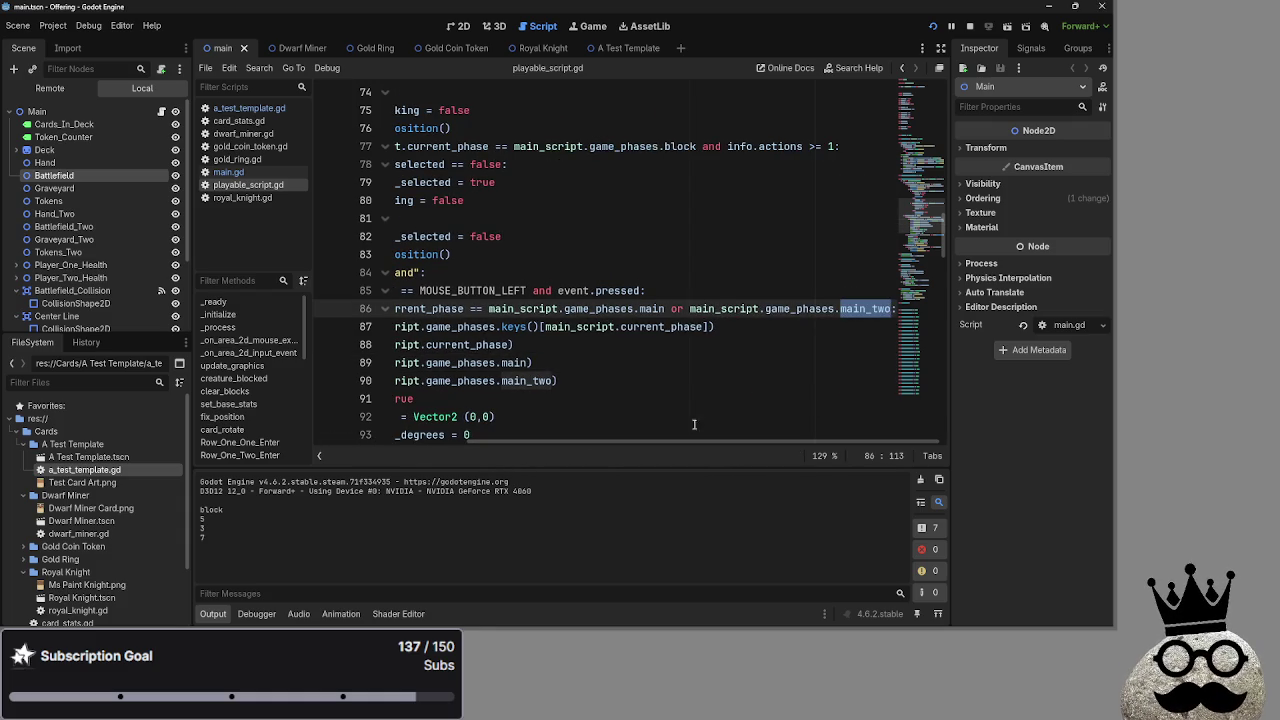
pyautogui.moveTo(596, 448); pyautogui.dragTo(446, 448)
pyautogui.click(828, 386)
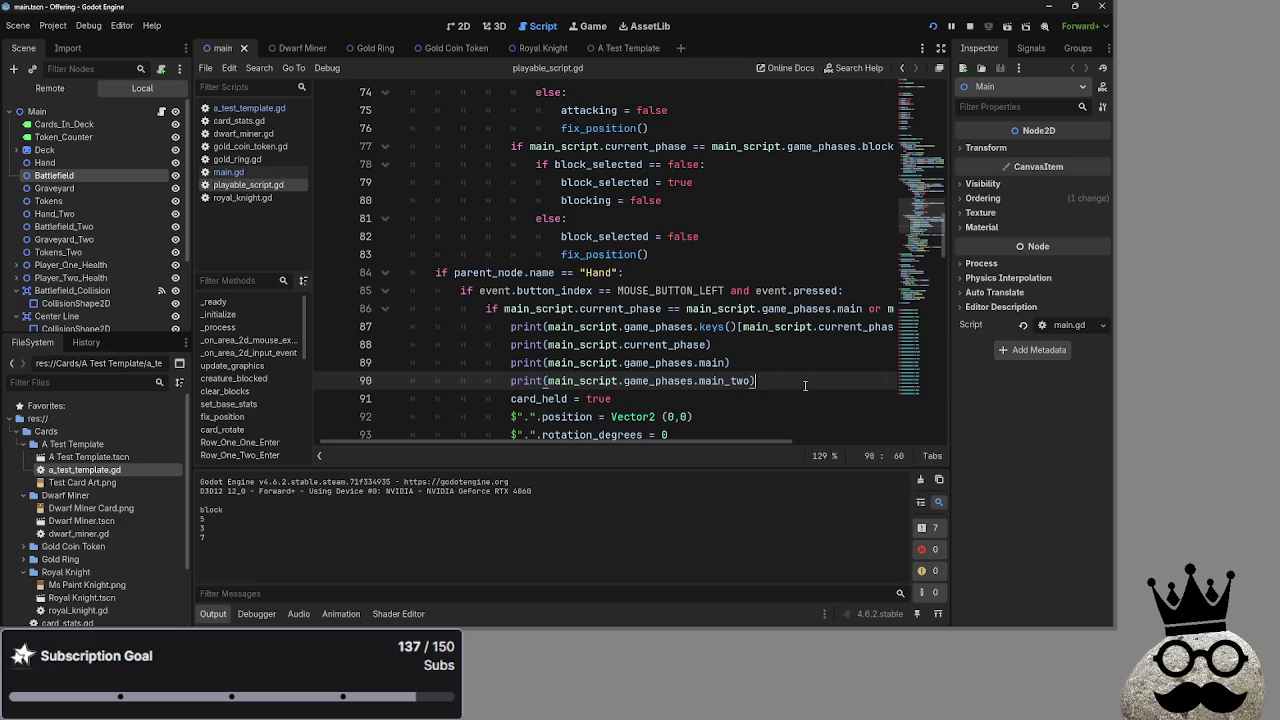
pyautogui.scroll(-2, 828, 387)
pyautogui.scroll(-2, 679, 416)
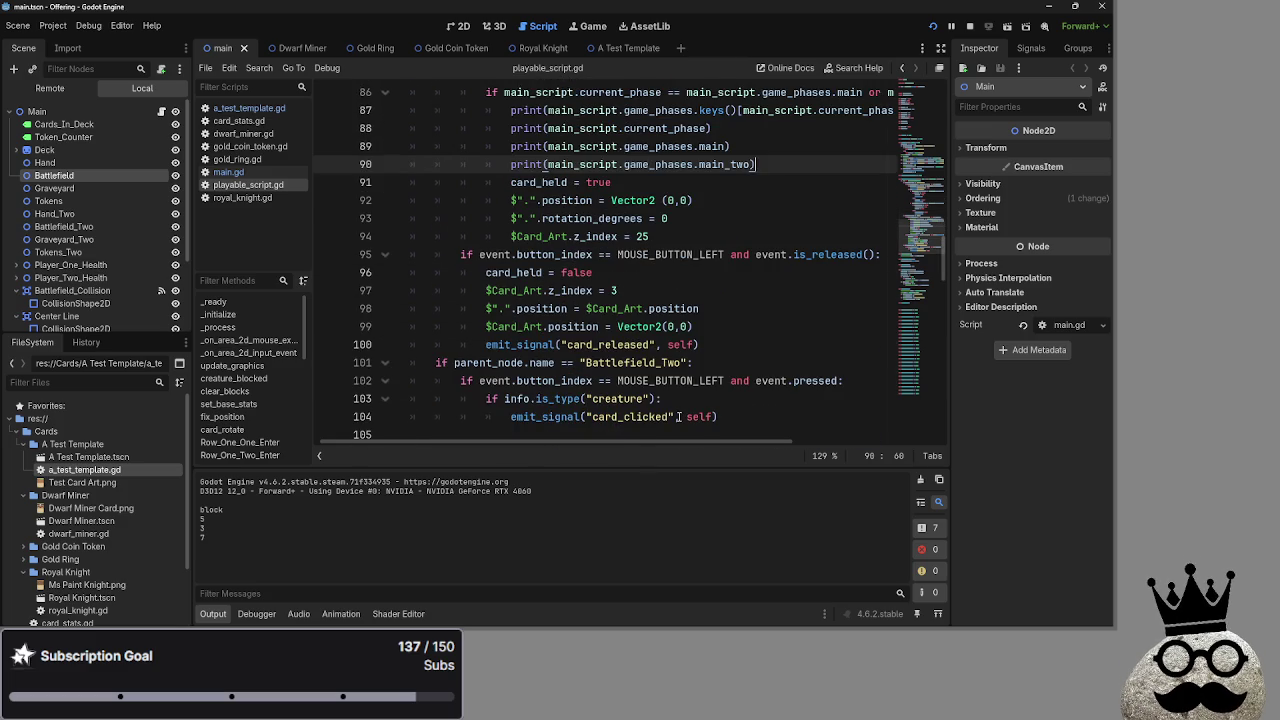
pyautogui.scroll(2, 679, 416)
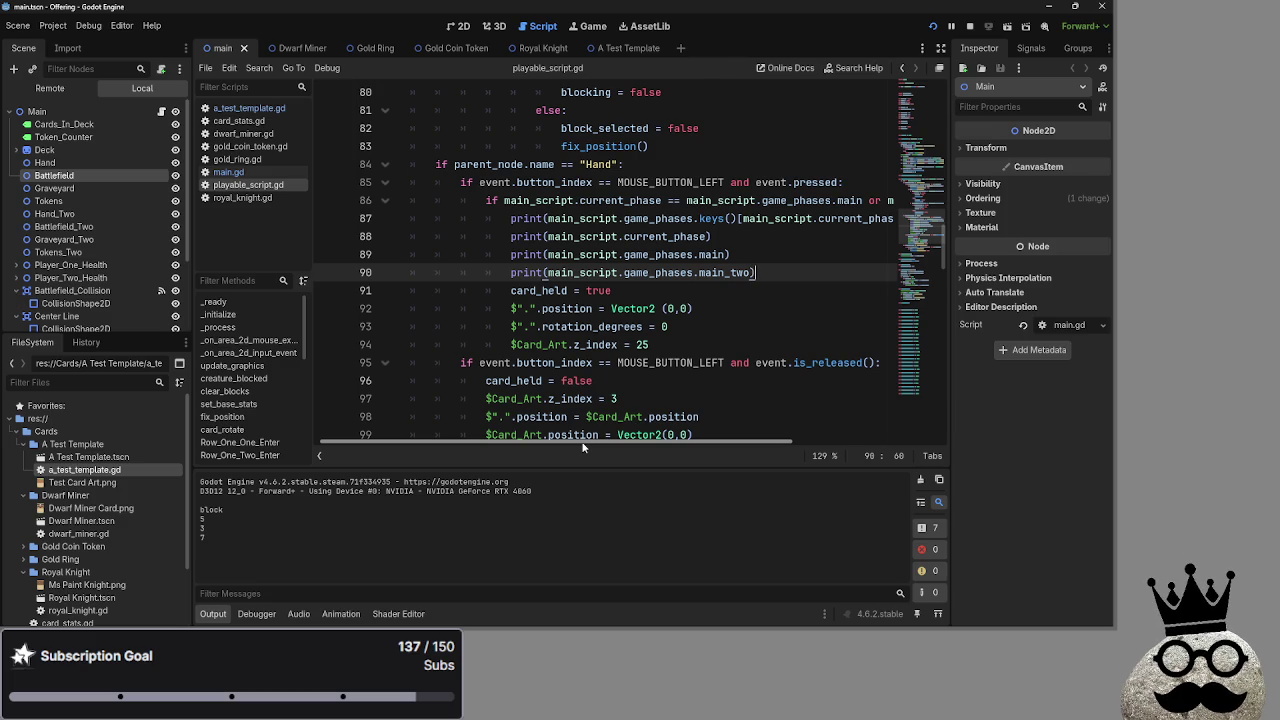
pyautogui.moveTo(583, 447)
pyautogui.mouseDown()
pyautogui.moveTo(694, 442)
pyautogui.moveTo(728, 424)
pyautogui.mouseUp()
pyautogui.doubleClick(695, 200)
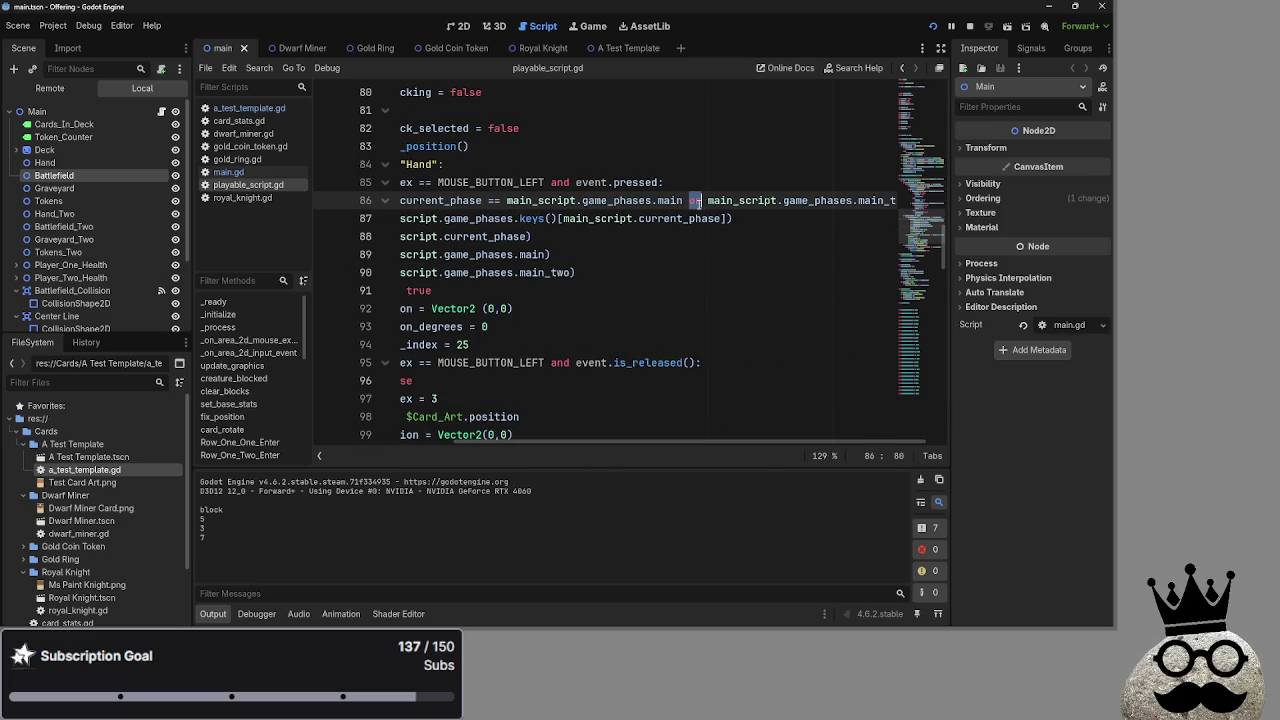
pyautogui.tripleClick(697, 200)
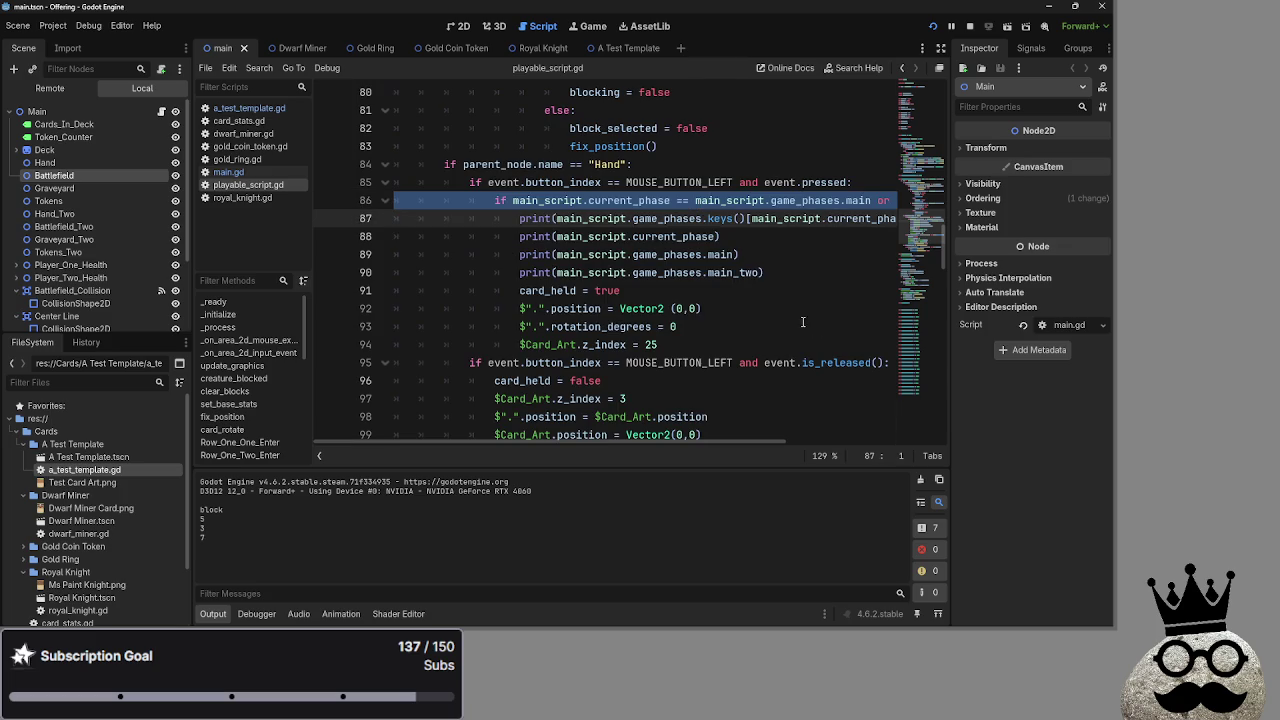
pyautogui.click(757, 417)
pyautogui.hscroll(3, 879, 439)
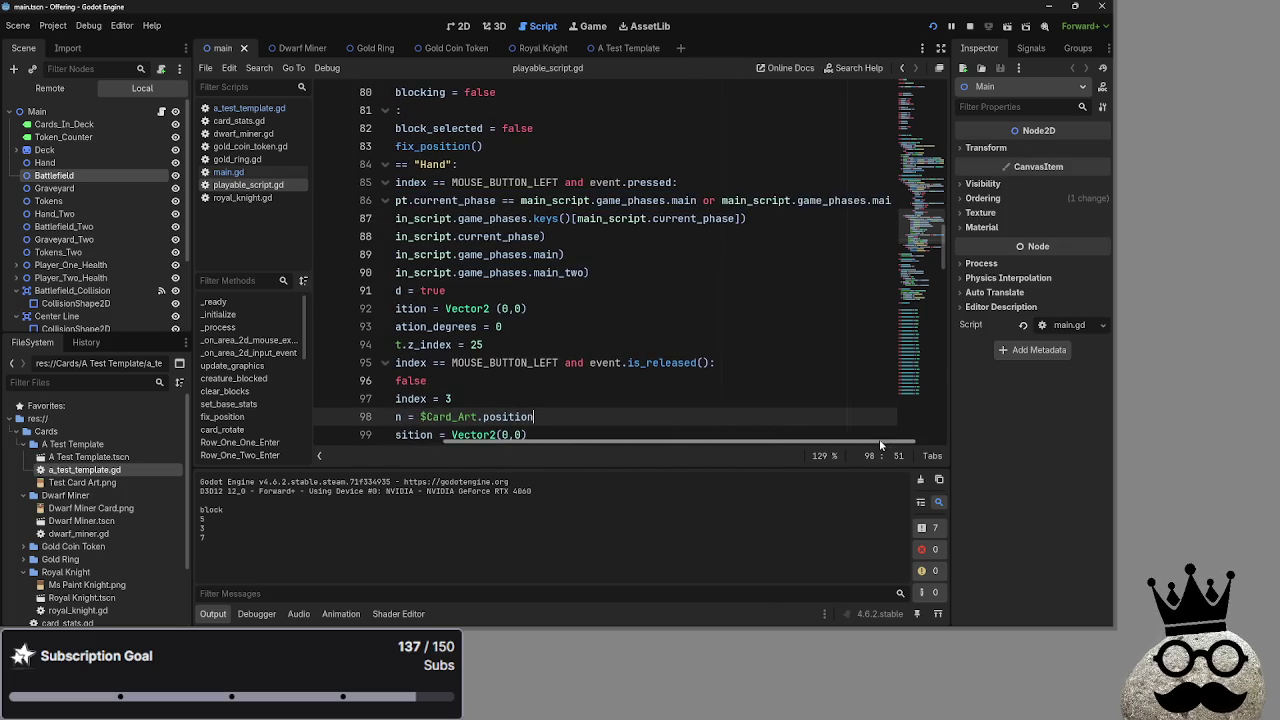
pyautogui.scroll(2, 843, 428)
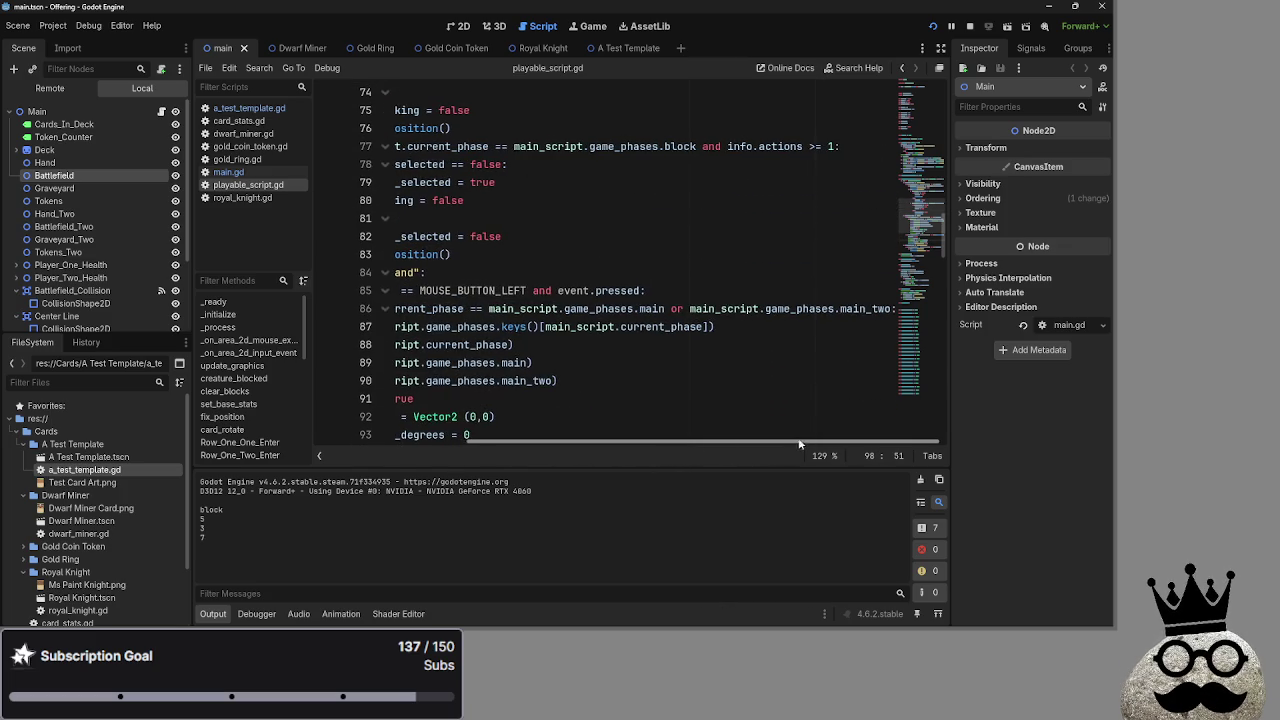
pyautogui.moveTo(759, 443); pyautogui.dragTo(663, 439)
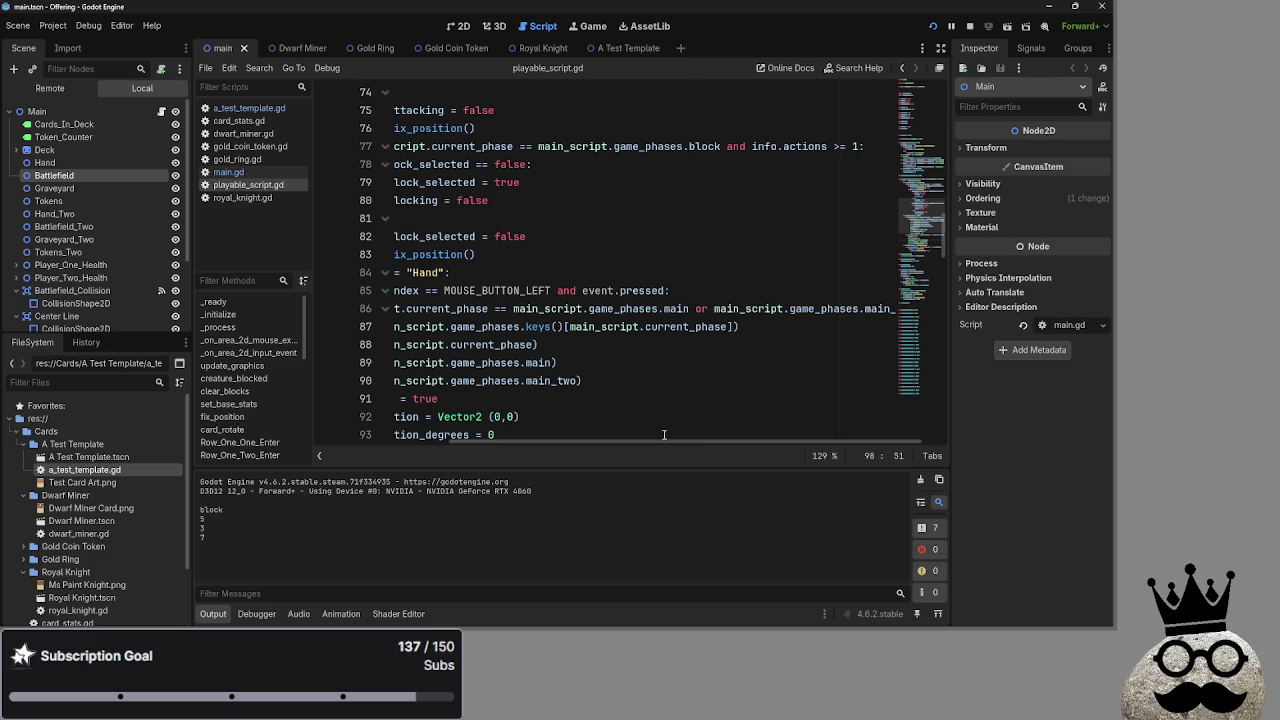
pyautogui.hotkey('alt', 'Tab')
pyautogui.press('Tab')
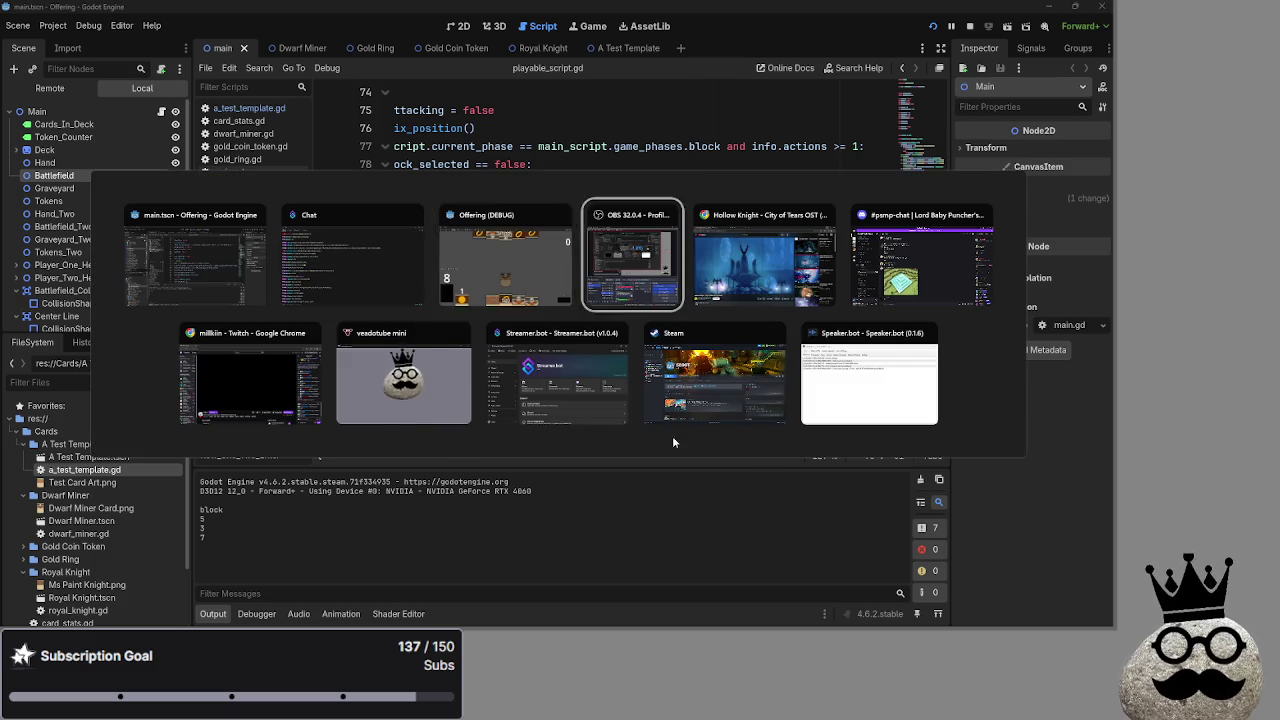
pyautogui.press('Escape')
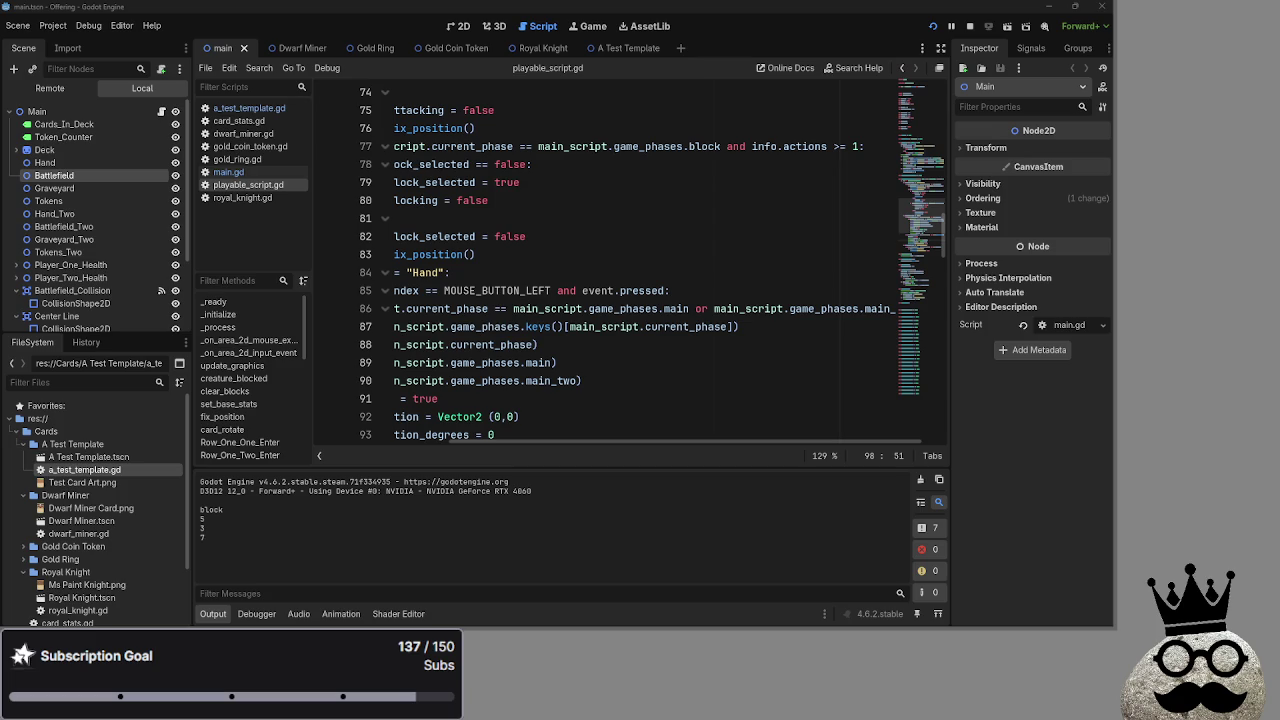
pyautogui.moveTo(578, 441); pyautogui.dragTo(443, 442)
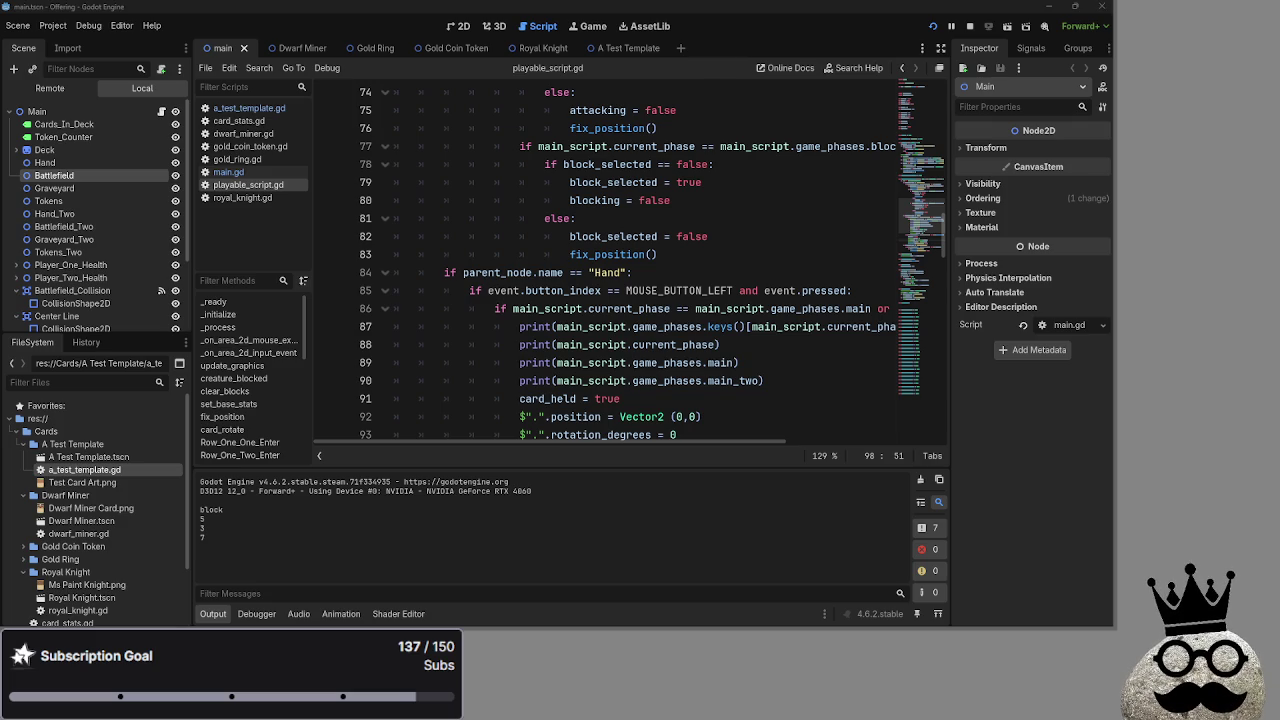
pyautogui.scroll(3, 614, 416)
pyautogui.scroll(-3, 614, 416)
pyautogui.scroll(4, 614, 416)
pyautogui.scroll(1, 614, 416)
pyautogui.hotkey('alt', 'Tab')
pyautogui.hotkey('alt', 'Tab')
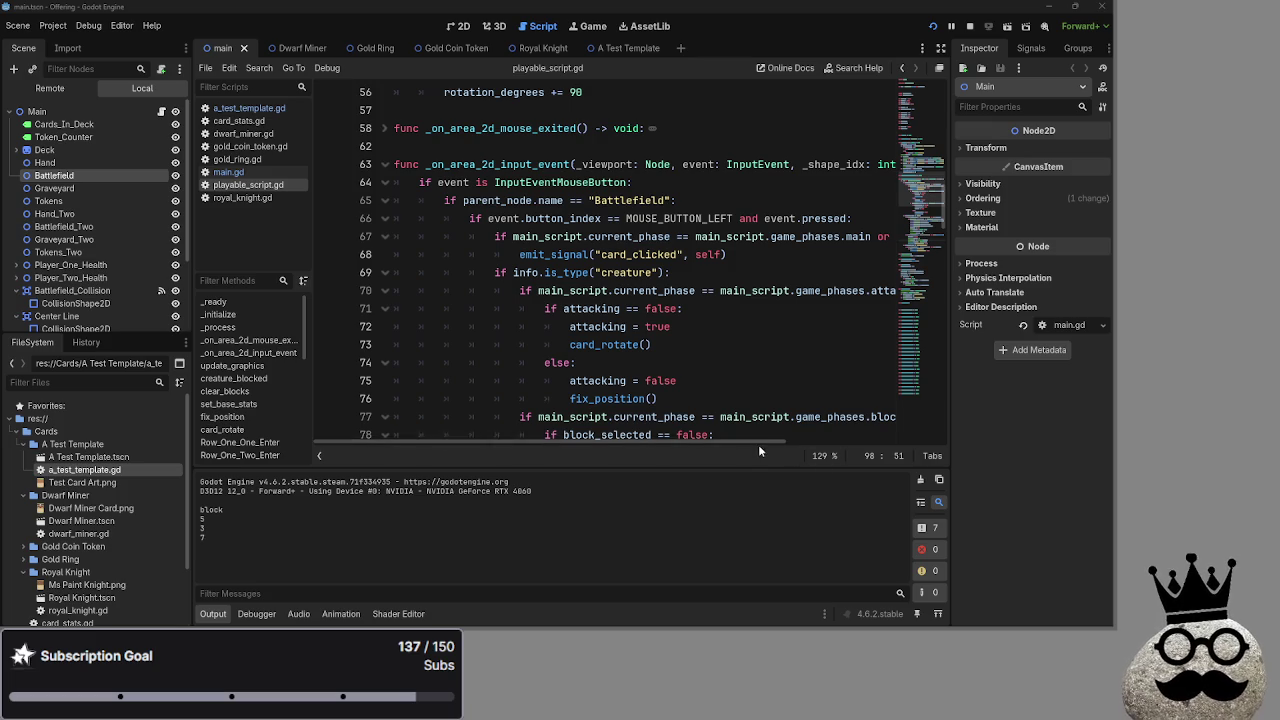
pyautogui.moveTo(758, 444); pyautogui.dragTo(938, 465)
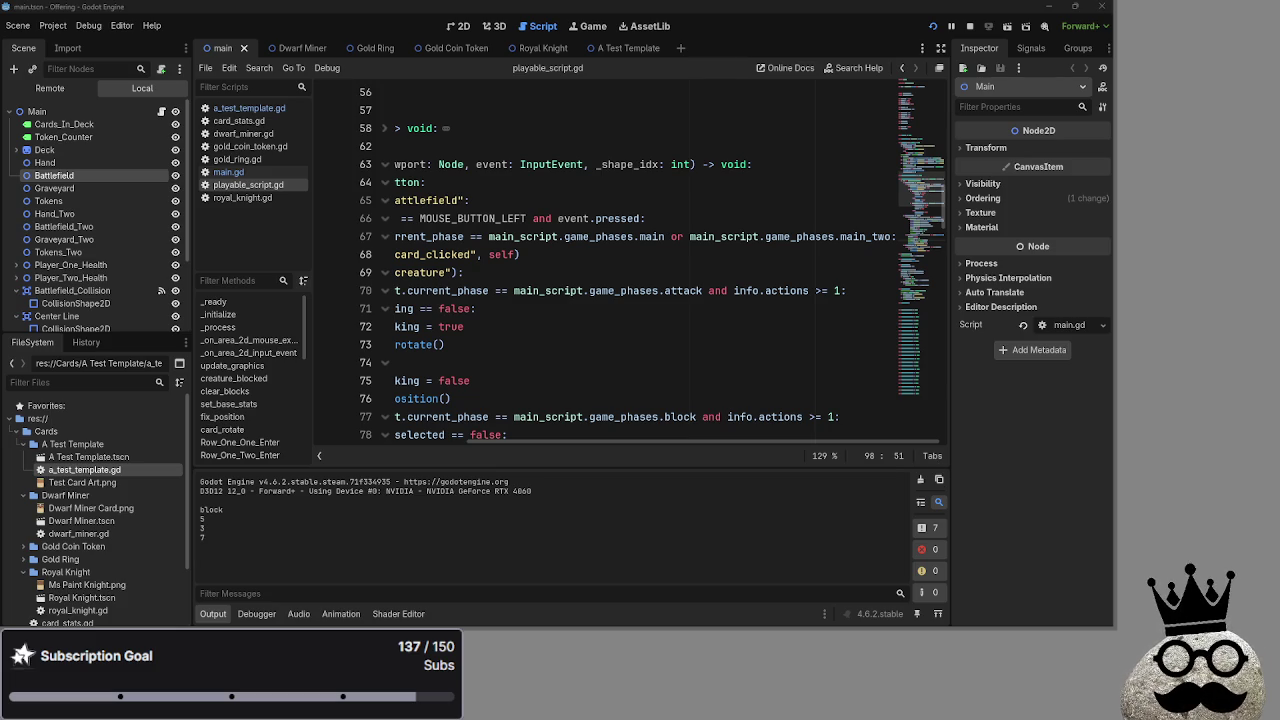
pyautogui.moveTo(640, 442)
pyautogui.mouseDown()
pyautogui.moveTo(430, 444)
pyautogui.moveTo(403, 456)
pyautogui.mouseUp()
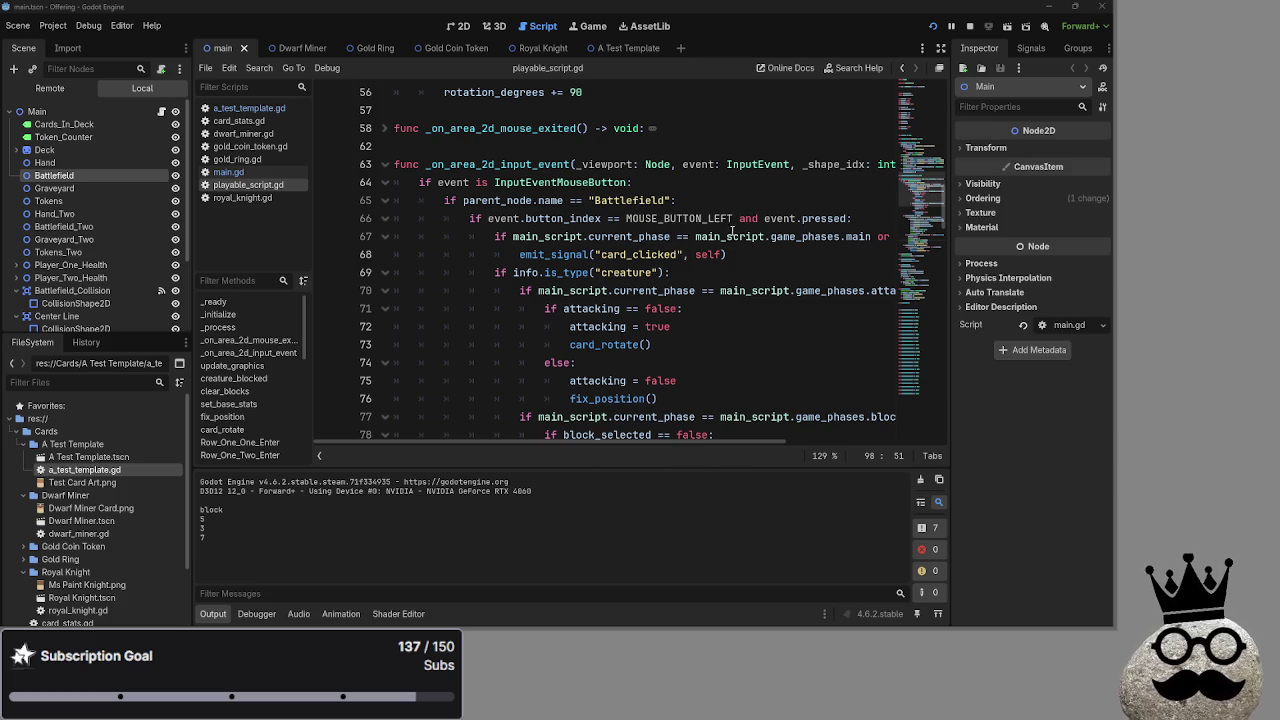
# Insert 'main_script.current_phase == ' before main_two on line 67, then restart the game
pyautogui.moveTo(692, 238); pyautogui.dragTo(513, 238)
pyautogui.hotkey('ctrl', 'c')
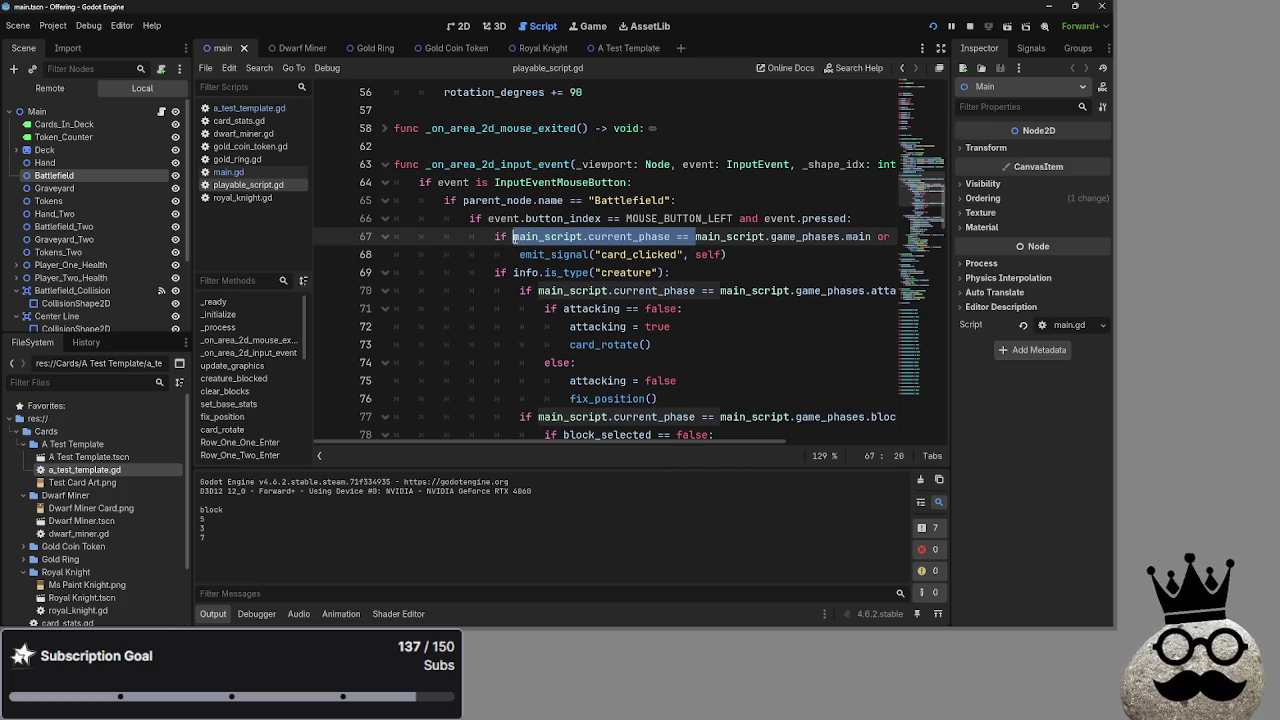
pyautogui.hscroll(3, 646, 440)
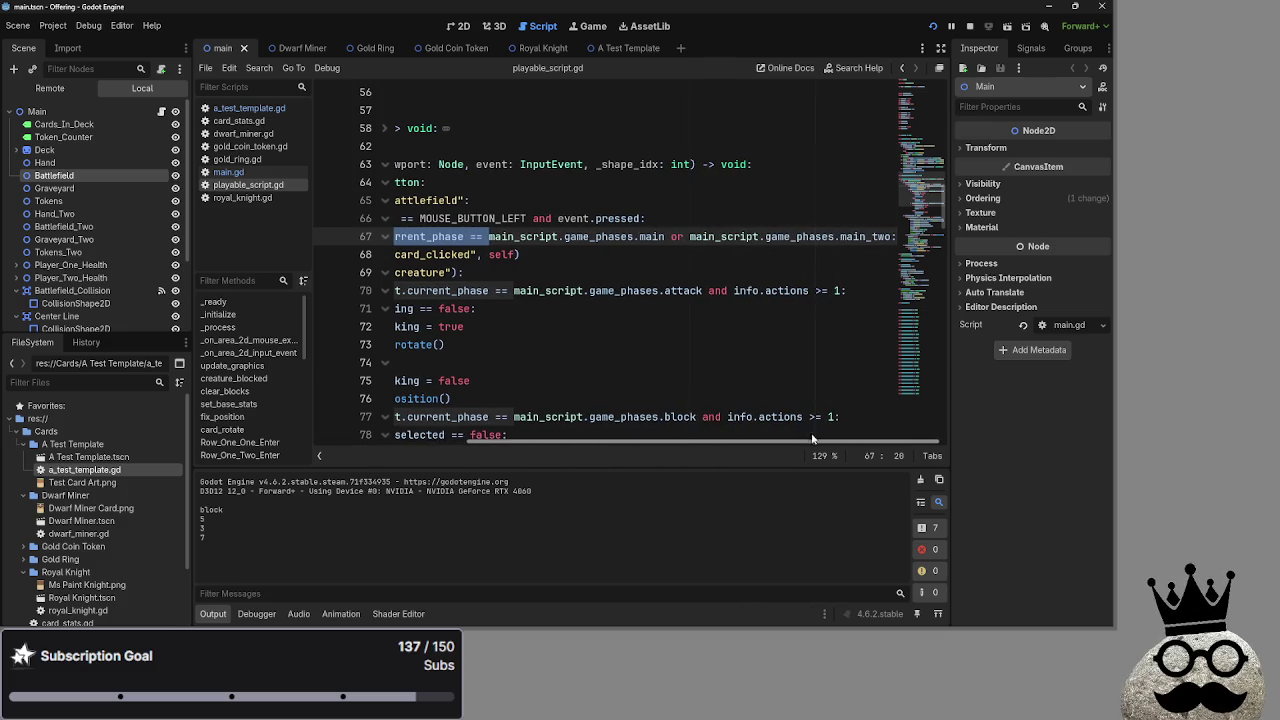
pyautogui.click(690, 236)
pyautogui.hotkey('ctrl', 'v')
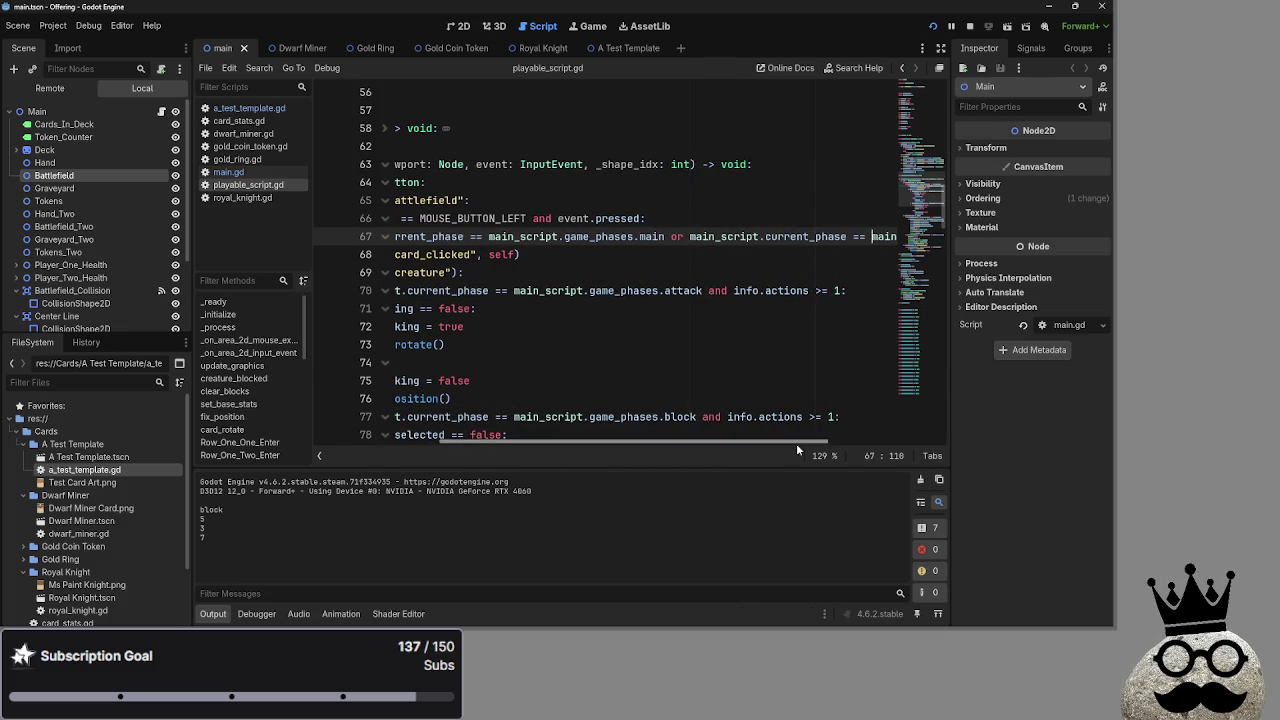
pyautogui.moveTo(796, 440)
pyautogui.mouseDown()
pyautogui.moveTo(890, 452)
pyautogui.moveTo(700, 450)
pyautogui.mouseUp()
pyautogui.doubleClick(629, 236)
pyautogui.doubleClick(806, 236)
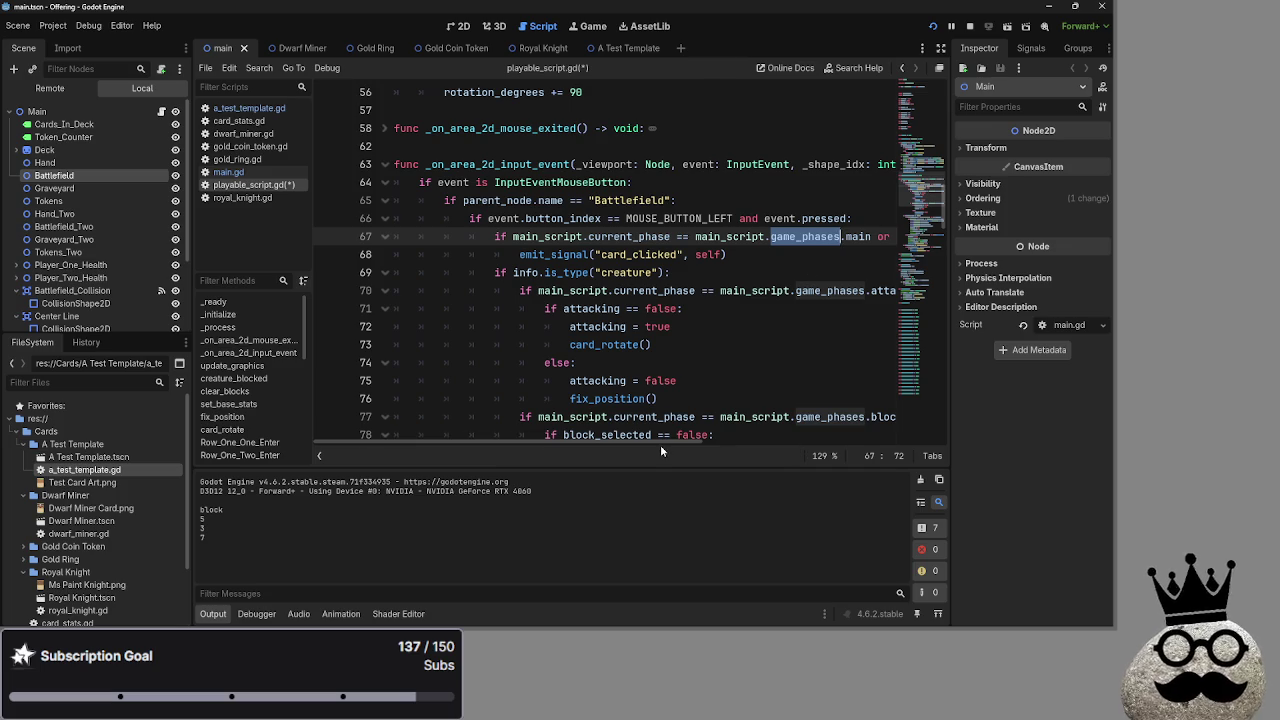
pyautogui.moveTo(661, 449)
pyautogui.mouseDown()
pyautogui.moveTo(818, 450)
pyautogui.moveTo(689, 452)
pyautogui.mouseUp()
pyautogui.click(680, 272)
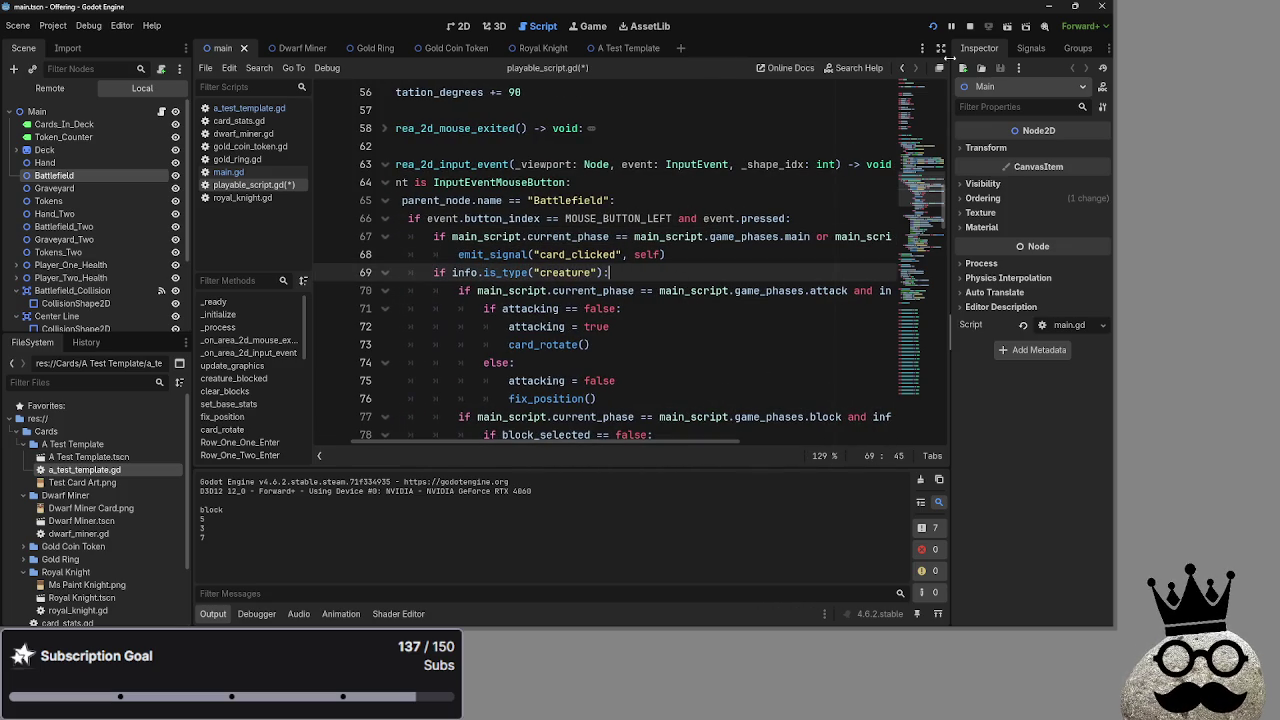
pyautogui.click(967, 26)
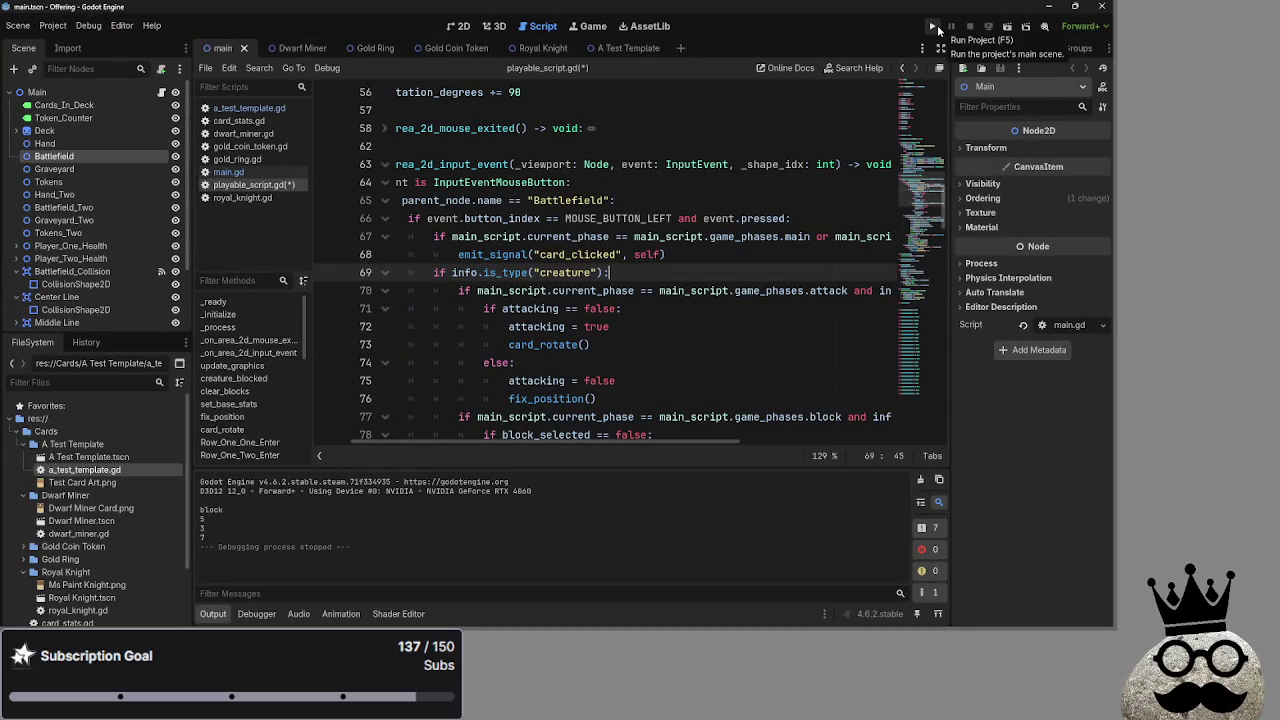
pyautogui.click(933, 27)
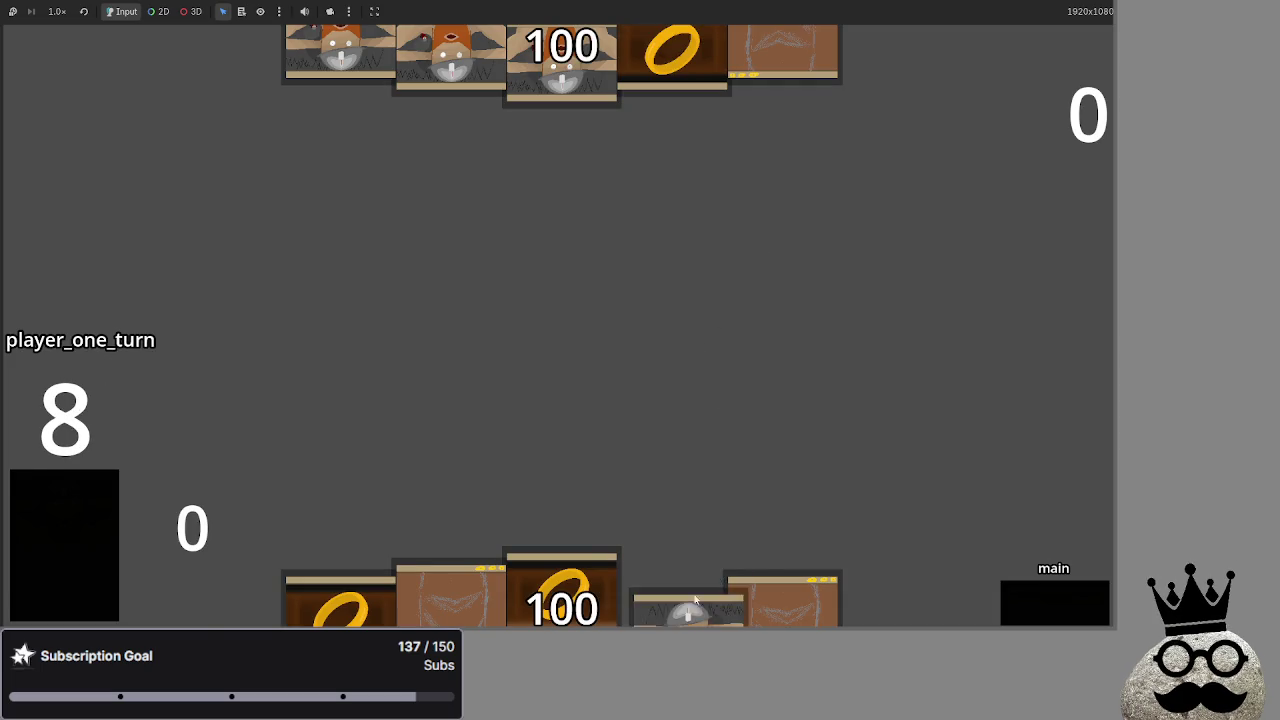
# Advance the phase from main to attack in the game, then stop it with F8
pyautogui.click(1054, 602)
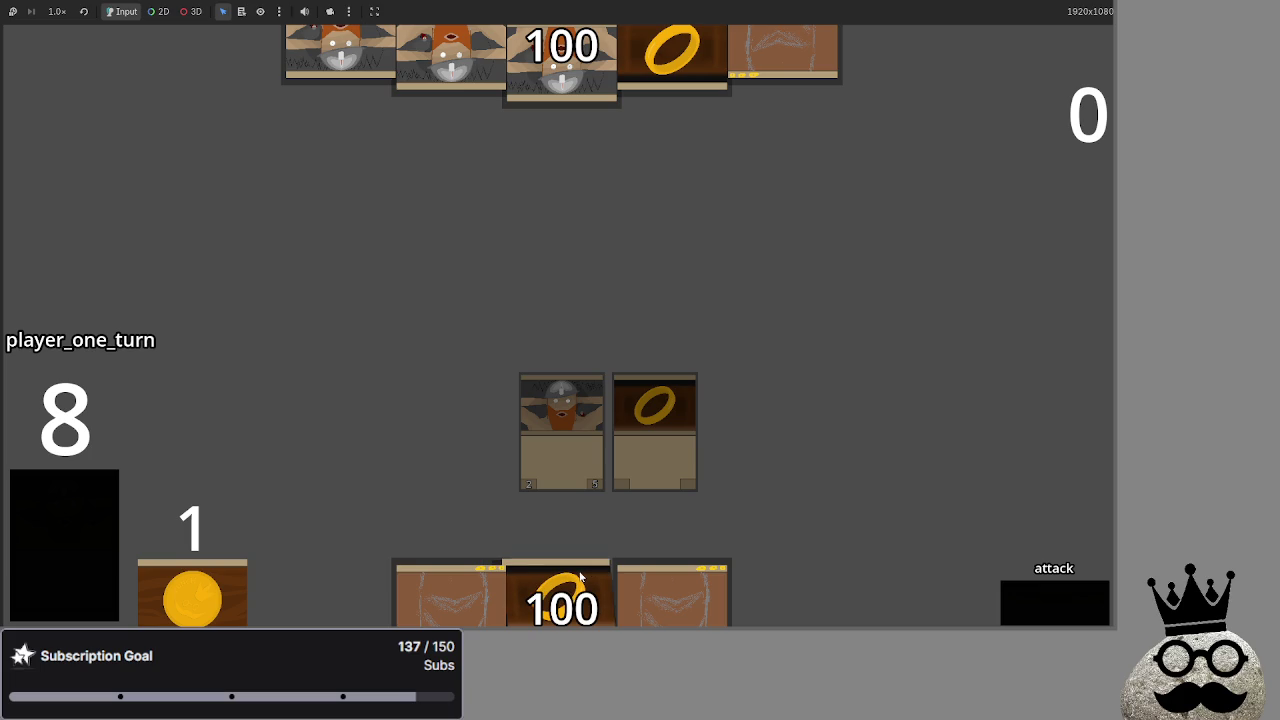
pyautogui.press('F8')
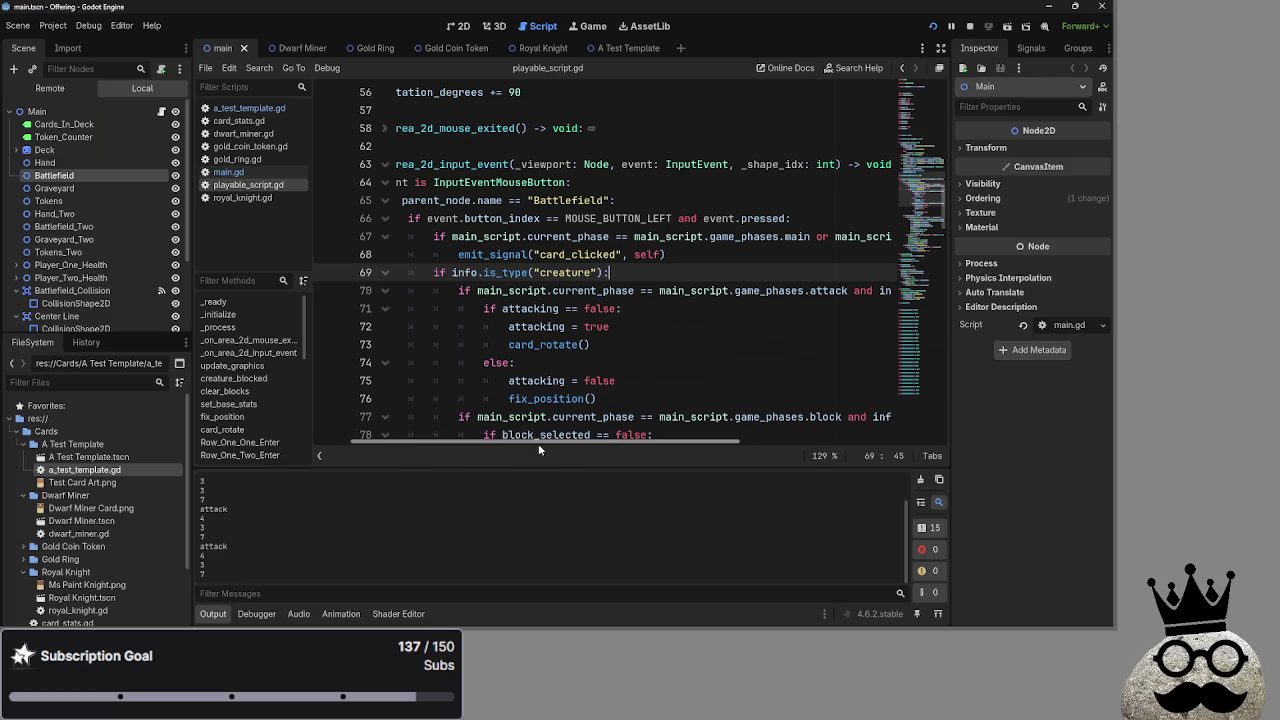
pyautogui.moveTo(537, 444); pyautogui.dragTo(497, 443)
pyautogui.scroll(-3, 600, 420)
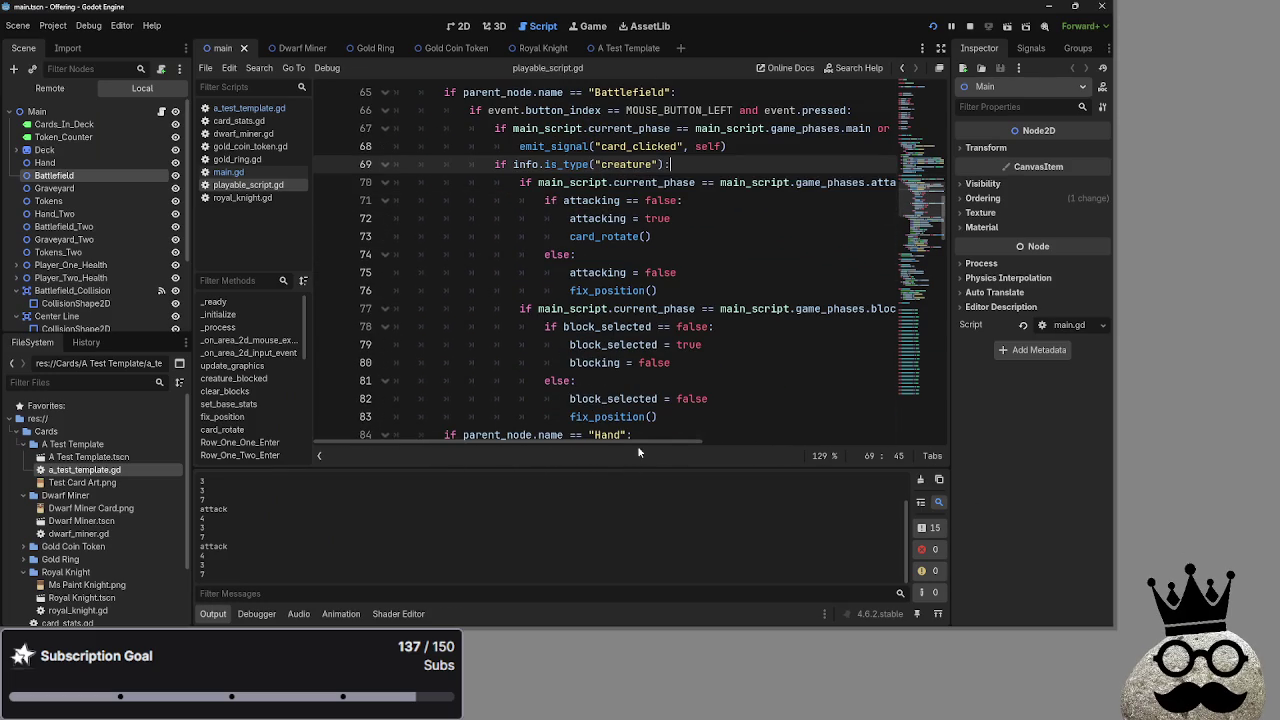
pyautogui.moveTo(652, 446)
pyautogui.mouseDown()
pyautogui.moveTo(900, 440)
pyautogui.moveTo(655, 428)
pyautogui.moveTo(826, 430)
pyautogui.moveTo(697, 419)
pyautogui.moveTo(905, 437)
pyautogui.moveTo(750, 432)
pyautogui.mouseUp()
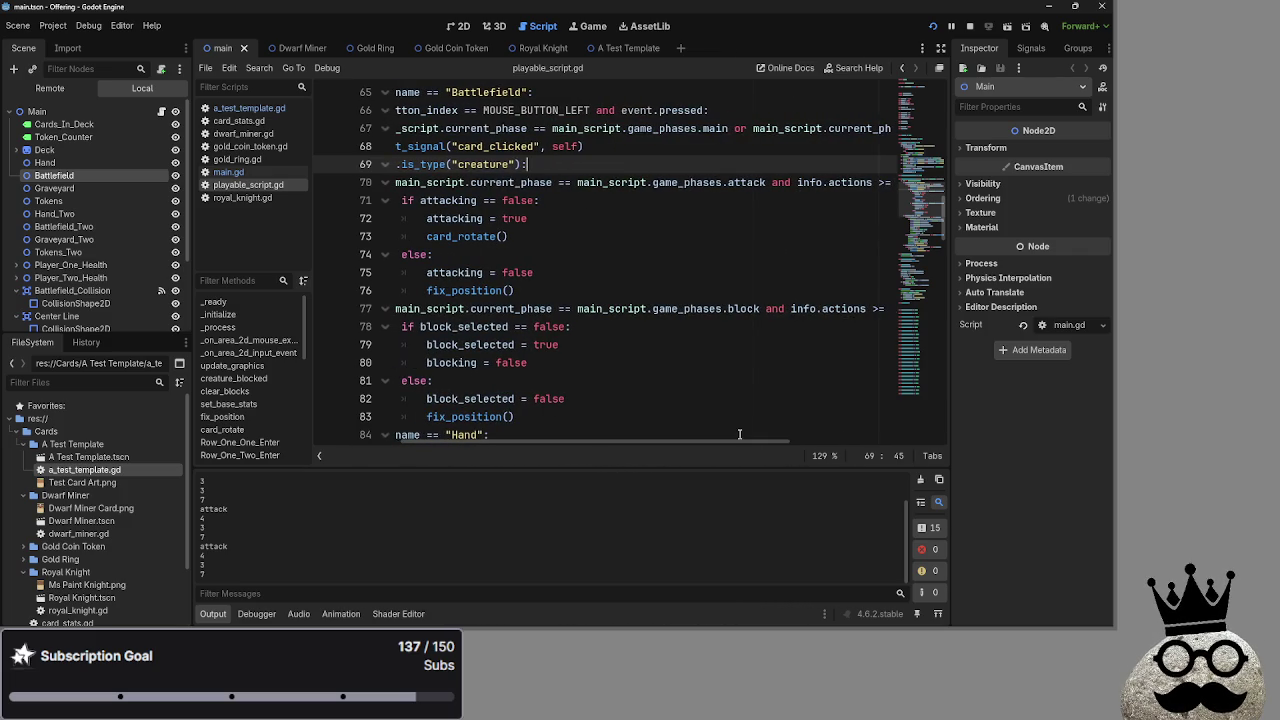
pyautogui.scroll(2, 738, 411)
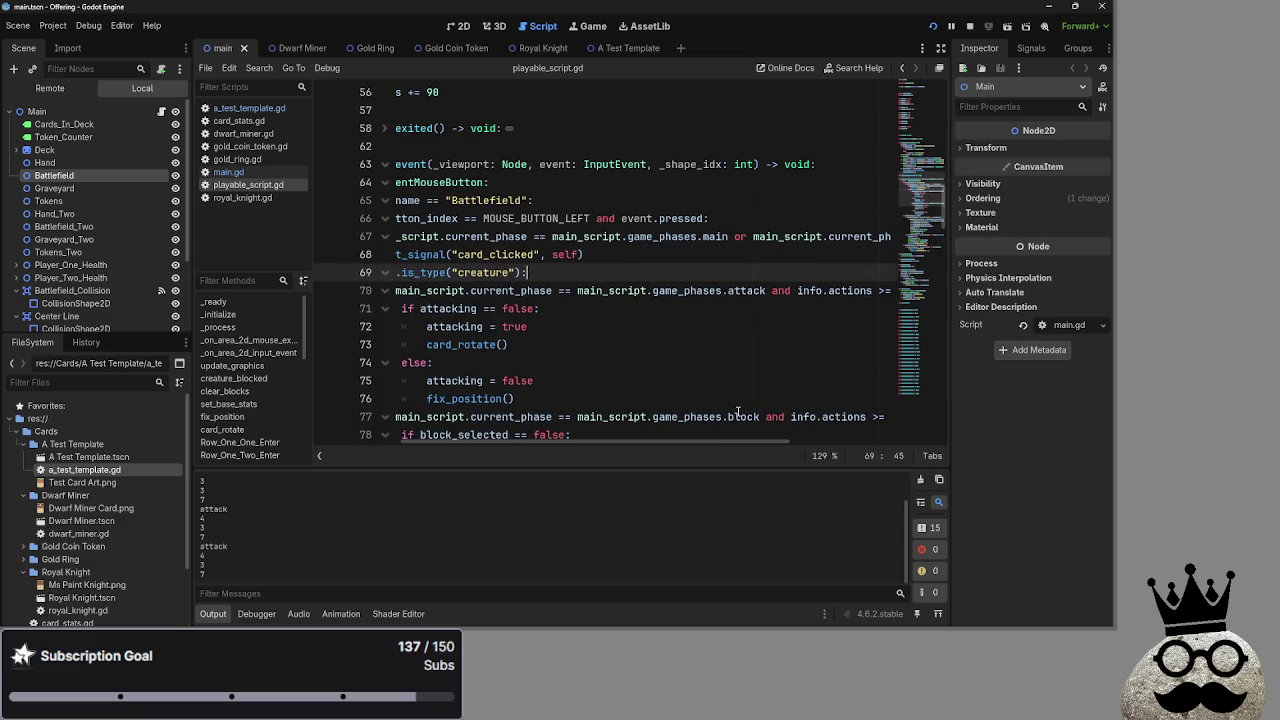
pyautogui.scroll(-1, 738, 411)
pyautogui.scroll(-1, 738, 411)
pyautogui.scroll(1, 738, 411)
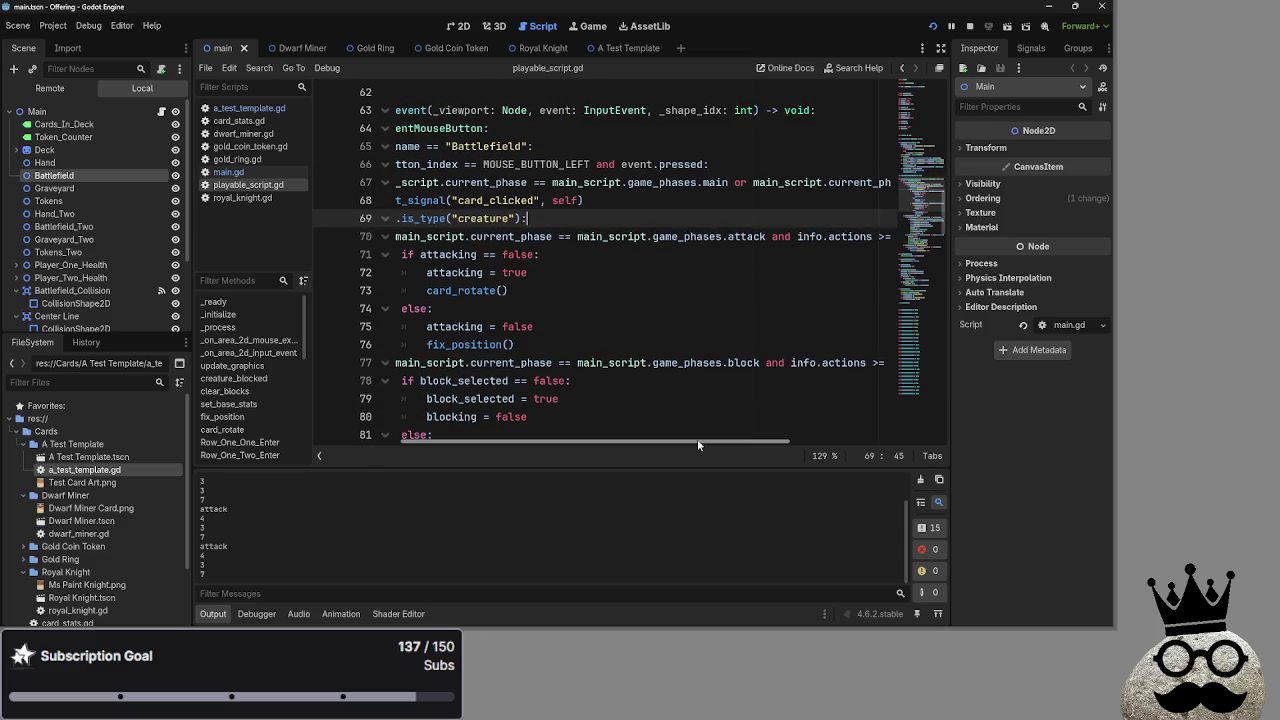
pyautogui.moveTo(697, 445); pyautogui.dragTo(624, 437)
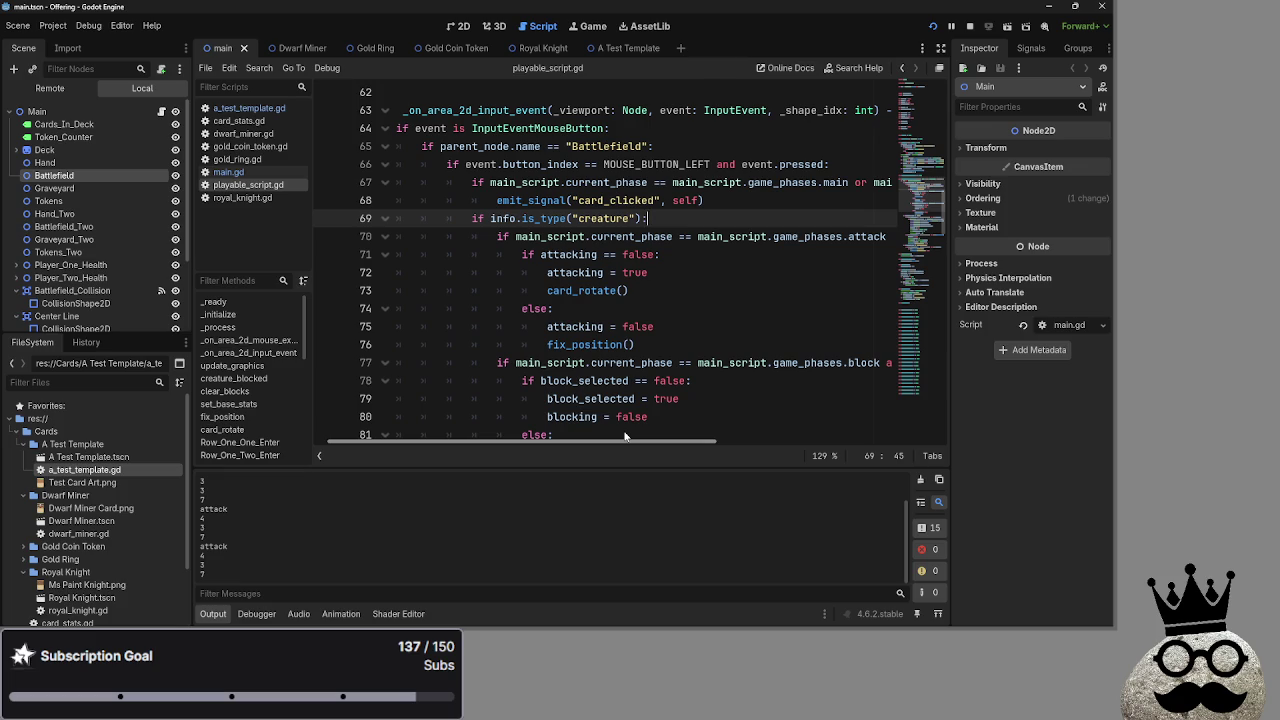
pyautogui.moveTo(624, 437); pyautogui.dragTo(631, 433)
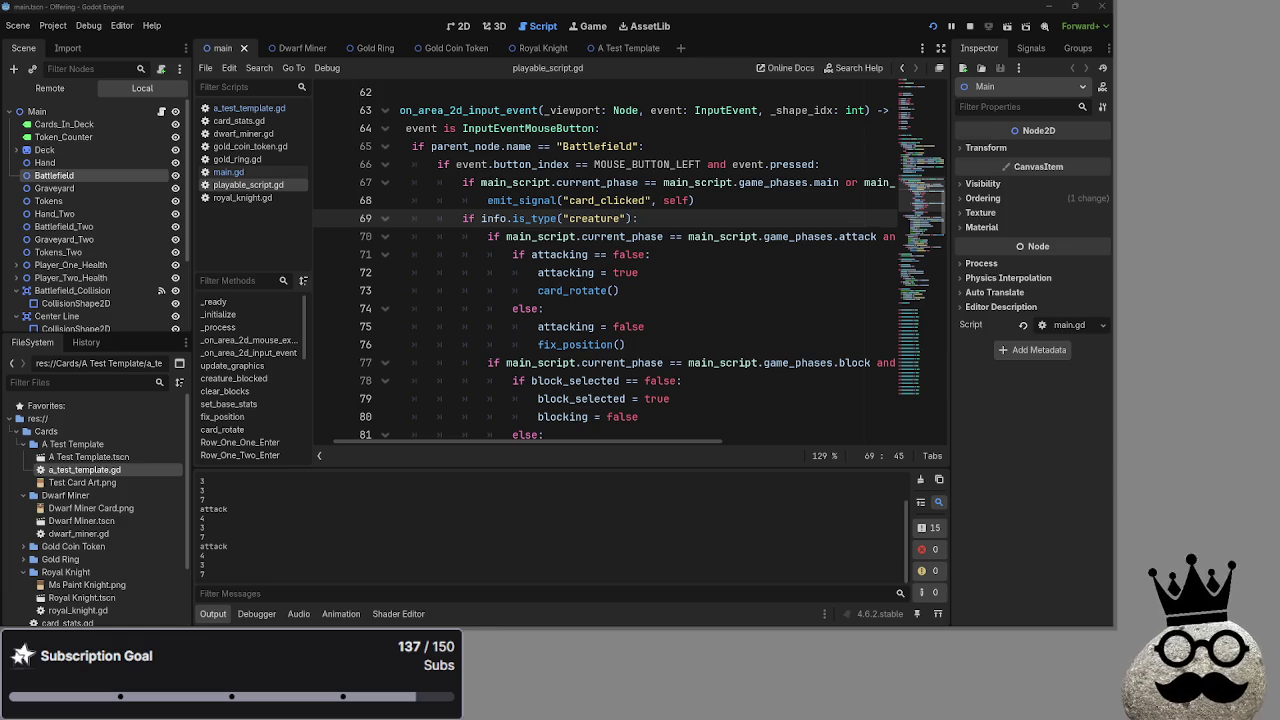
pyautogui.scroll(1, 656, 382)
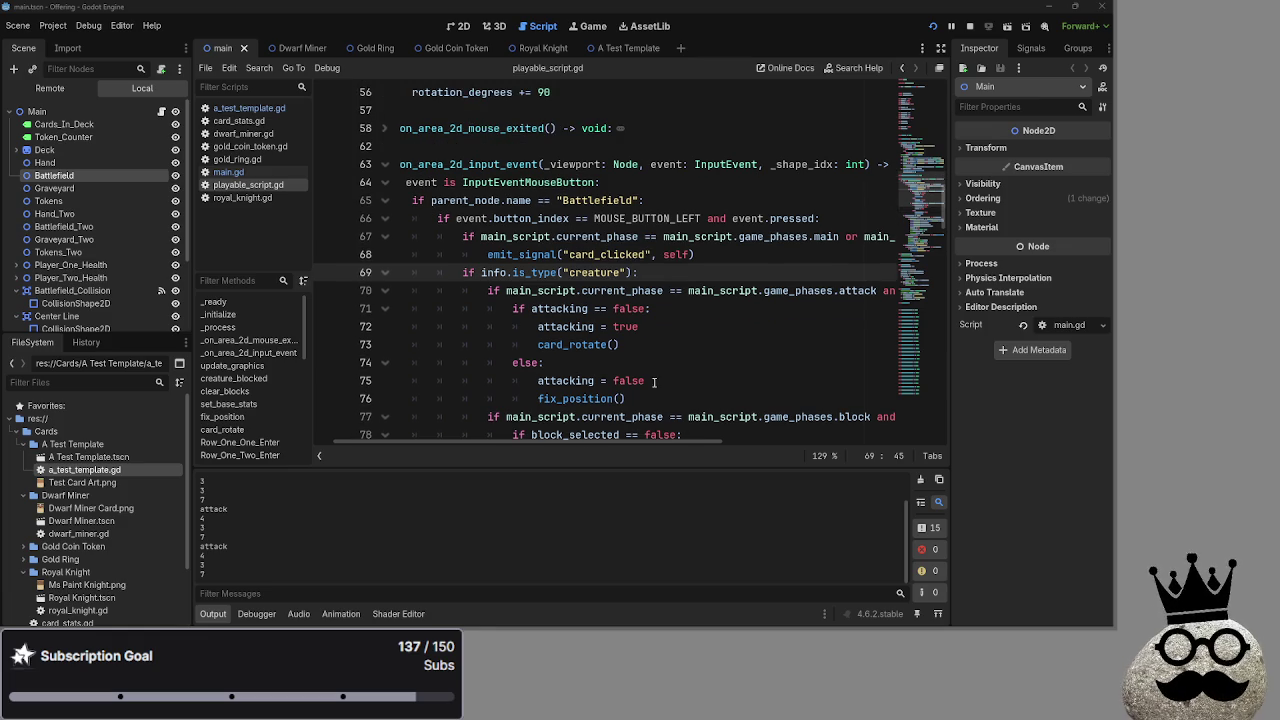
pyautogui.click(514, 441)
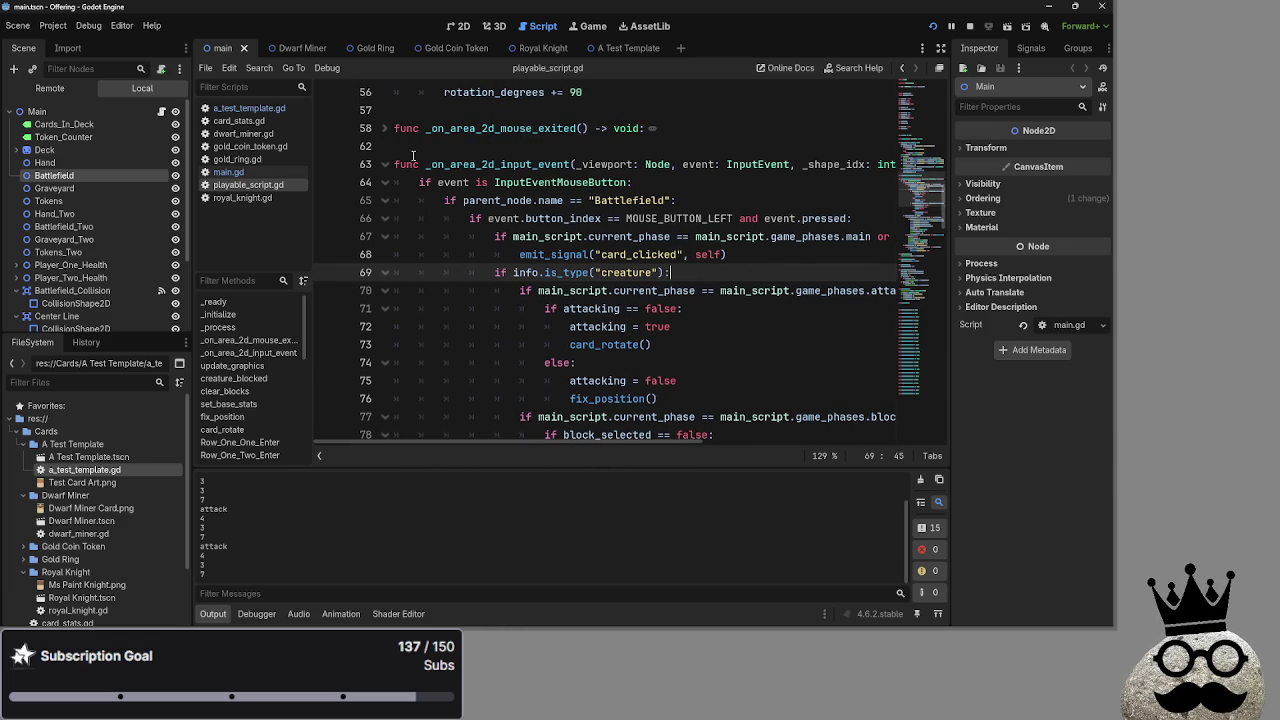
pyautogui.moveTo(392, 164)
pyautogui.mouseDown()
pyautogui.moveTo(600, 240)
pyautogui.moveTo(680, 340)
pyautogui.moveTo(700, 330)
pyautogui.moveTo(705, 345)
pyautogui.moveTo(715, 300)
pyautogui.moveTo(727, 311)
pyautogui.mouseUp()
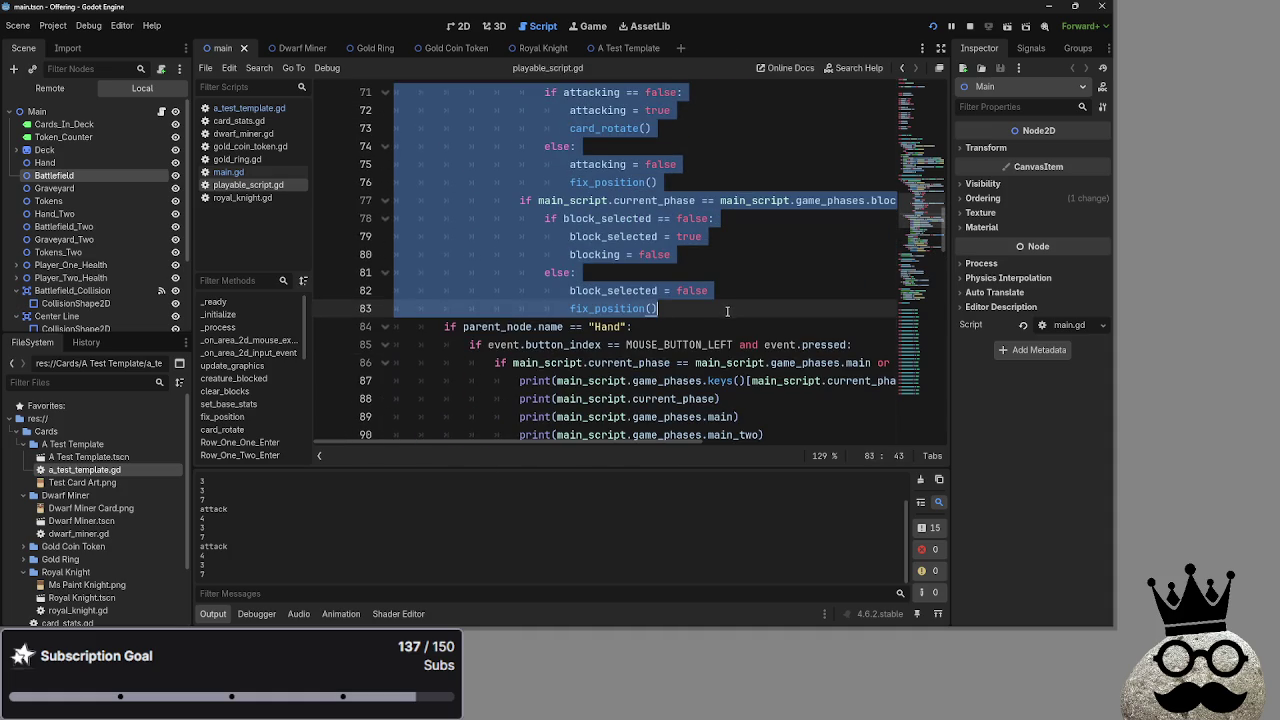
pyautogui.scroll(5, 730, 312)
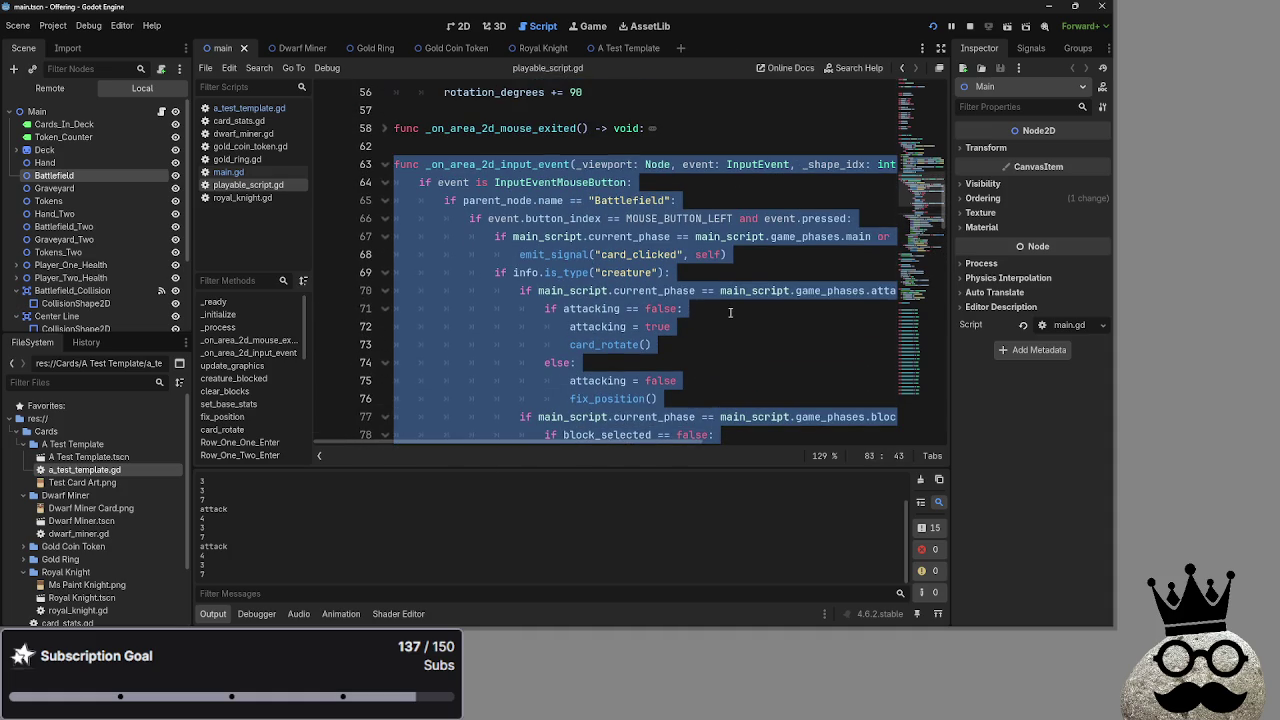
pyautogui.click(730, 312)
pyautogui.hotkey('alt', 'Tab')
pyautogui.hotkey('alt', 'Tab')
pyautogui.hotkey('alt', 'Tab')
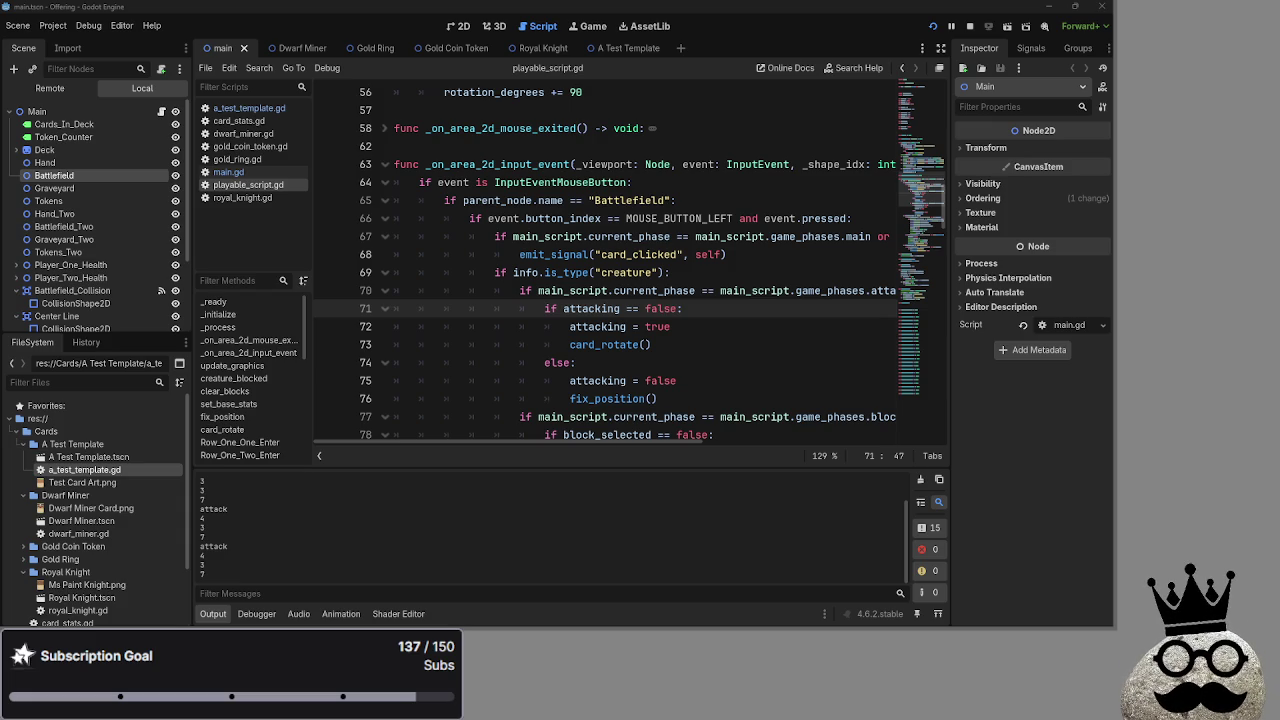
pyautogui.hotkey('alt', 'Tab')
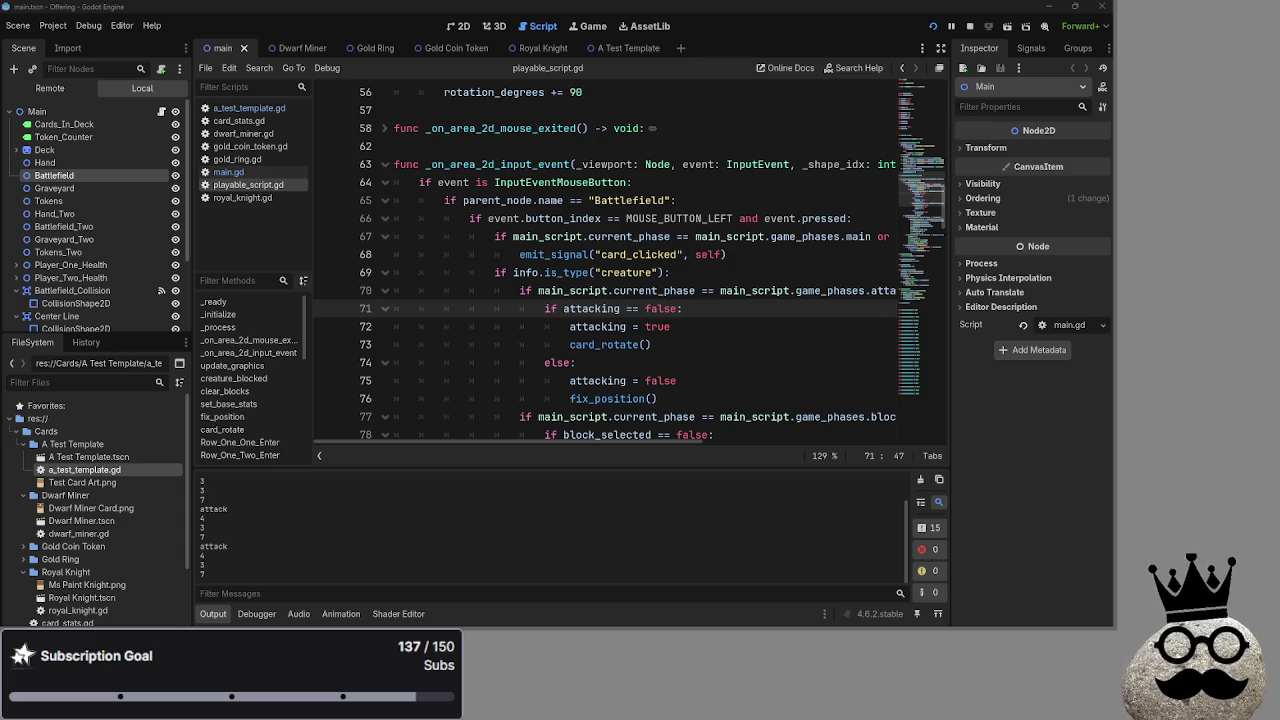
pyautogui.hotkey('alt', 'Tab')
pyautogui.hotkey('alt', 'Tab')
pyautogui.hotkey('alt', 'Tab')
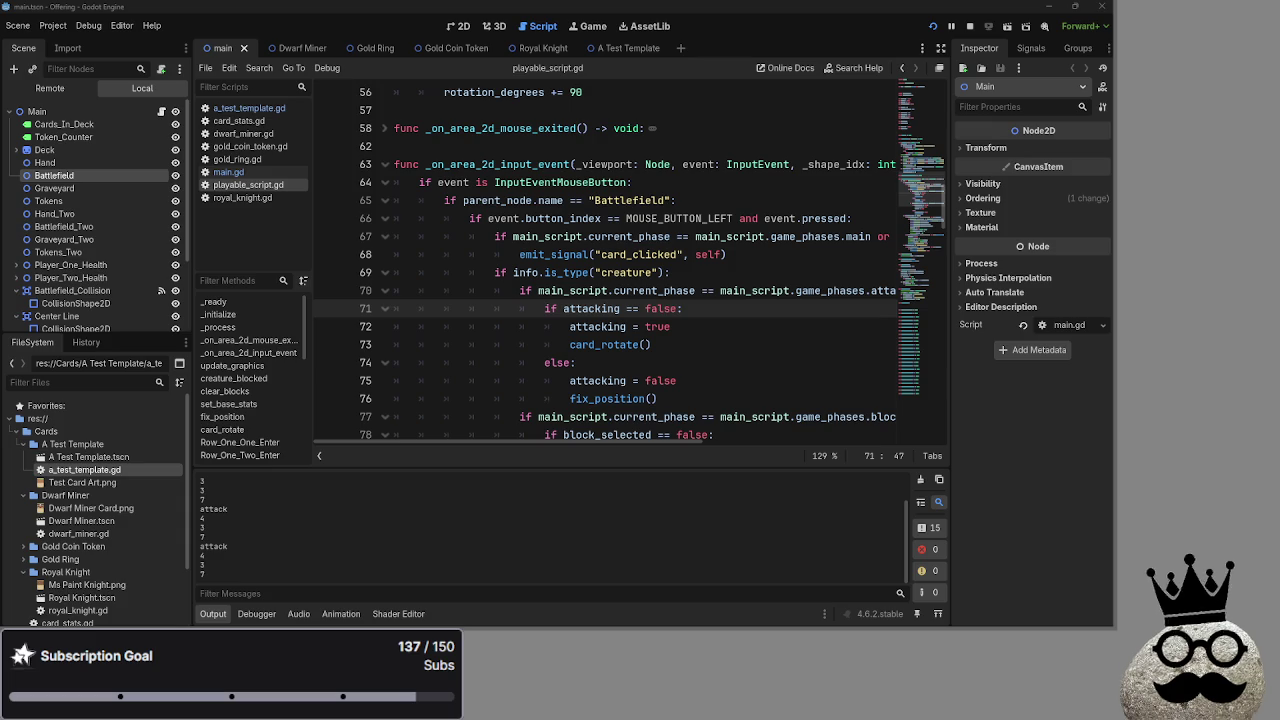
pyautogui.hotkey('alt', 'Tab')
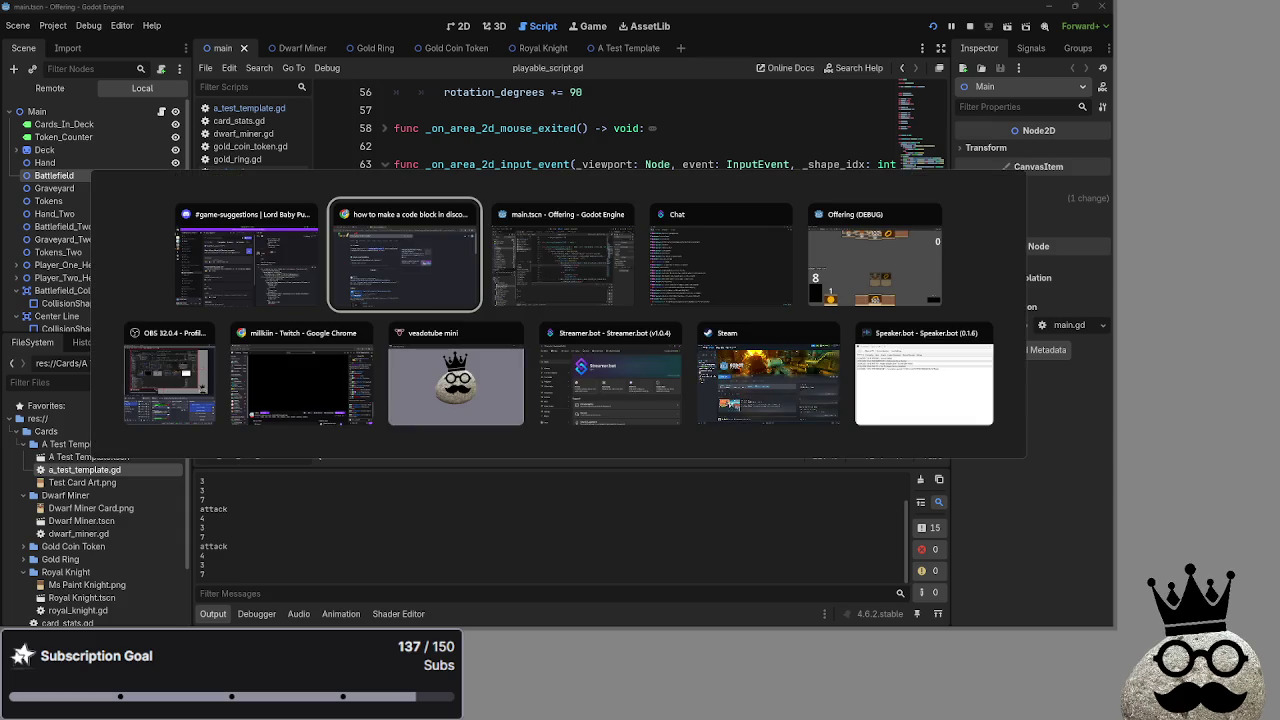
pyautogui.press('Tab')
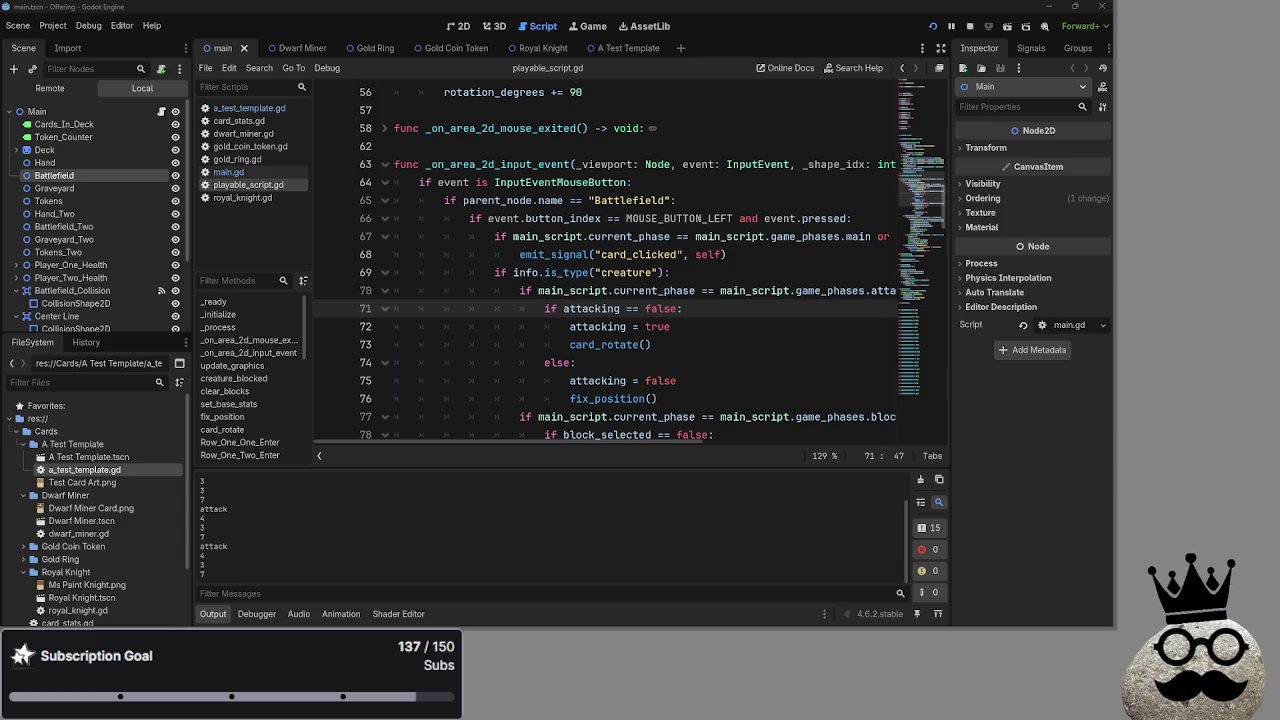
pyautogui.hotkey('alt', 'Tab')
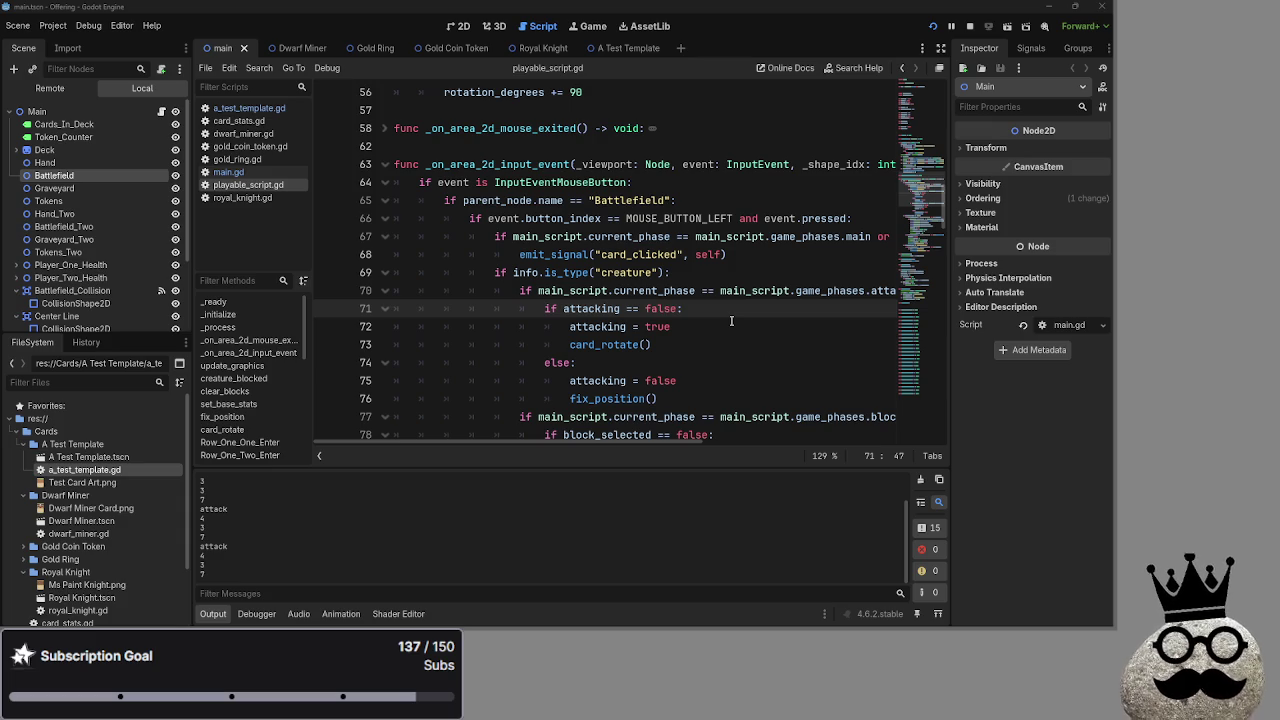
pyautogui.hotkey('alt', 'Tab')
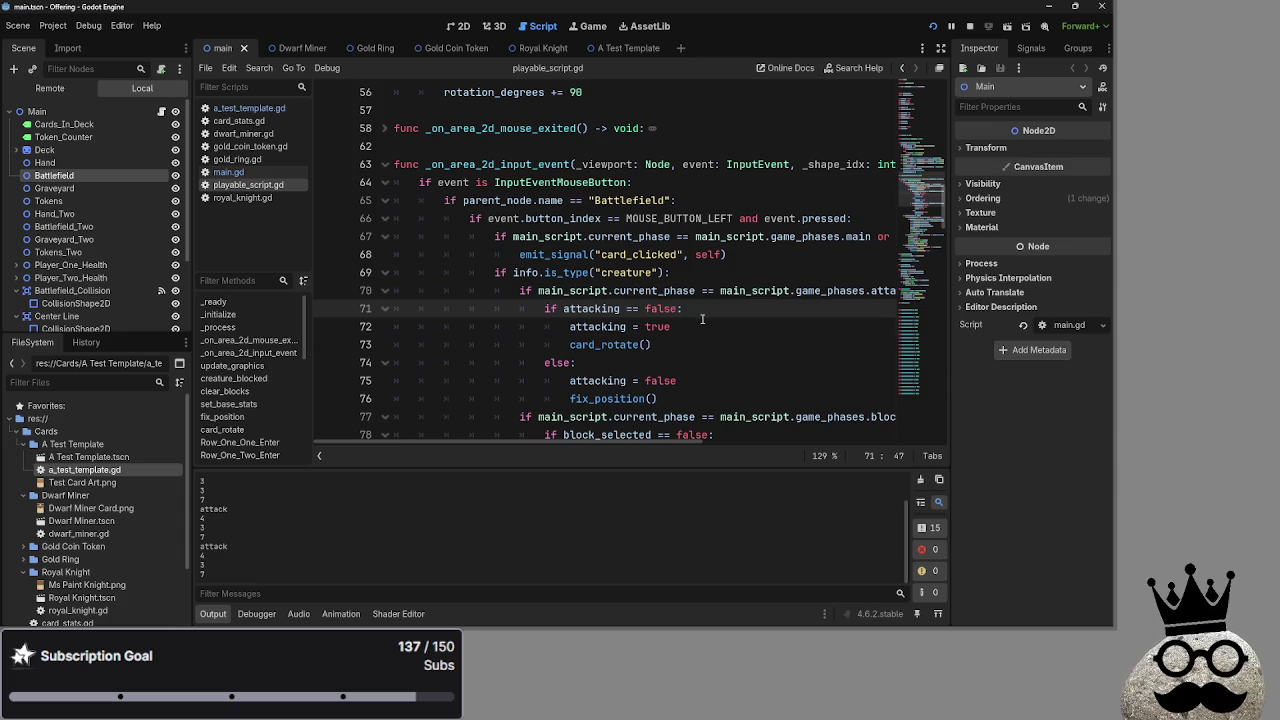
# Find the Hand branch and select its is_released() block on lines 95–100
pyautogui.click(703, 321)
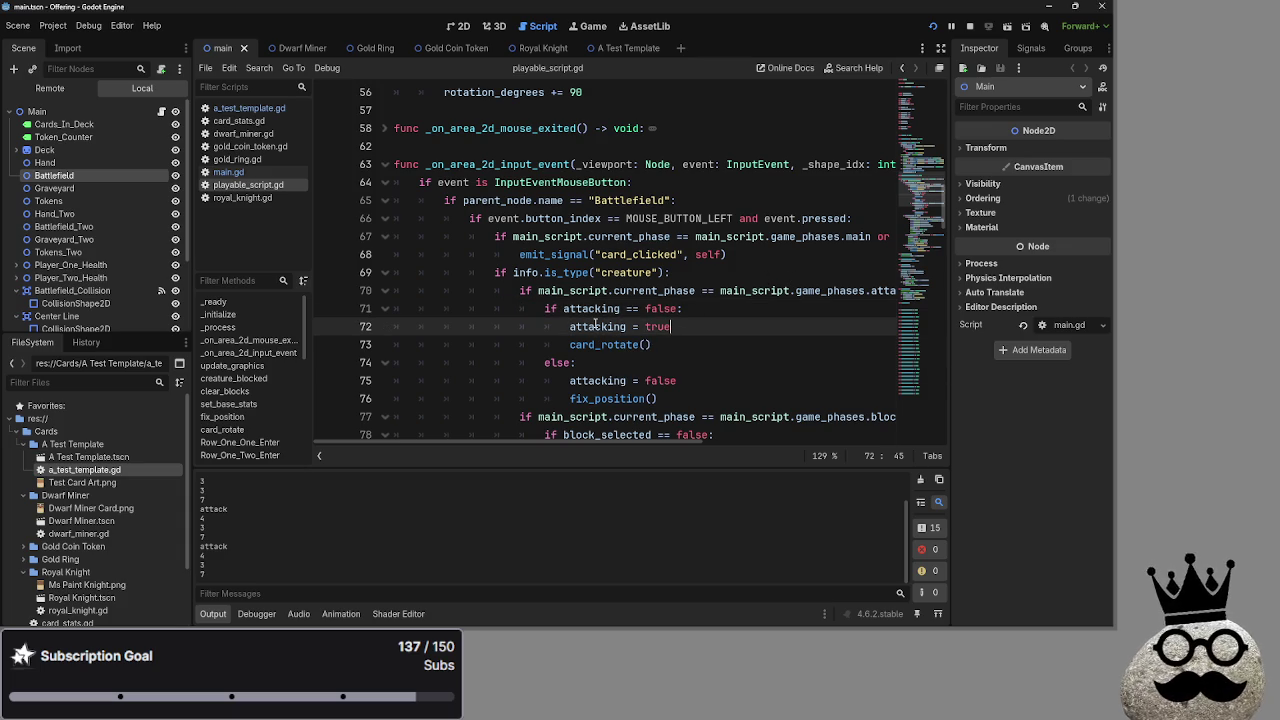
pyautogui.click(688, 345)
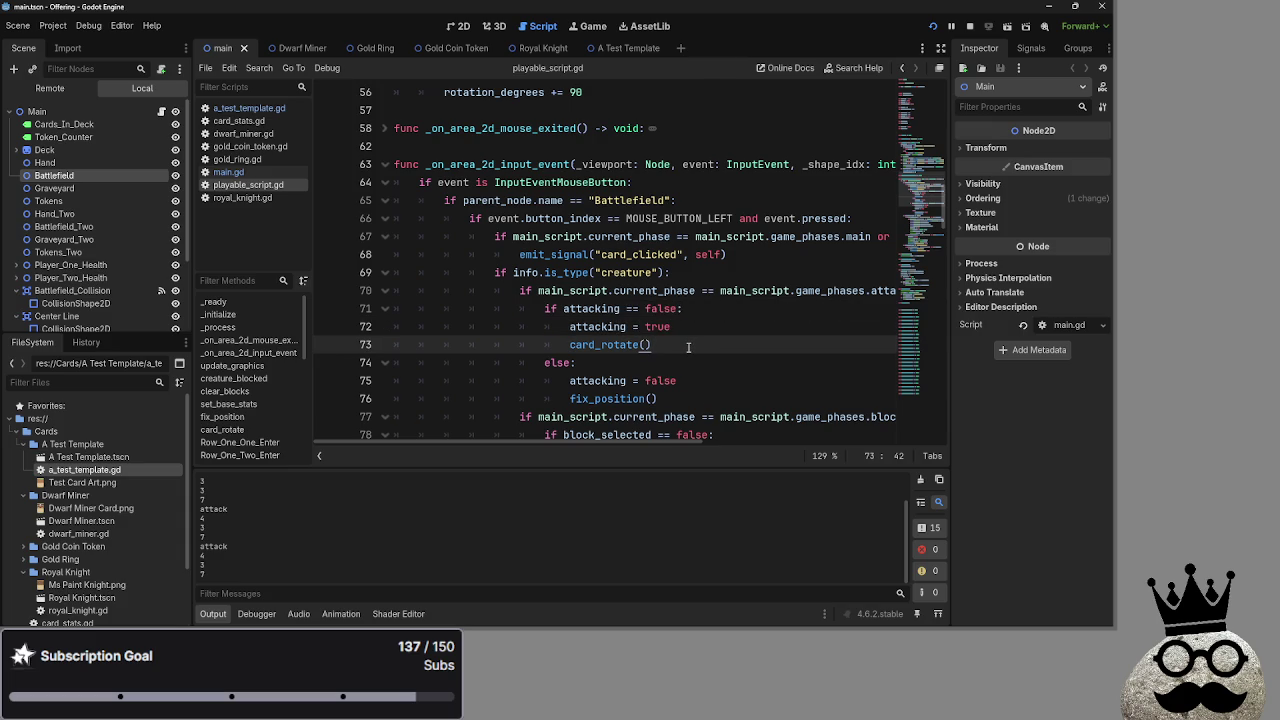
pyautogui.scroll(-3, 688, 346)
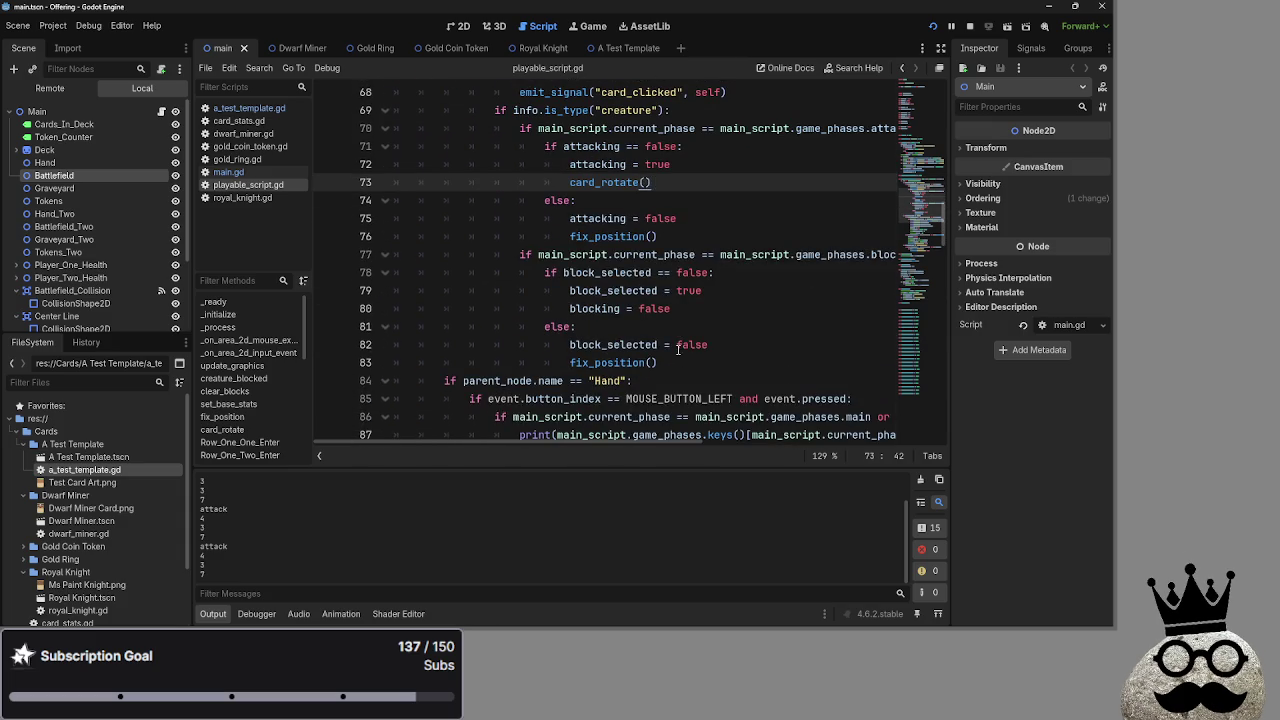
pyautogui.scroll(2, 686, 355)
pyautogui.moveTo(660, 441)
pyautogui.mouseDown()
pyautogui.moveTo(893, 452)
pyautogui.moveTo(637, 441)
pyautogui.moveTo(800, 440)
pyautogui.moveTo(670, 440)
pyautogui.mouseUp()
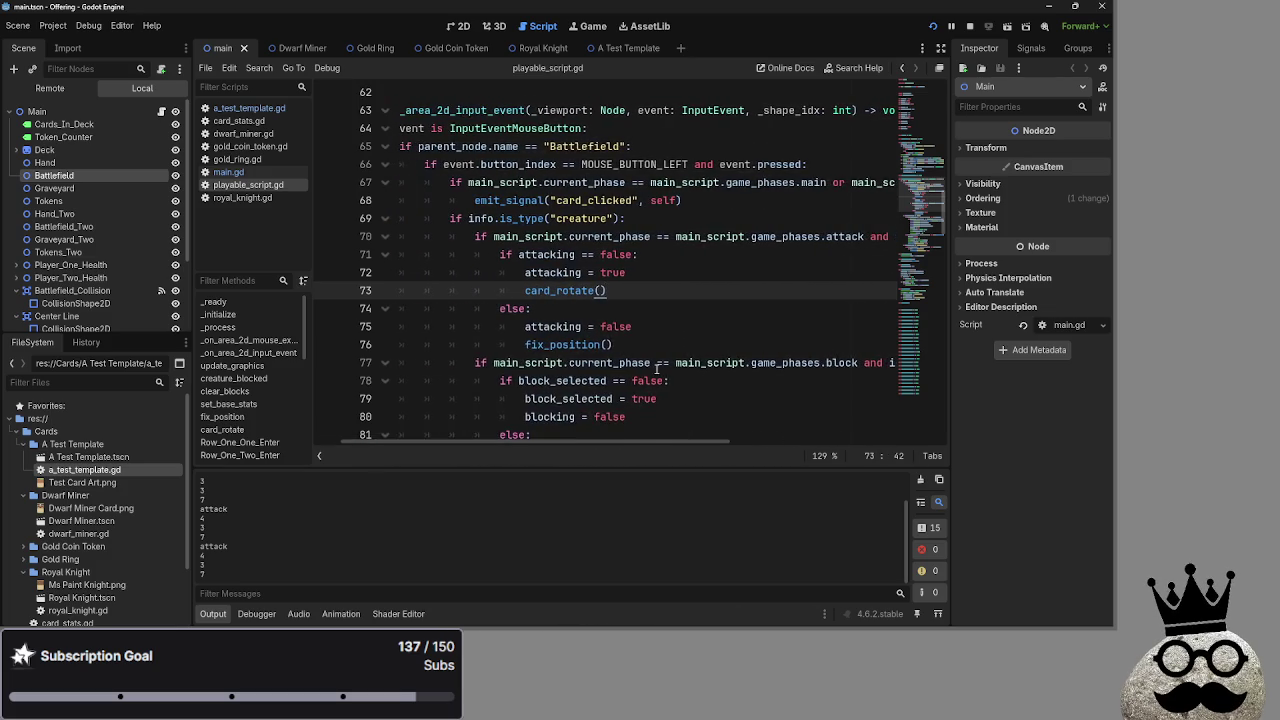
pyautogui.scroll(1, 656, 369)
pyautogui.click(519, 255)
pyautogui.scroll(-15, 602, 341)
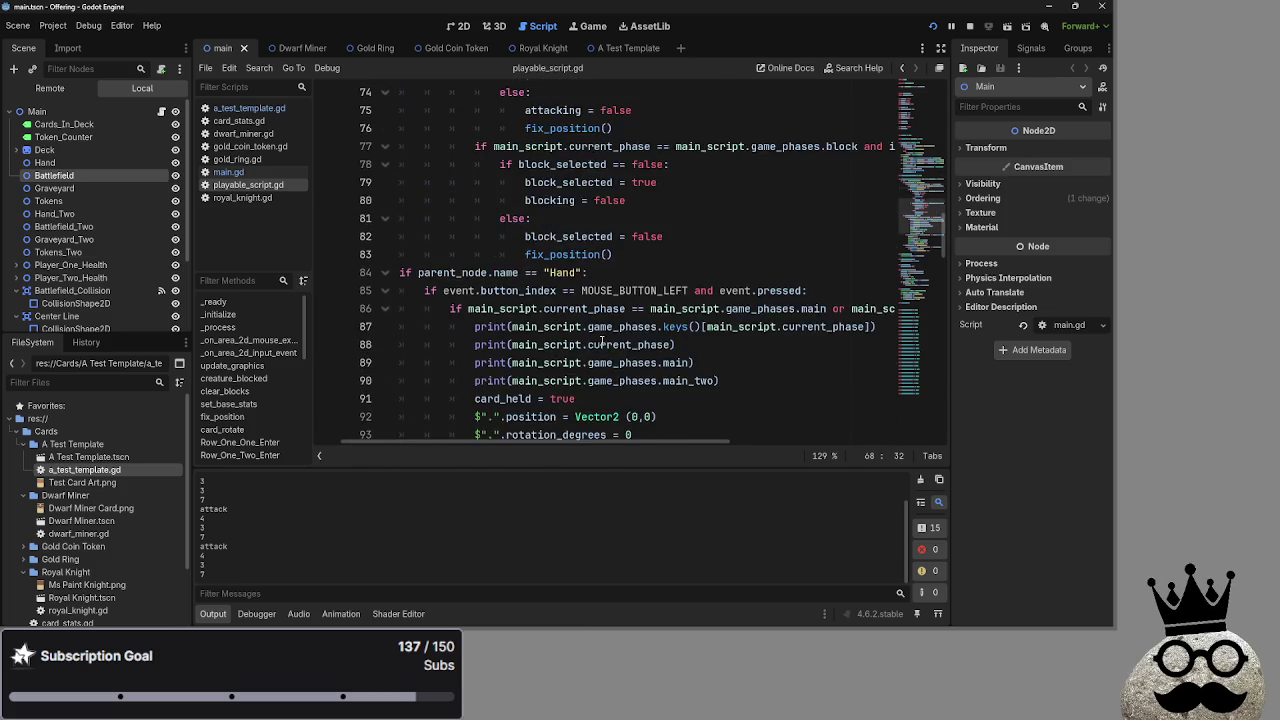
pyautogui.scroll(5, 602, 341)
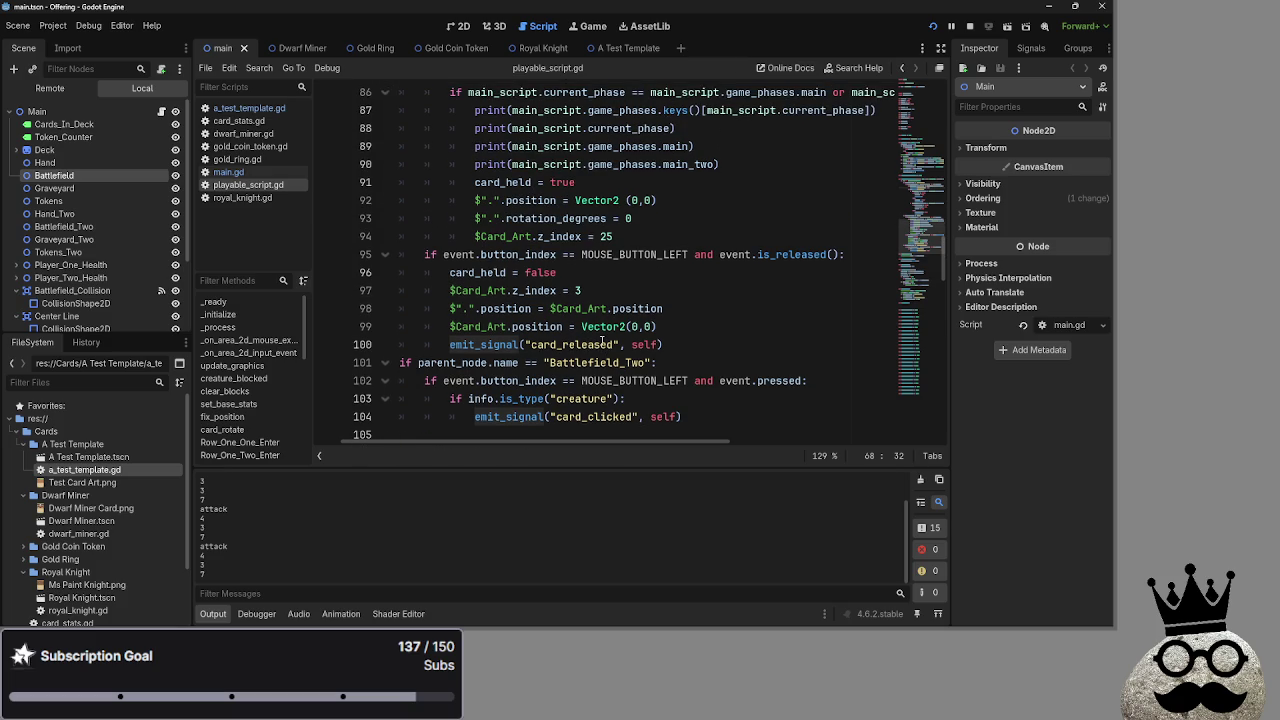
pyautogui.scroll(2, 602, 341)
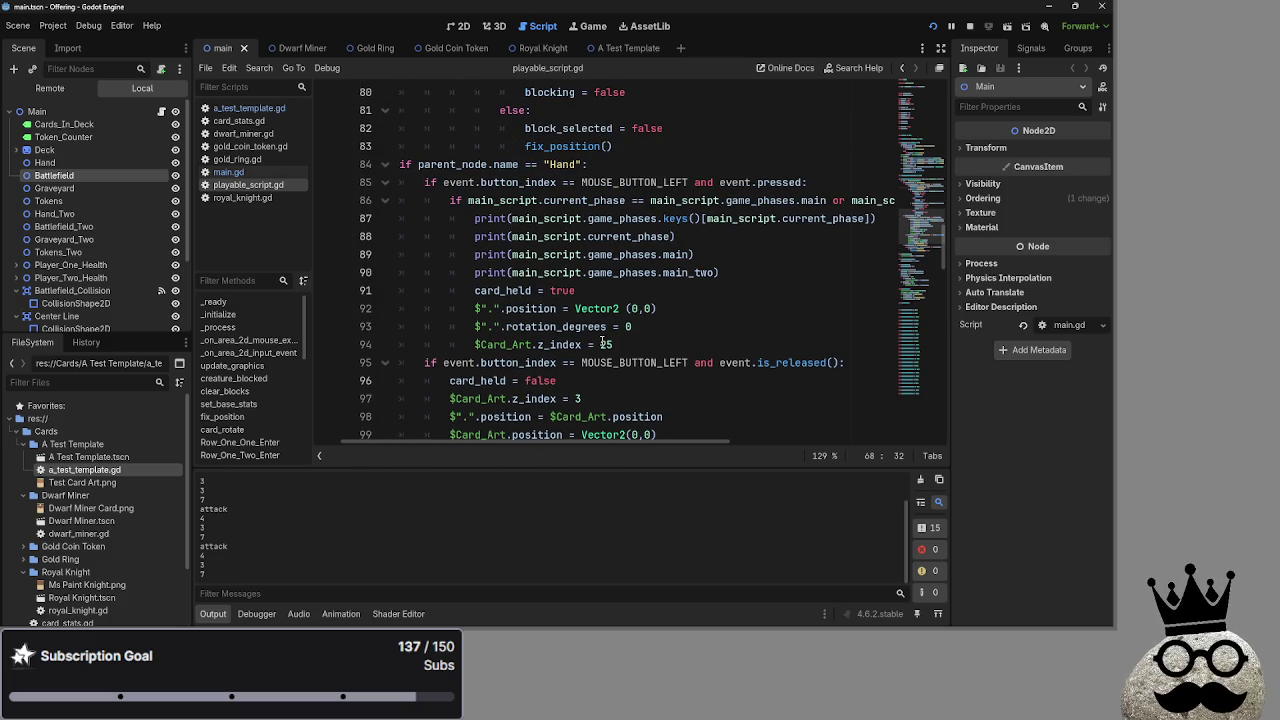
pyautogui.scroll(-1, 602, 341)
pyautogui.moveTo(424, 308)
pyautogui.mouseDown()
pyautogui.moveTo(420, 326)
pyautogui.moveTo(691, 382)
pyautogui.moveTo(698, 395)
pyautogui.moveTo(424, 308)
pyautogui.mouseUp()
pyautogui.press('Tab')
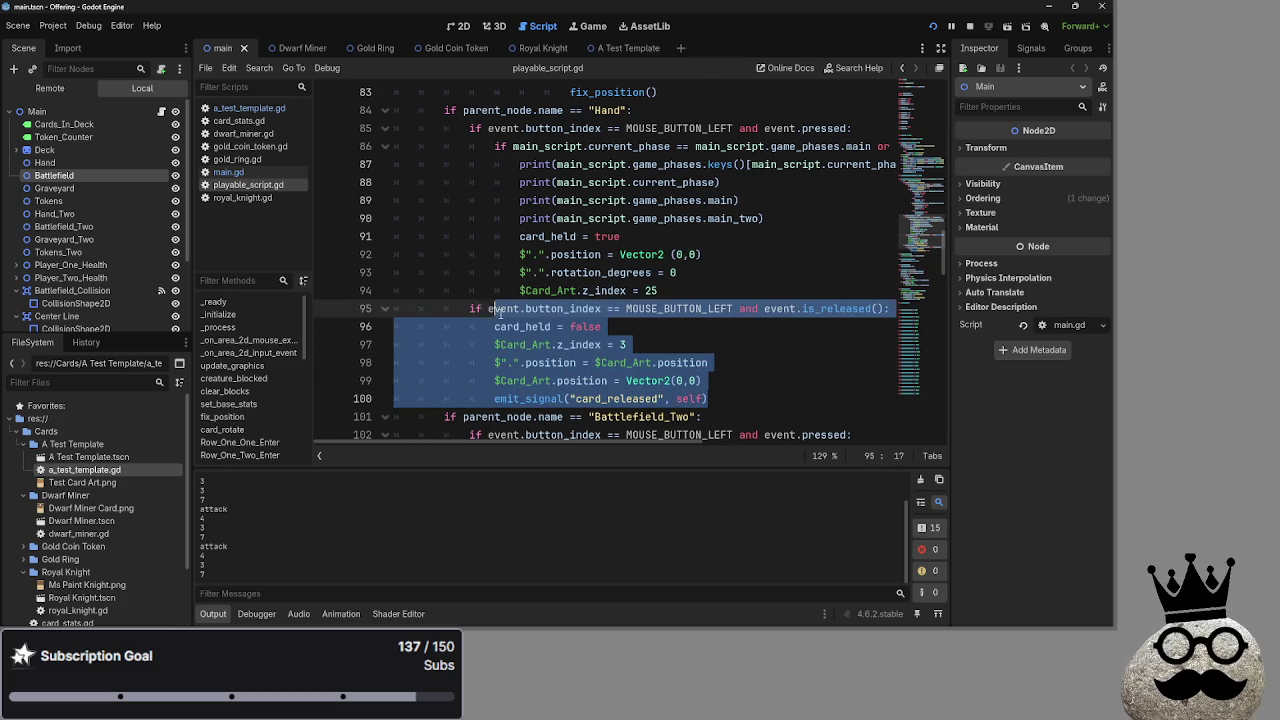
# Add a blank line 96 directly under the is_released() check
pyautogui.click(781, 398)
pyautogui.moveTo(781, 398)
pyautogui.mouseDown()
pyautogui.moveTo(480, 344)
pyautogui.moveTo(464, 312)
pyautogui.mouseUp()
pyautogui.moveTo(781, 390)
pyautogui.mouseDown()
pyautogui.moveTo(758, 398)
pyautogui.moveTo(650, 372)
pyautogui.moveTo(453, 303)
pyautogui.mouseUp()
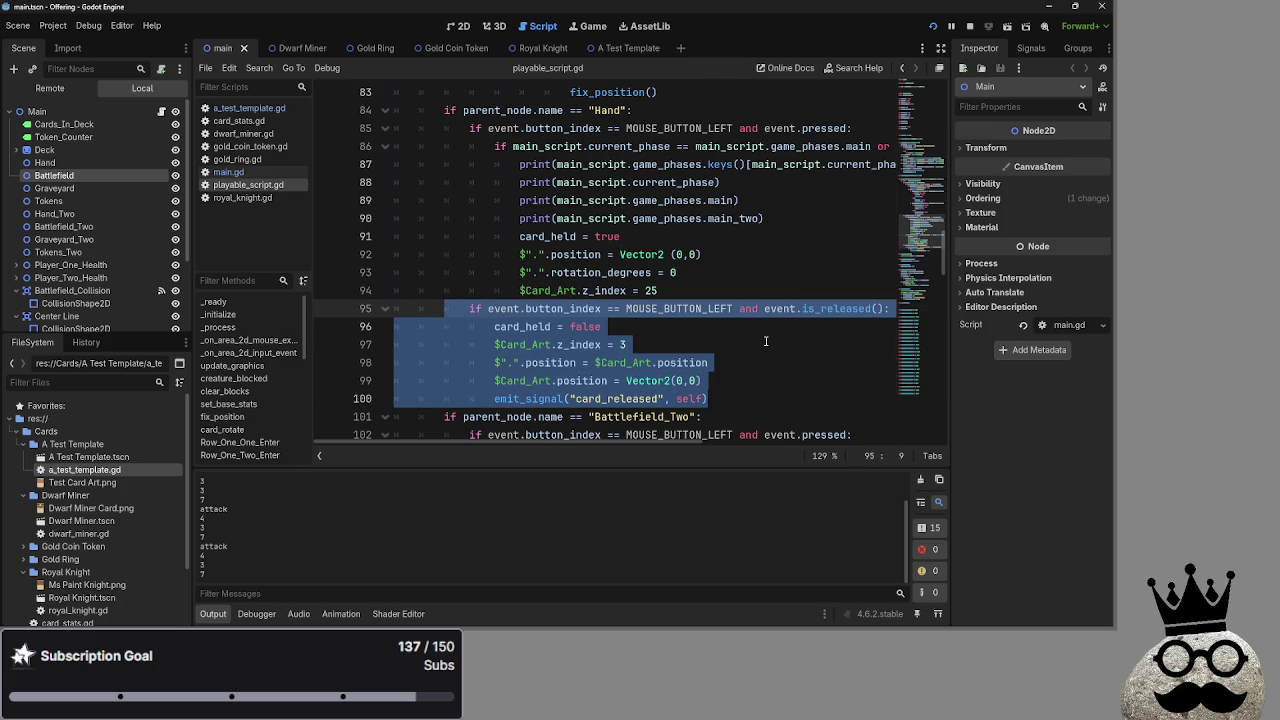
pyautogui.click(766, 341)
pyautogui.moveTo(752, 398)
pyautogui.mouseDown()
pyautogui.moveTo(494, 243)
pyautogui.moveTo(456, 313)
pyautogui.mouseUp()
pyautogui.click(756, 351)
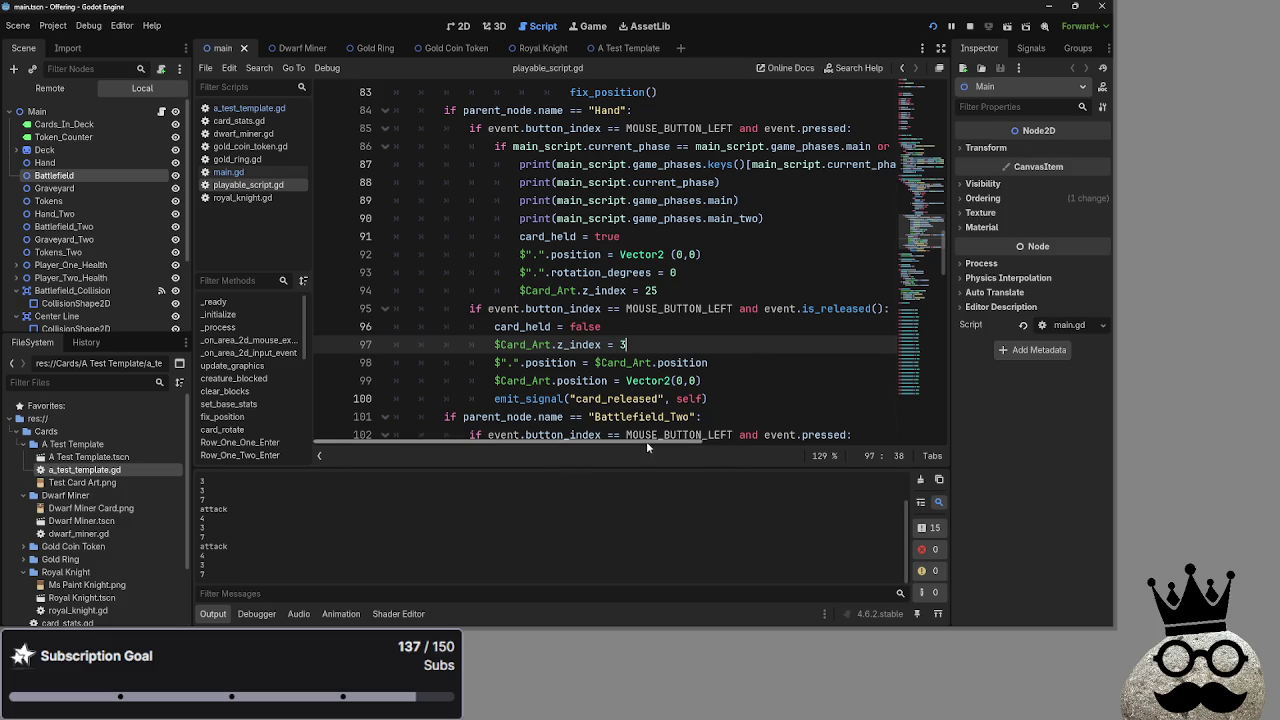
pyautogui.hscroll(3, 643, 441)
pyautogui.click(764, 308)
pyautogui.press('Return')
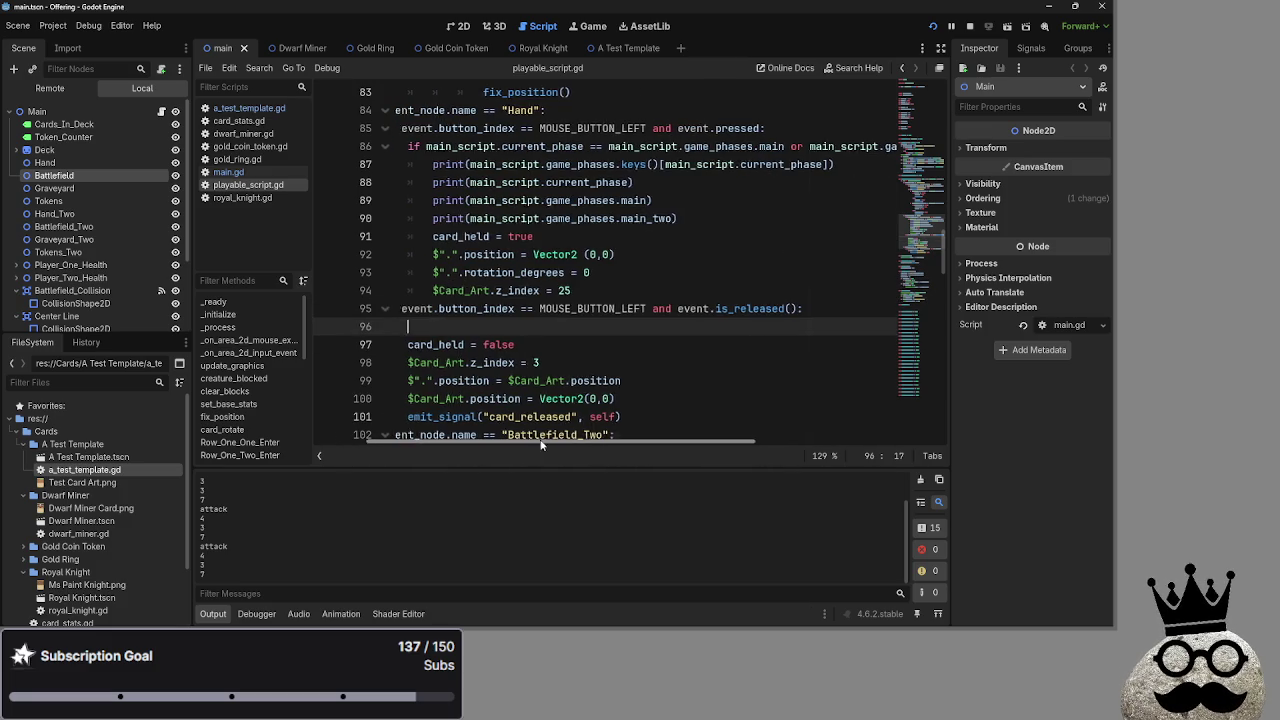
# Copy line 67's main/main_two phase condition and paste it onto line 96
pyautogui.hscroll(-3, 559, 440)
pyautogui.scroll(6, 600, 380)
pyautogui.scroll(-10, 620, 370)
pyautogui.scroll(6, 633, 363)
pyautogui.scroll(8, 633, 363)
pyautogui.moveTo(487, 271)
pyautogui.mouseDown()
pyautogui.moveTo(890, 272)
pyautogui.moveTo(851, 288)
pyautogui.moveTo(907, 272)
pyautogui.mouseUp()
pyautogui.hotkey('ctrl', 'c')
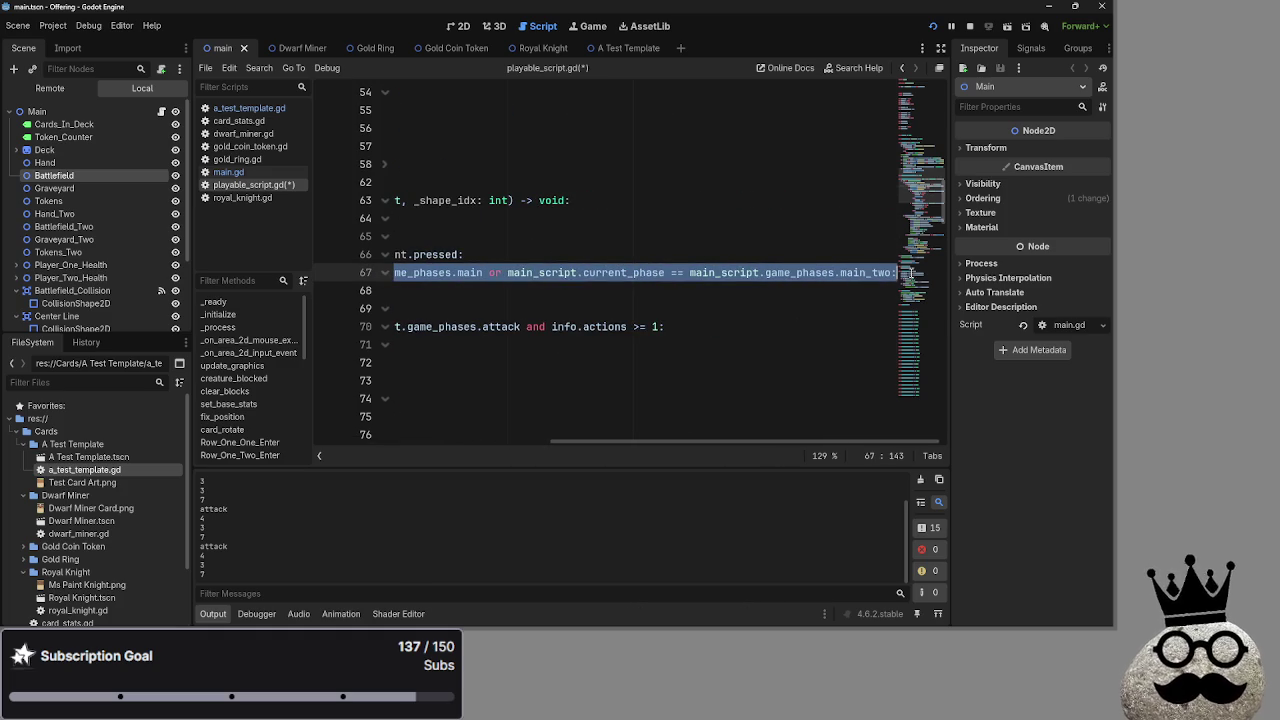
pyautogui.scroll(-9, 834, 343)
pyautogui.hscroll(-5, 600, 400)
pyautogui.scroll(-2, 585, 340)
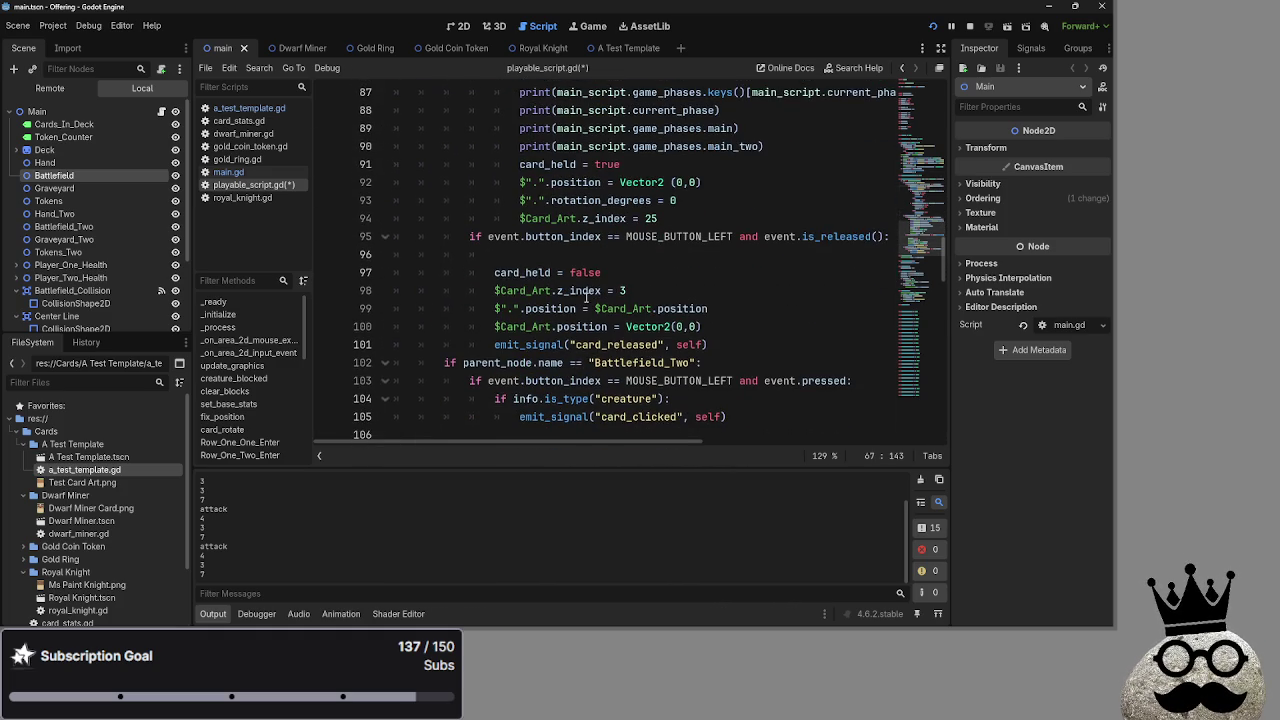
pyautogui.click(585, 258)
pyautogui.write('if main_script.current_phase == main_script.game_phases.main or main_script.current_phase == main_script.game_phases.main_two:')
# Indent lines 97–101 under the new phase condition and run the game
pyautogui.moveTo(623, 445); pyautogui.dragTo(390, 441)
pyautogui.moveTo(705, 362)
pyautogui.mouseDown()
pyautogui.moveTo(600, 360)
pyautogui.moveTo(443, 289)
pyautogui.mouseUp()
pyautogui.press('Tab')
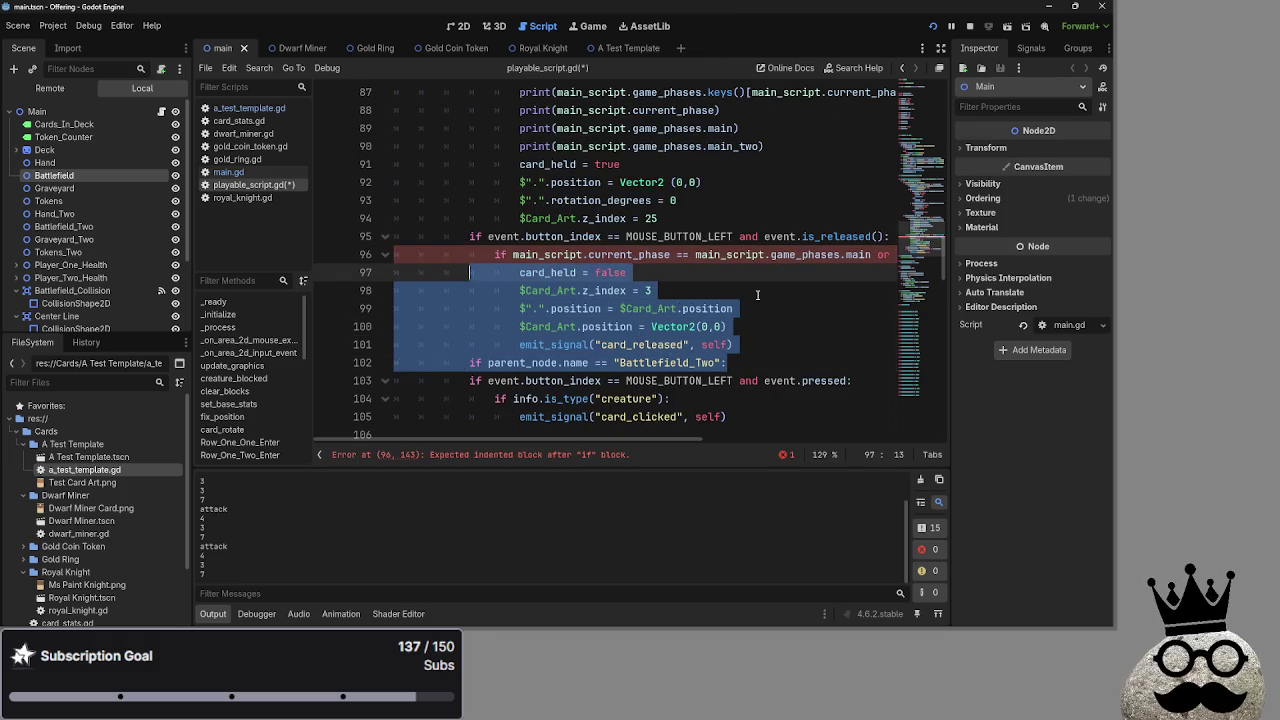
pyautogui.press('End')
pyautogui.moveTo(568, 381); pyautogui.dragTo(470, 272)
pyautogui.hotkey('shift', 'Tab')
pyautogui.moveTo(739, 344); pyautogui.dragTo(470, 272)
pyautogui.press('Tab')
pyautogui.press('F5')
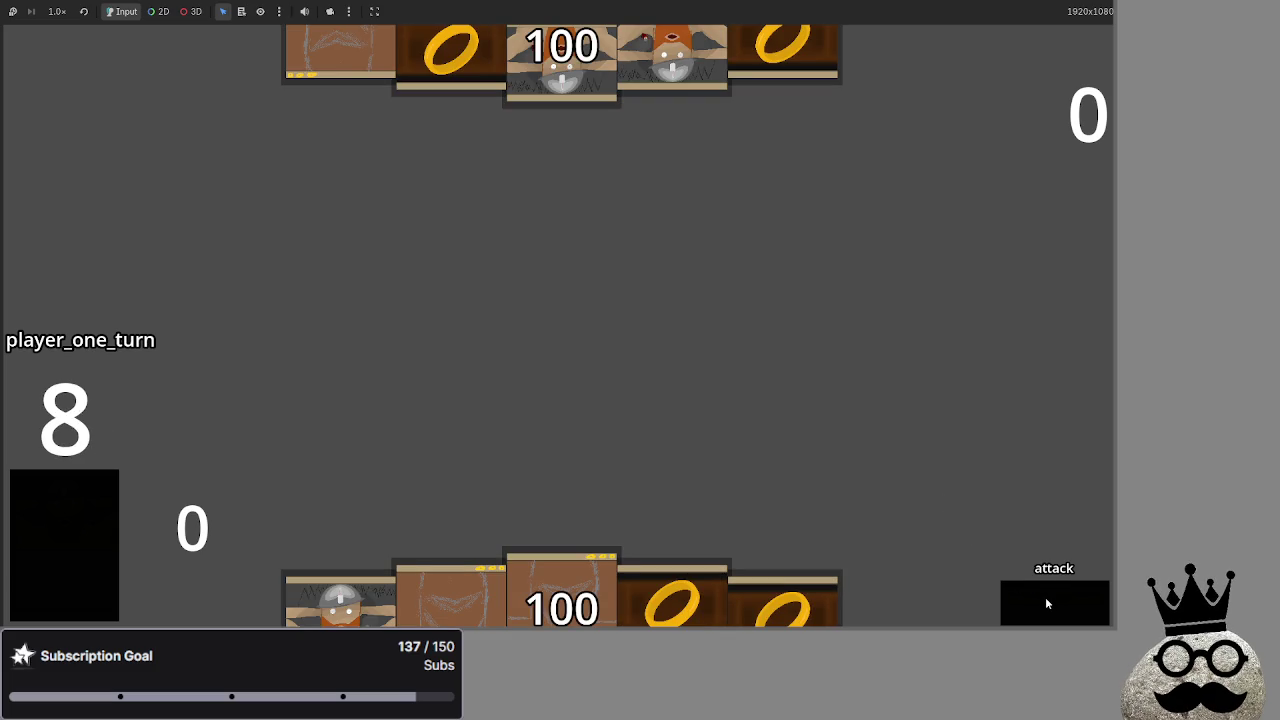
# Drag the rightmost ring card out of the hand, then return to the script editor
pyautogui.moveTo(815, 590)
pyautogui.mouseDown()
pyautogui.moveTo(832, 423)
pyautogui.moveTo(808, 560)
pyautogui.moveTo(810, 395)
pyautogui.moveTo(808, 510)
pyautogui.moveTo(830, 350)
pyautogui.moveTo(755, 340)
pyautogui.mouseUp()
pyautogui.hotkey('alt', 'Tab')
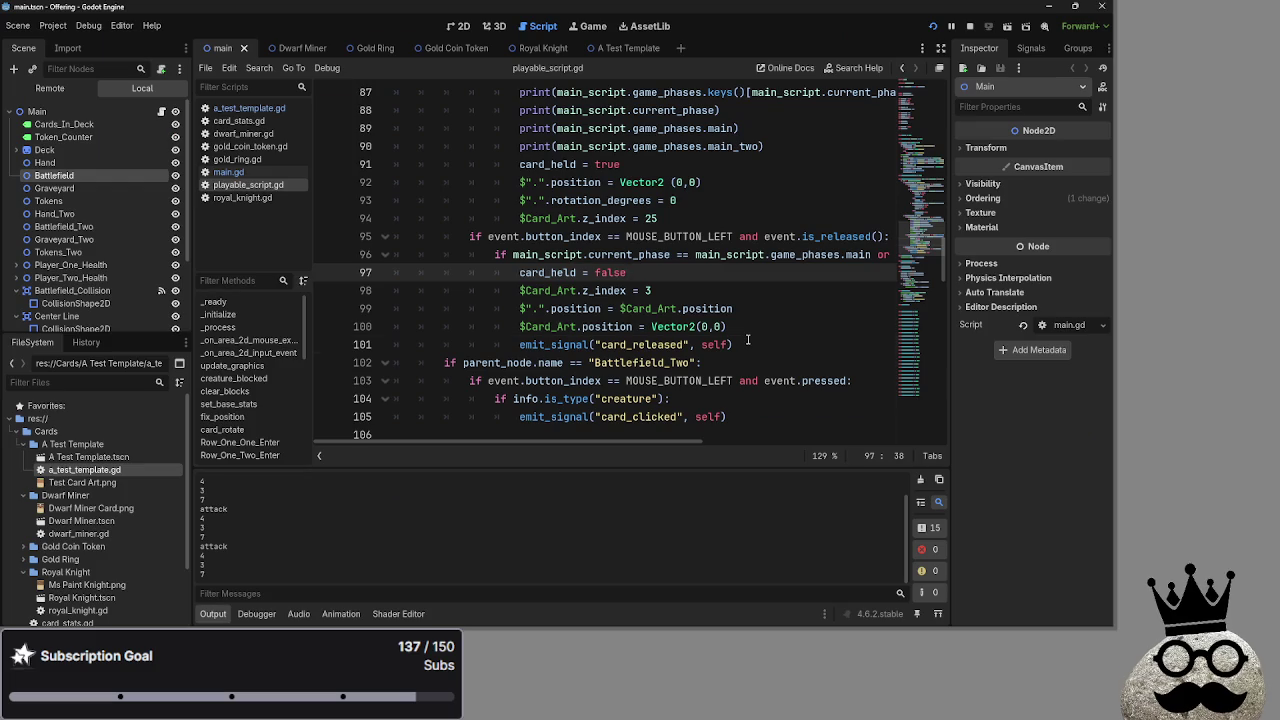
# Undo the pasted main-phase condition under the release check
pyautogui.click(748, 340)
pyautogui.click(751, 324)
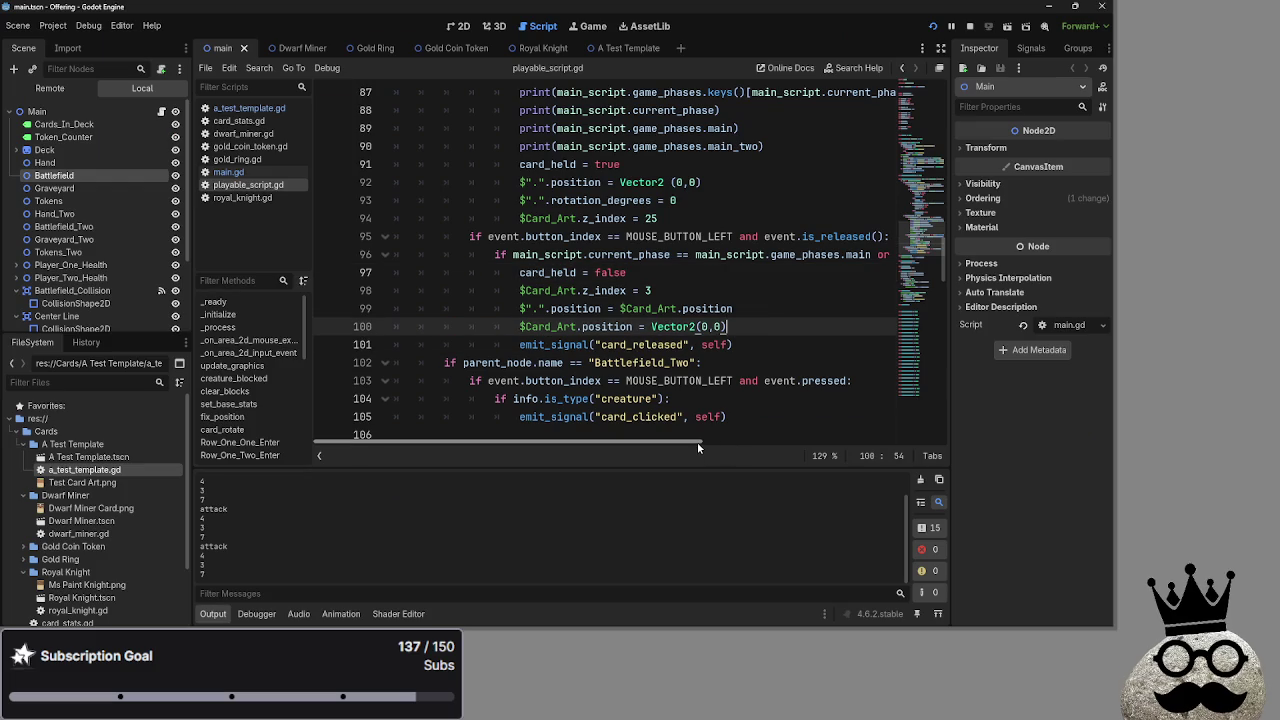
pyautogui.moveTo(697, 448)
pyautogui.mouseDown()
pyautogui.moveTo(881, 459)
pyautogui.moveTo(668, 452)
pyautogui.moveTo(1012, 488)
pyautogui.moveTo(683, 453)
pyautogui.mouseUp()
pyautogui.hotkey('ctrl', 'z')
pyautogui.hotkey('ctrl', 'z')
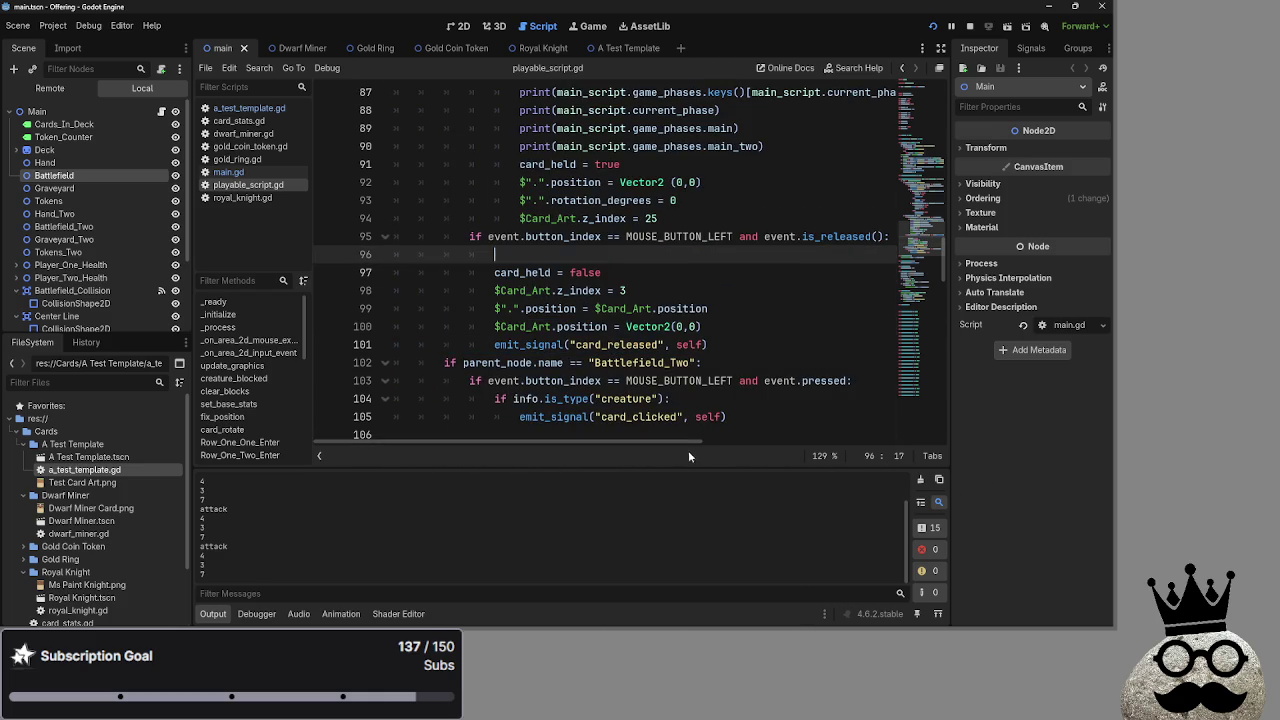
# Delete the leftover empty lines after line 100, leaving line 96 blank
pyautogui.click(718, 328)
pyautogui.press('Return')
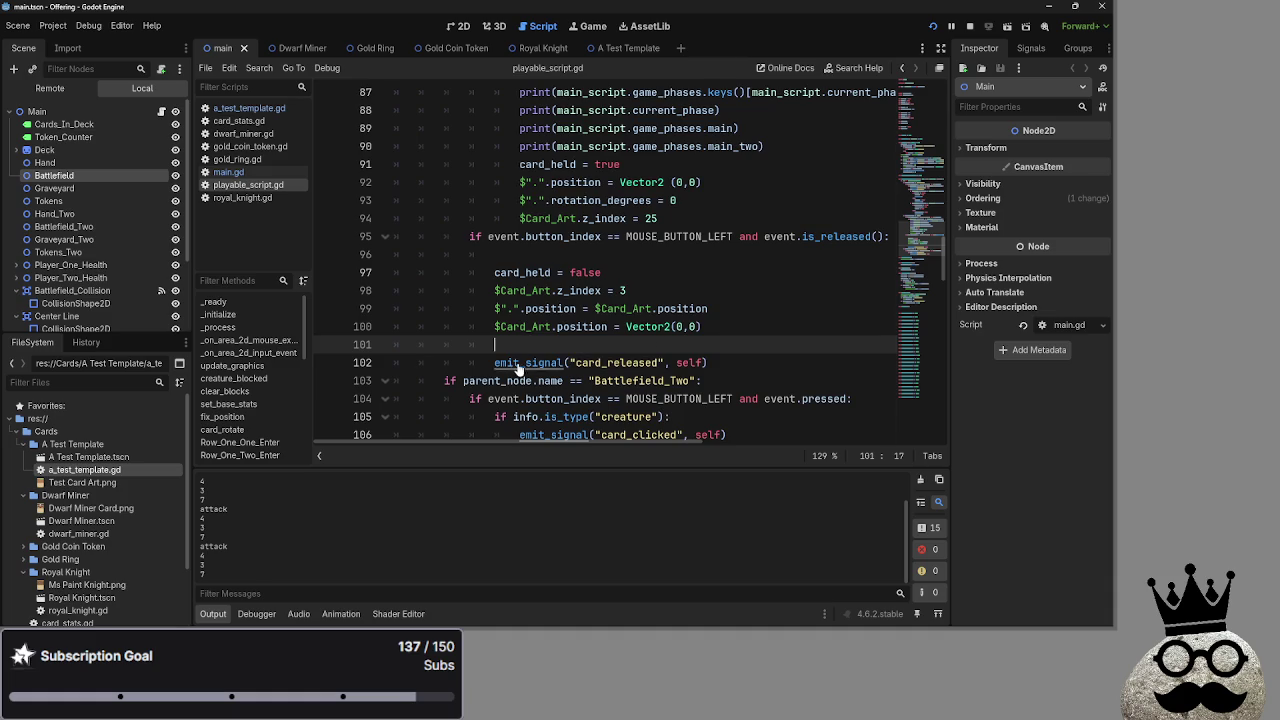
pyautogui.hotkey('ctrl', 'v')
pyautogui.hotkey('ctrl', 'z')
pyautogui.press('BackSpace')
pyautogui.press('BackSpace')
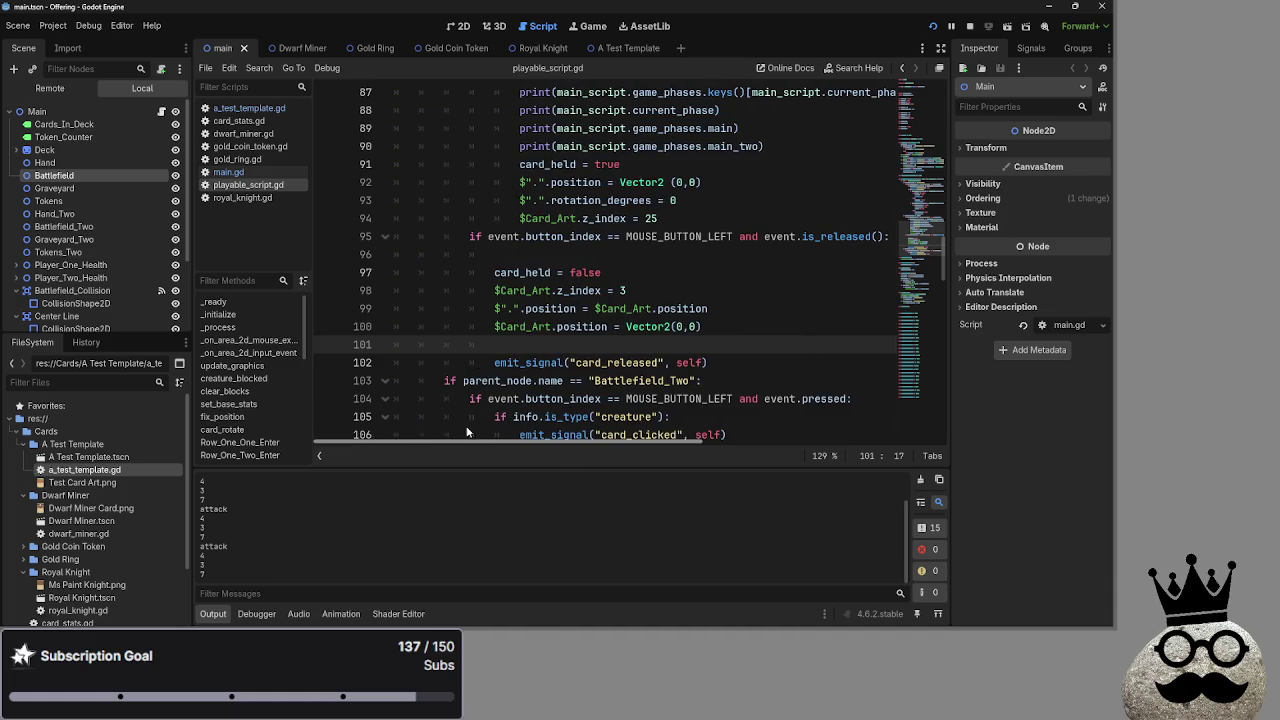
pyautogui.press('BackSpace')
pyautogui.press('BackSpace')
pyautogui.press('BackSpace')
pyautogui.click(515, 256)
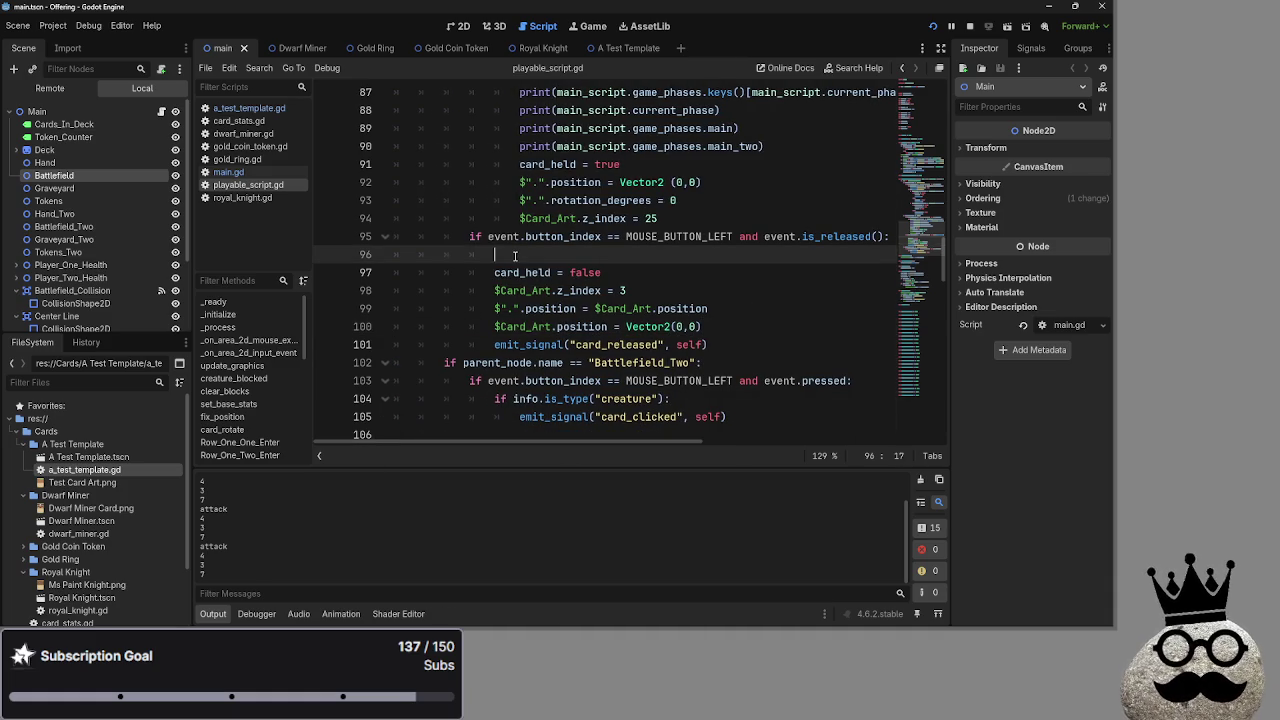
pyautogui.press('BackSpace')
pyautogui.scroll(8, 681, 356)
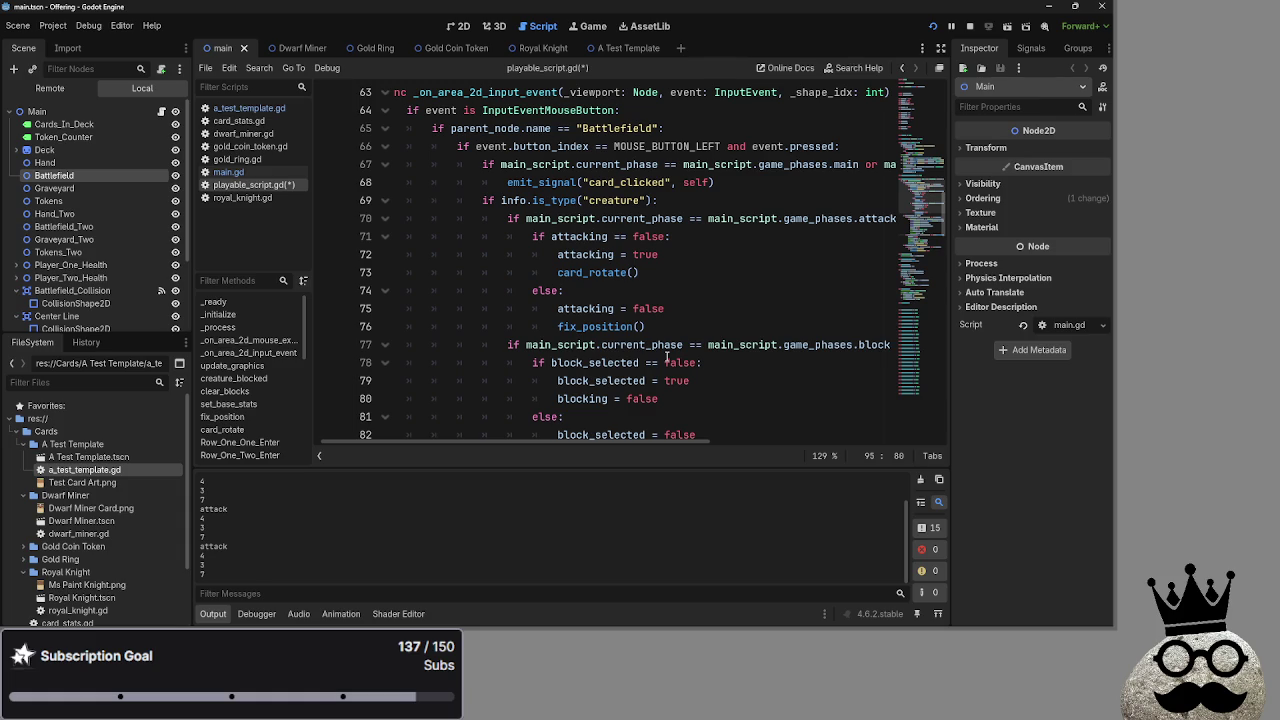
pyautogui.moveTo(651, 445)
pyautogui.mouseDown()
pyautogui.moveTo(780, 440)
pyautogui.moveTo(665, 441)
pyautogui.mouseUp()
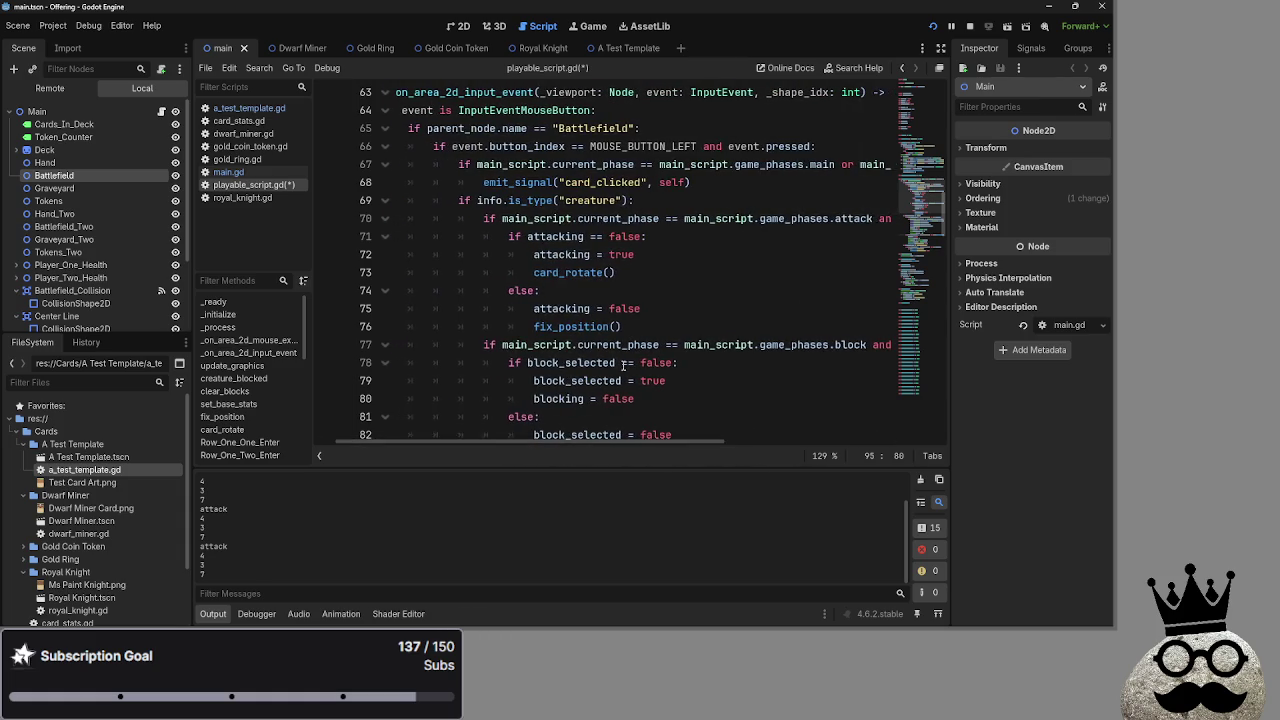
pyautogui.scroll(2, 625, 367)
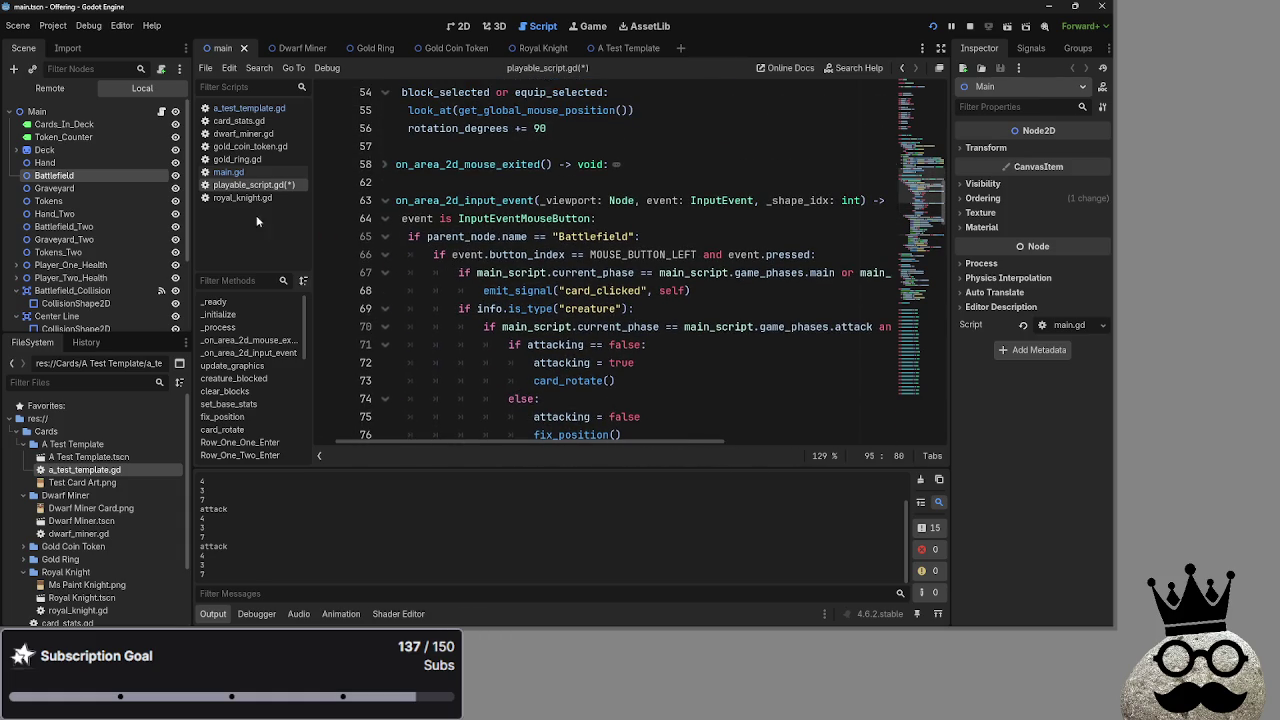
# Switch the script editor to main.gd and fold the card_makes_token function
pyautogui.click(228, 172)
pyautogui.scroll(-3, 484, 357)
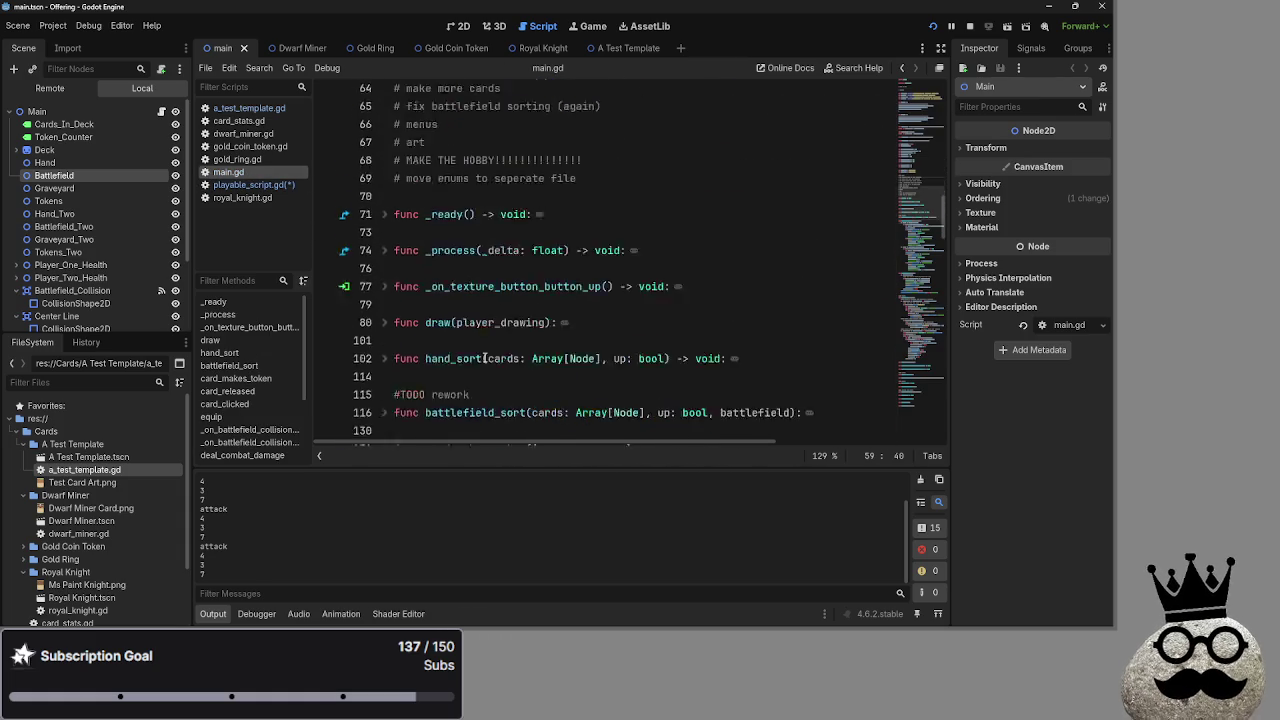
pyautogui.scroll(-4, 484, 357)
pyautogui.scroll(-8, 484, 357)
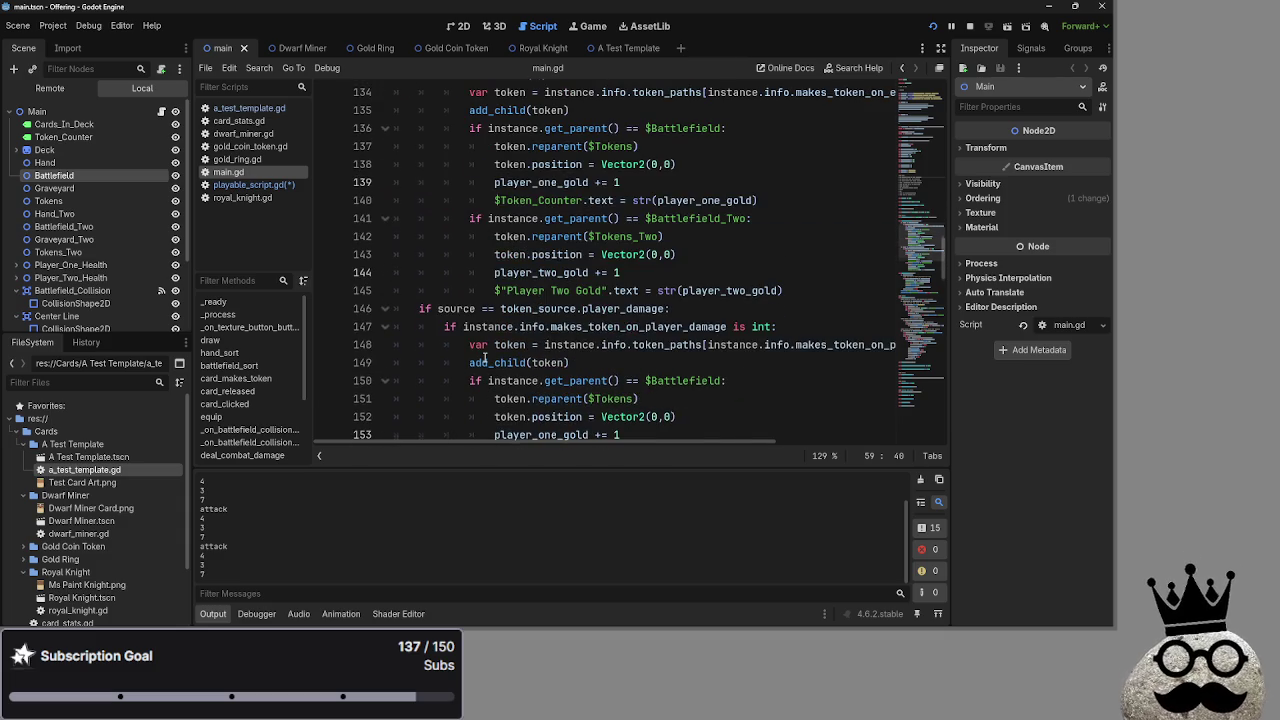
pyautogui.scroll(10, 484, 357)
pyautogui.click(384, 254)
# Indent the empty line 130, then scroll down to the card_clicked function
pyautogui.click(429, 236)
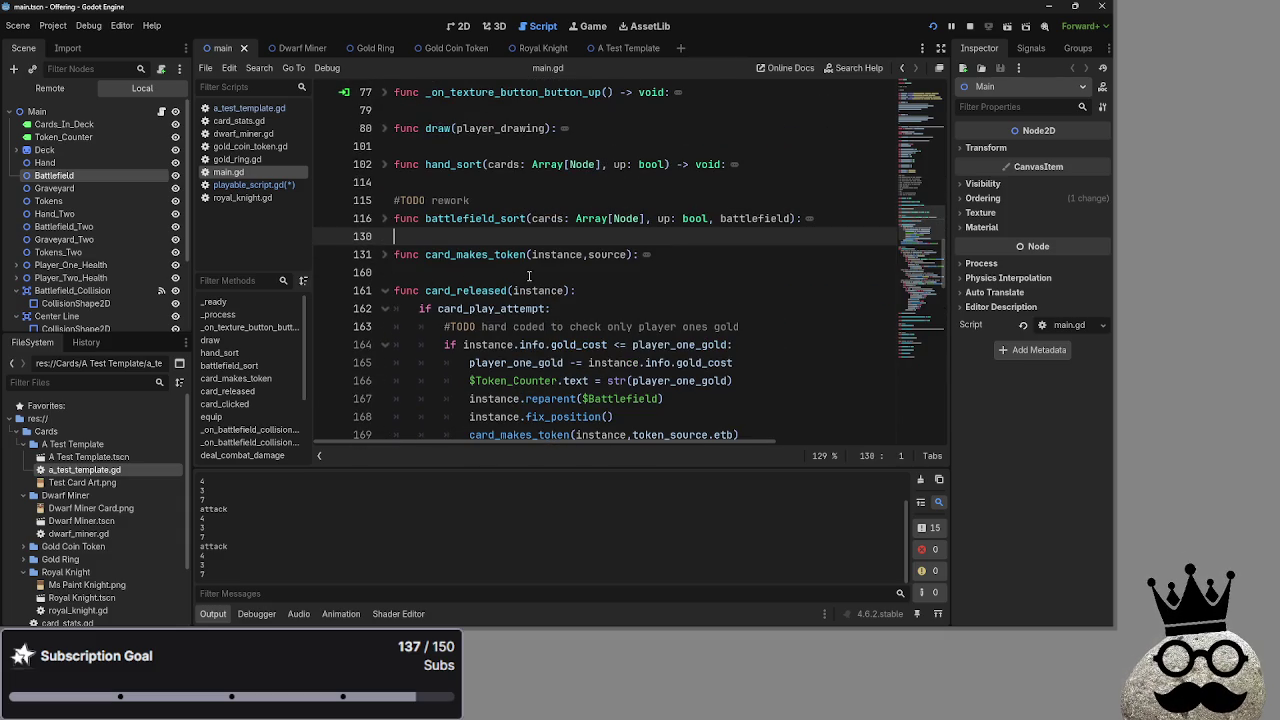
pyautogui.scroll(-3, 529, 276)
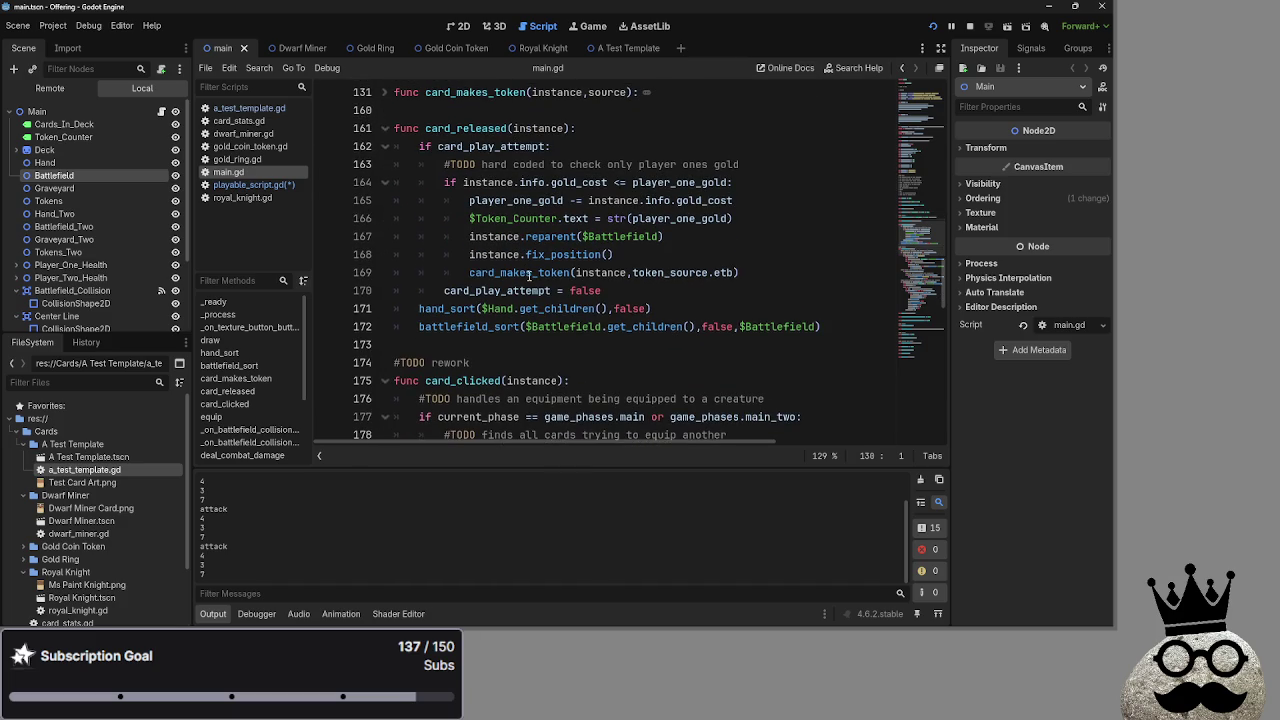
pyautogui.press('Tab')
pyautogui.hotkey('alt', 'Tab')
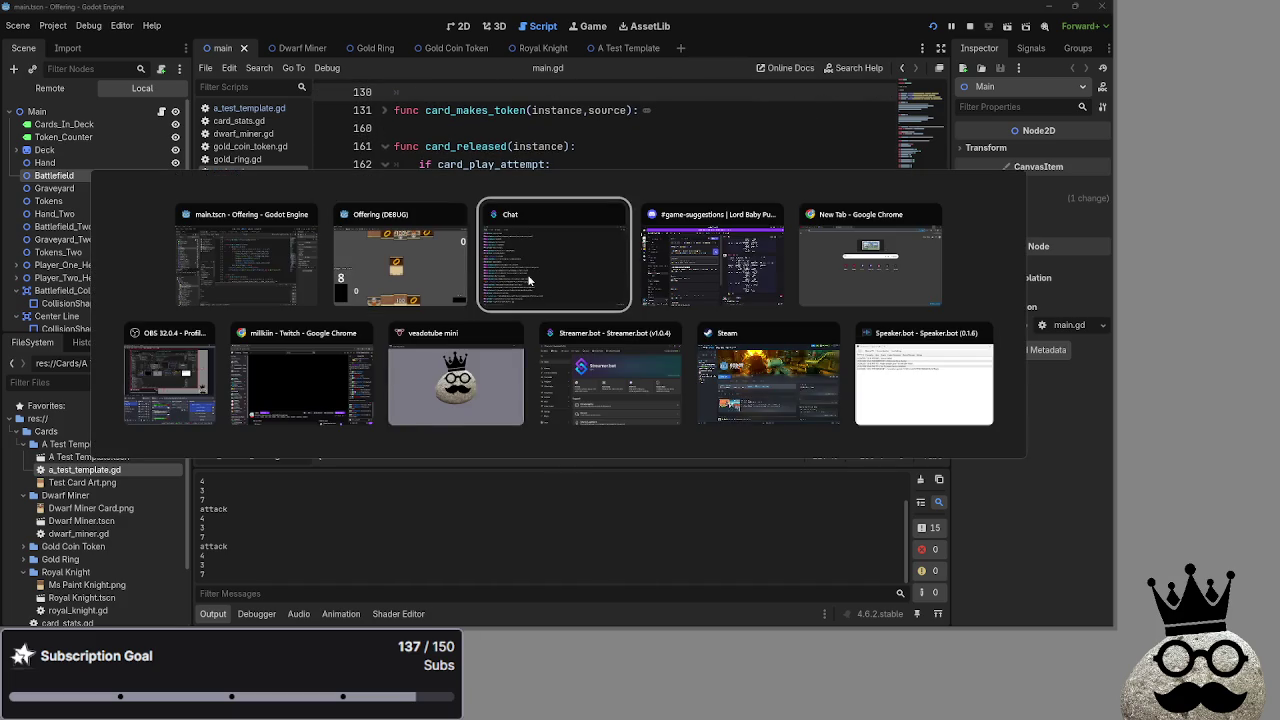
pyautogui.press('Escape')
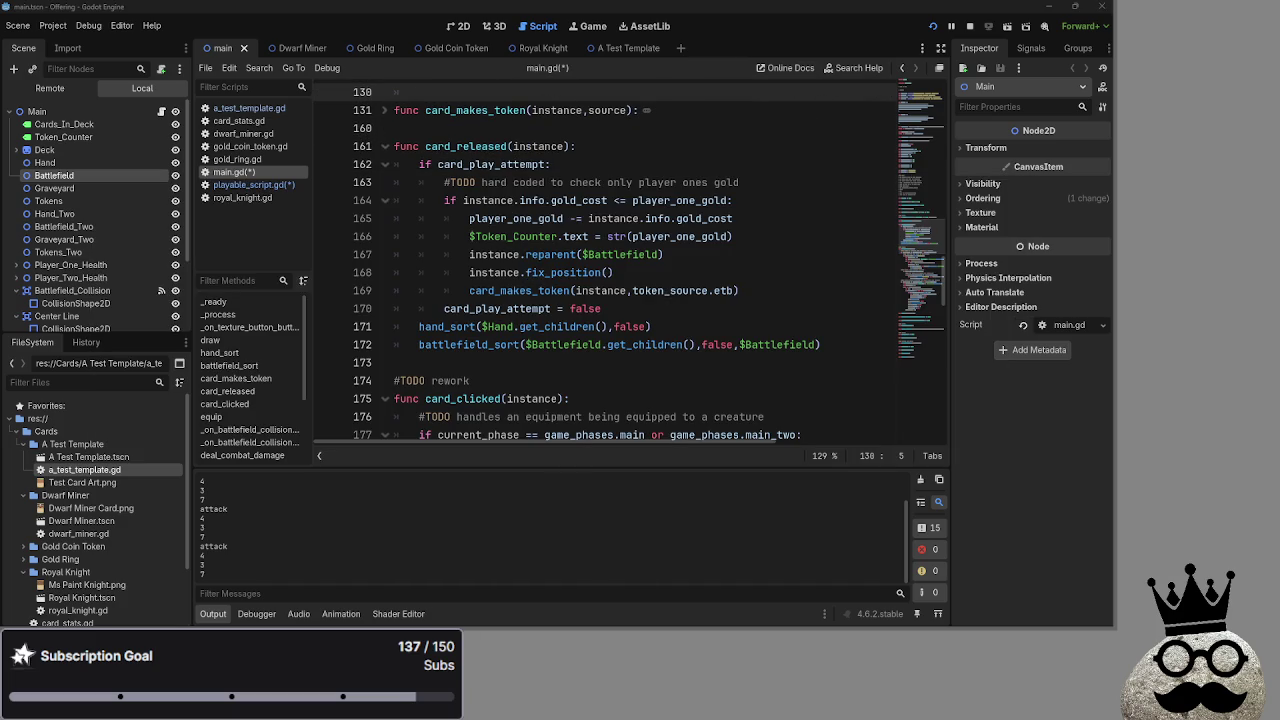
pyautogui.scroll(-3, 451, 203)
pyautogui.scroll(-1, 449, 220)
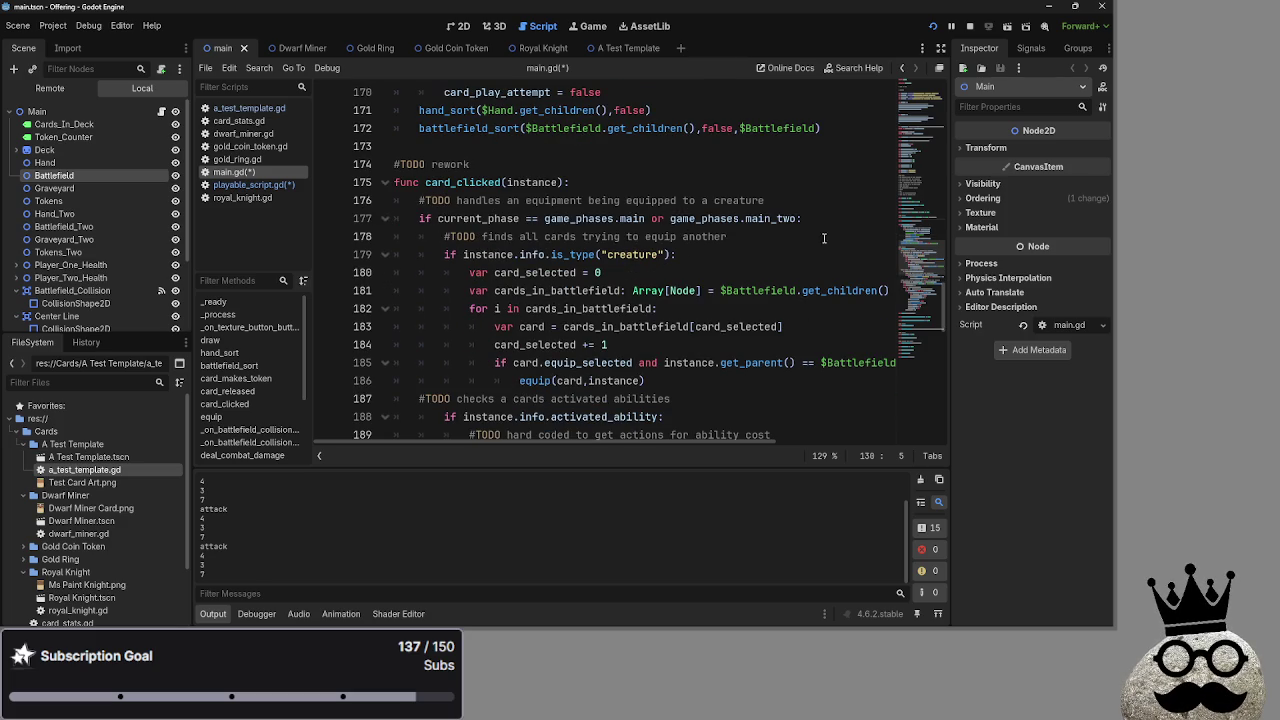
# Insert 'current_phase ==' before game_phases.main_two in the line 177 condition
pyautogui.click(484, 218)
pyautogui.click(596, 218)
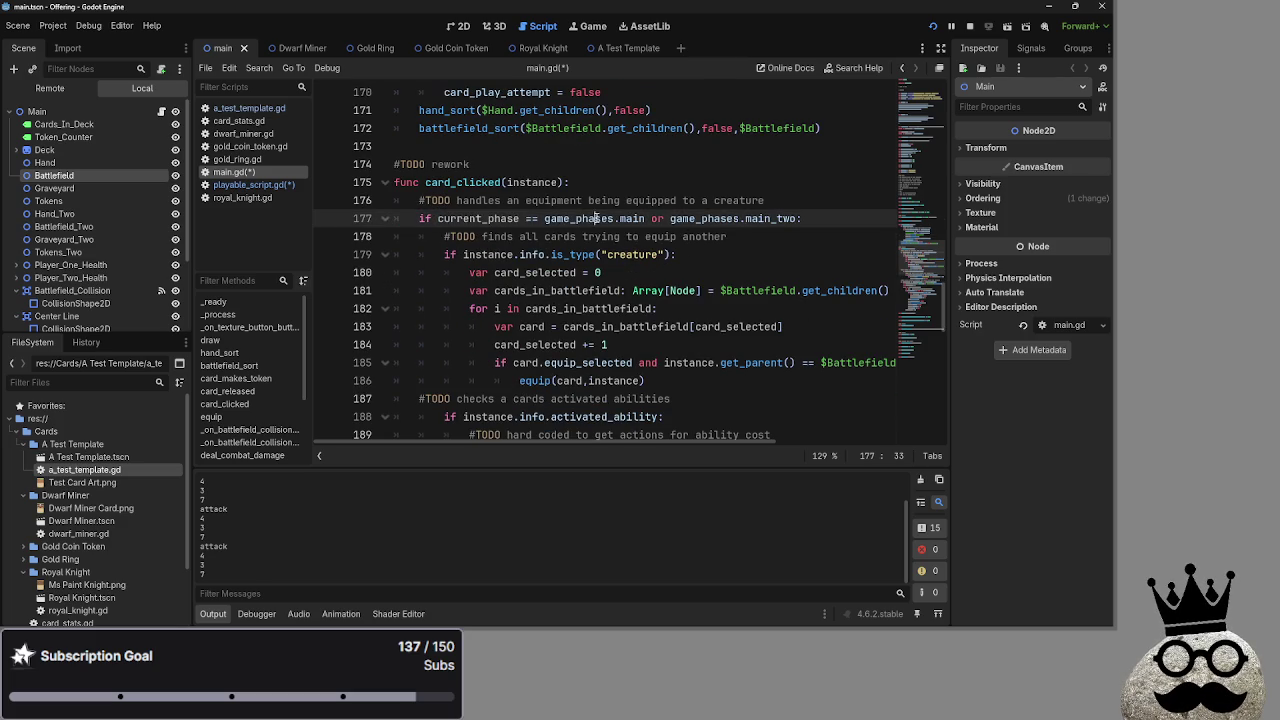
pyautogui.click(663, 218)
pyautogui.click(667, 218)
pyautogui.write('current_')
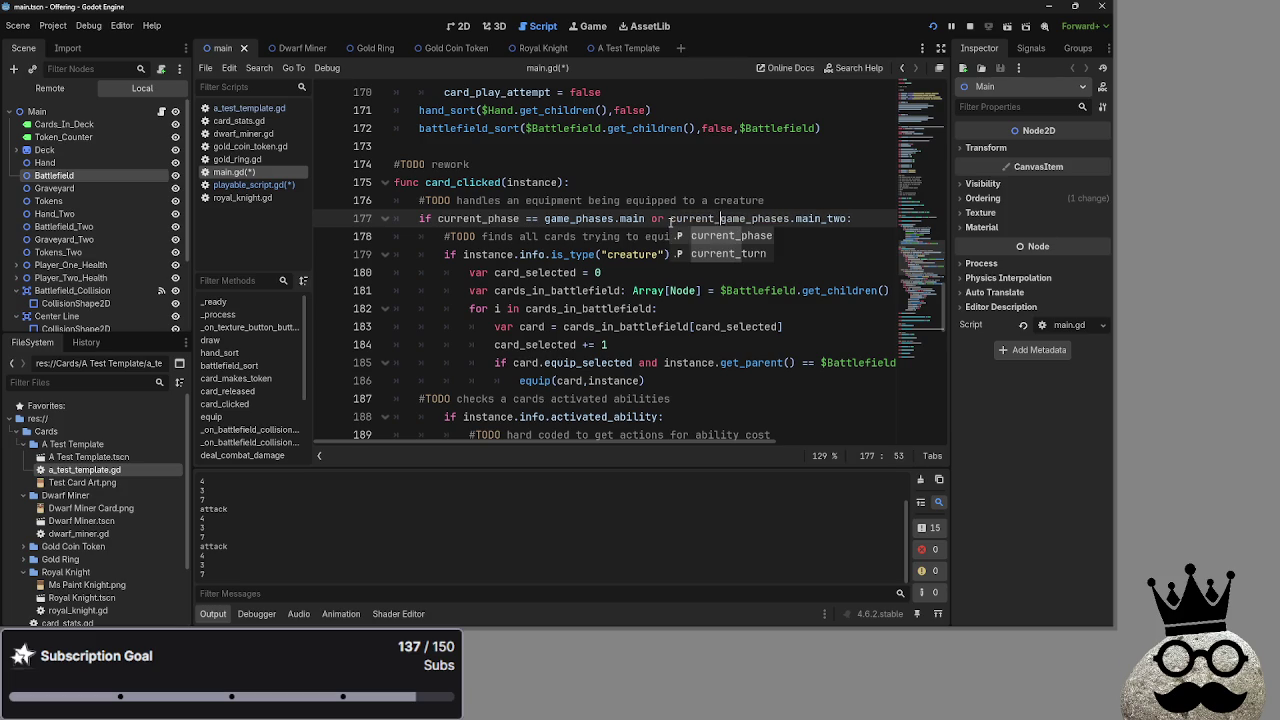
pyautogui.write('phase ==')
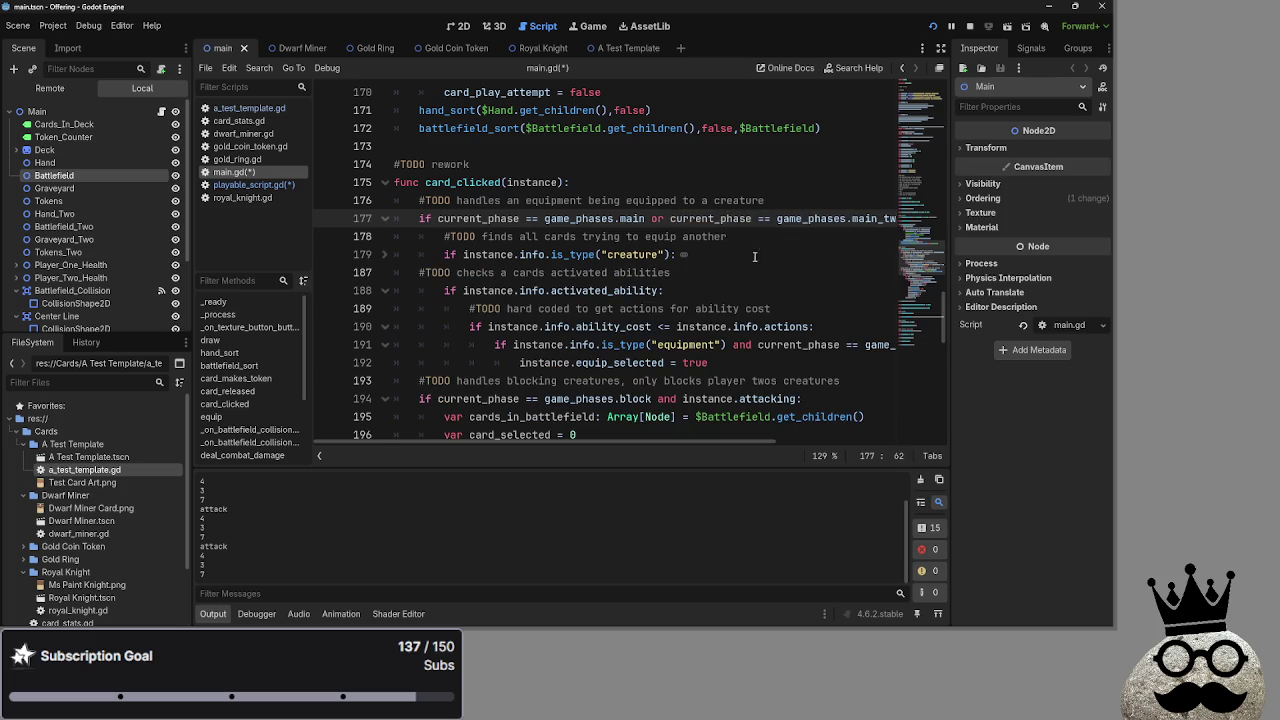
# Fold and unfold the line 177 if-block to review the card_clicked code
pyautogui.click(386, 219)
pyautogui.click(858, 240)
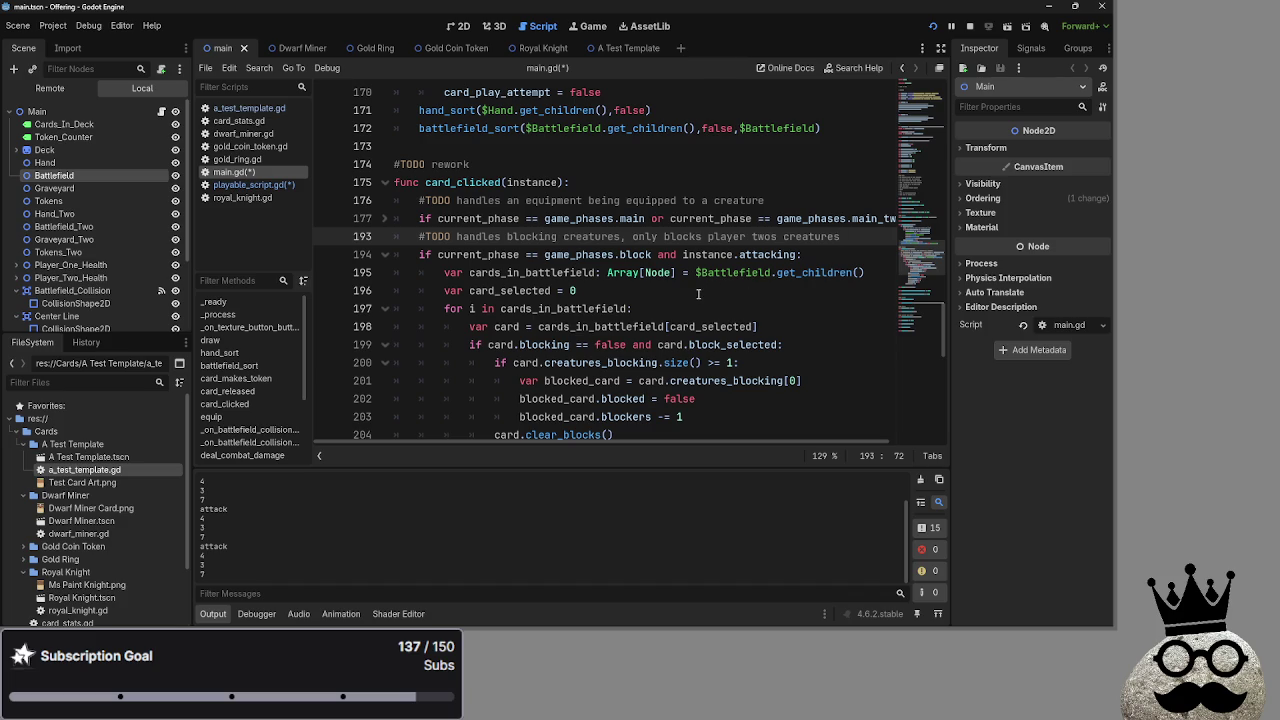
pyautogui.scroll(3, 603, 287)
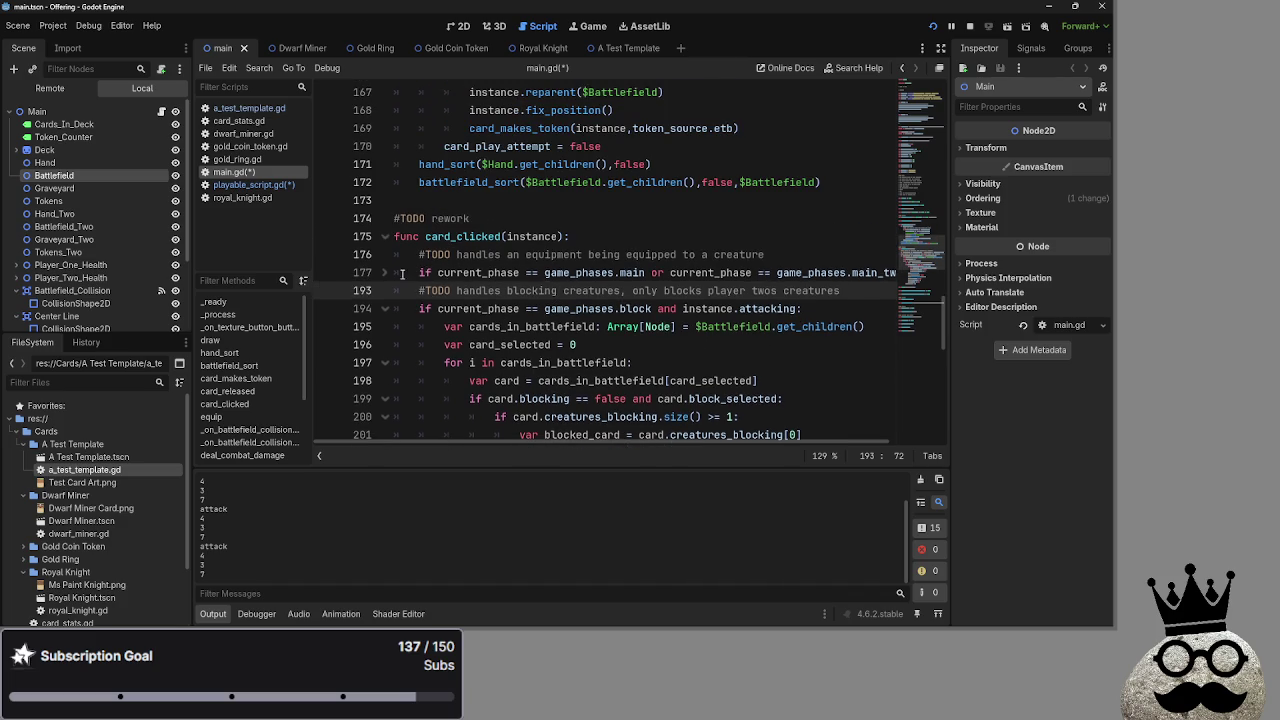
pyautogui.click(365, 272)
pyautogui.click(385, 272)
pyautogui.scroll(-3, 522, 270)
pyautogui.click(699, 212)
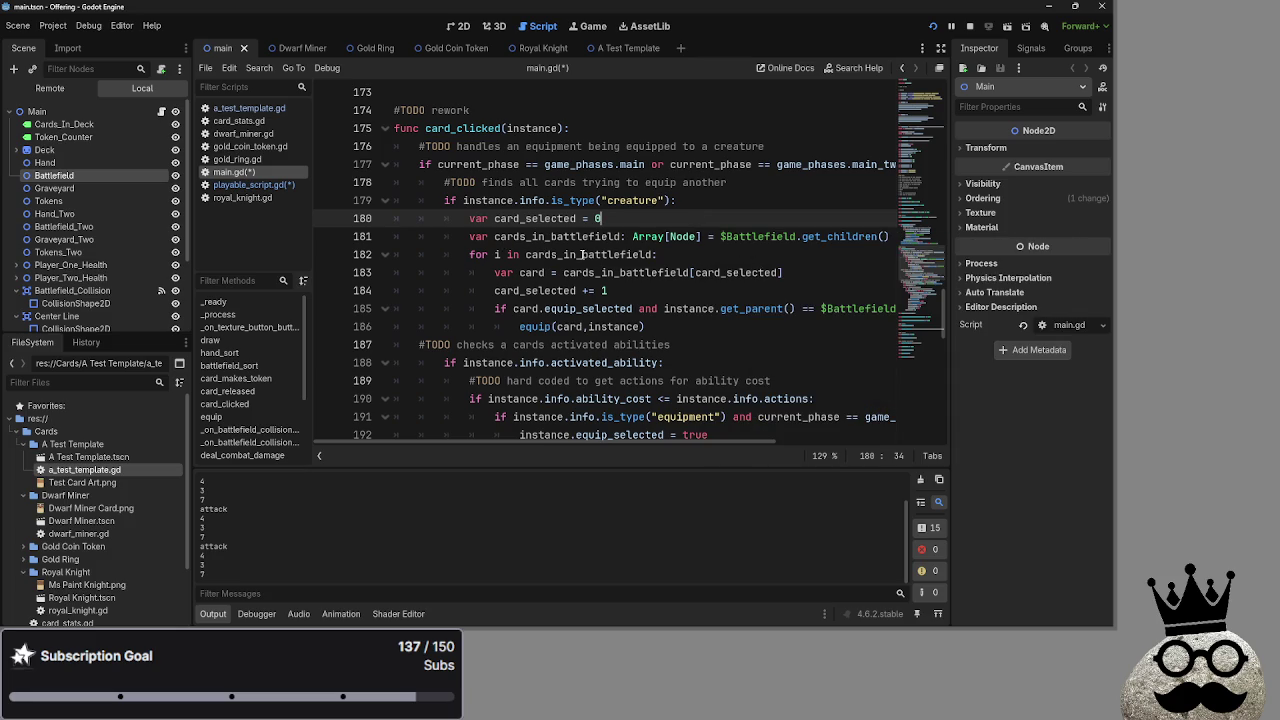
pyautogui.scroll(-2, 690, 268)
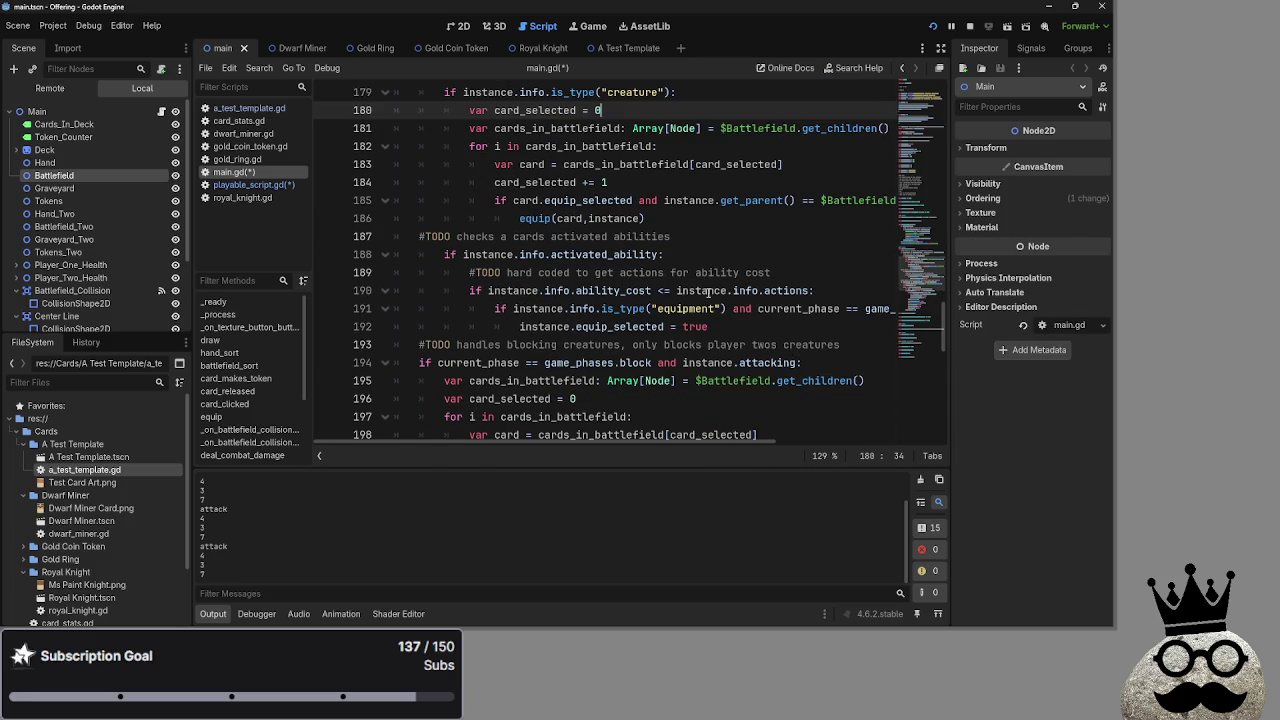
pyautogui.scroll(2, 730, 320)
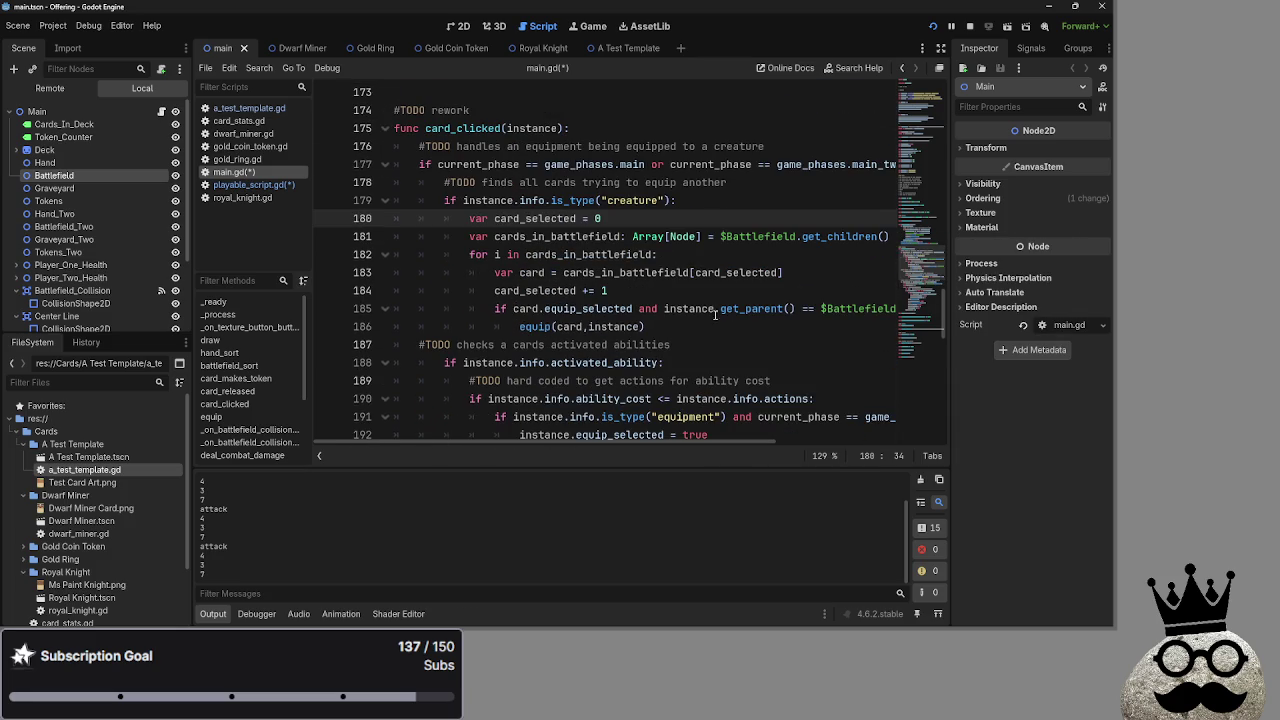
# Collapse the equipment and blocking if-blocks, then fold the whole card_clicked function
pyautogui.click(395, 164)
pyautogui.click(388, 165)
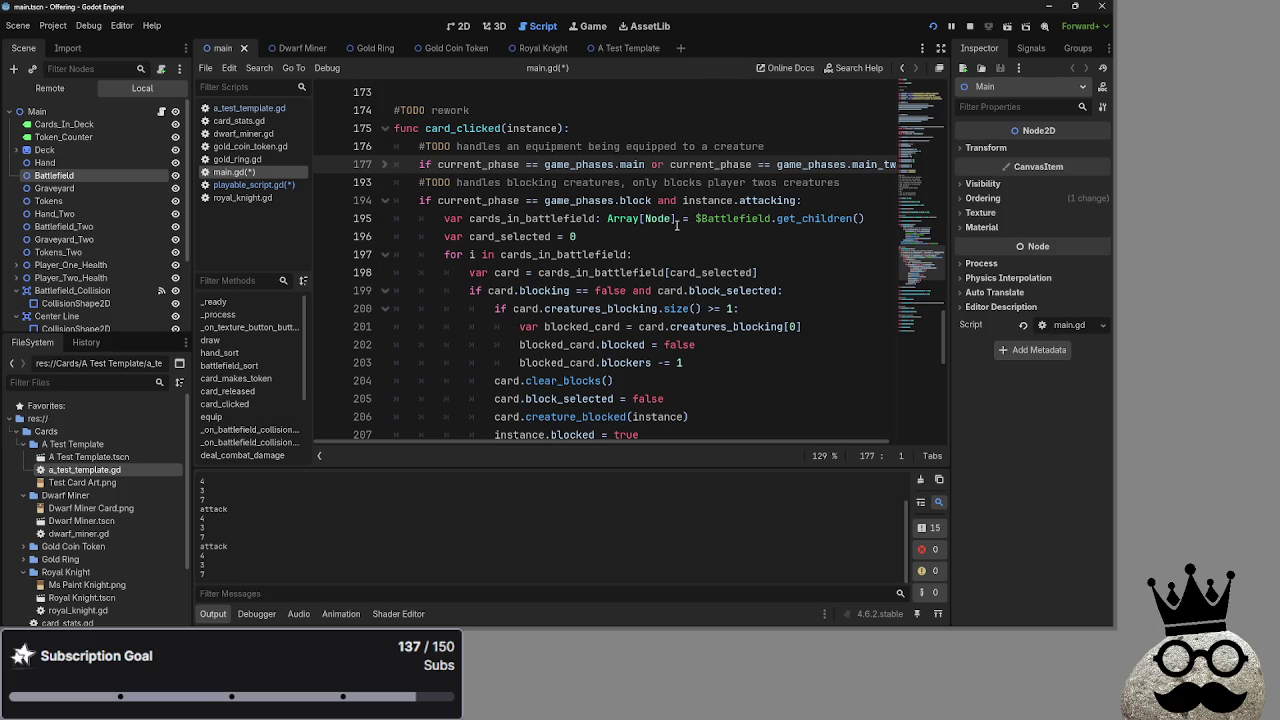
pyautogui.click(386, 200)
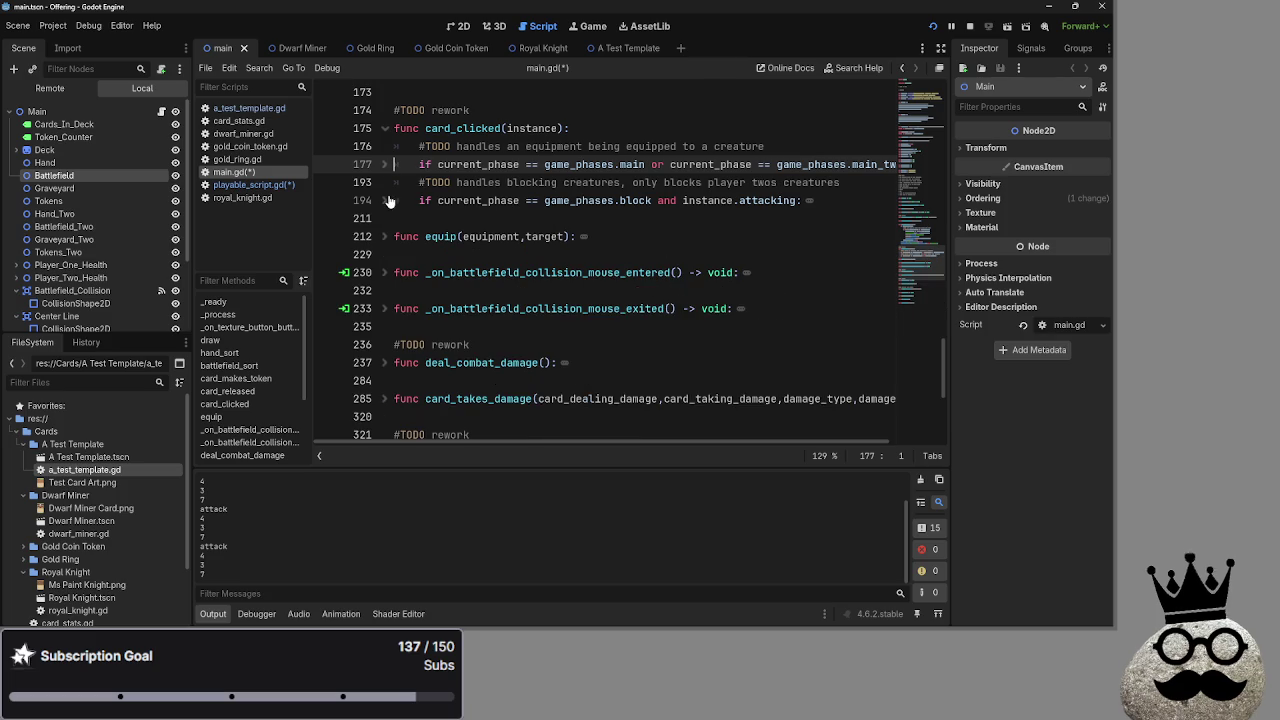
pyautogui.click(386, 128)
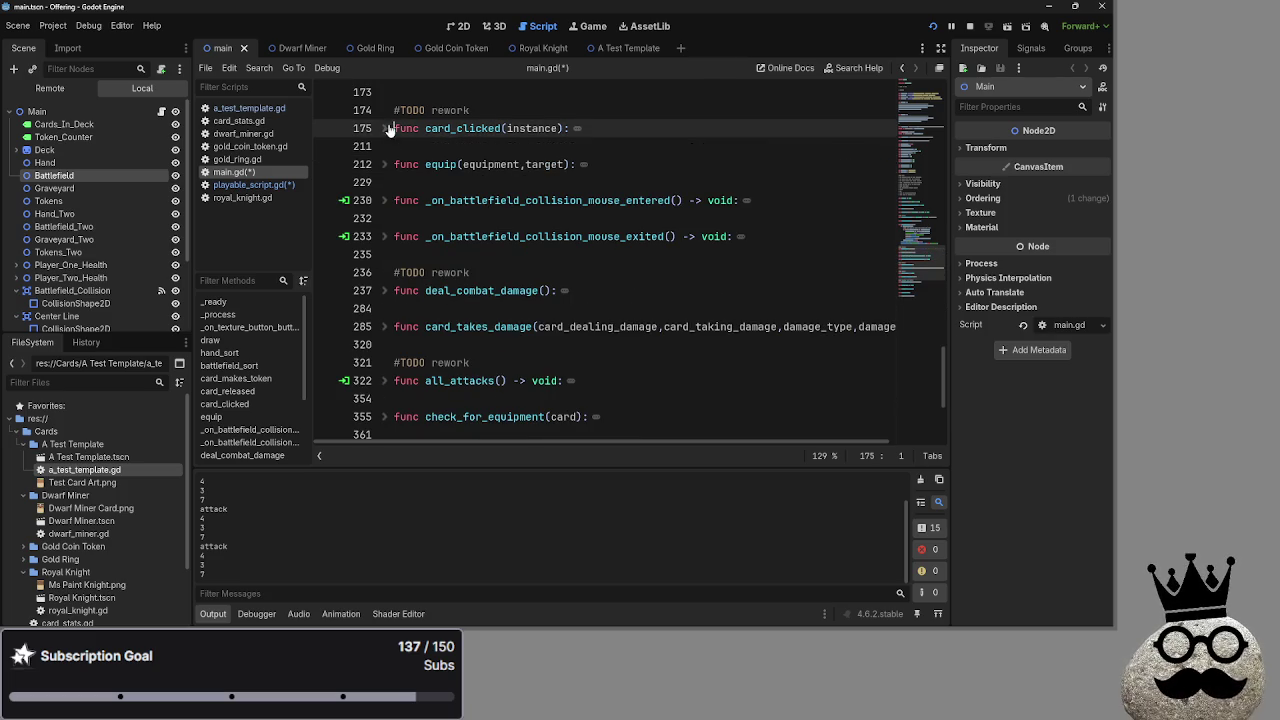
pyautogui.click(538, 108)
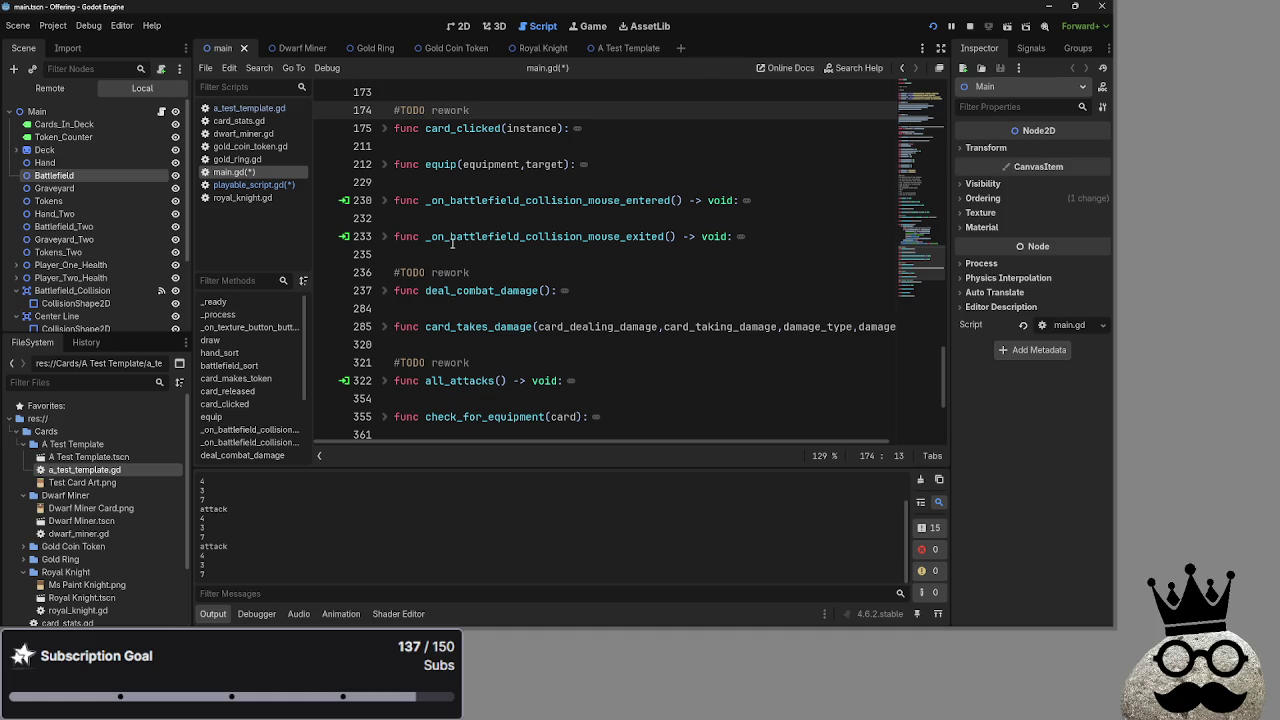
pyautogui.click(433, 270)
pyautogui.click(408, 254)
pyautogui.click(396, 128)
pyautogui.click(384, 128)
pyautogui.doubleClick(657, 164)
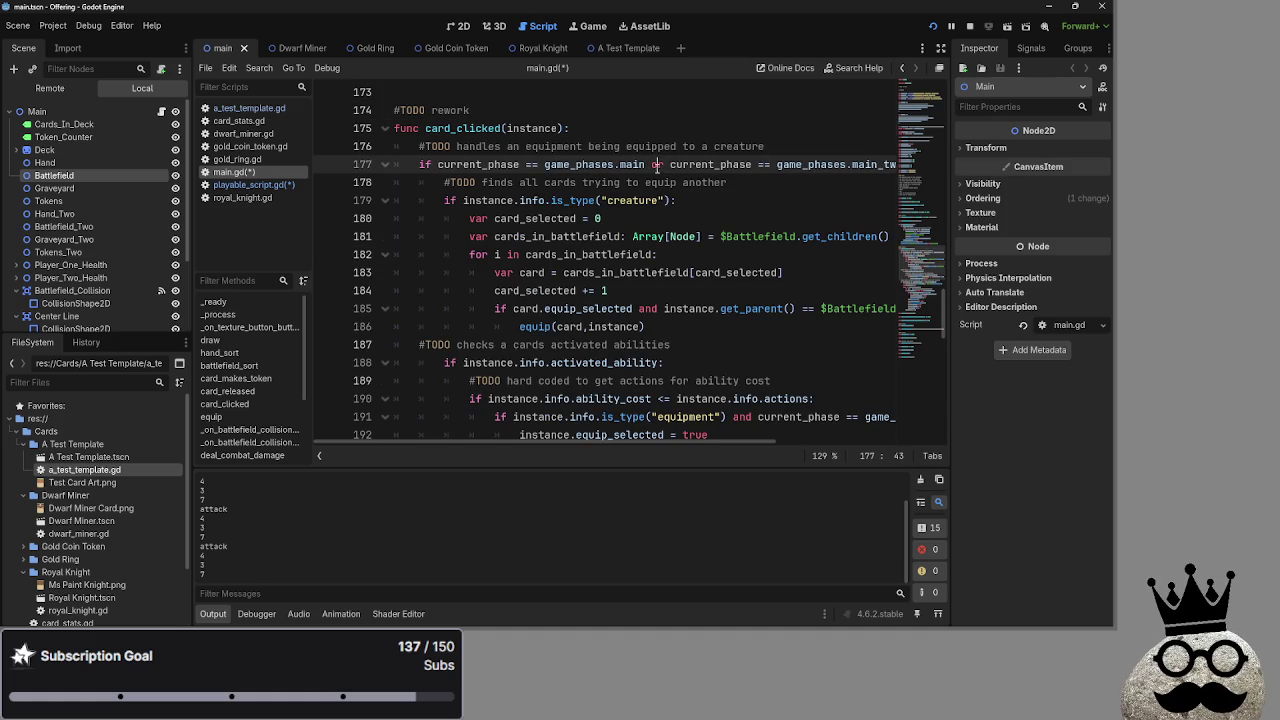
pyautogui.click(384, 129)
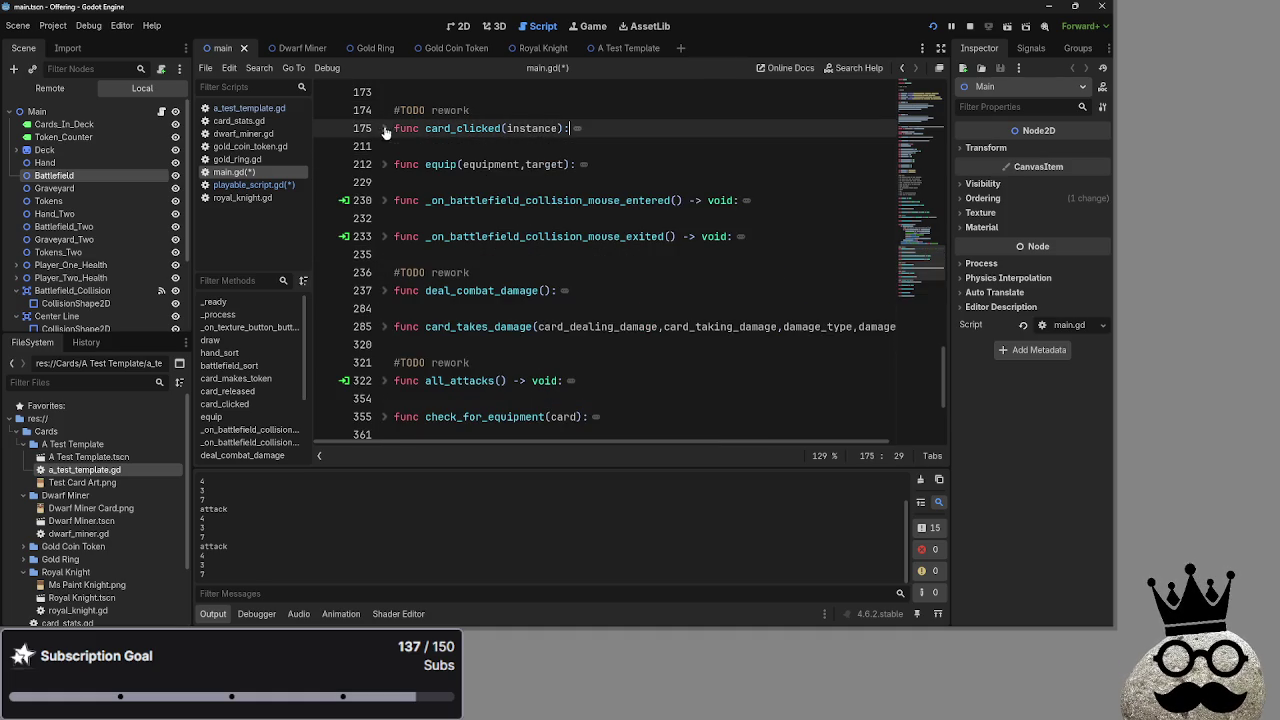
# Review card_released by folding and unfolding it, ending at the end of line 162
pyautogui.click(552, 256)
pyautogui.scroll(-1, 550, 263)
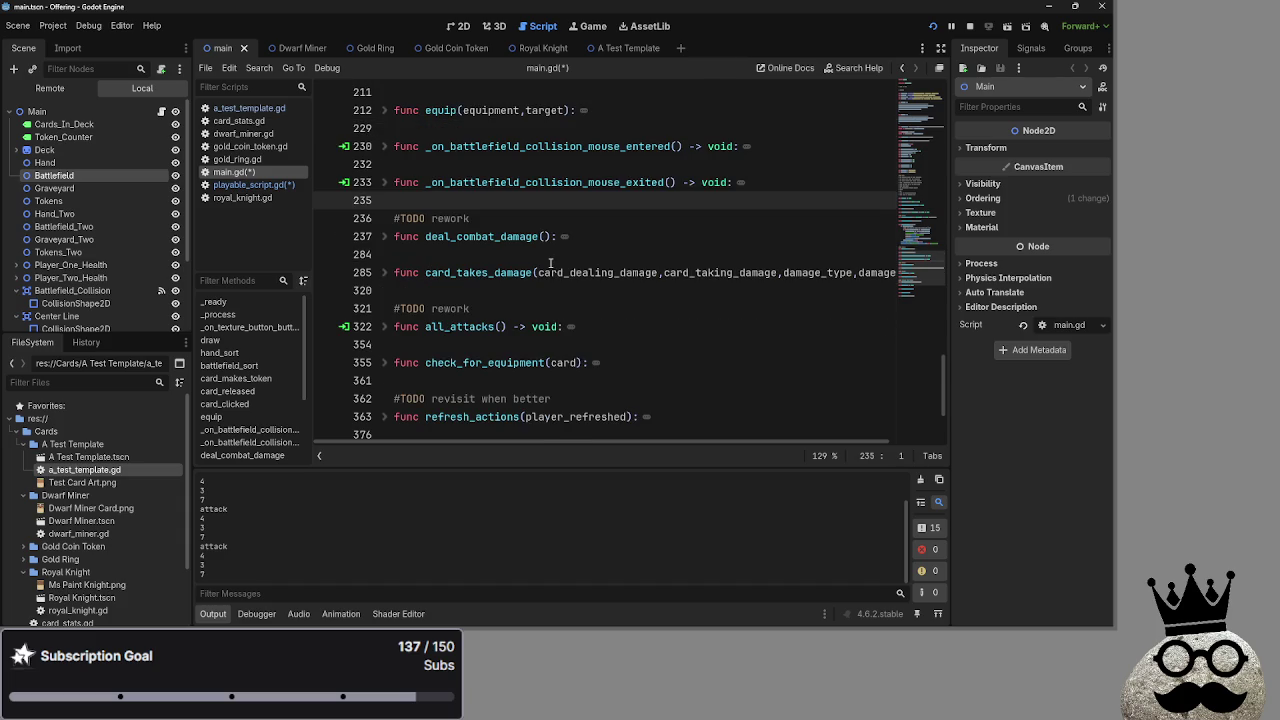
pyautogui.scroll(-3, 550, 263)
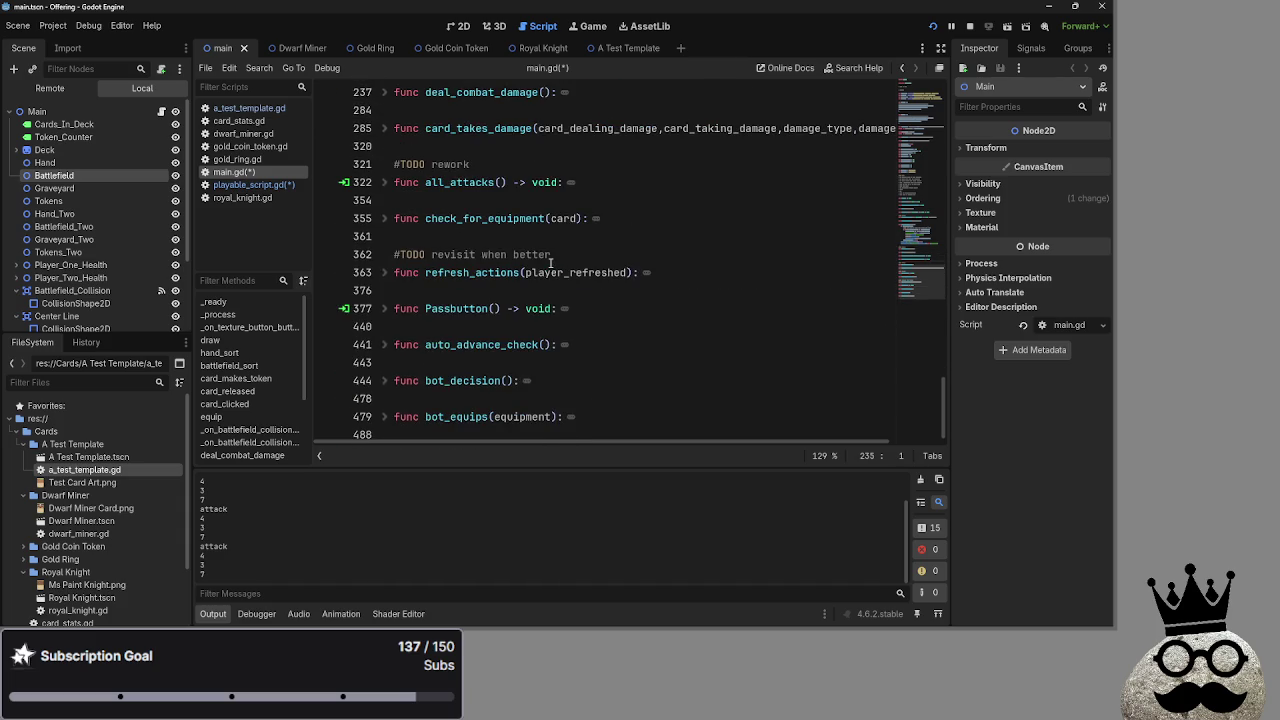
pyautogui.scroll(9, 550, 262)
pyautogui.scroll(5, 550, 263)
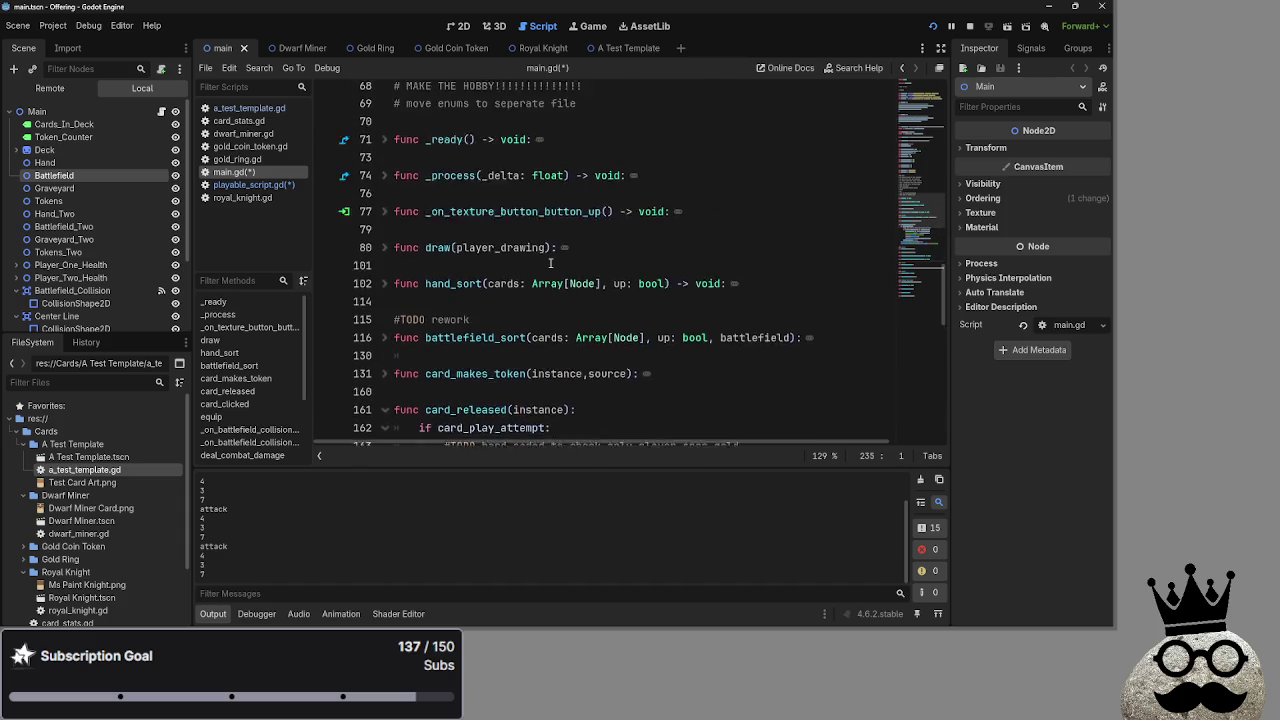
pyautogui.scroll(-1, 550, 263)
pyautogui.click(385, 326)
pyautogui.click(385, 326)
pyautogui.scroll(-2, 484, 308)
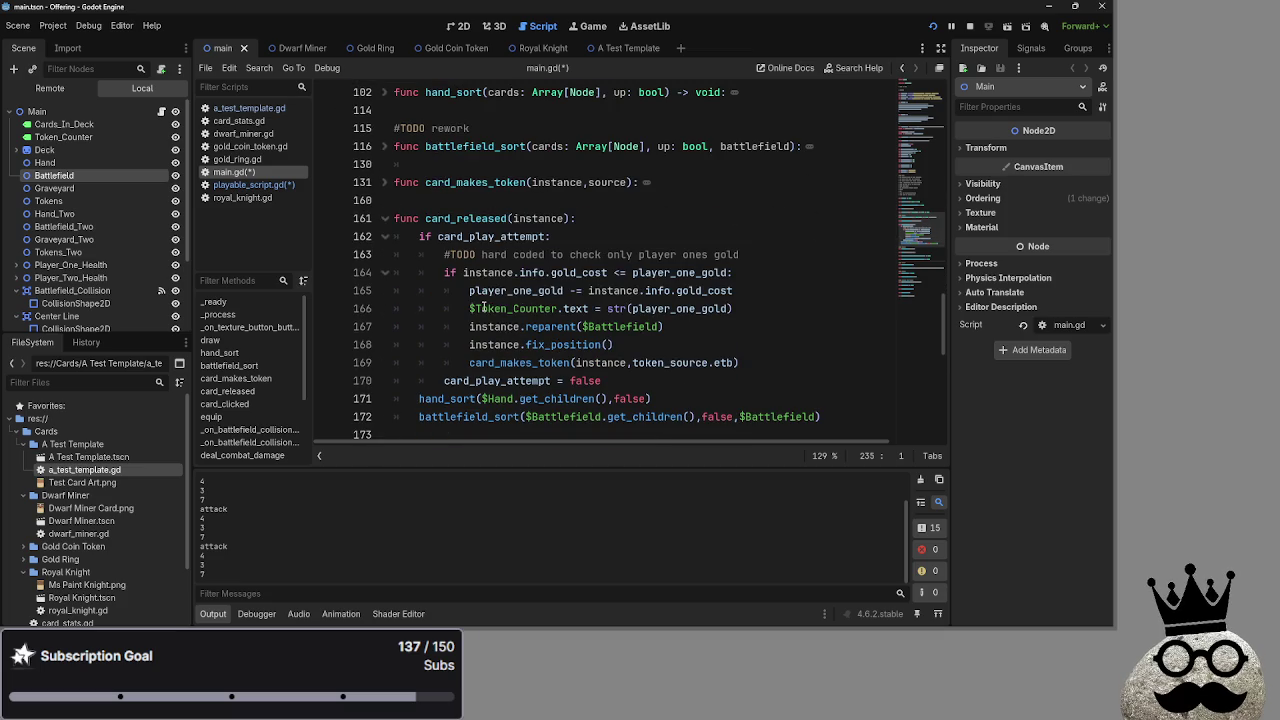
pyautogui.click(554, 237)
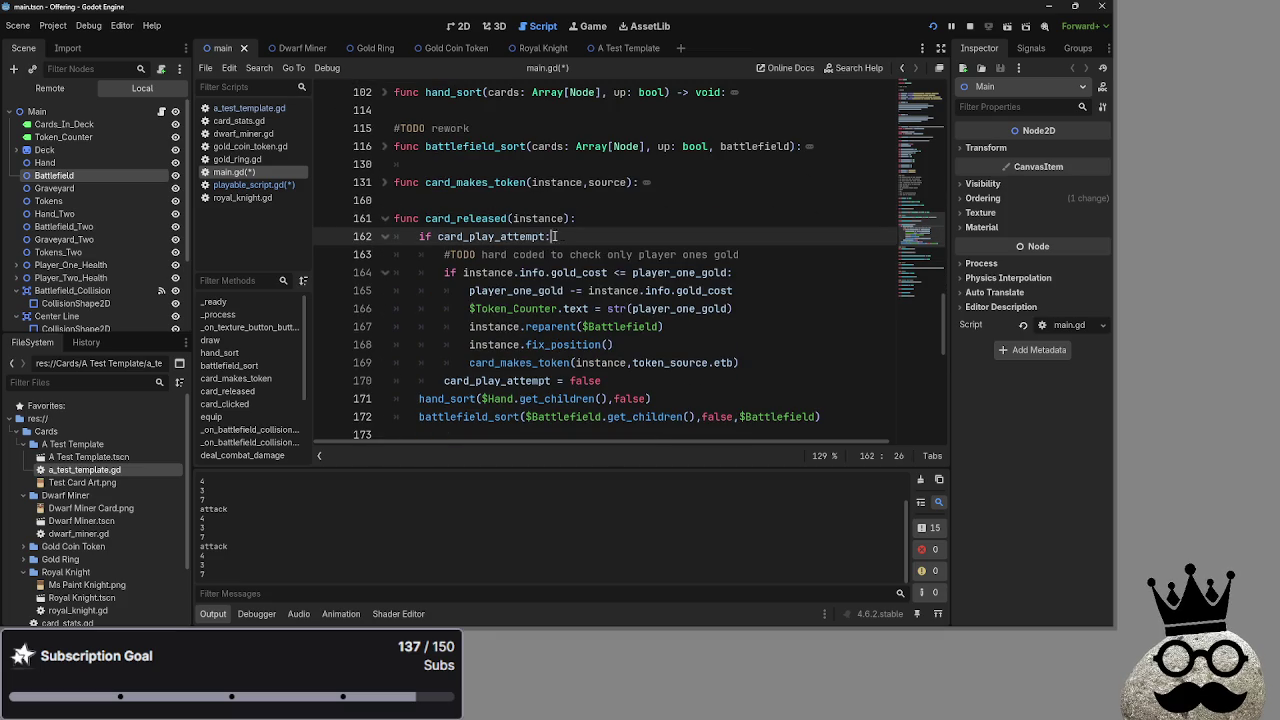
# Paste the game-phase condition after card_play_attempt on line 162, joined with 'and'
pyautogui.doubleClick(548, 237)
pyautogui.click(547, 237)
pyautogui.write('if main_script.current_phase == main_script.game_phases.main or main_script.current_phase == main_script.game_phases.main_two:')
pyautogui.hscroll(-5, 524, 306)
pyautogui.click(546, 237)
pyautogui.write('and')
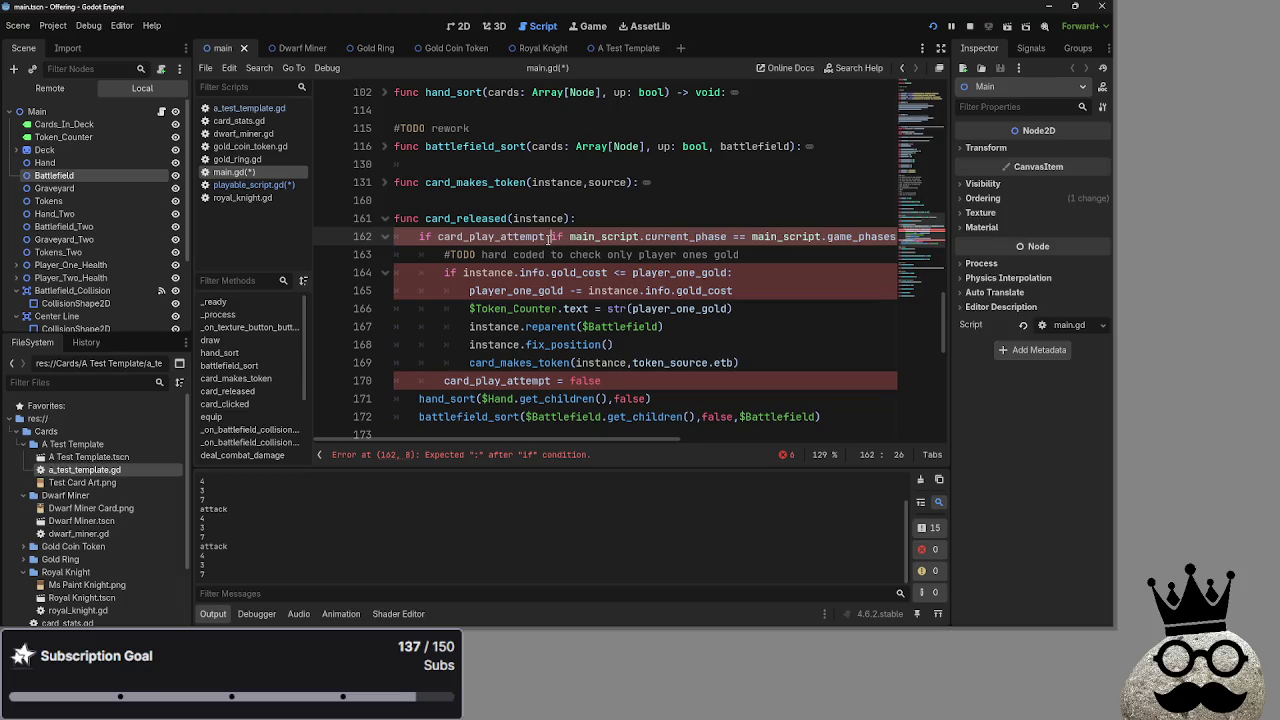
pyautogui.moveTo(596, 237); pyautogui.dragTo(576, 237)
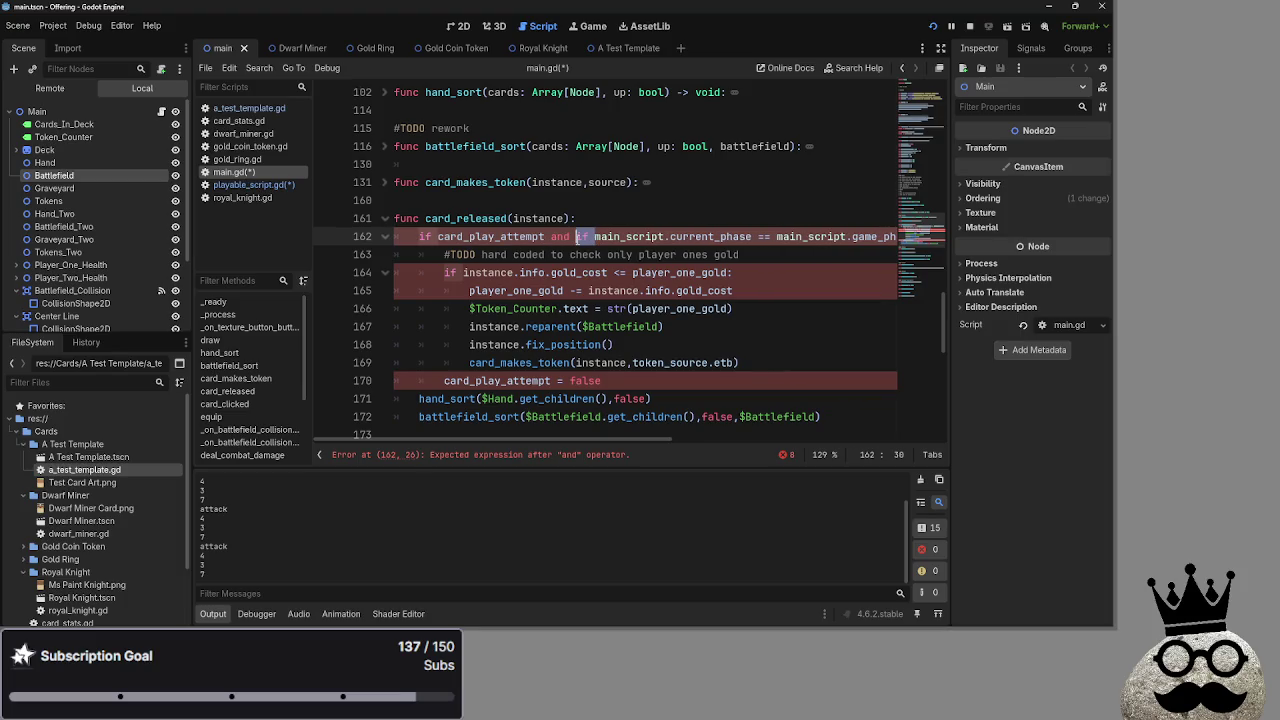
pyautogui.write('i')
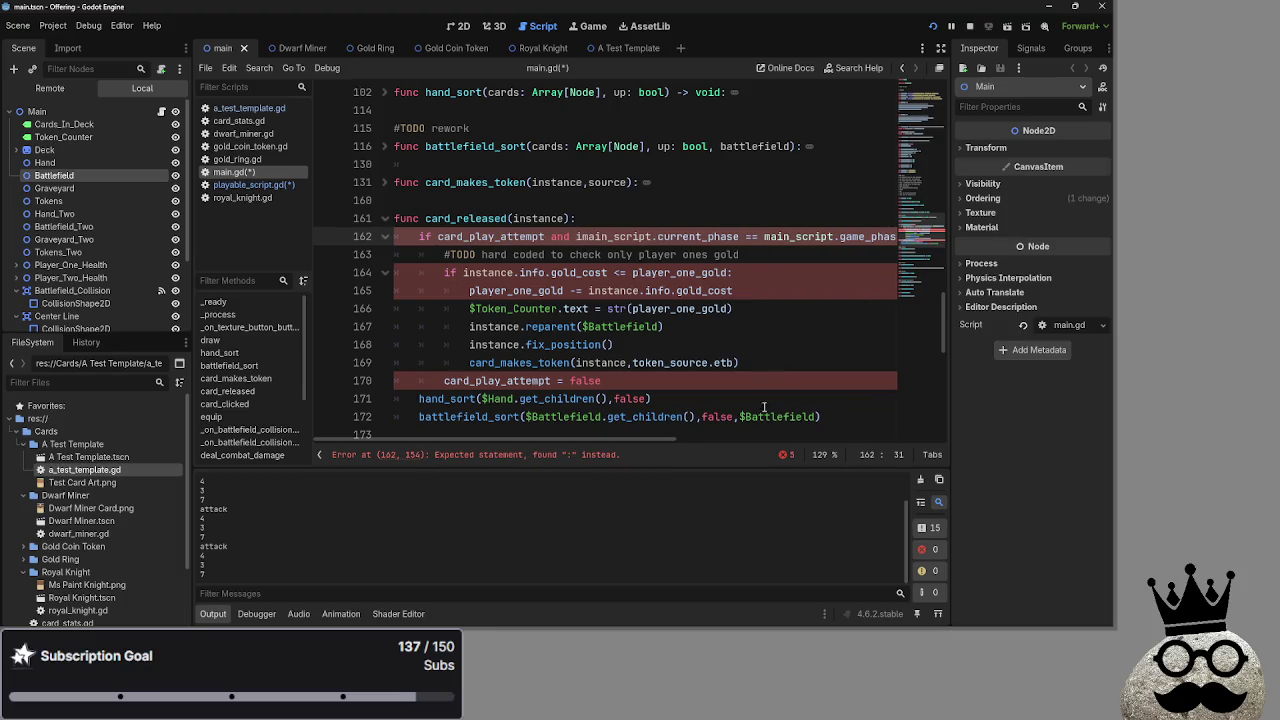
pyautogui.moveTo(660, 437); pyautogui.dragTo(802, 436)
pyautogui.press('End')
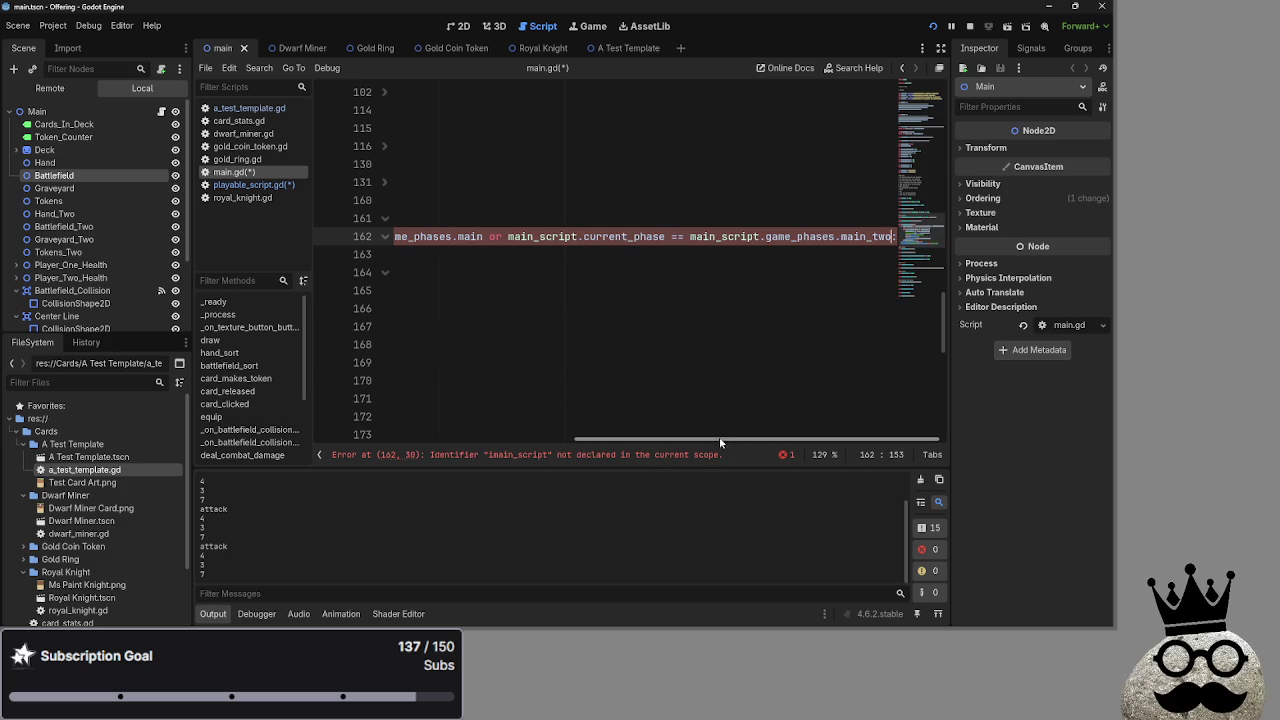
# Strip the main_script. and mistyped imain_script. prefixes from line 162, clearing the error
pyautogui.moveTo(765, 238); pyautogui.dragTo(590, 238)
pyautogui.press('BackSpace')
pyautogui.press('BackSpace')
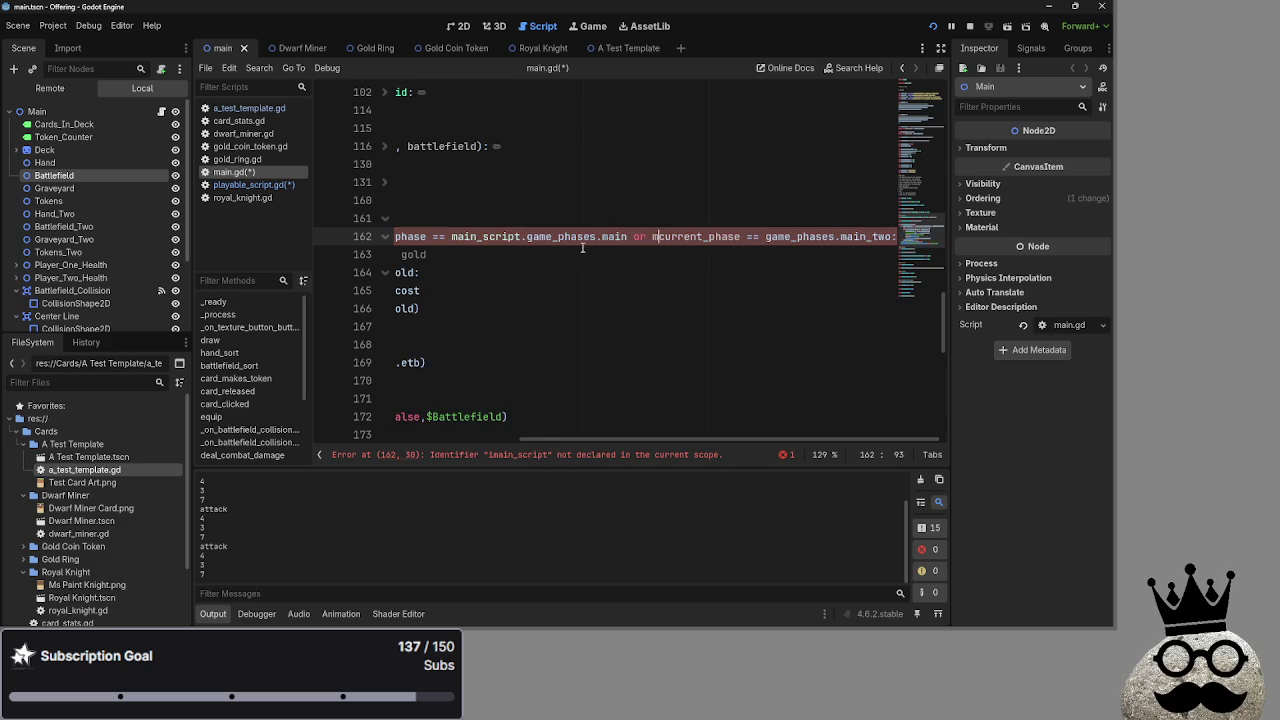
pyautogui.moveTo(533, 238)
pyautogui.mouseDown()
pyautogui.moveTo(444, 238)
pyautogui.moveTo(458, 238)
pyautogui.mouseUp()
pyautogui.press('BackSpace')
pyautogui.hscroll(-3, 572, 189)
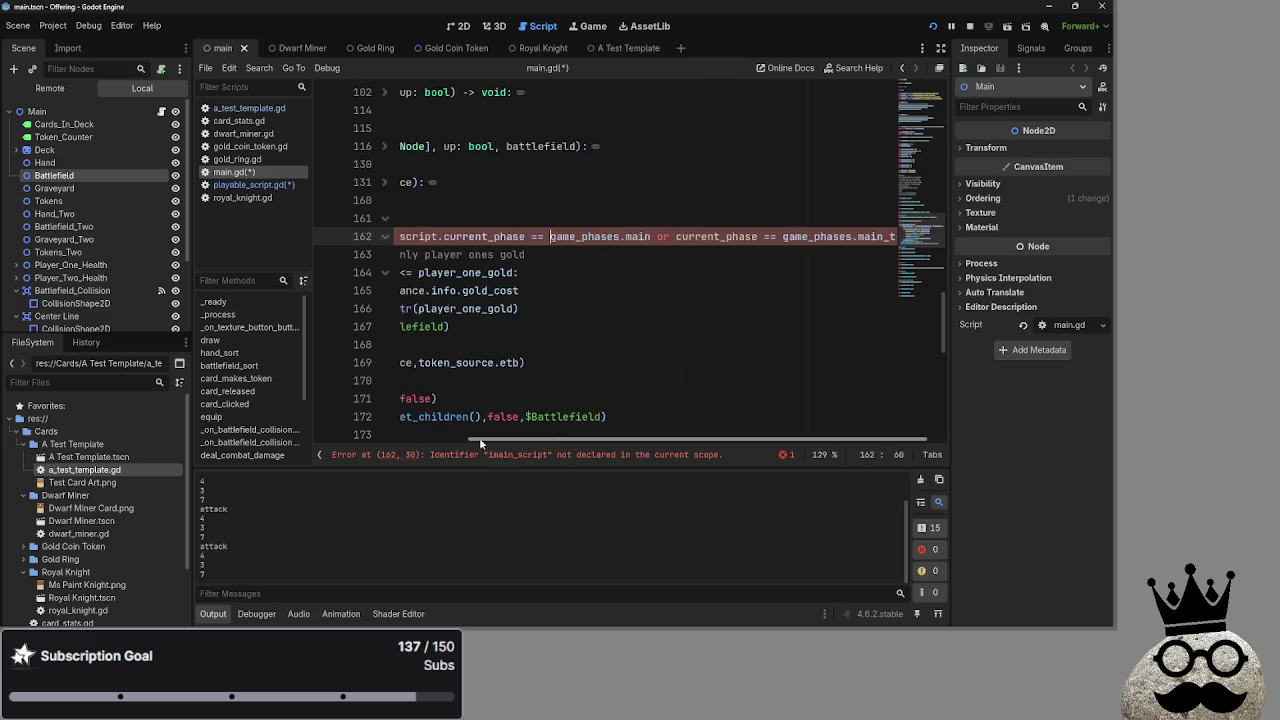
pyautogui.moveTo(571, 238); pyautogui.dragTo(490, 238)
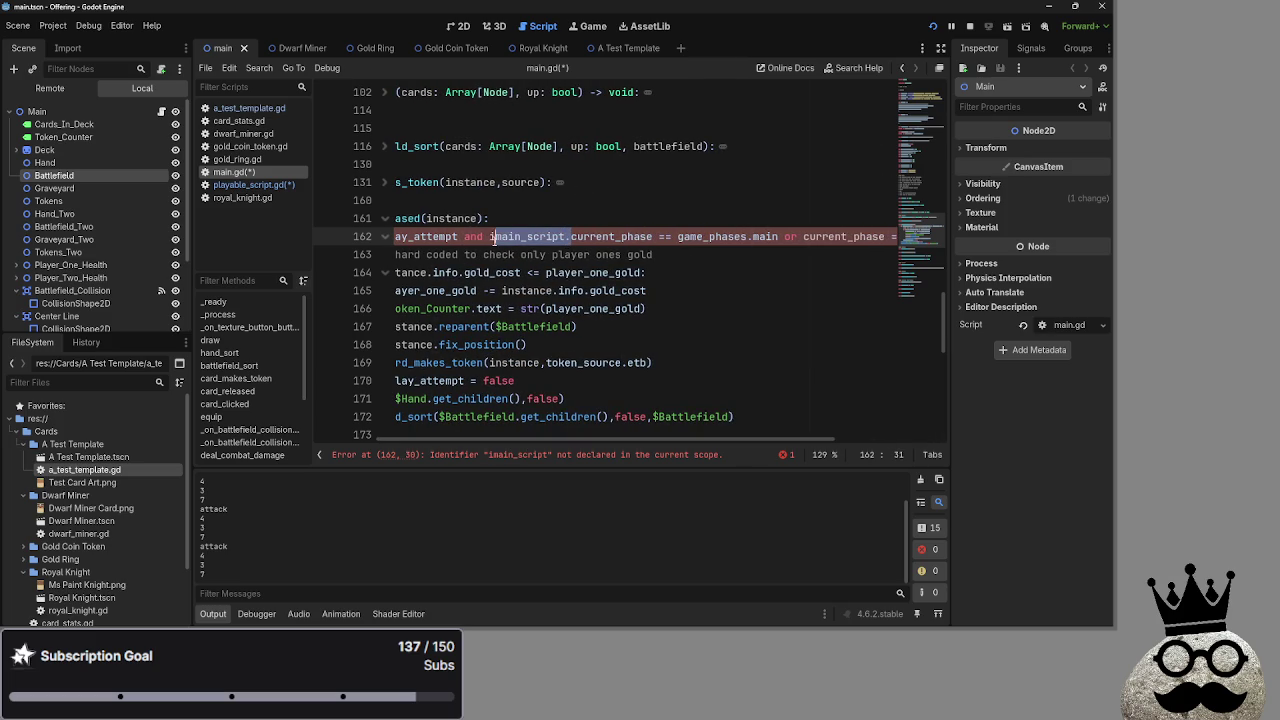
pyautogui.press('BackSpace')
pyautogui.moveTo(550, 440)
pyautogui.mouseDown()
pyautogui.moveTo(522, 438)
pyautogui.moveTo(862, 402)
pyautogui.mouseUp()
pyautogui.moveTo(596, 441); pyautogui.dragTo(470, 441)
pyautogui.click(668, 326)
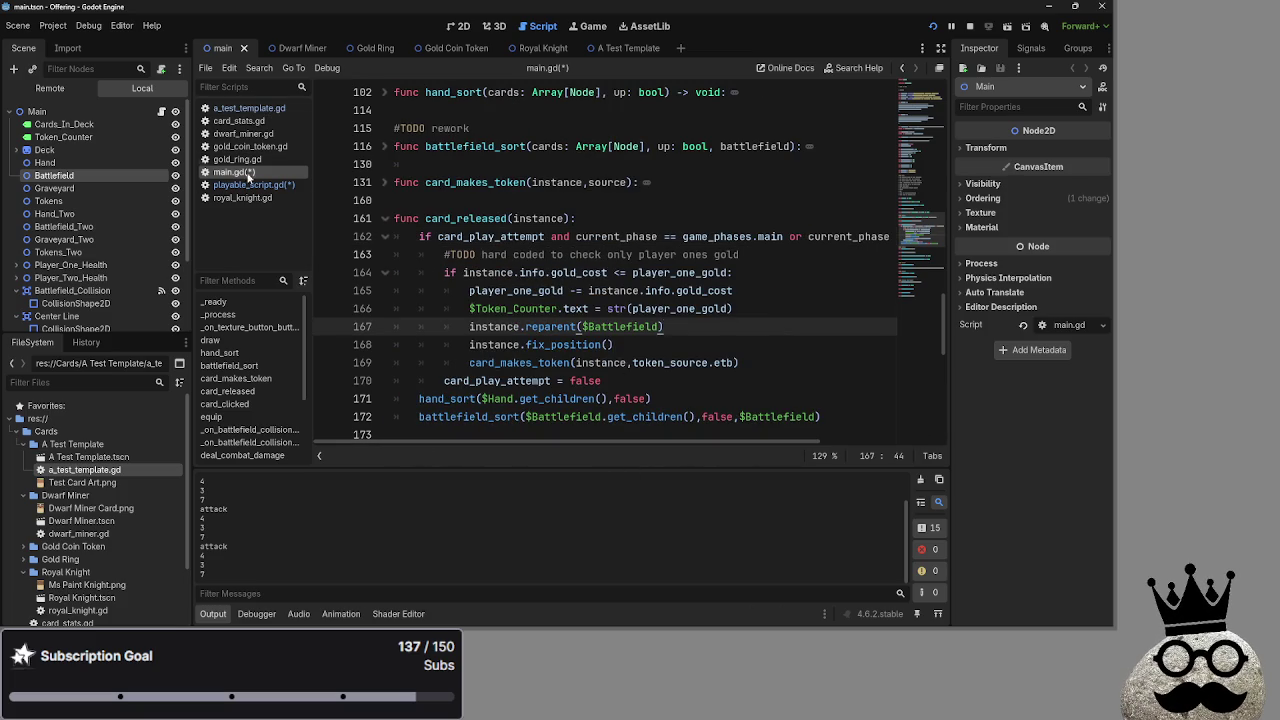
pyautogui.click(249, 184)
pyautogui.click(472, 272)
# Delete line 67's phase check so emit_signal("card_clicked", self) sits directly under the press check
pyautogui.hotkey('shift', 'End')
pyautogui.press('BackSpace')
pyautogui.press('BackSpace')
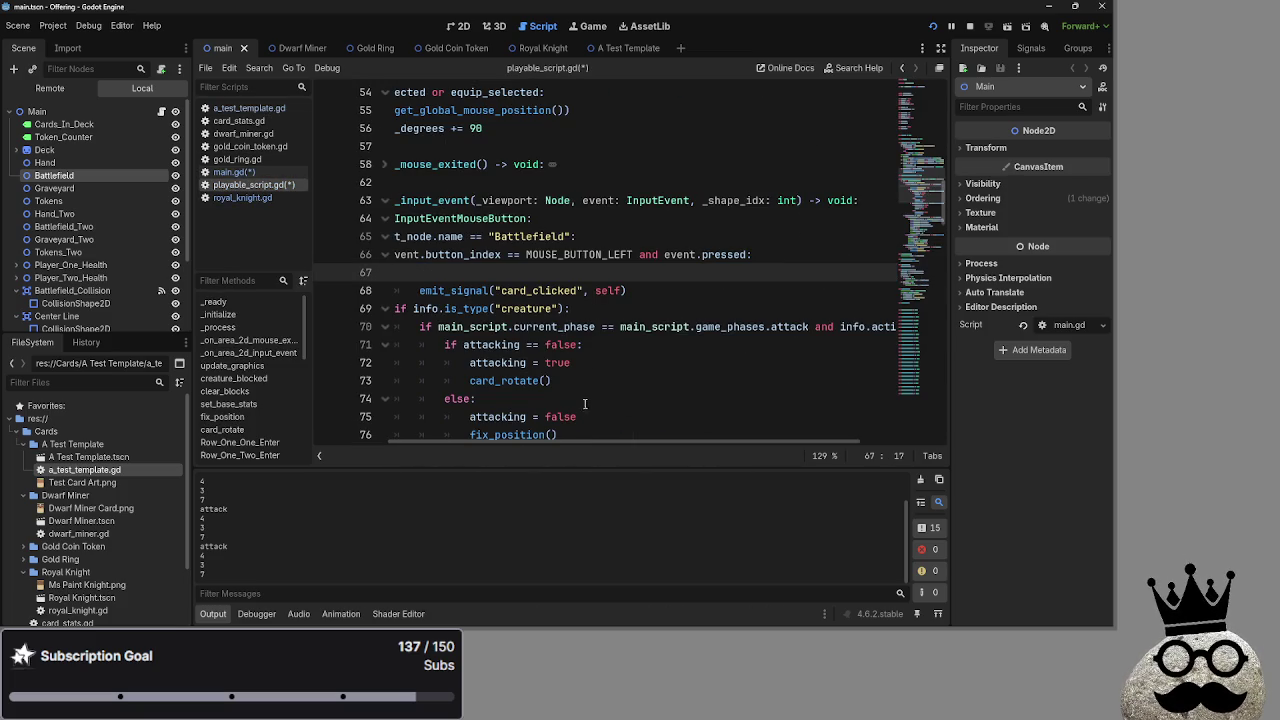
pyautogui.press('BackSpace')
pyautogui.press('BackSpace')
pyautogui.press('BackSpace')
pyautogui.click(519, 272)
pyautogui.moveTo(561, 279); pyautogui.dragTo(700, 273)
pyautogui.scroll(-10, 710, 330)
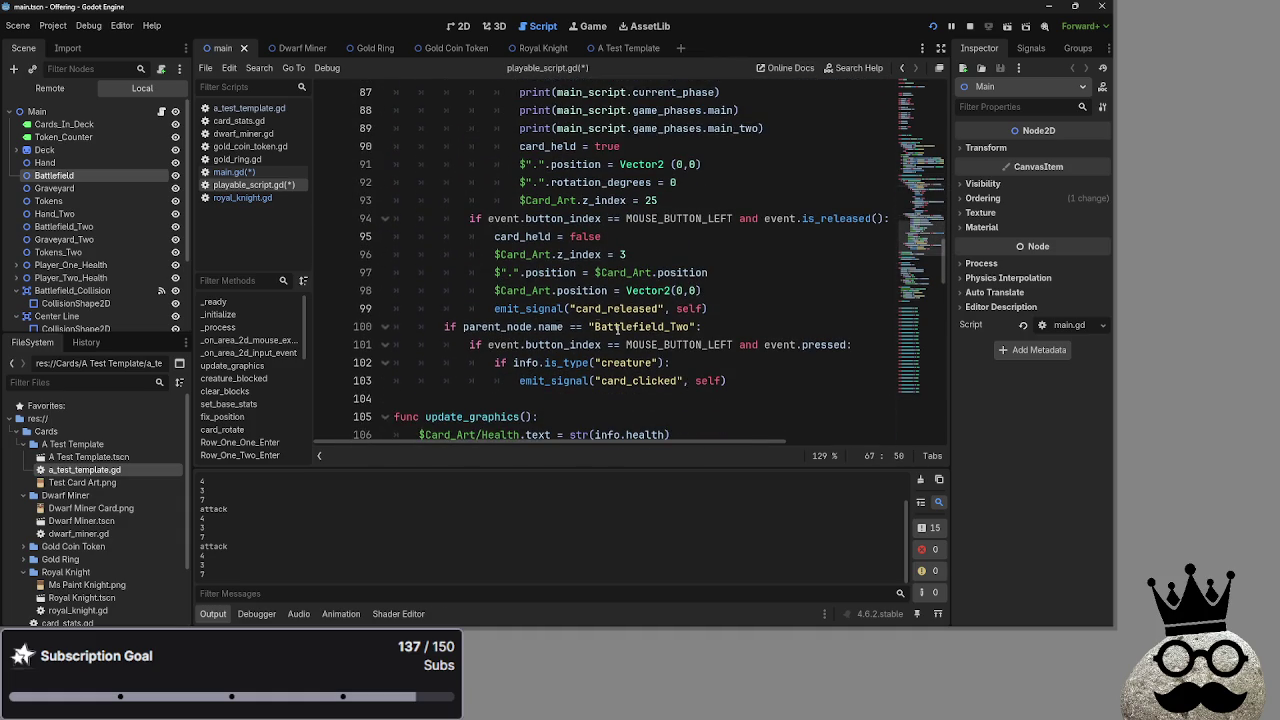
pyautogui.scroll(4, 596, 326)
pyautogui.scroll(-5, 640, 326)
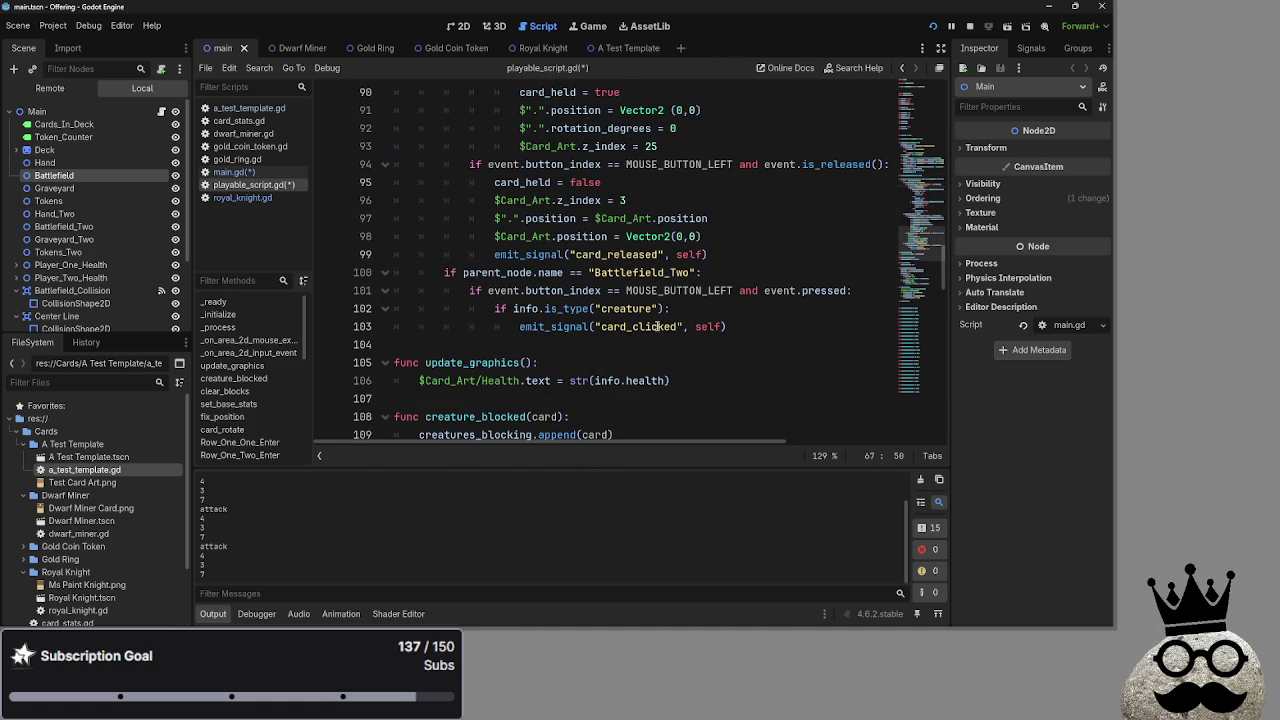
pyautogui.scroll(13, 681, 387)
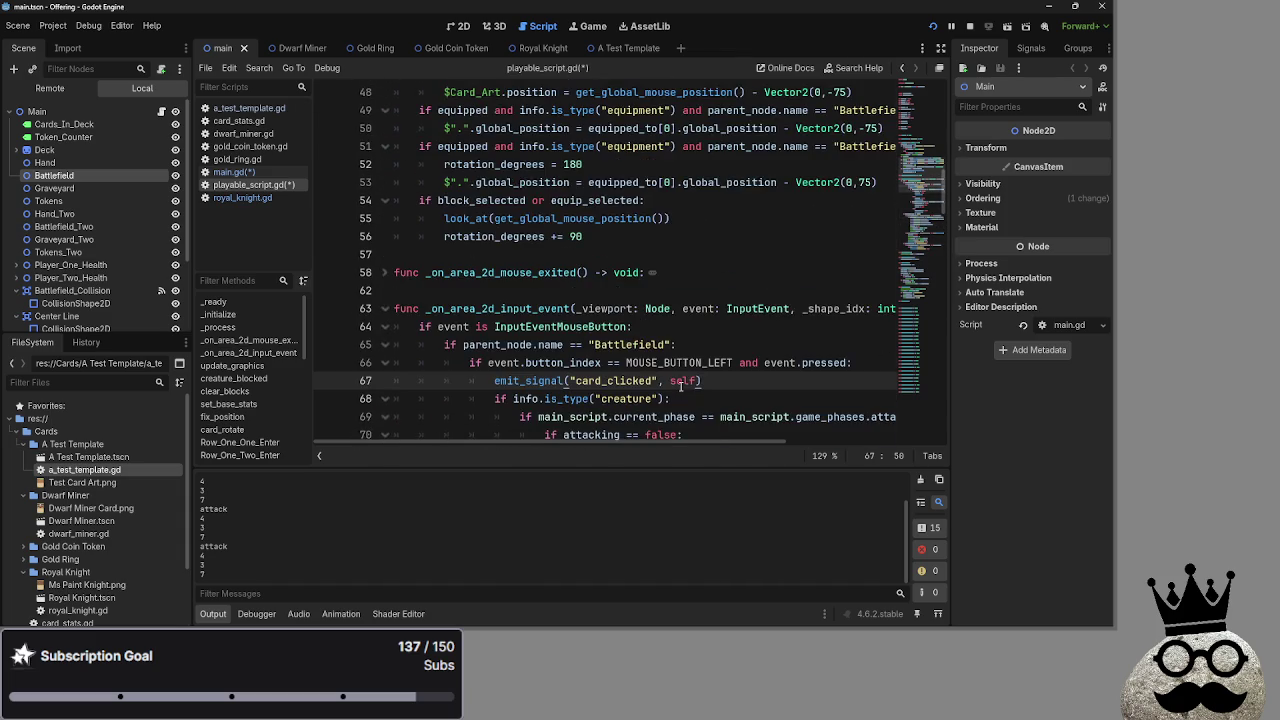
pyautogui.scroll(-4, 681, 387)
pyautogui.scroll(1, 681, 387)
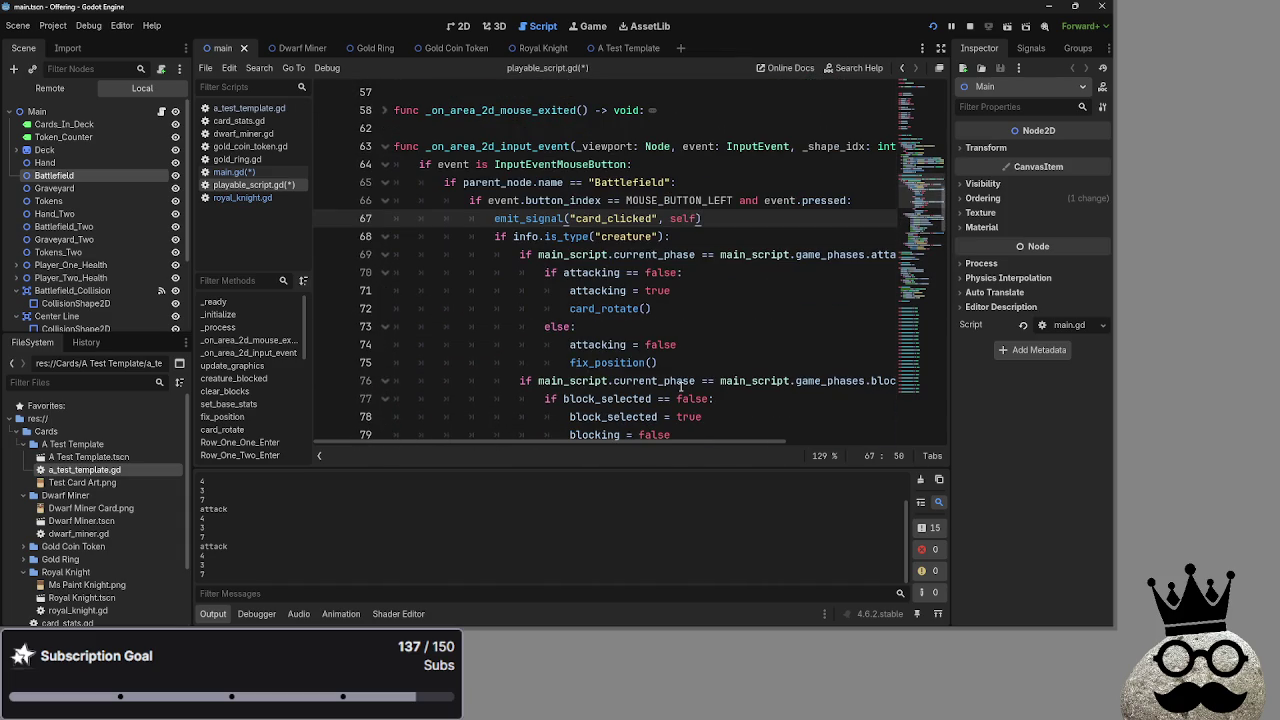
# Save the script, stop the old run, and relaunch the card game project
pyautogui.hotkey('ctrl', 's')
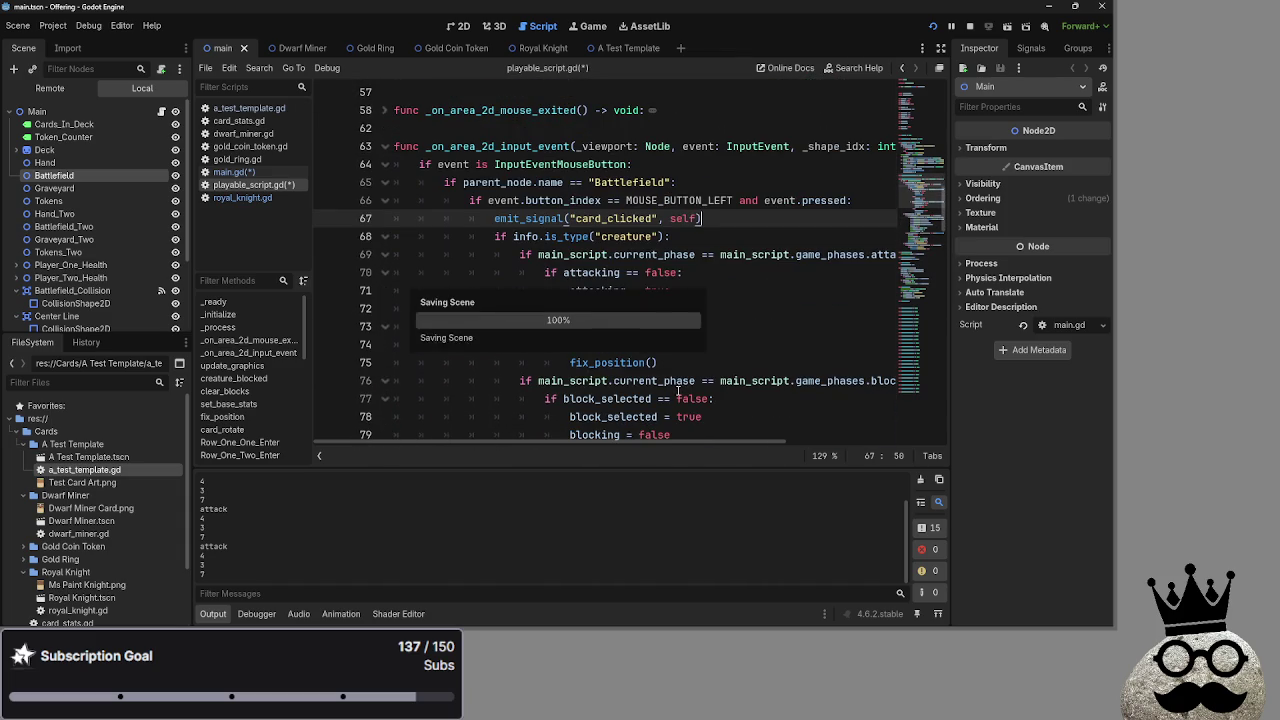
pyautogui.click(969, 26)
pyautogui.click(932, 30)
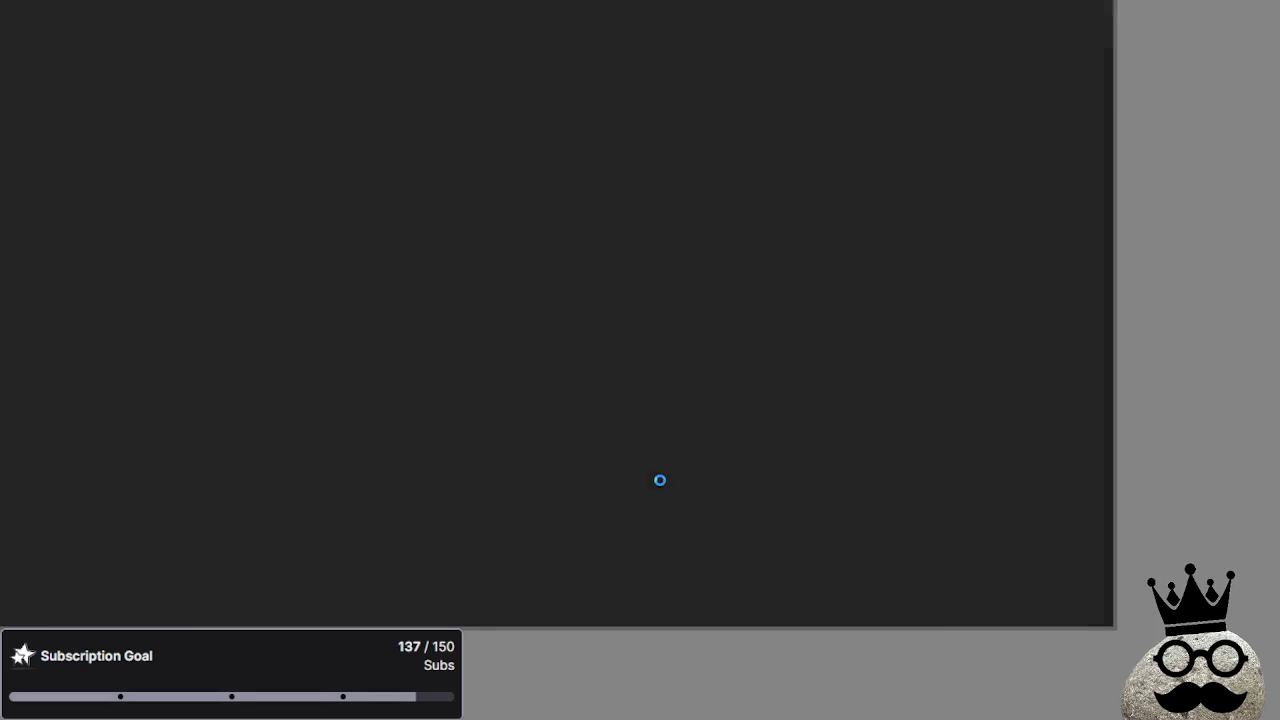
# Review the press check and emit_signal lines in playable_script.gd
pyautogui.hotkey('alt', 'Tab')
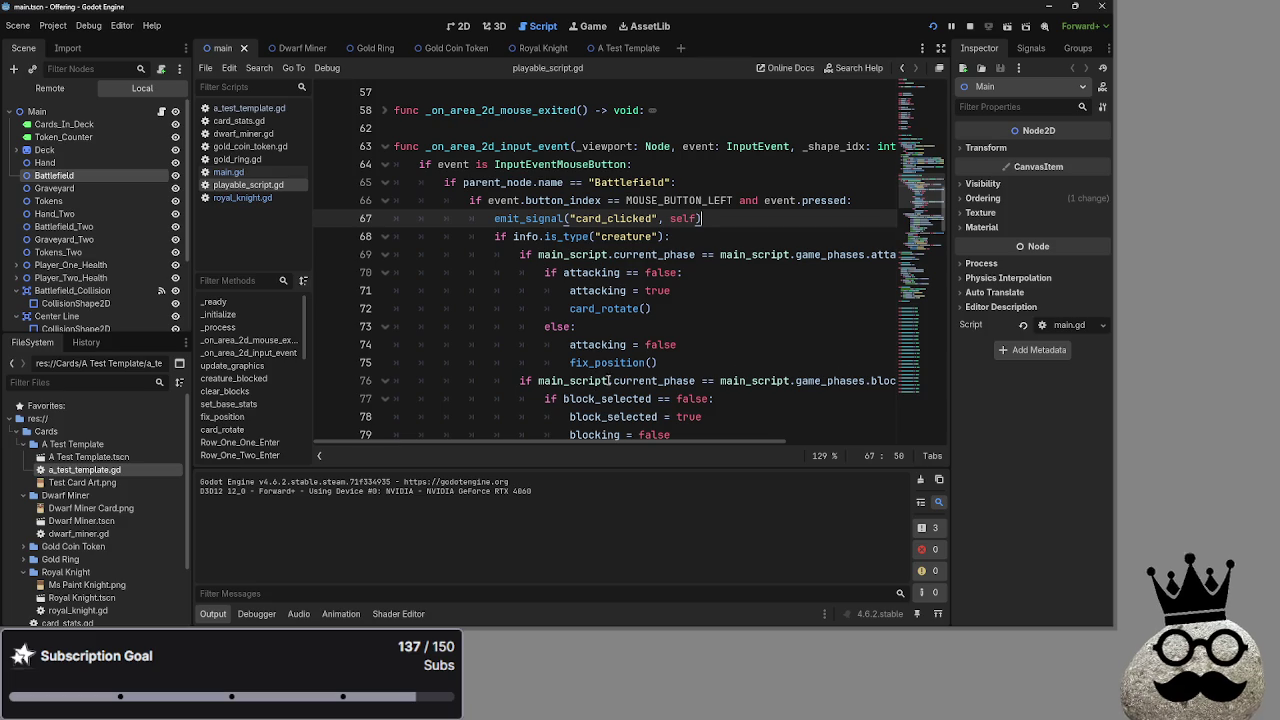
pyautogui.moveTo(641, 312)
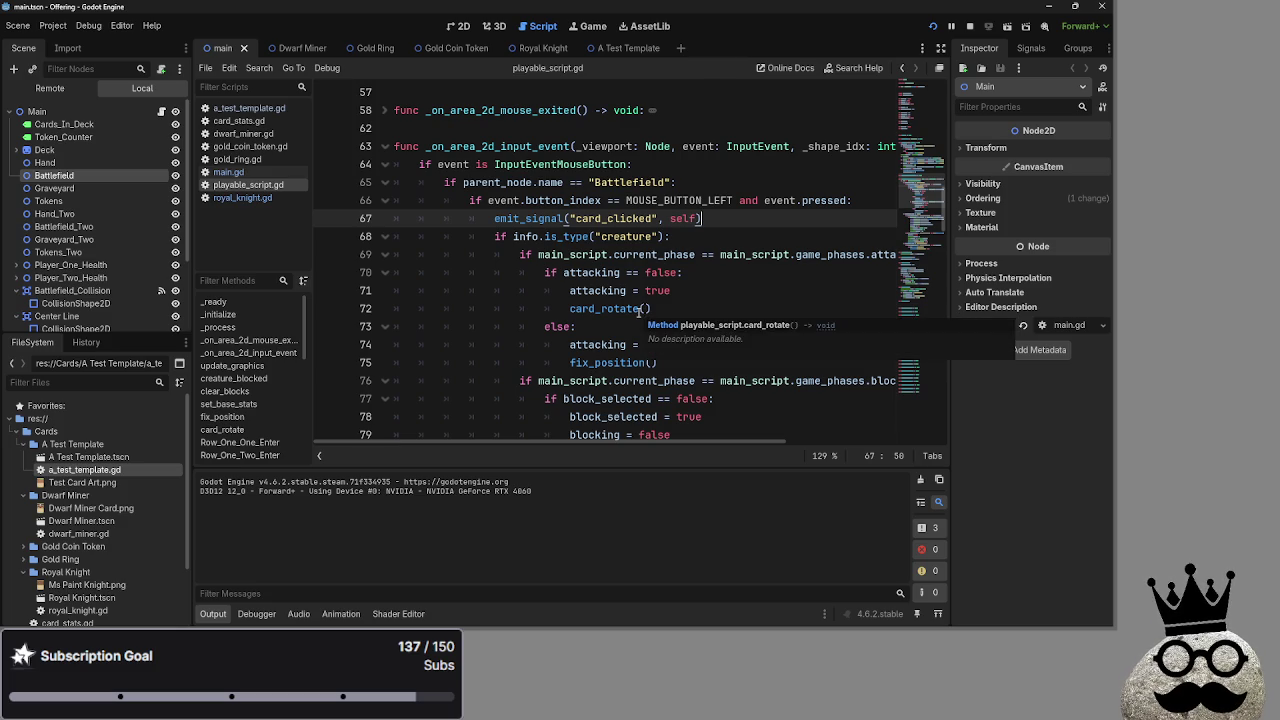
pyautogui.moveTo(740, 200); pyautogui.dragTo(736, 215)
pyautogui.click(736, 215)
# In the game, play a gold ring and other cards, cycling through attack, block and main_two to end the turn
pyautogui.hotkey('alt', 'Tab')
pyautogui.hotkey('alt', 'Tab')
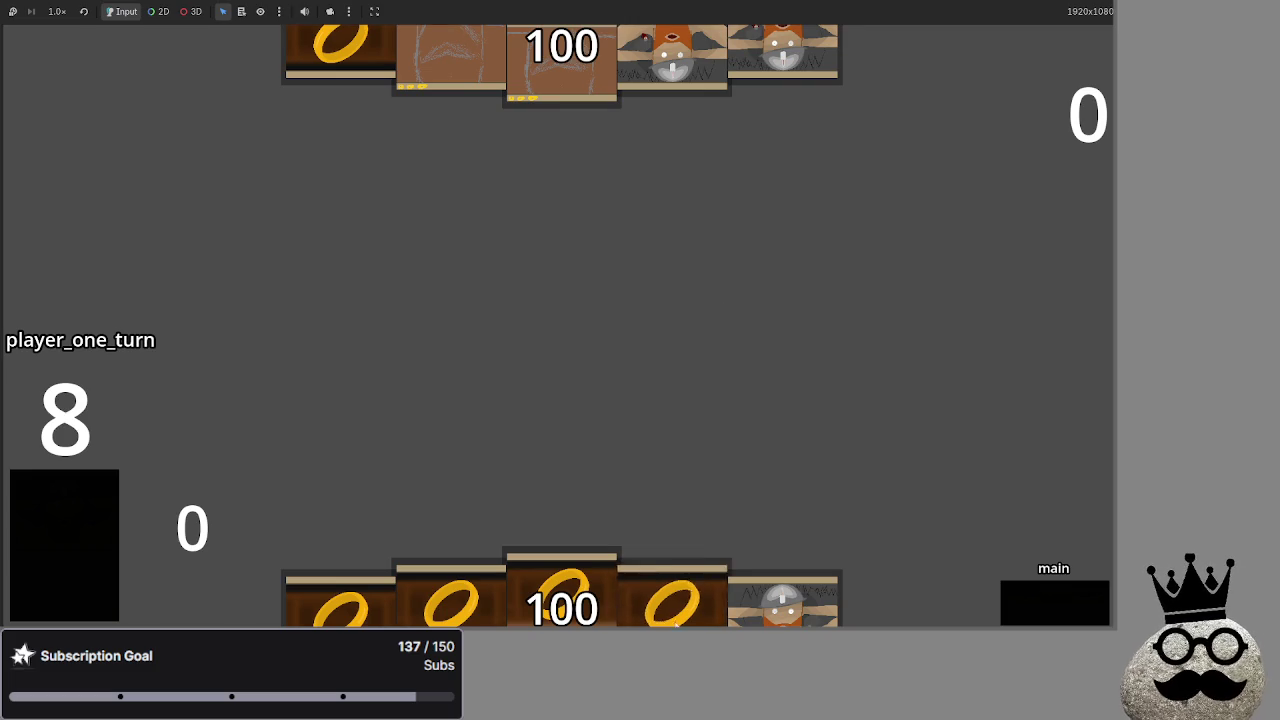
pyautogui.moveTo(670, 592); pyautogui.dragTo(686, 420)
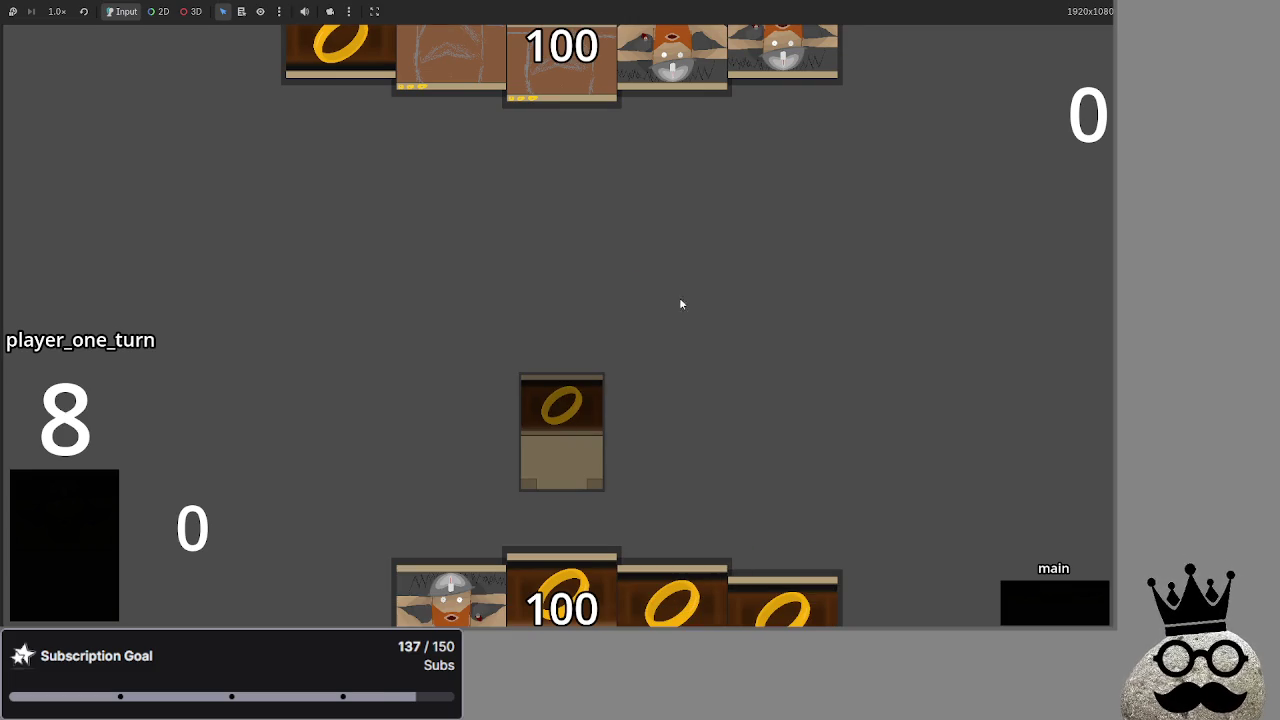
pyautogui.click(1077, 600)
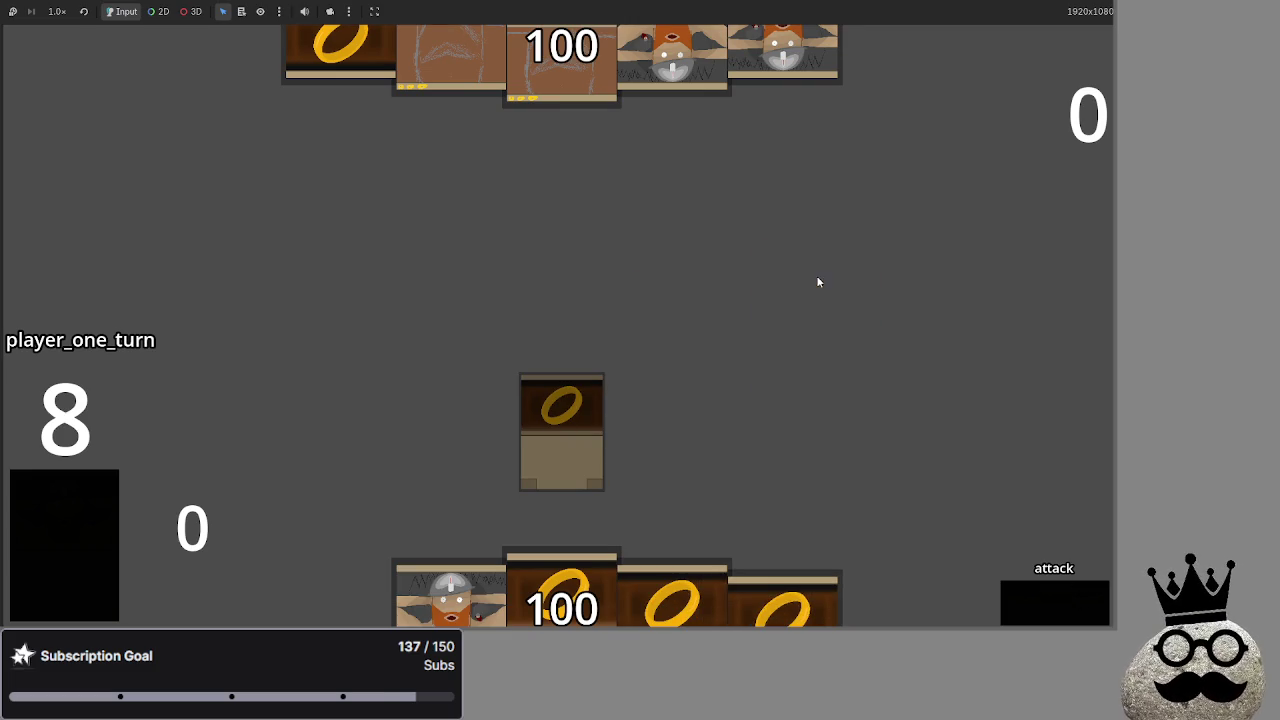
pyautogui.moveTo(772, 598)
pyautogui.mouseDown()
pyautogui.moveTo(754, 423)
pyautogui.moveTo(666, 286)
pyautogui.moveTo(622, 292)
pyautogui.moveTo(640, 320)
pyautogui.mouseUp()
pyautogui.click(1071, 607)
pyautogui.moveTo(784, 581)
pyautogui.mouseDown()
pyautogui.moveTo(743, 266)
pyautogui.moveTo(760, 330)
pyautogui.mouseUp()
pyautogui.click(1008, 590)
pyautogui.moveTo(672, 600)
pyautogui.mouseDown()
pyautogui.moveTo(751, 300)
pyautogui.moveTo(697, 397)
pyautogui.mouseUp()
pyautogui.moveTo(563, 600)
pyautogui.mouseDown()
pyautogui.moveTo(657, 289)
pyautogui.moveTo(661, 218)
pyautogui.moveTo(657, 283)
pyautogui.mouseUp()
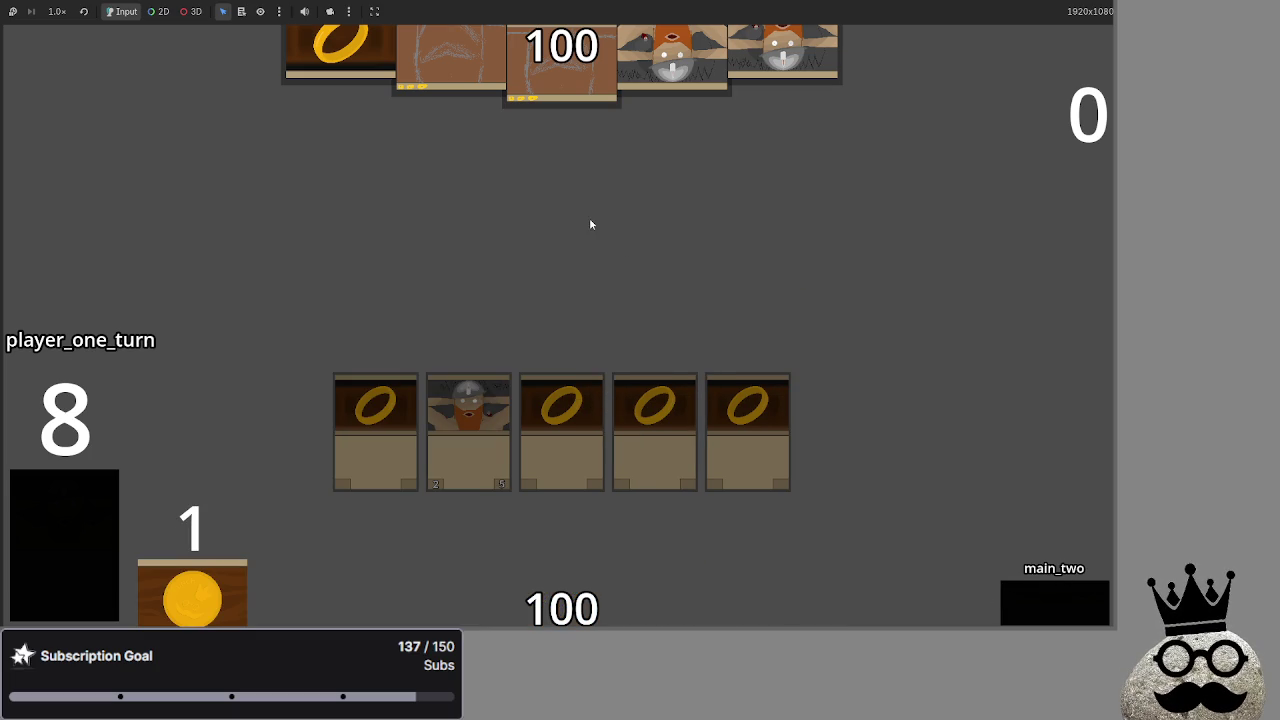
pyautogui.click(1039, 622)
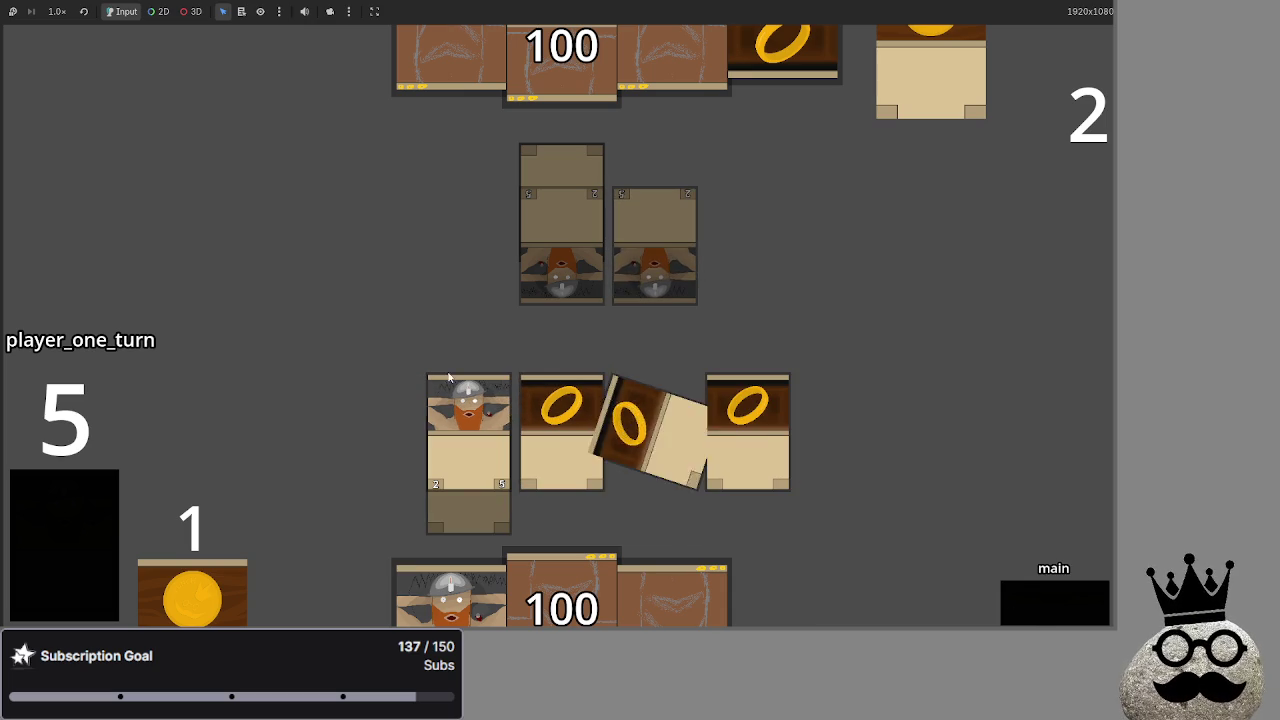
# Equip the gold ring to the dwarf, block with the dwarf, end the turn, and stop the game
pyautogui.click(567, 400)
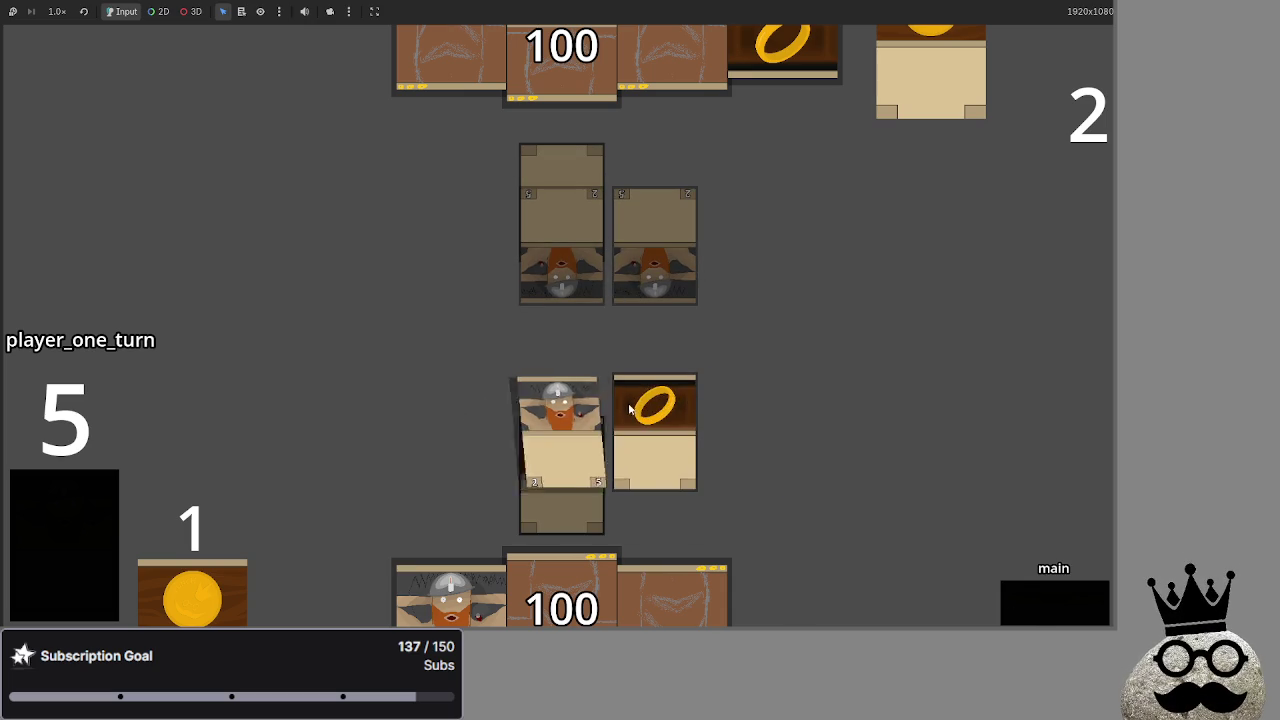
pyautogui.click(578, 305)
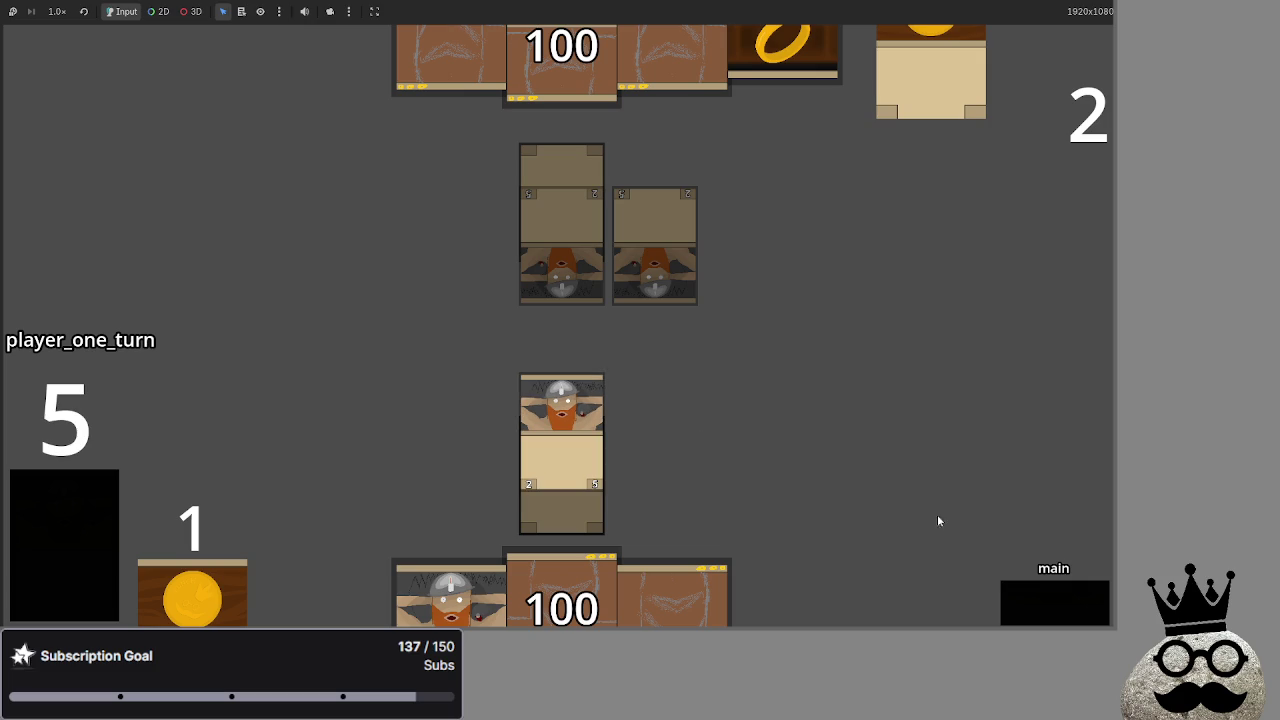
pyautogui.click(1027, 607)
pyautogui.click(1025, 603)
pyautogui.click(576, 440)
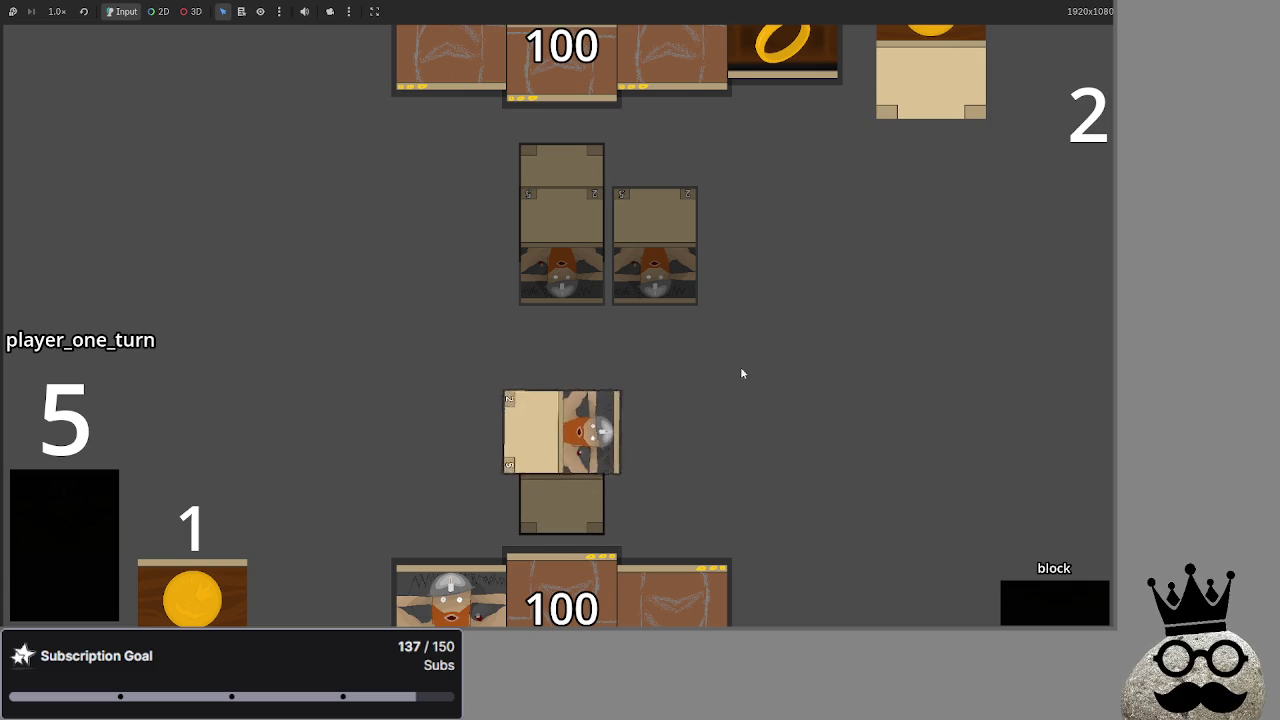
pyautogui.click(1038, 600)
pyautogui.click(1038, 600)
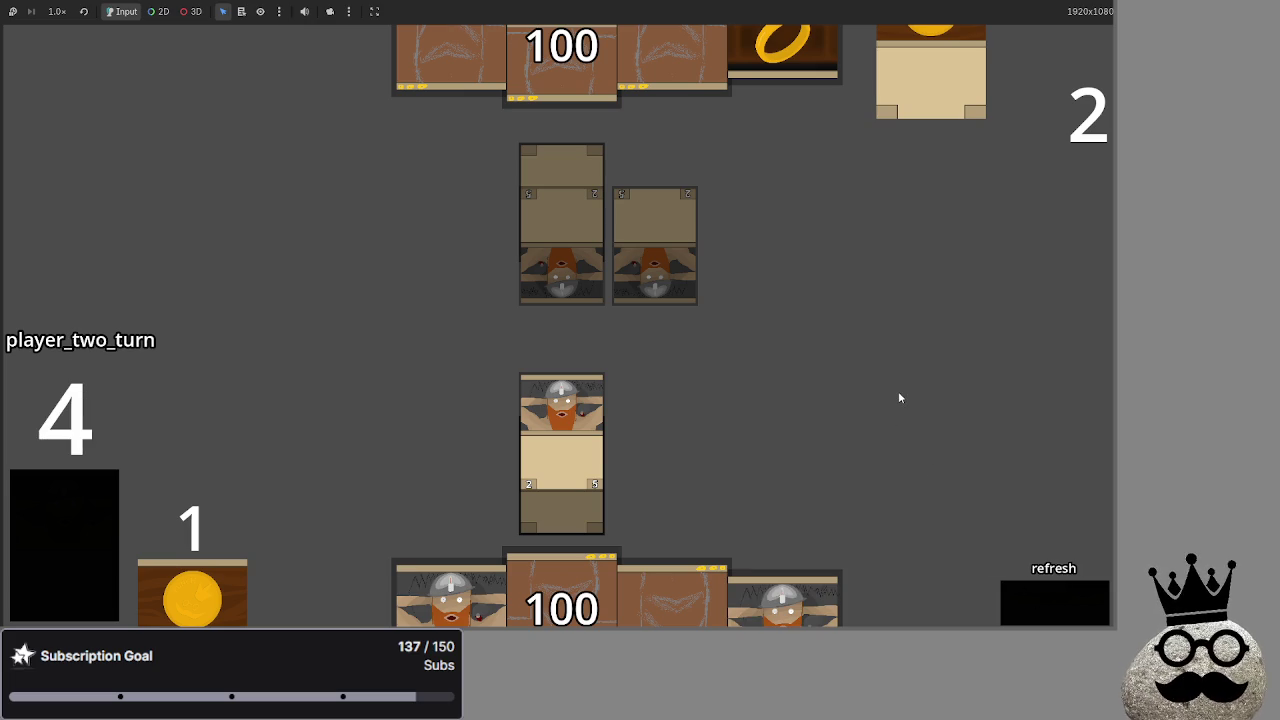
pyautogui.press('F8')
pyautogui.scroll(10, 675, 354)
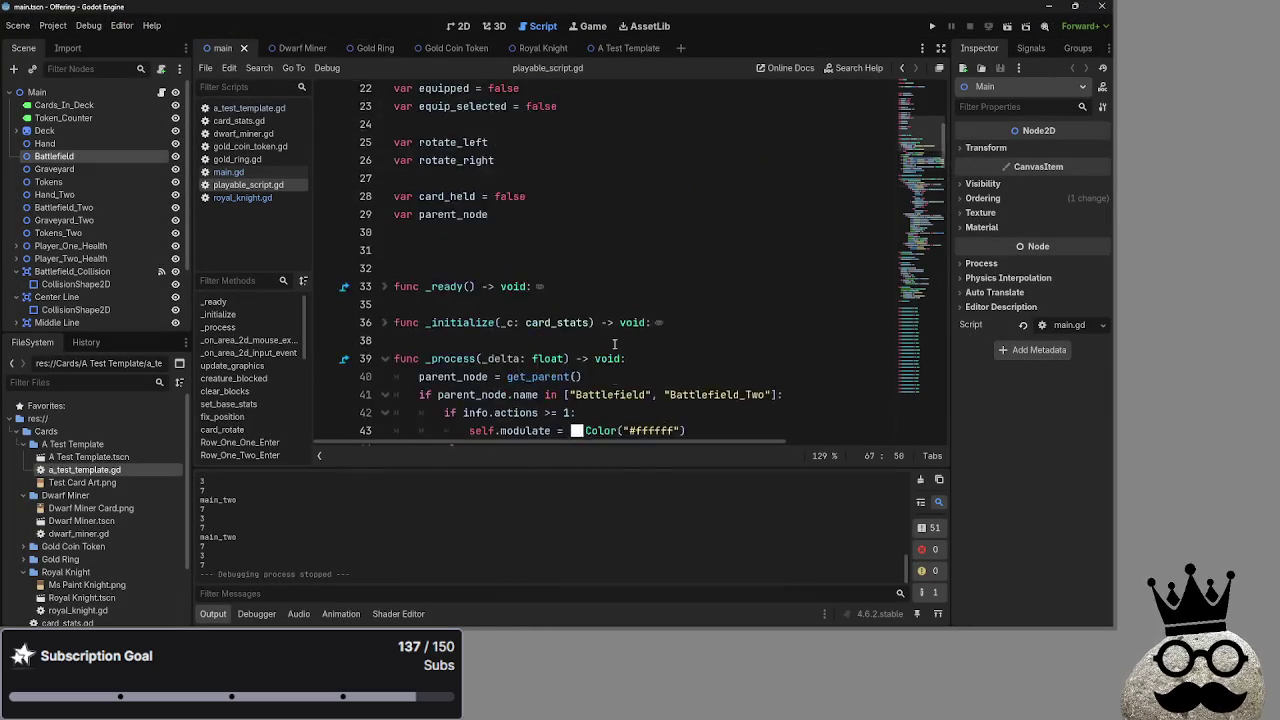
pyautogui.scroll(-5, 675, 354)
pyautogui.click(232, 173)
pyautogui.scroll(15, 660, 276)
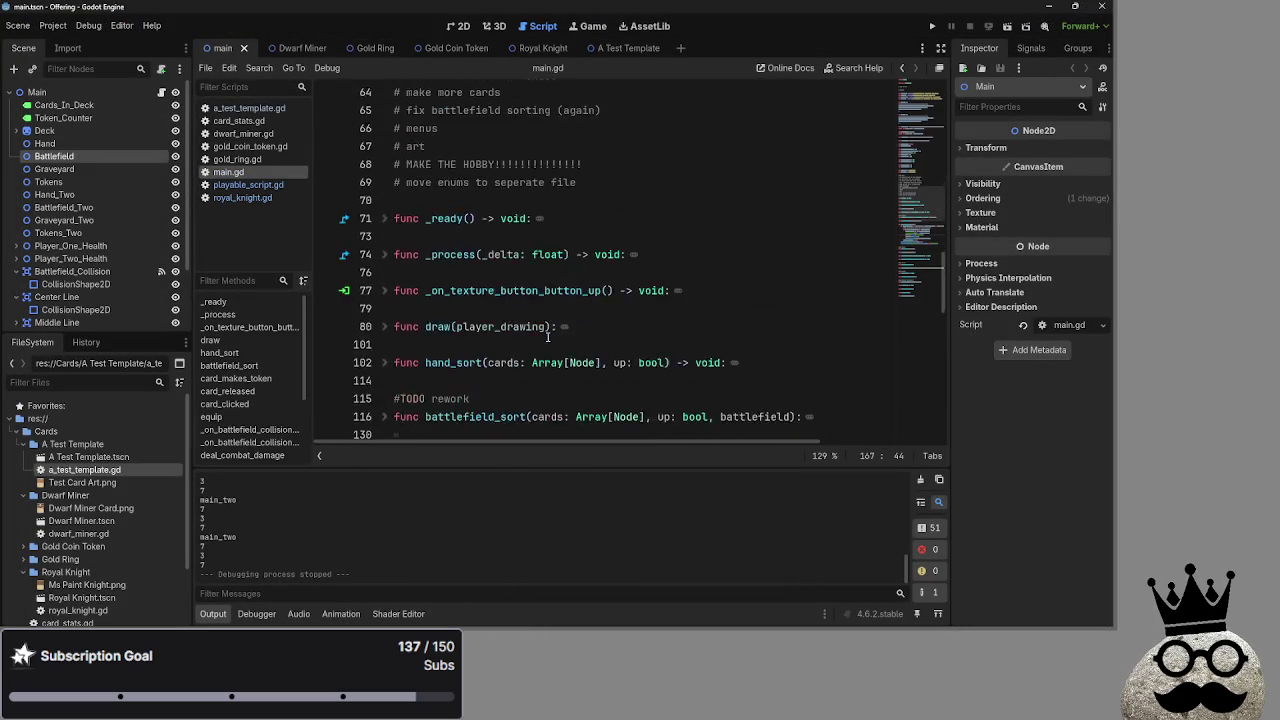
pyautogui.click(660, 276)
pyautogui.moveTo(660, 276); pyautogui.dragTo(393, 276)
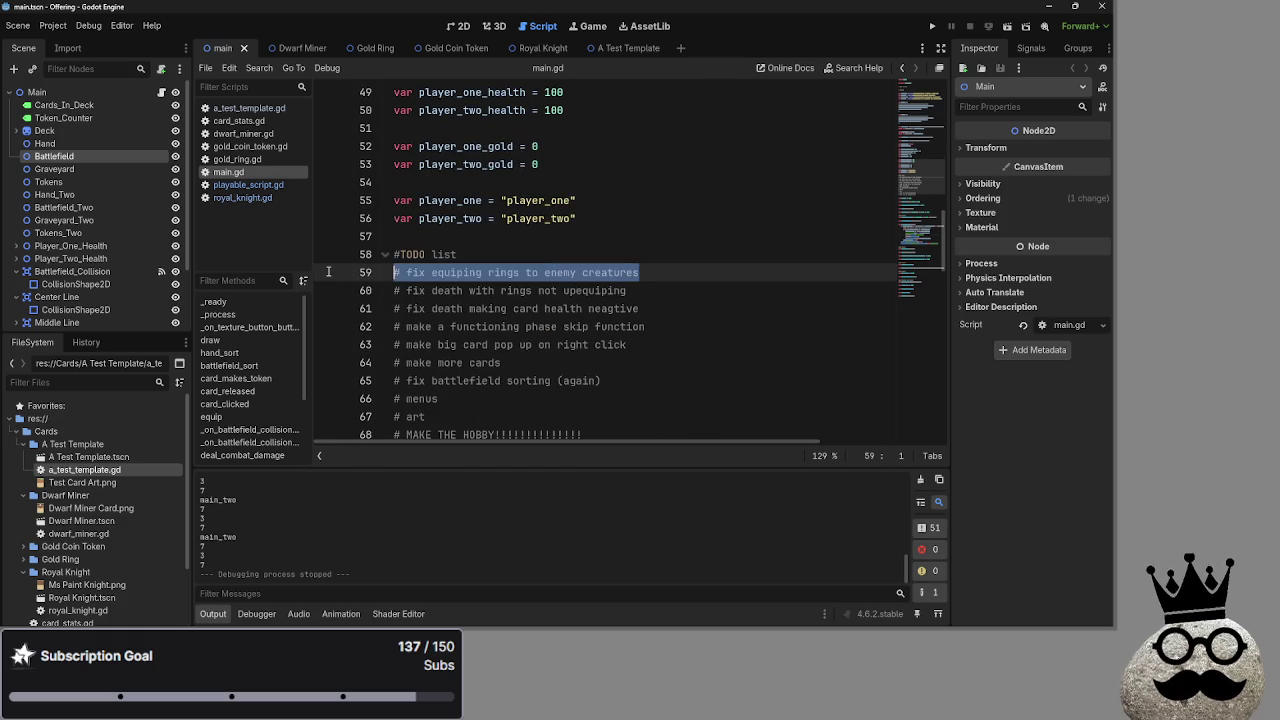
pyautogui.press('BackSpace')
pyautogui.press('BackSpace')
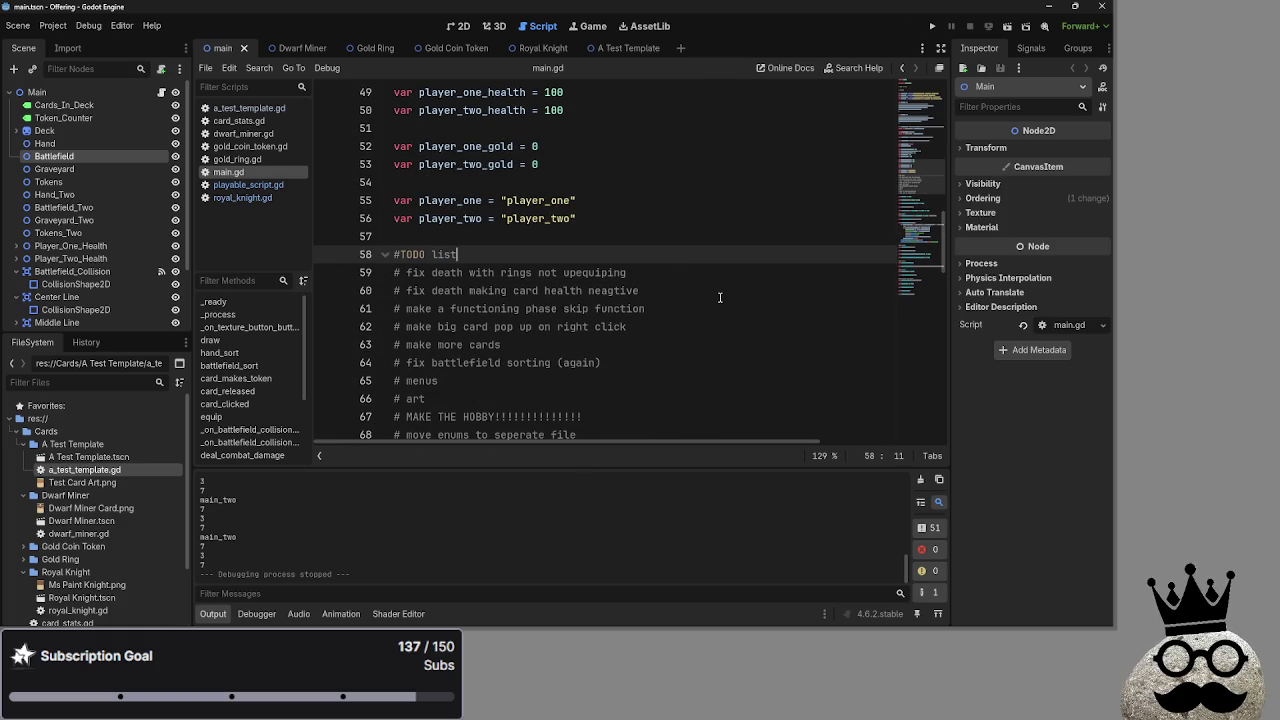
pyautogui.moveTo(640, 290); pyautogui.dragTo(396, 280)
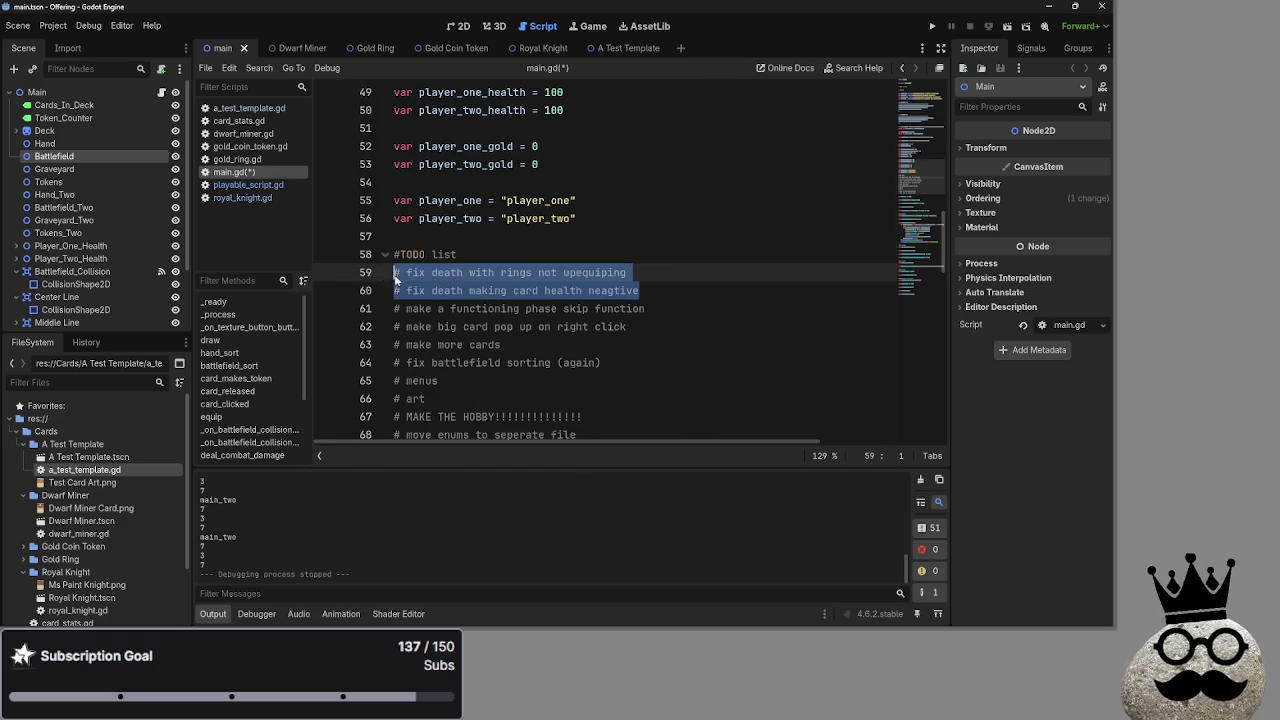
pyautogui.click(705, 297)
pyautogui.scroll(-20, 700, 297)
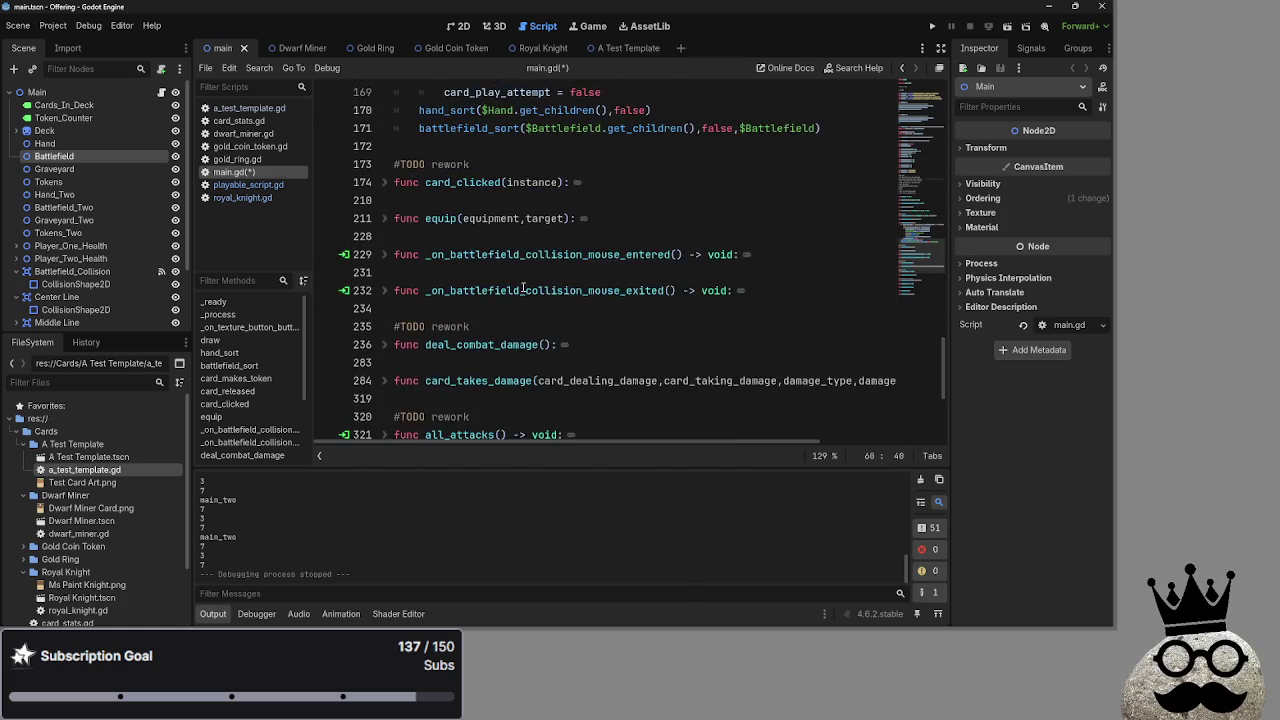
pyautogui.scroll(-5, 535, 288)
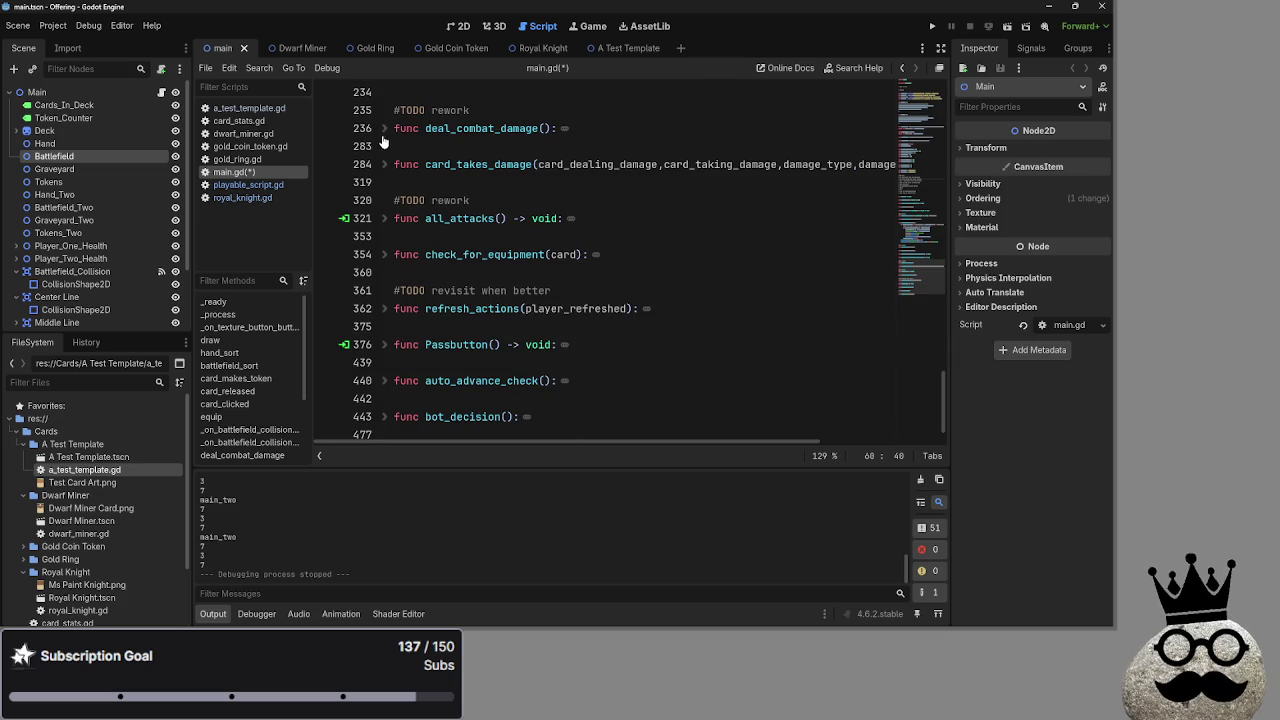
pyautogui.click(383, 164)
pyautogui.scroll(-8, 547, 254)
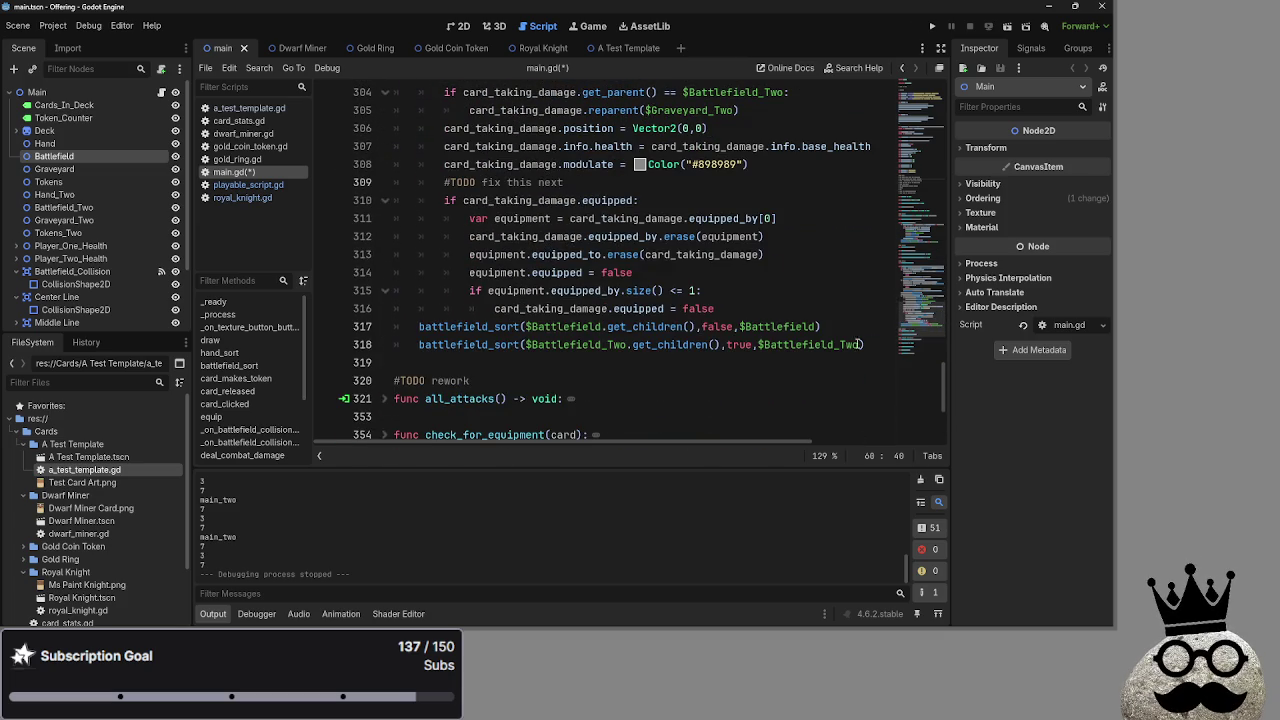
pyautogui.scroll(2, 857, 346)
pyautogui.scroll(-1, 854, 328)
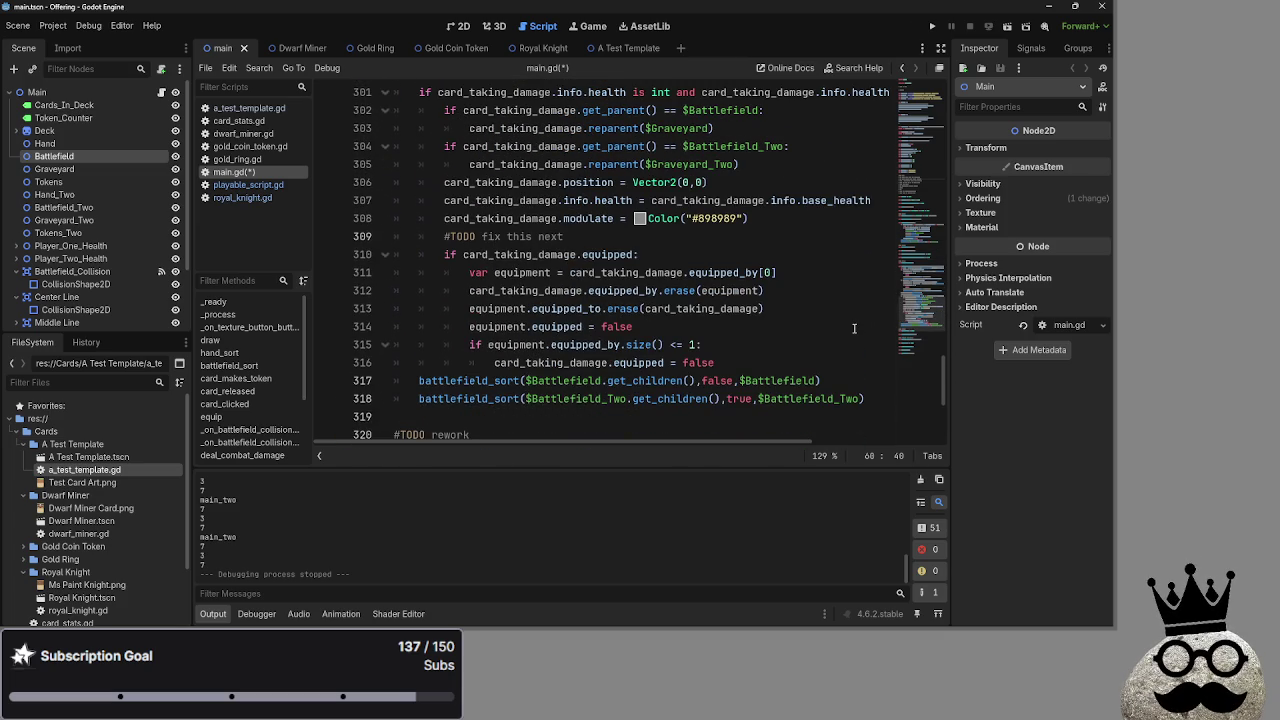
pyautogui.click(840, 344)
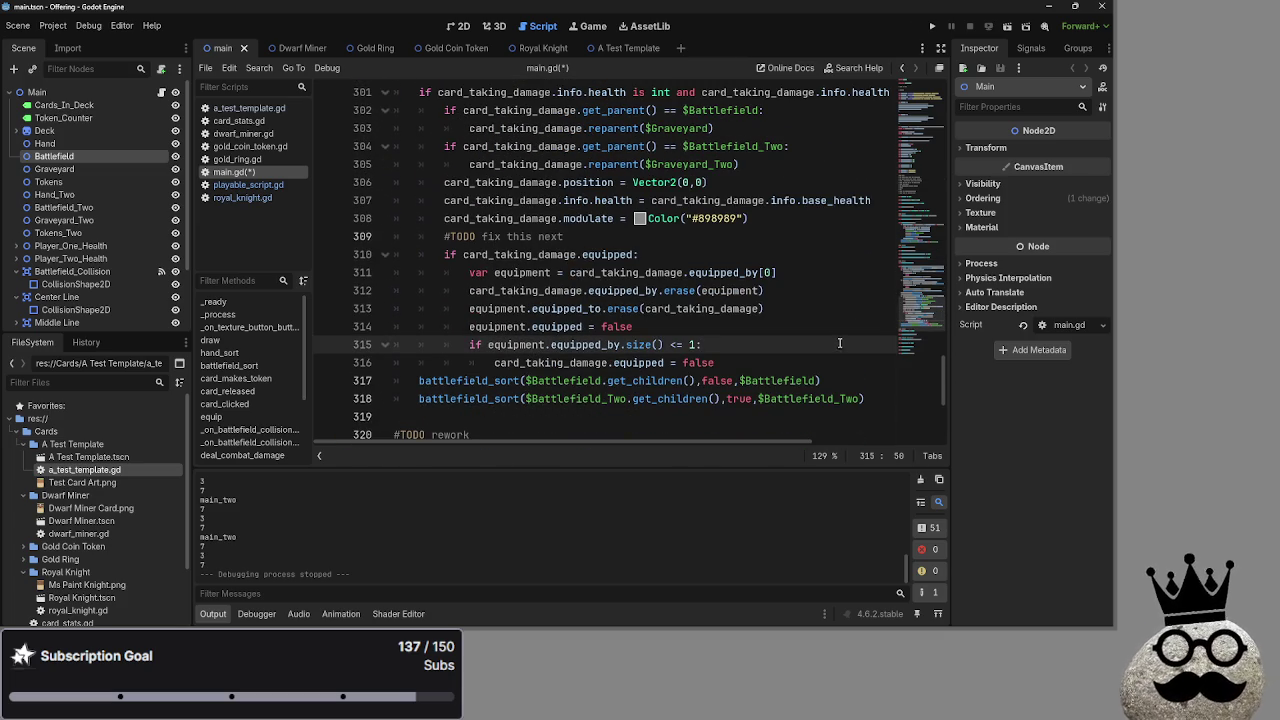
pyautogui.click(822, 362)
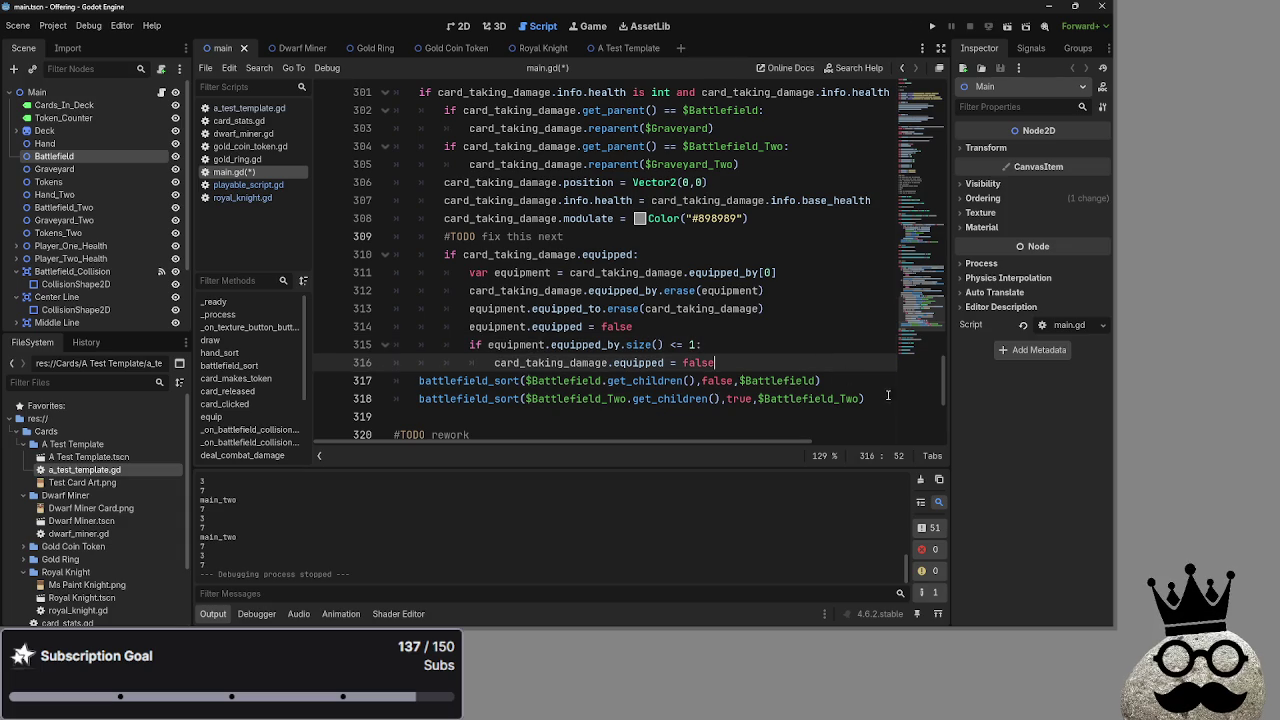
pyautogui.click(890, 400)
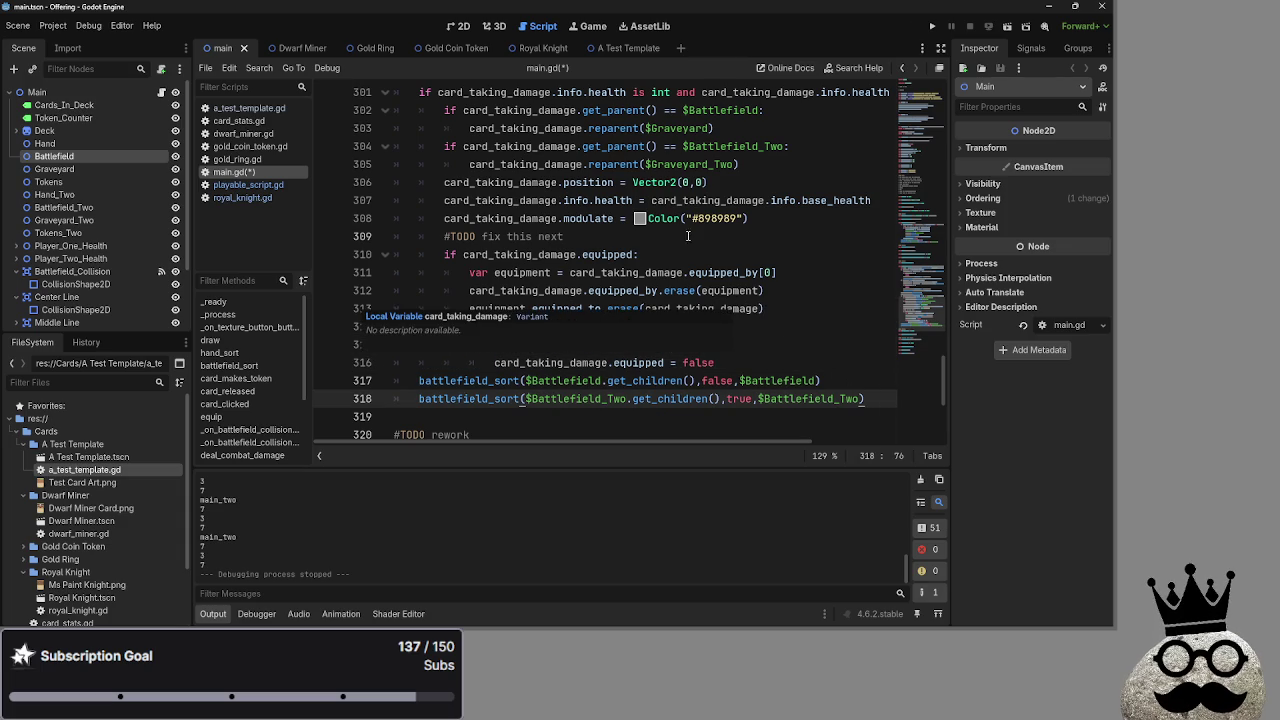
pyautogui.doubleClick(597, 201)
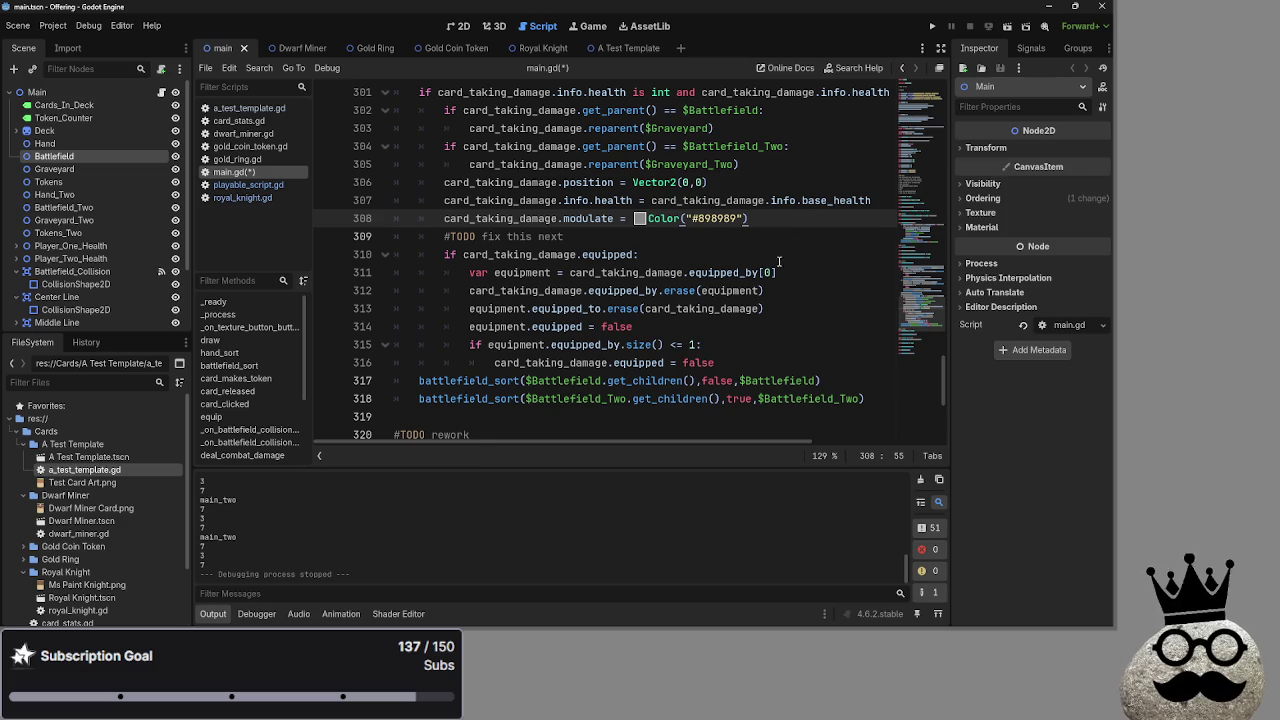
pyautogui.press('Return')
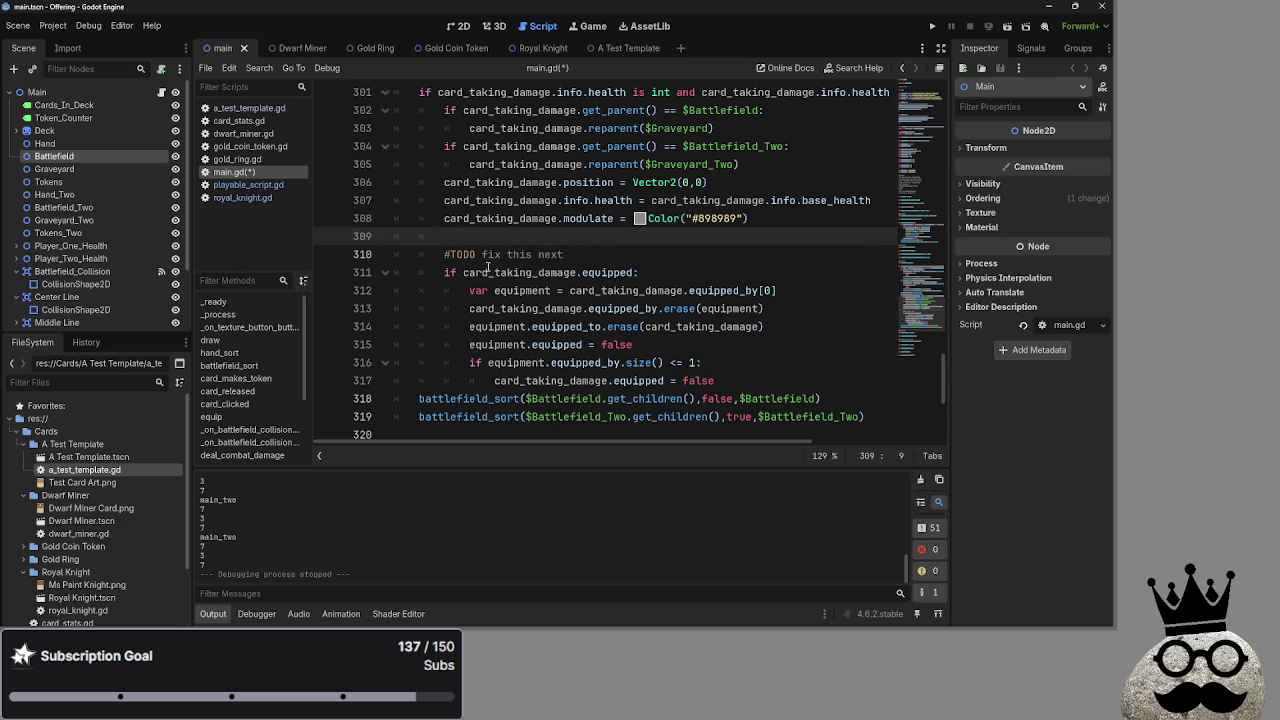
# Start the new line with card_taking_damage and look up update_graphics in playable_script.gd
pyautogui.write('card')
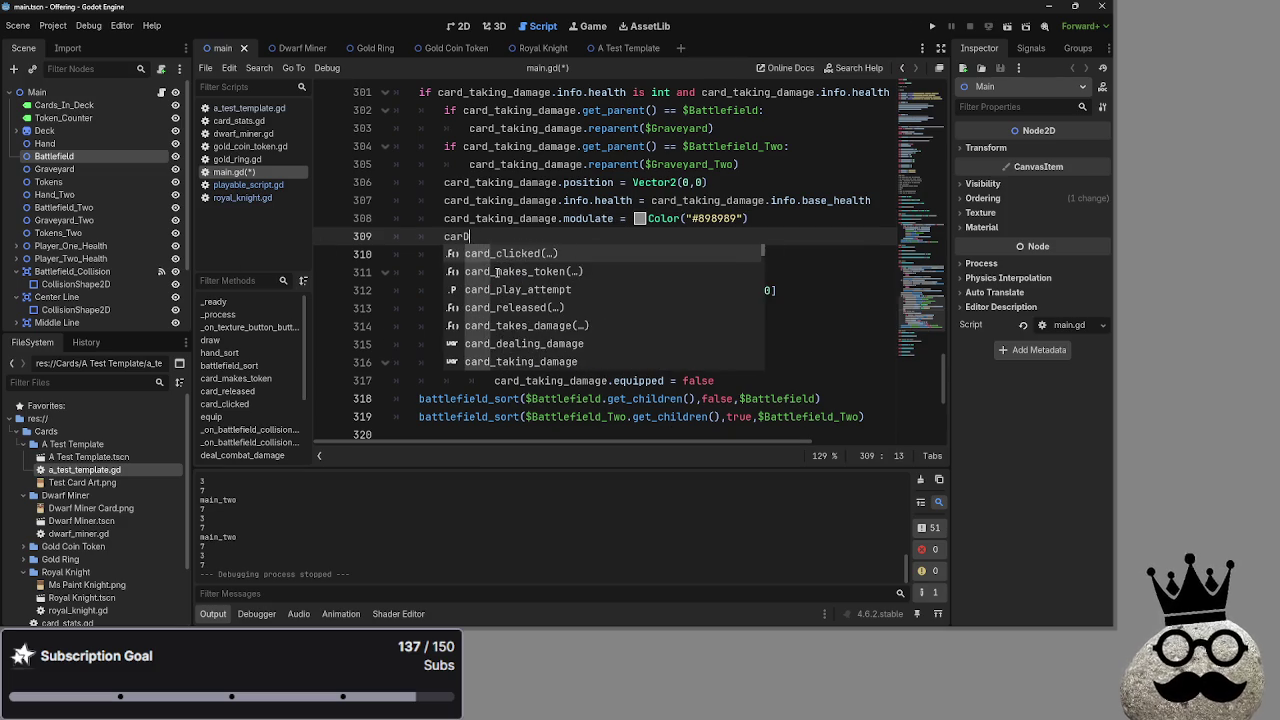
pyautogui.write('_takig')
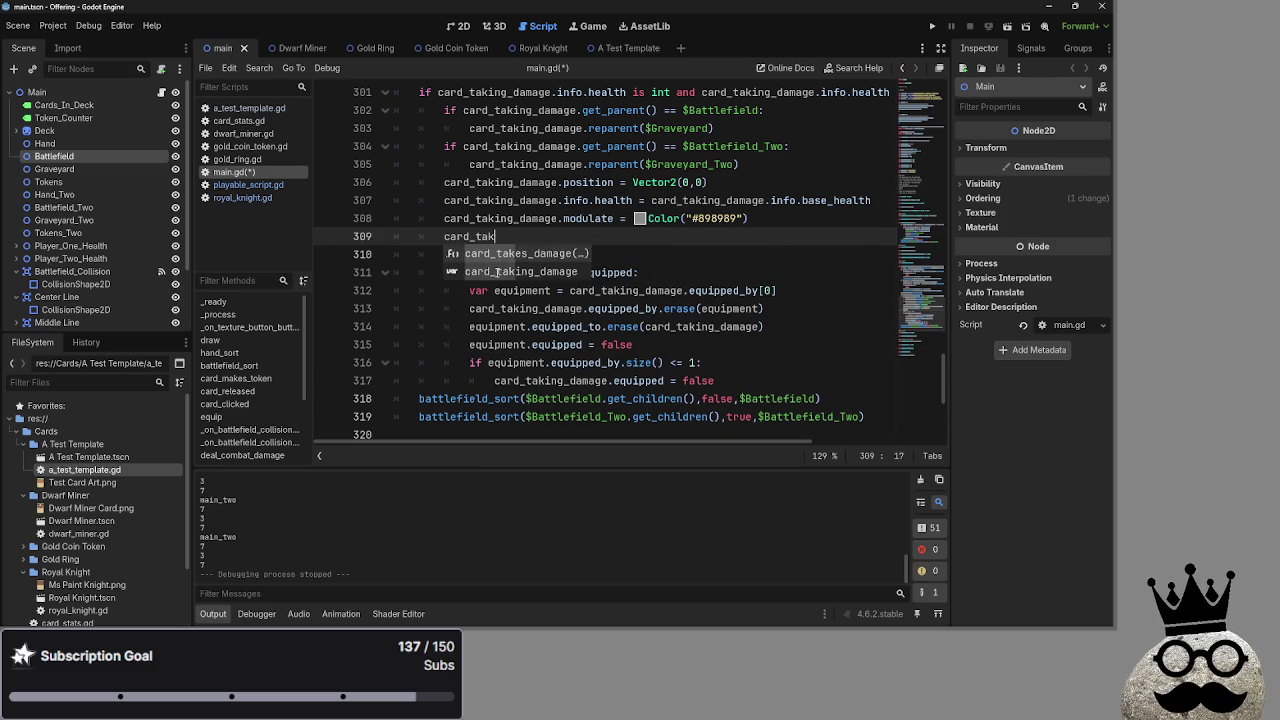
pyautogui.press('Return')
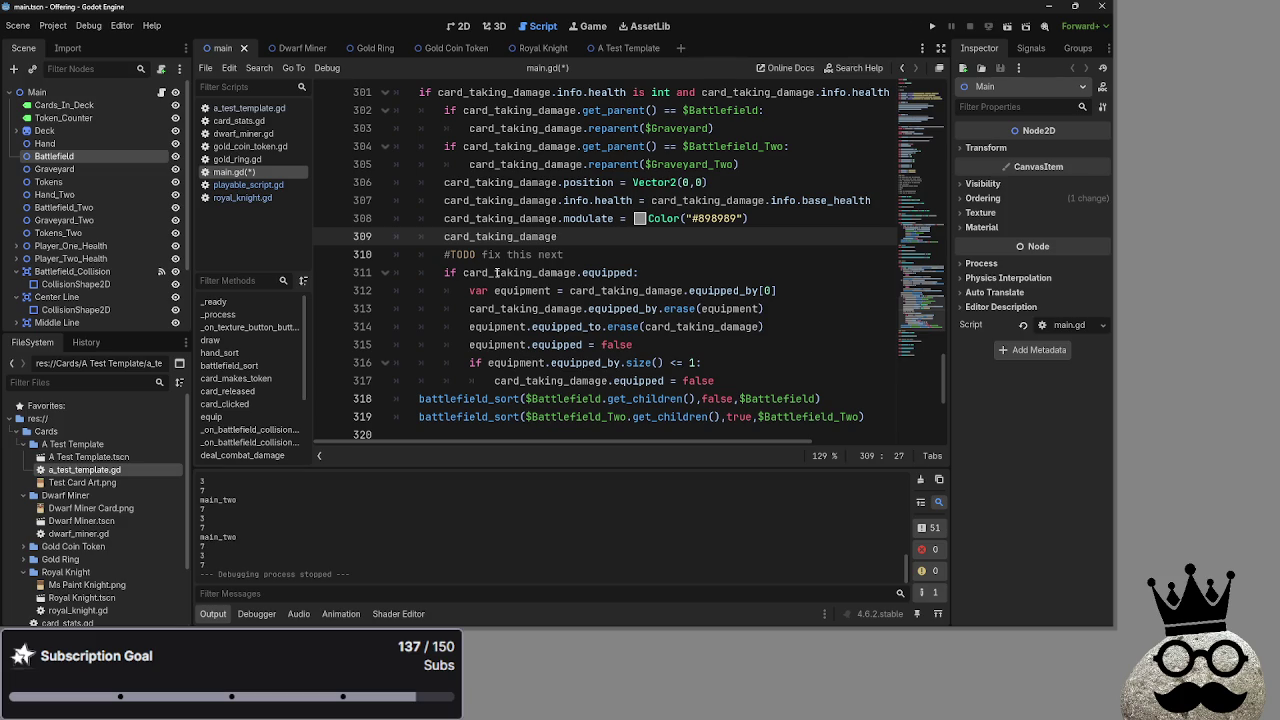
pyautogui.click(244, 185)
pyautogui.scroll(-20, 500, 322)
pyautogui.scroll(-8, 500, 322)
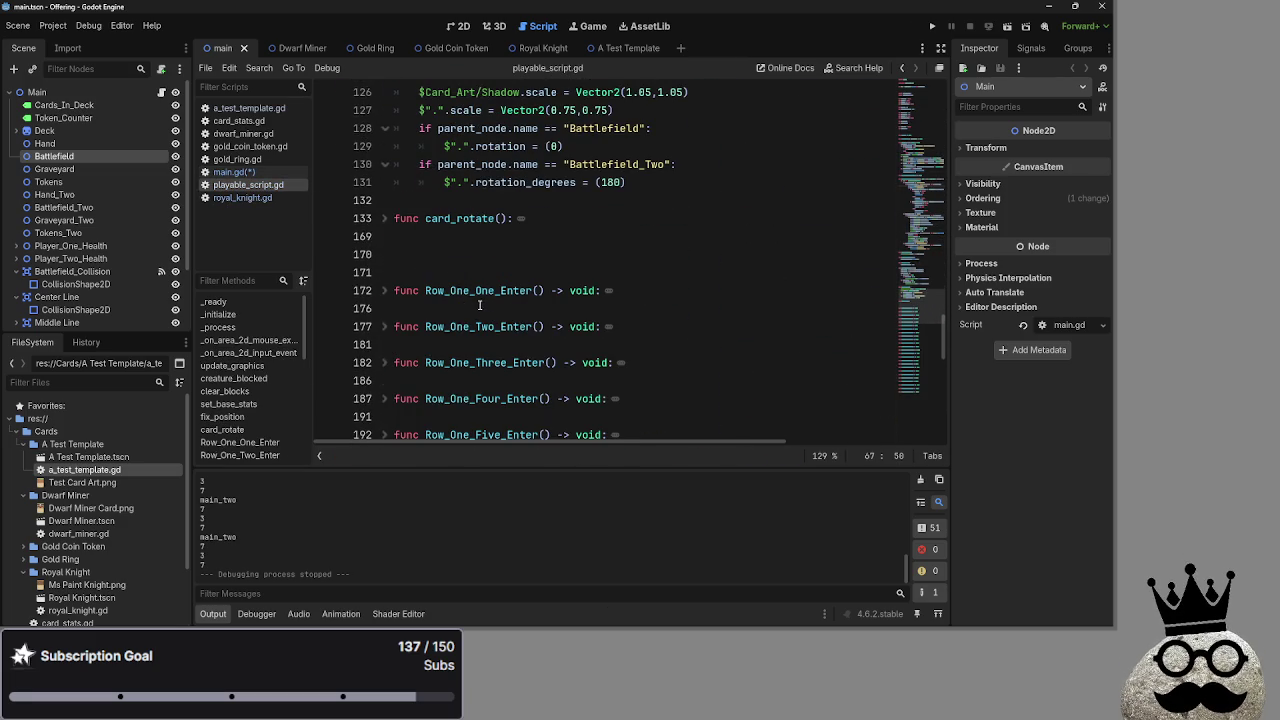
pyautogui.scroll(10, 483, 311)
pyautogui.click(474, 255)
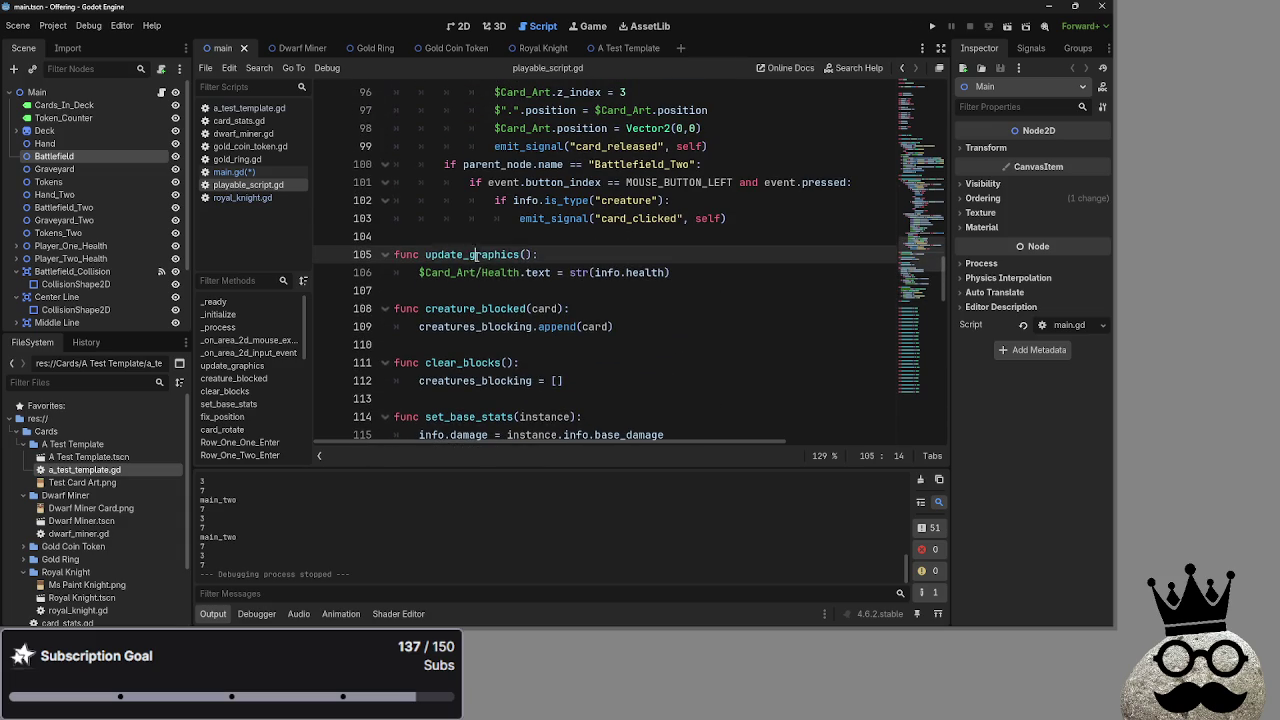
pyautogui.hotkey('alt', 'Left')
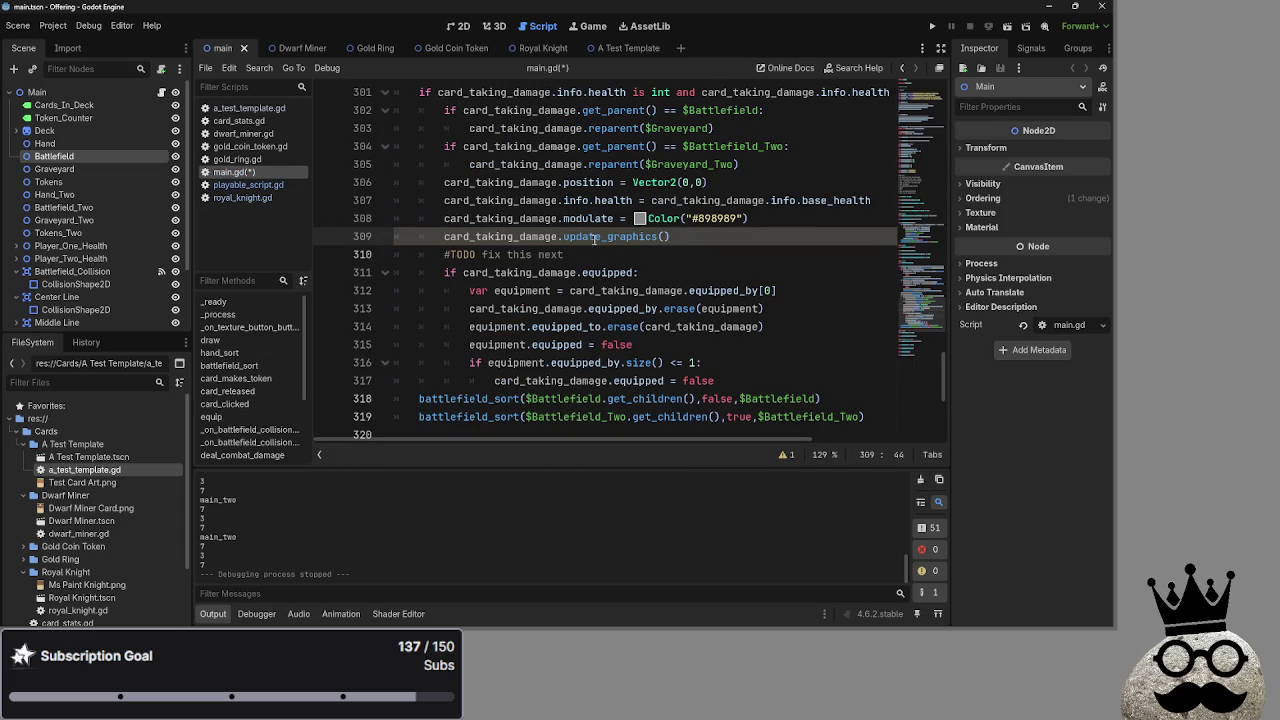
# Save main.gd and inspect update_graphics' str(info.health) line in playable_script.gd
pyautogui.hotkey('ctrl', 's')
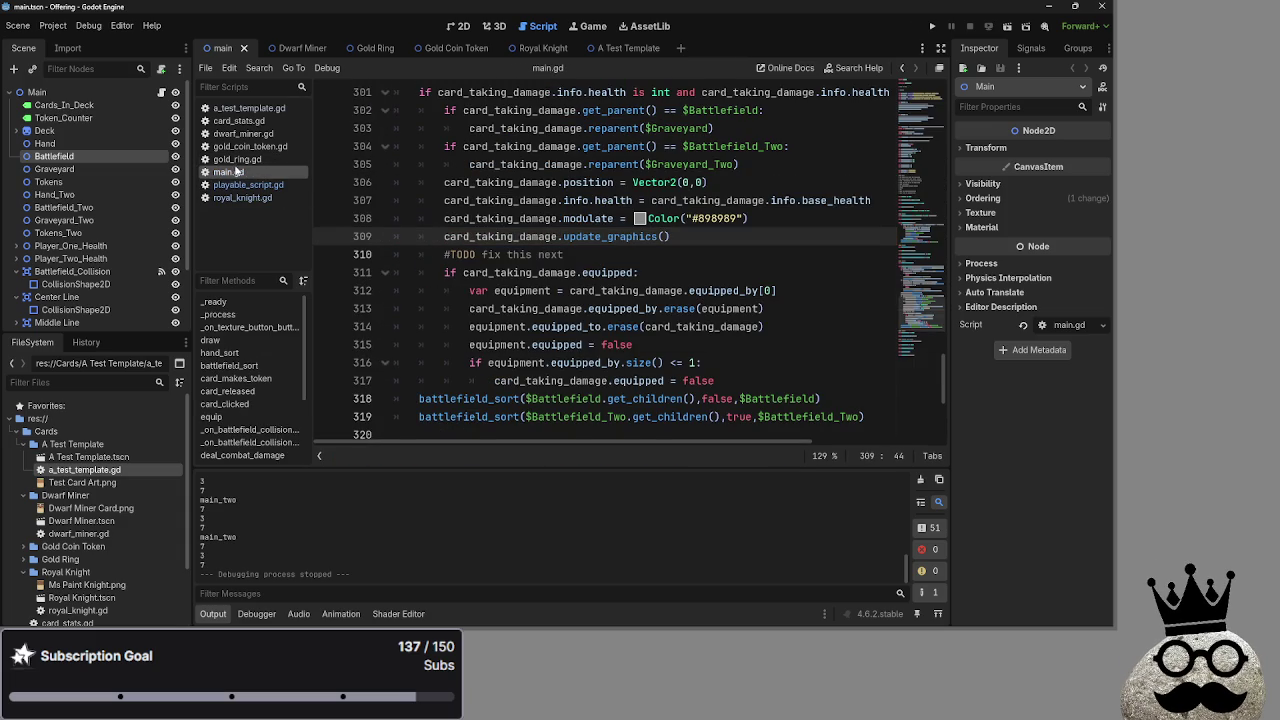
pyautogui.click(240, 184)
pyautogui.doubleClick(580, 272)
pyautogui.doubleClick(645, 272)
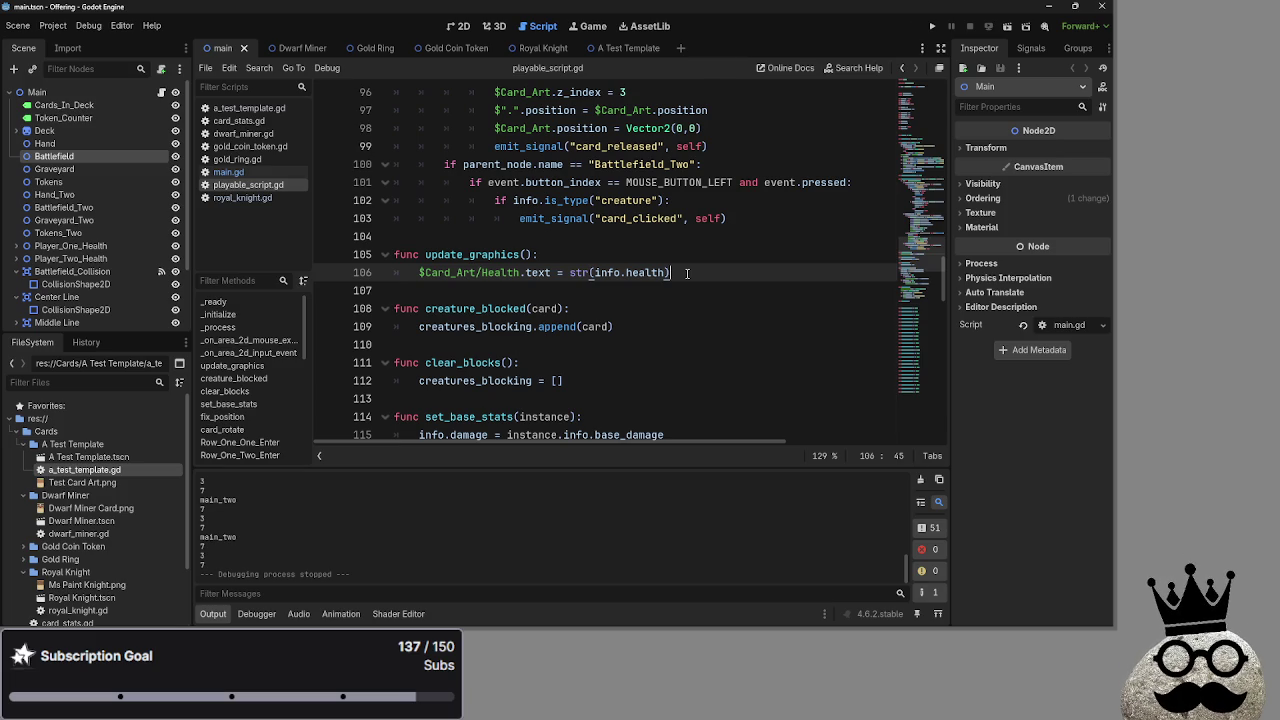
# Delete the four debug print lines and the leftover empty line in playable_script.gd
pyautogui.scroll(5, 687, 273)
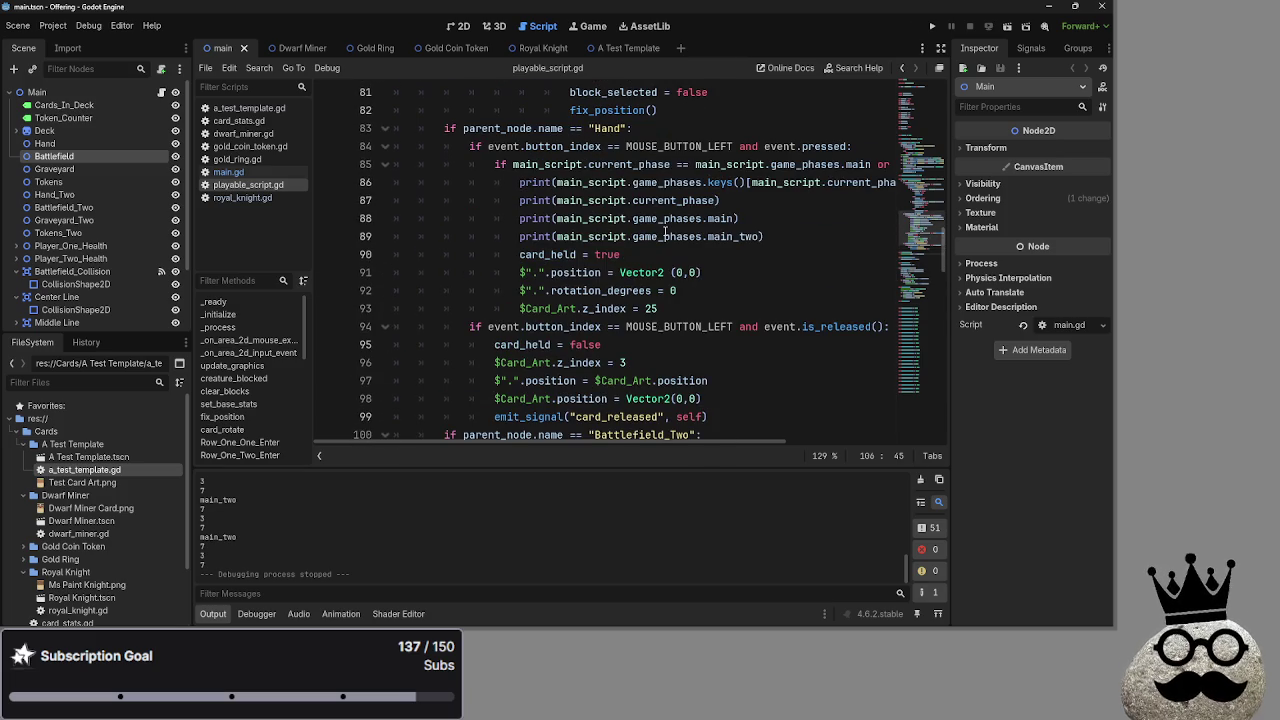
pyautogui.moveTo(786, 236); pyautogui.dragTo(384, 185)
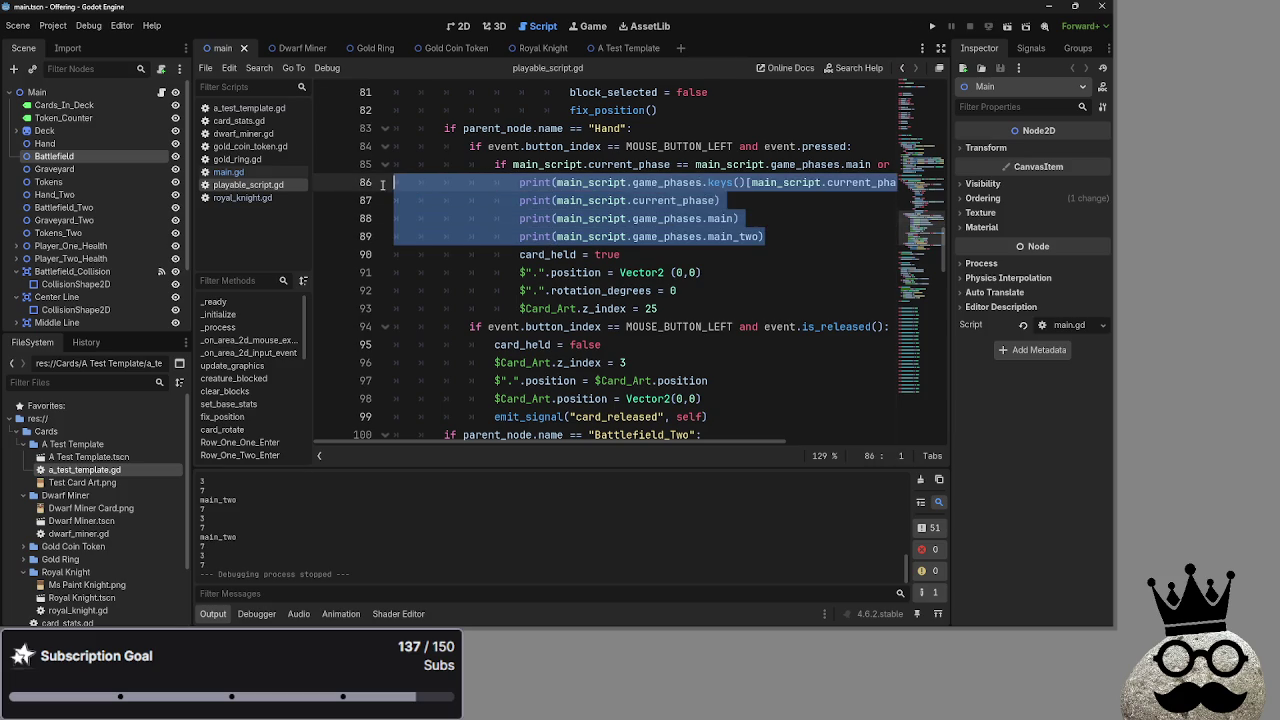
pyautogui.press('Delete')
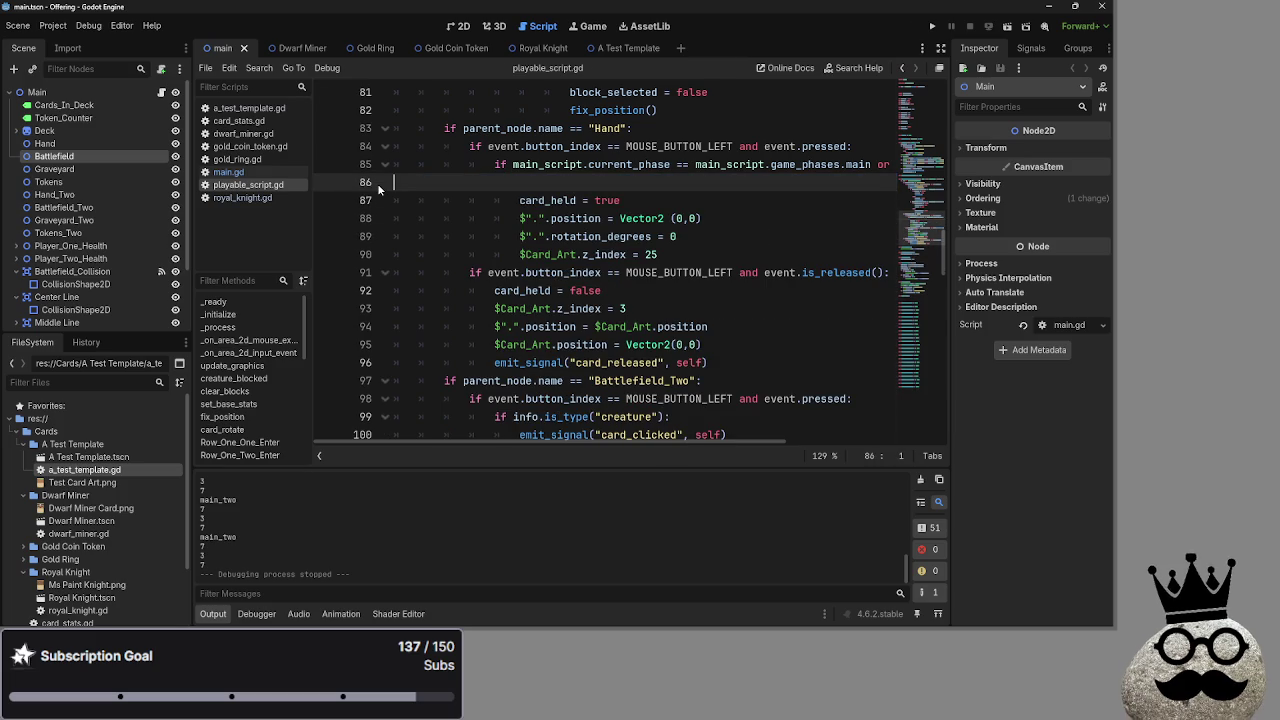
pyautogui.press('BackSpace')
pyautogui.moveTo(530, 441); pyautogui.dragTo(377, 441)
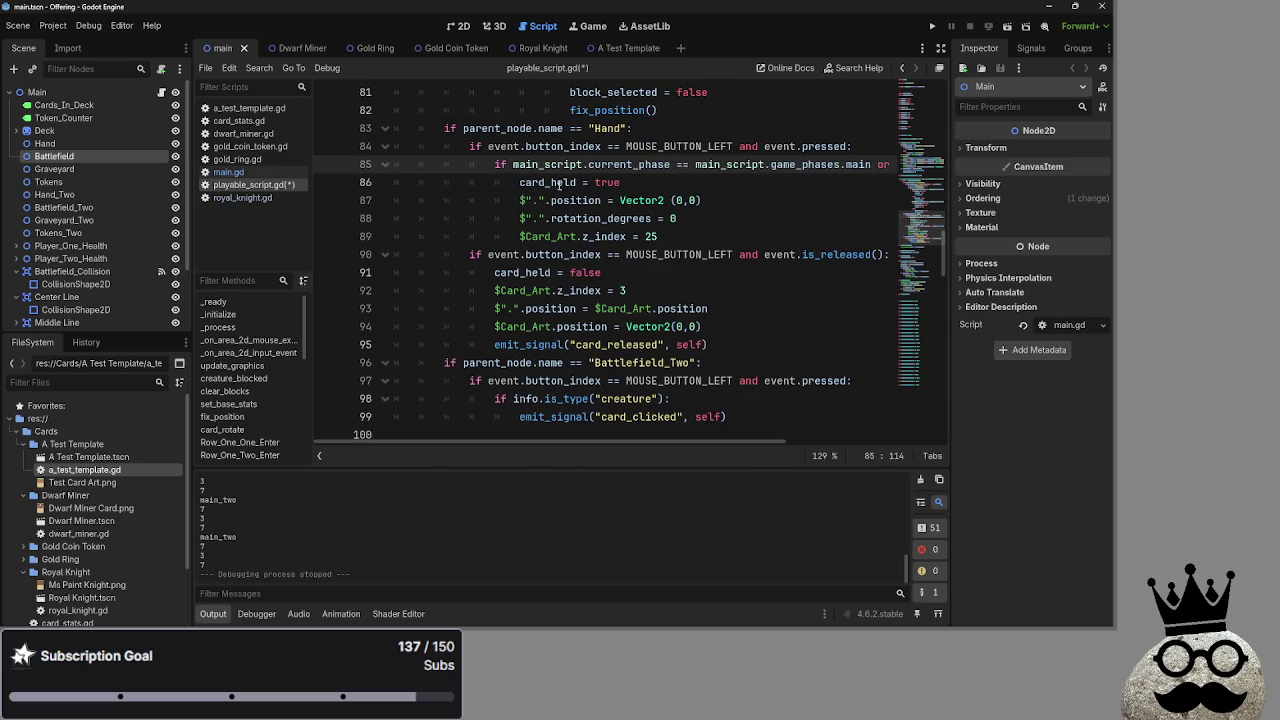
# Switch back to main.gd and type a closing parenthesis
pyautogui.moveTo(558, 183)
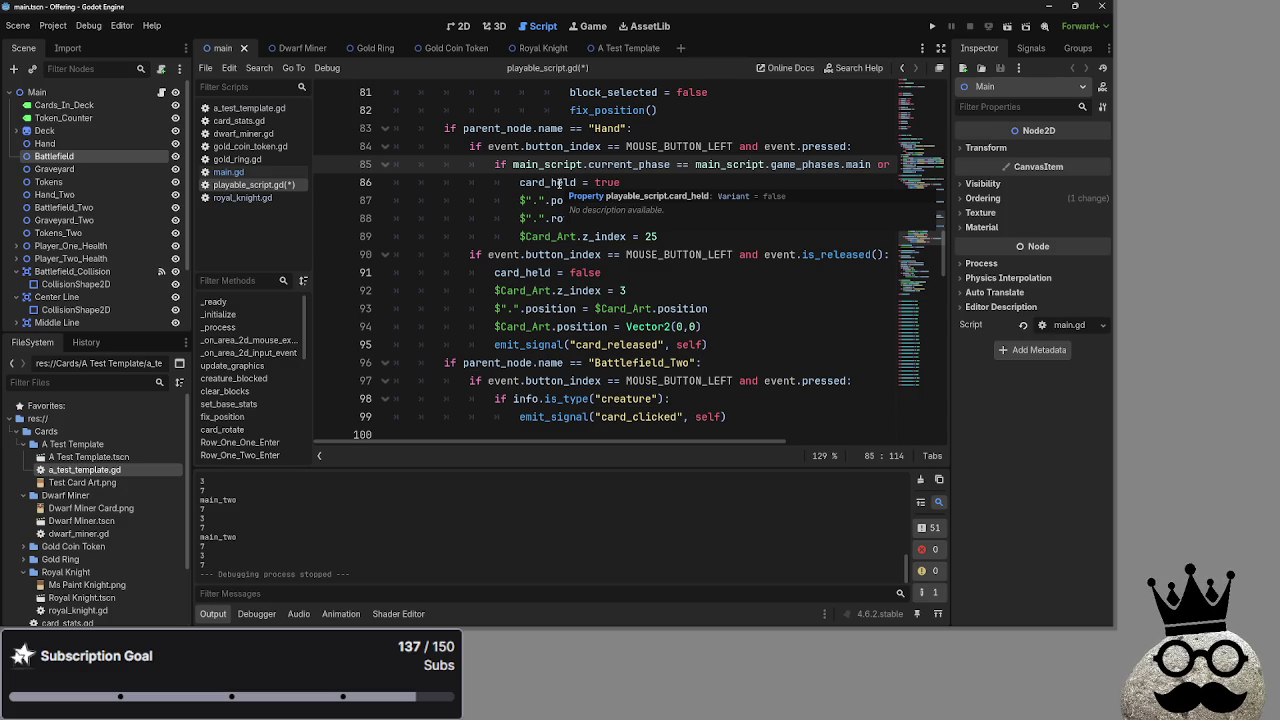
pyautogui.click(226, 172)
pyautogui.write(')')
pyautogui.scroll(2, 672, 296)
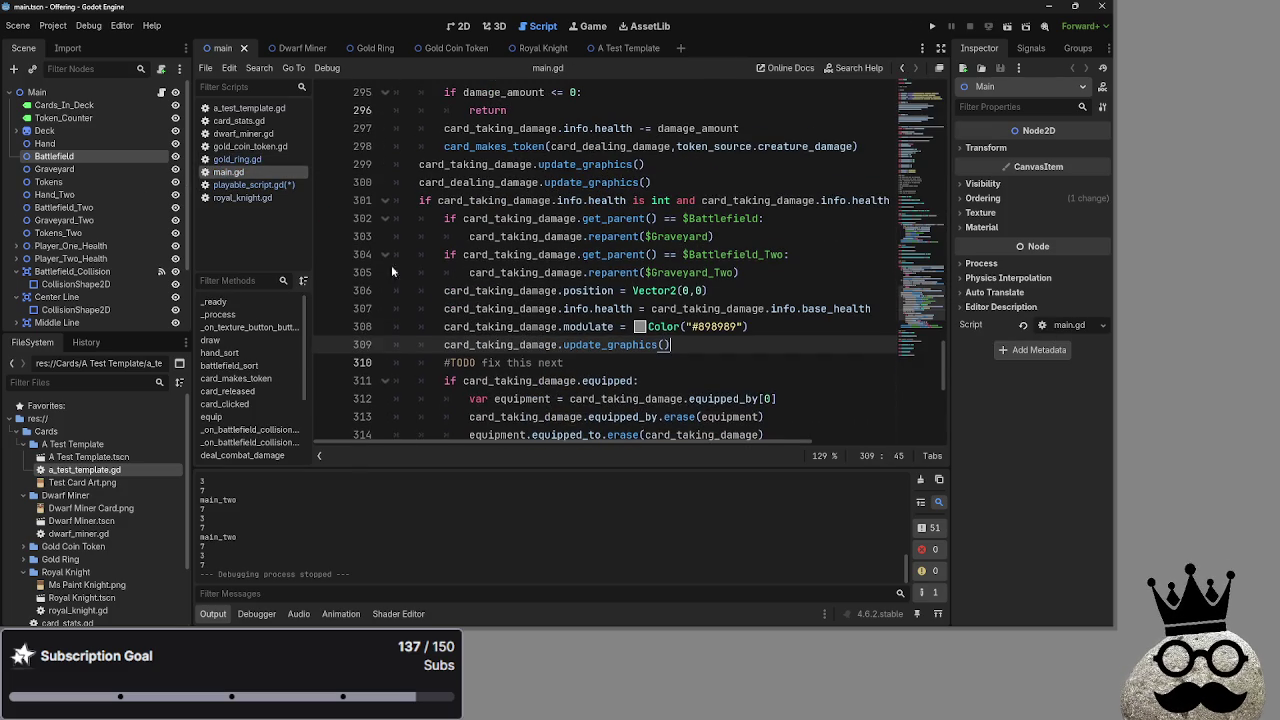
# Fold card_takes_damage and delete the finished negative-health TODO entry from the list
pyautogui.scroll(-5, 603, 343)
pyautogui.scroll(12, 479, 327)
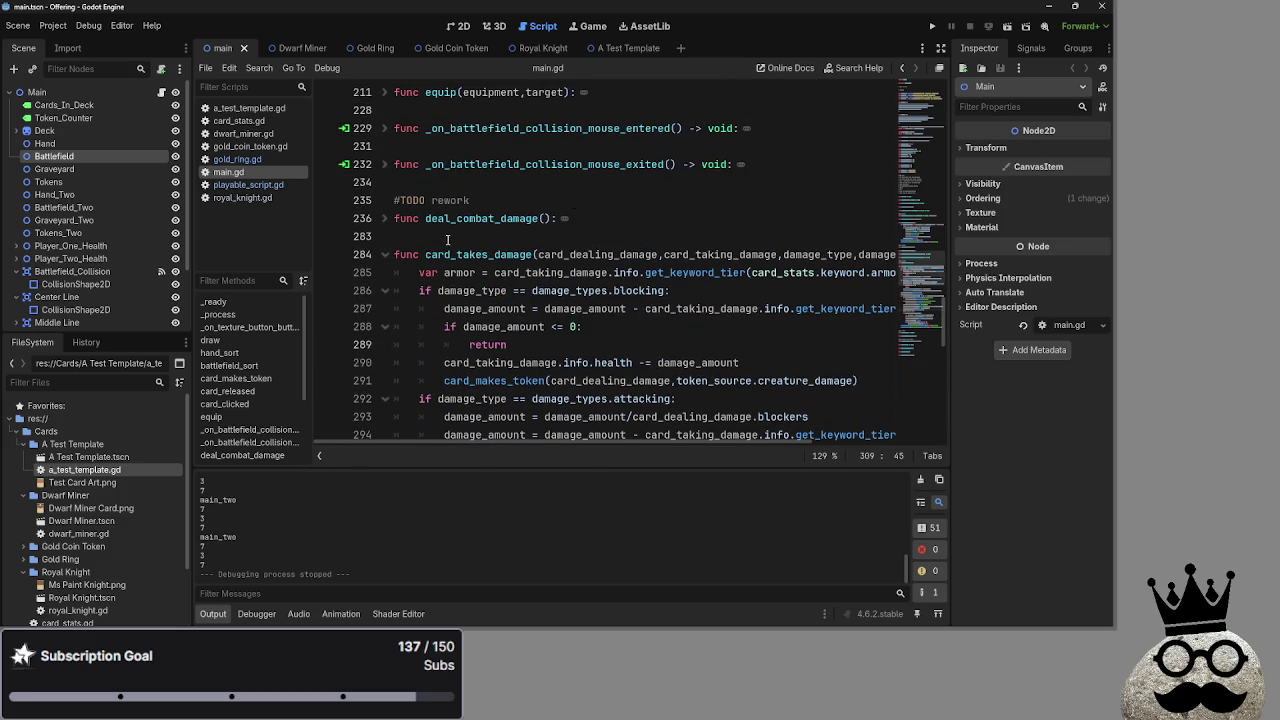
pyautogui.click(395, 258)
pyautogui.click(385, 254)
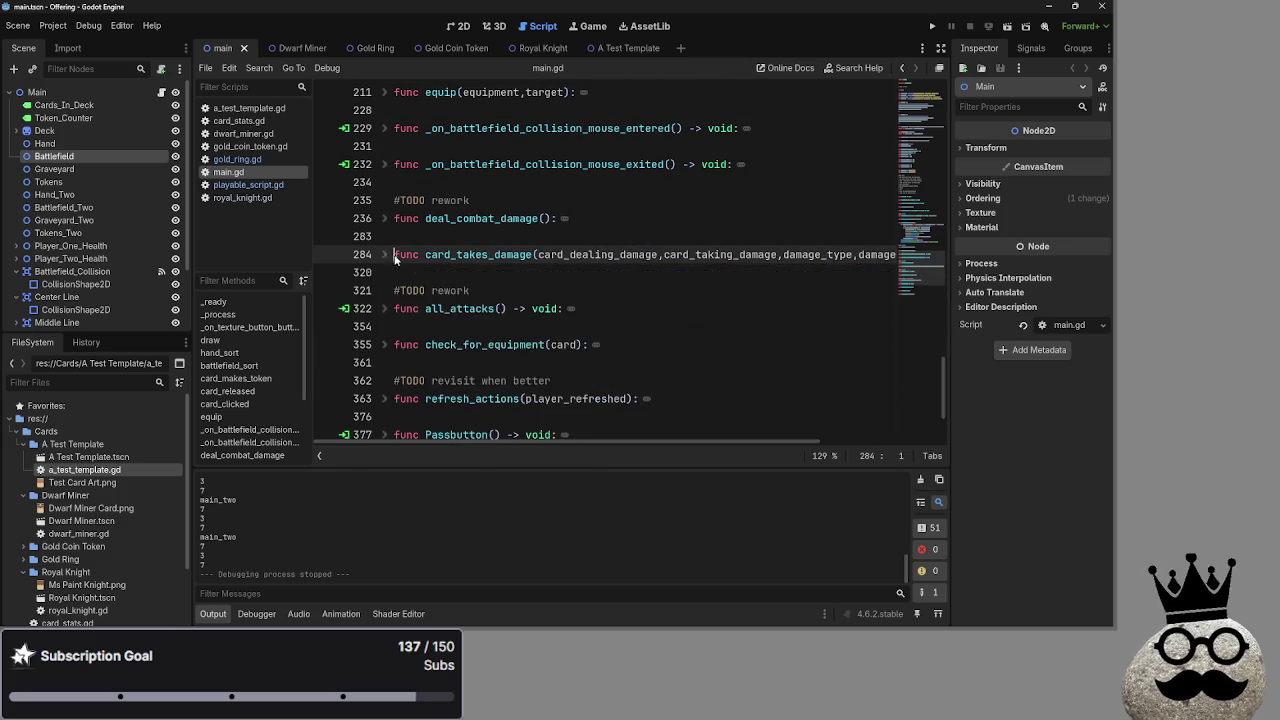
pyautogui.scroll(15, 553, 308)
pyautogui.scroll(1, 553, 308)
pyautogui.moveTo(640, 326); pyautogui.dragTo(394, 326)
pyautogui.press('BackSpace')
pyautogui.press('BackSpace')
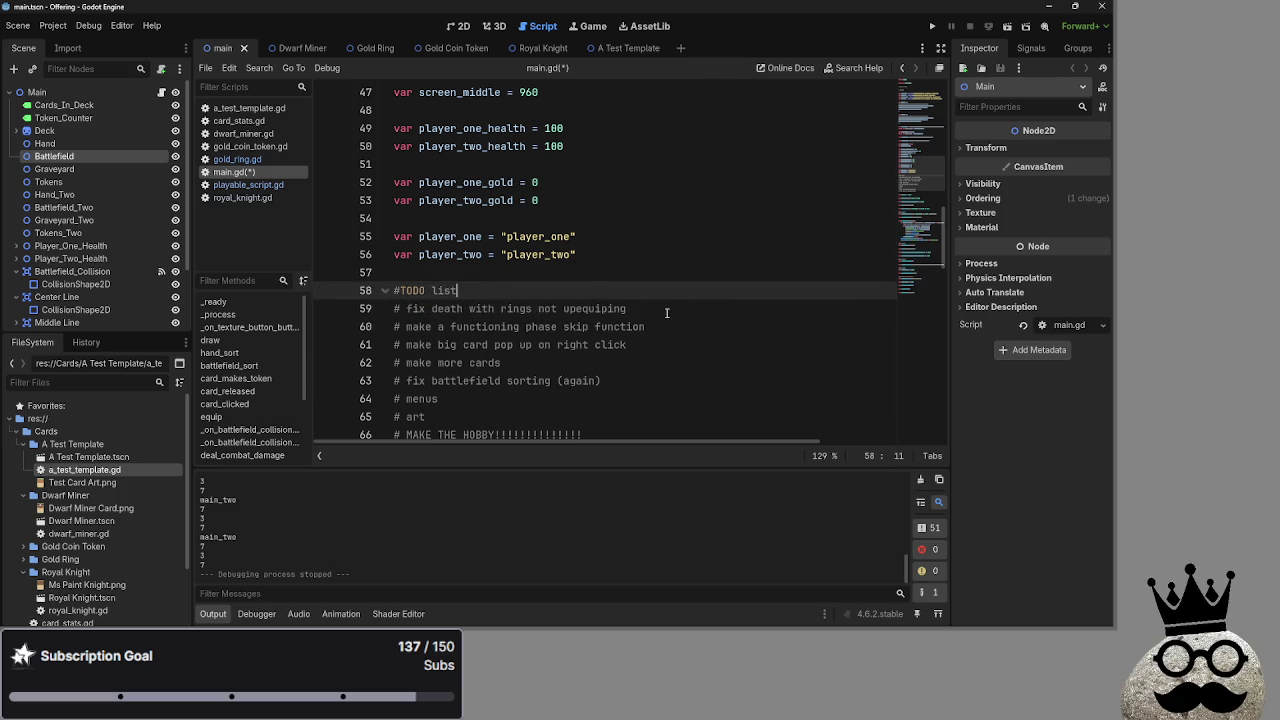
pyautogui.moveTo(663, 311); pyautogui.dragTo(396, 308)
pyautogui.click(640, 313)
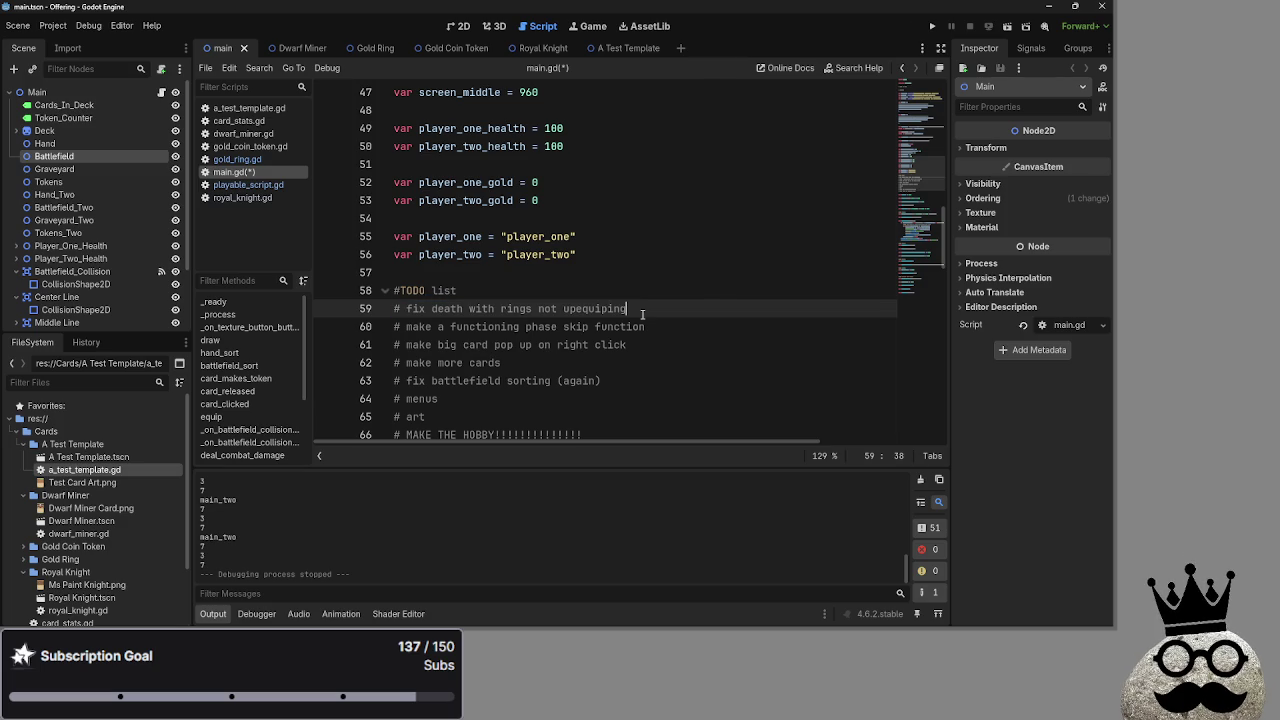
# Toggle folds between deal_combat_damage and card_takes_damage to compare the two functions
pyautogui.scroll(-20, 640, 313)
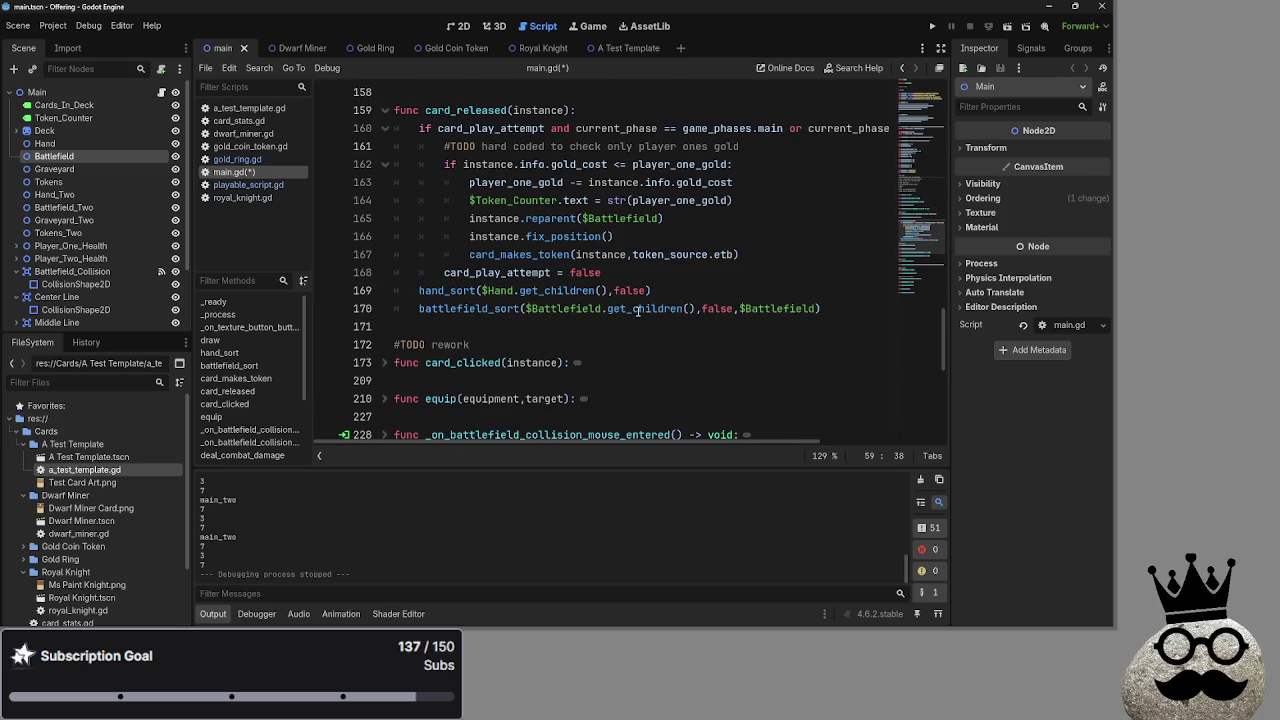
pyautogui.scroll(-15, 638, 312)
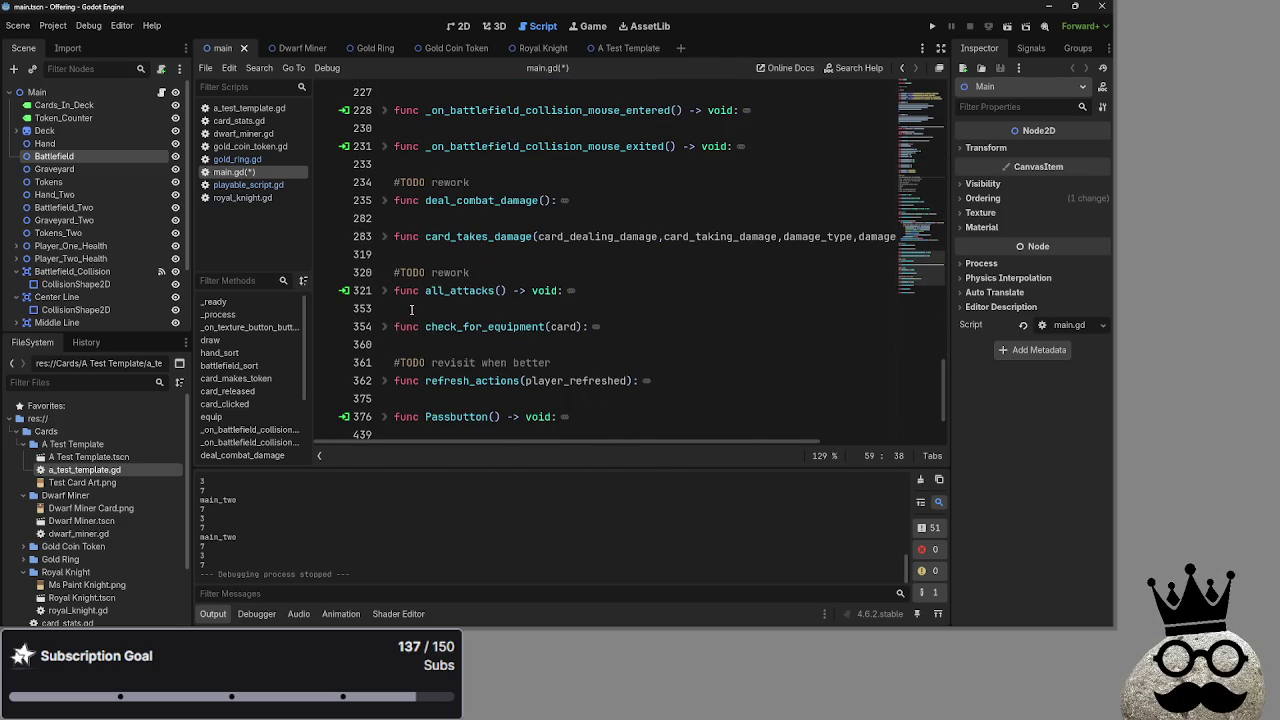
pyautogui.click(385, 200)
pyautogui.click(385, 236)
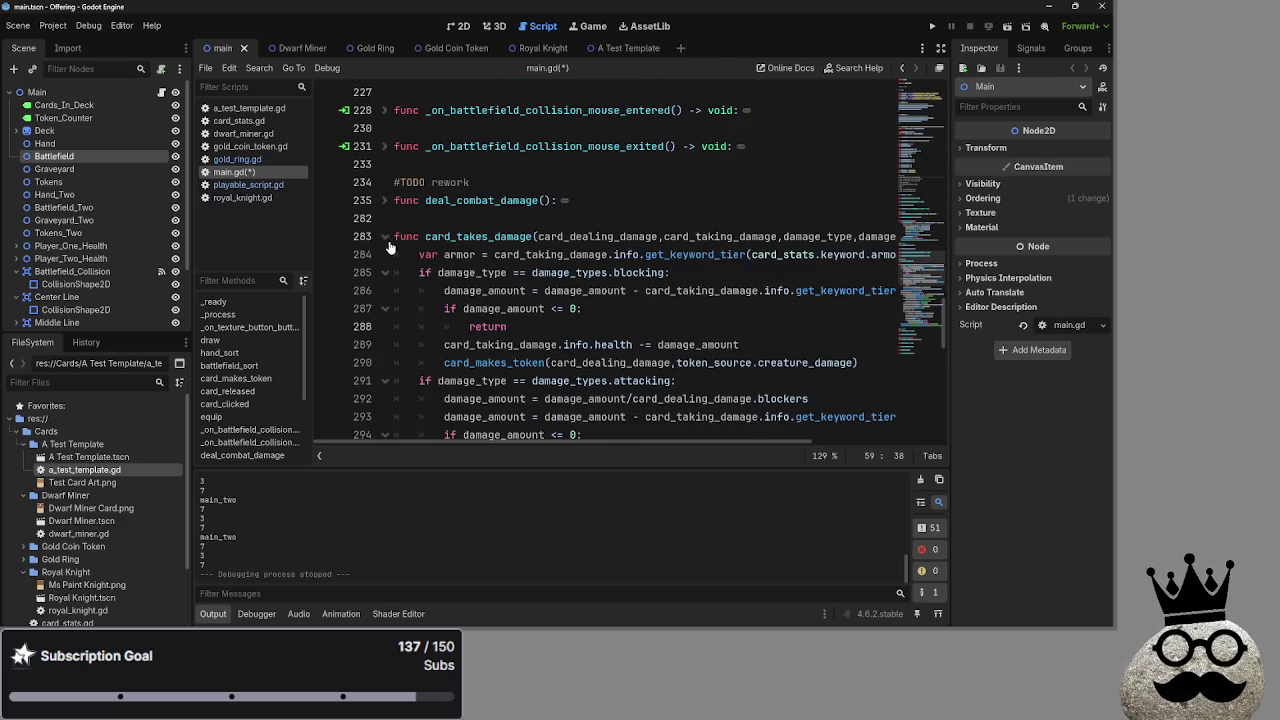
pyautogui.scroll(-10, 535, 287)
pyautogui.scroll(5, 400, 220)
pyautogui.click(385, 182)
pyautogui.click(385, 146)
# Fold deal_combat_damage, unfold card_takes_damage and scroll to its death code near line 299
pyautogui.scroll(-8, 663, 334)
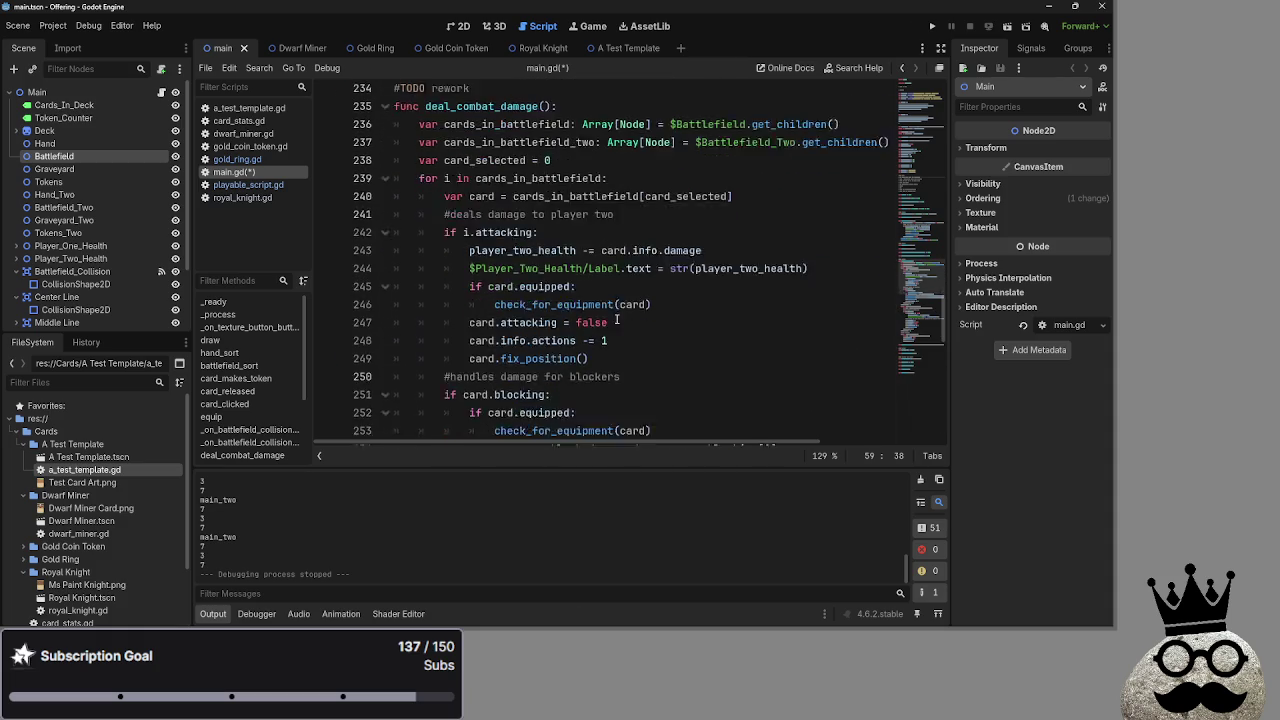
pyautogui.scroll(-6, 663, 334)
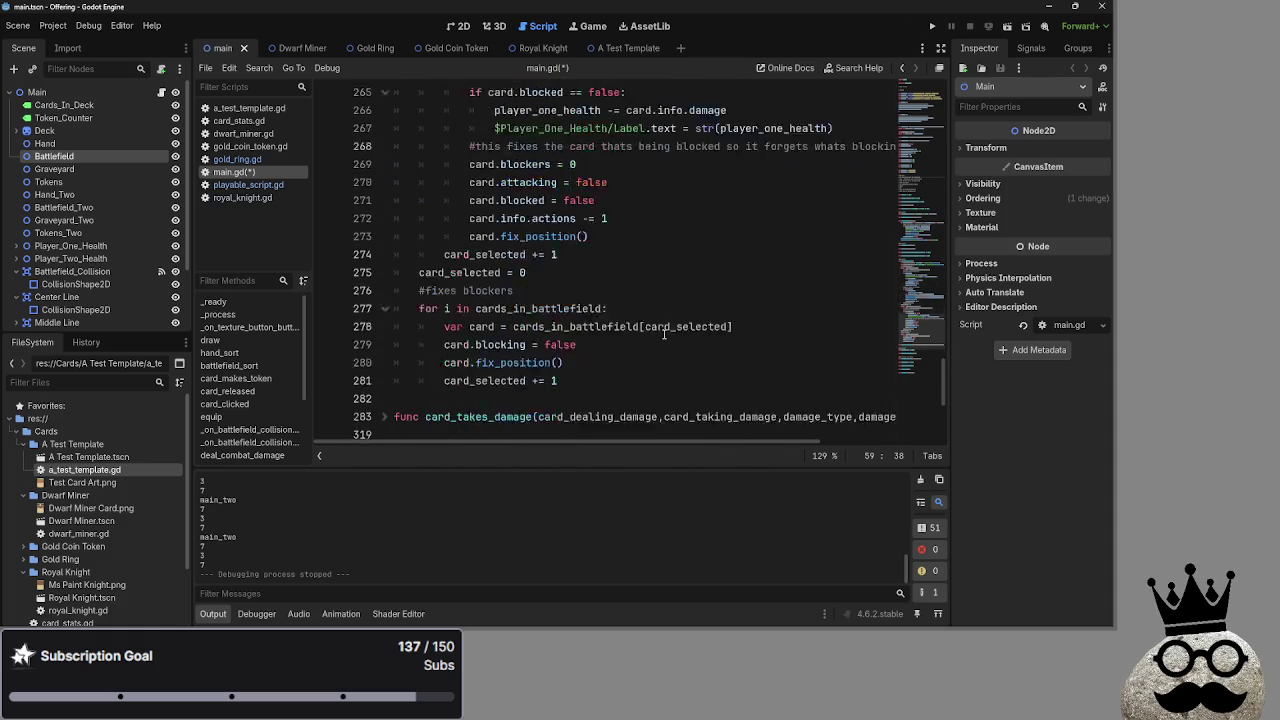
pyautogui.scroll(10, 663, 334)
pyautogui.scroll(-3, 663, 334)
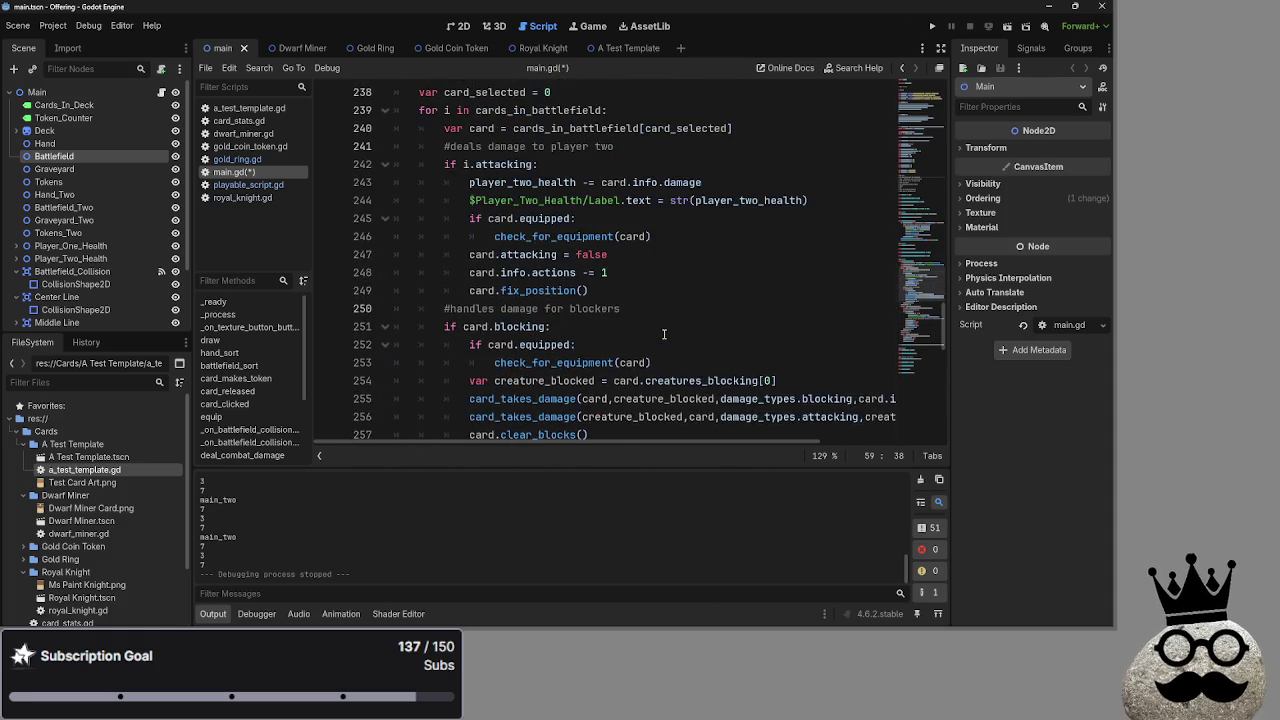
pyautogui.scroll(6, 663, 334)
pyautogui.scroll(1, 663, 334)
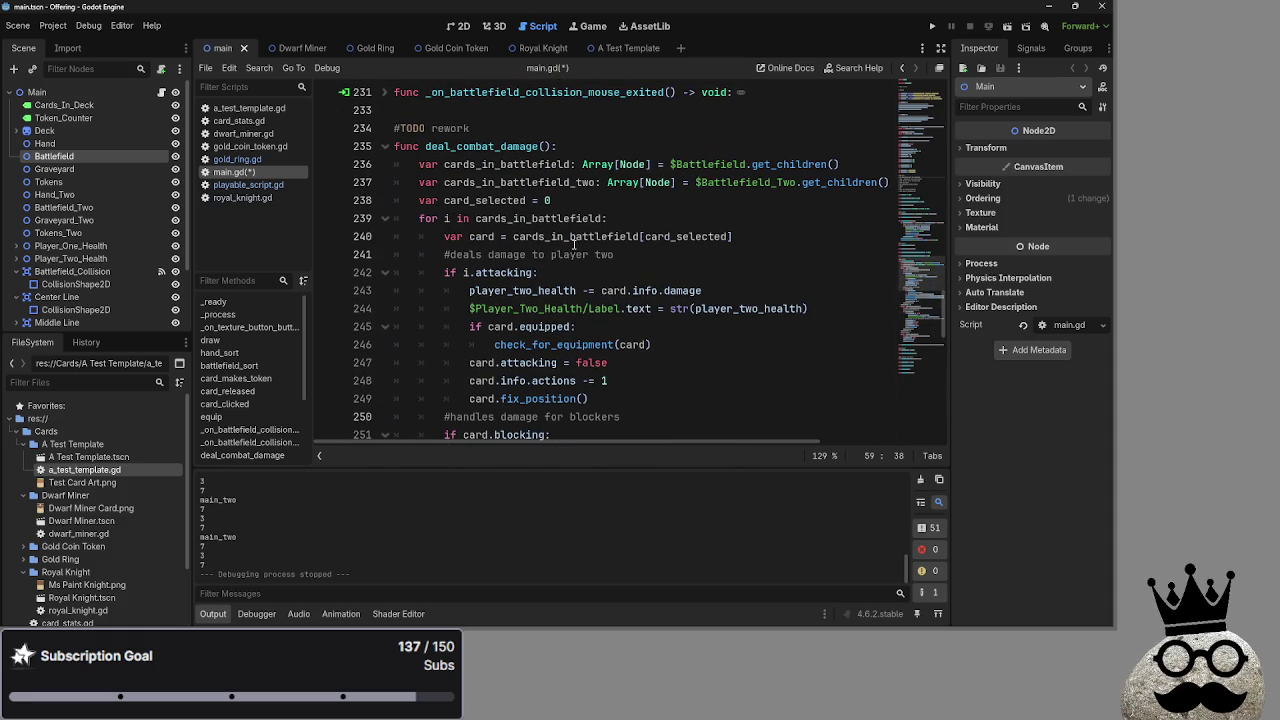
pyautogui.click(385, 146)
pyautogui.click(387, 183)
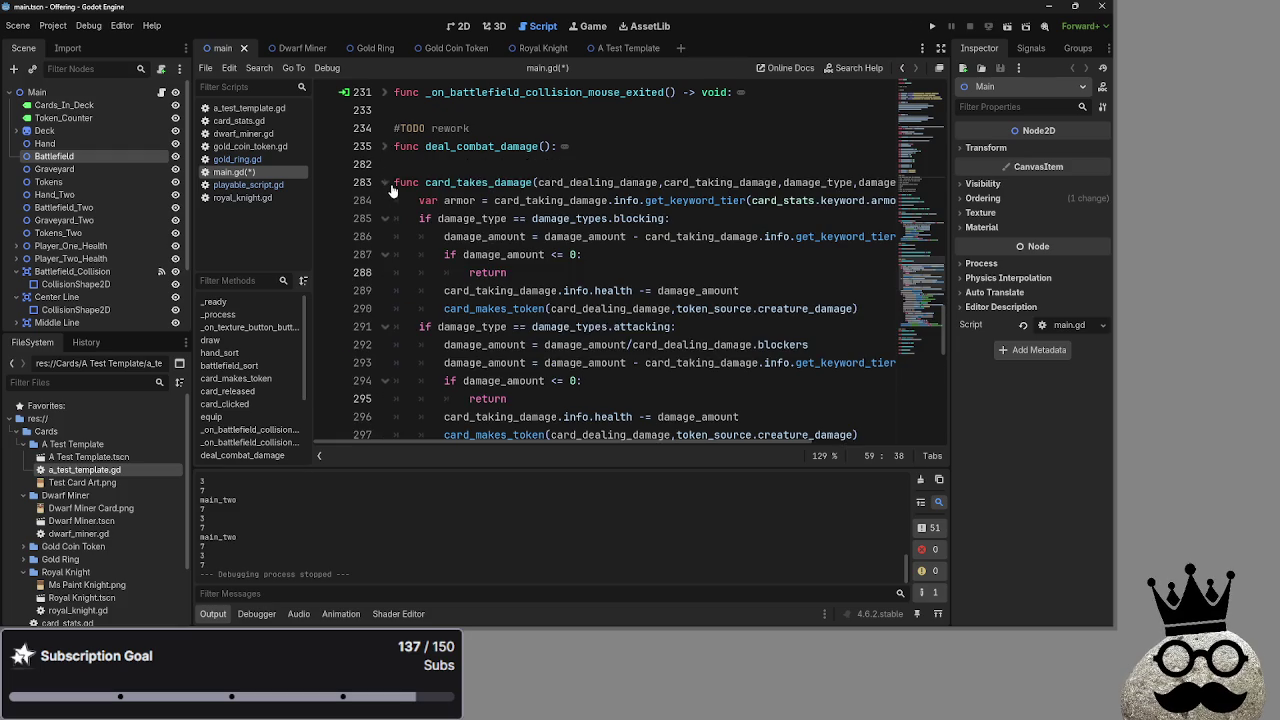
pyautogui.scroll(-7, 547, 273)
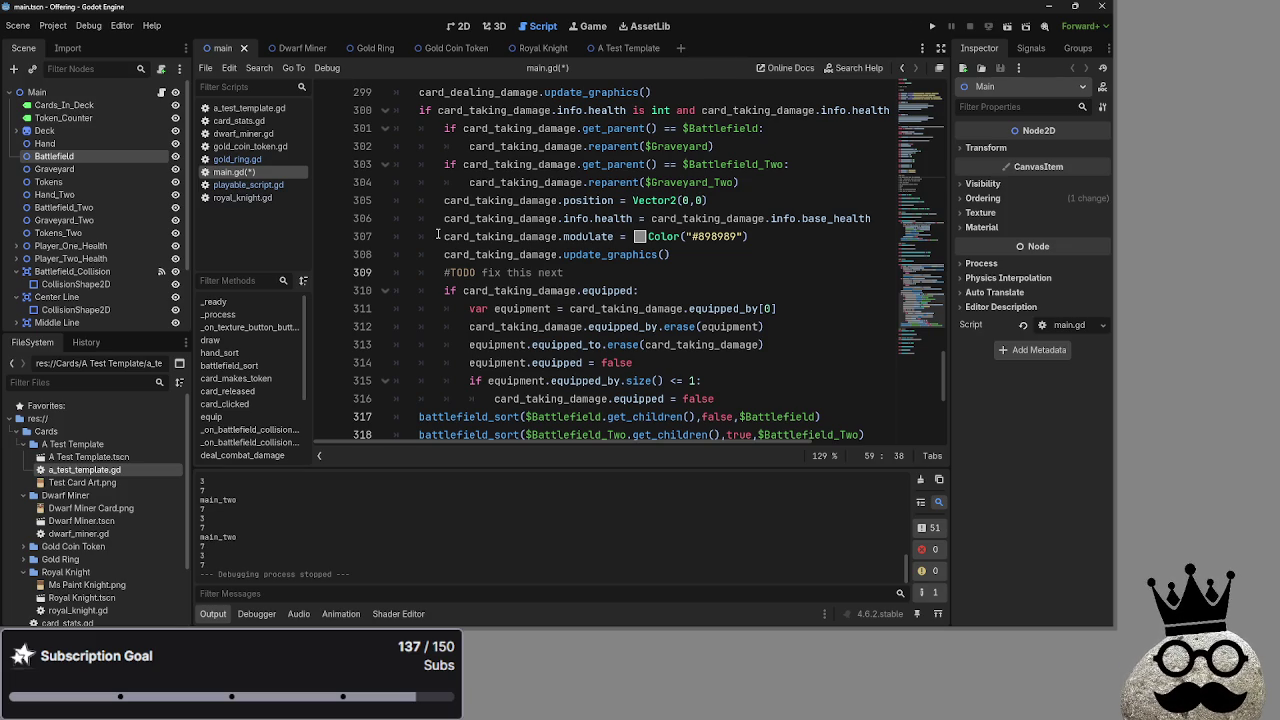
# Delete the duplicate update_graphics() line inside the death block
pyautogui.click(670, 256)
pyautogui.click(702, 276)
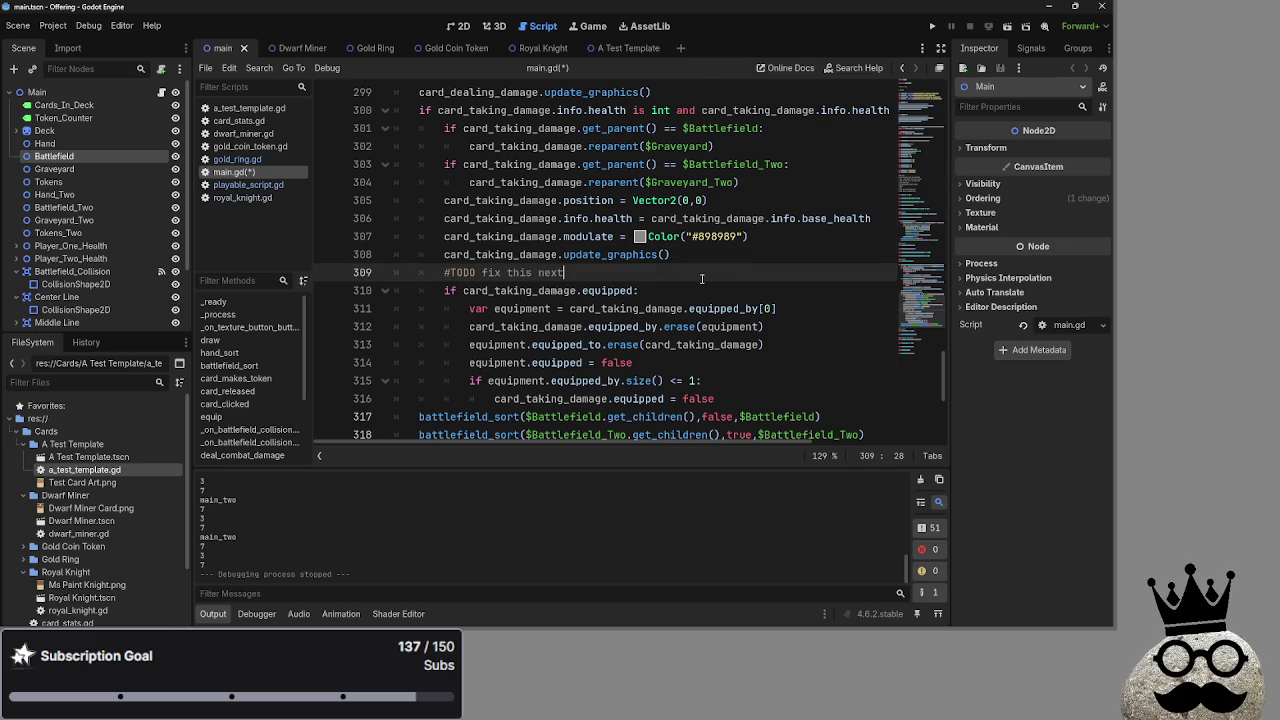
pyautogui.hotkey('ctrl', 'f')
pyautogui.scroll(1, 702, 279)
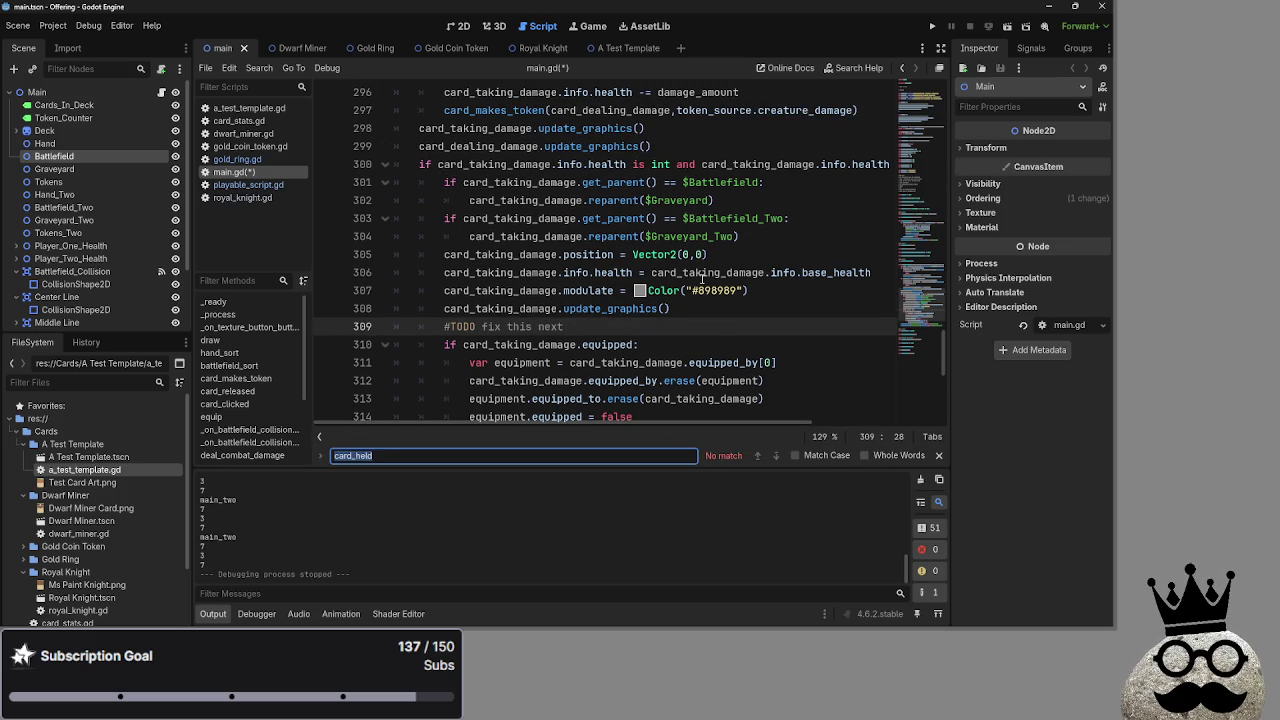
pyautogui.click(692, 312)
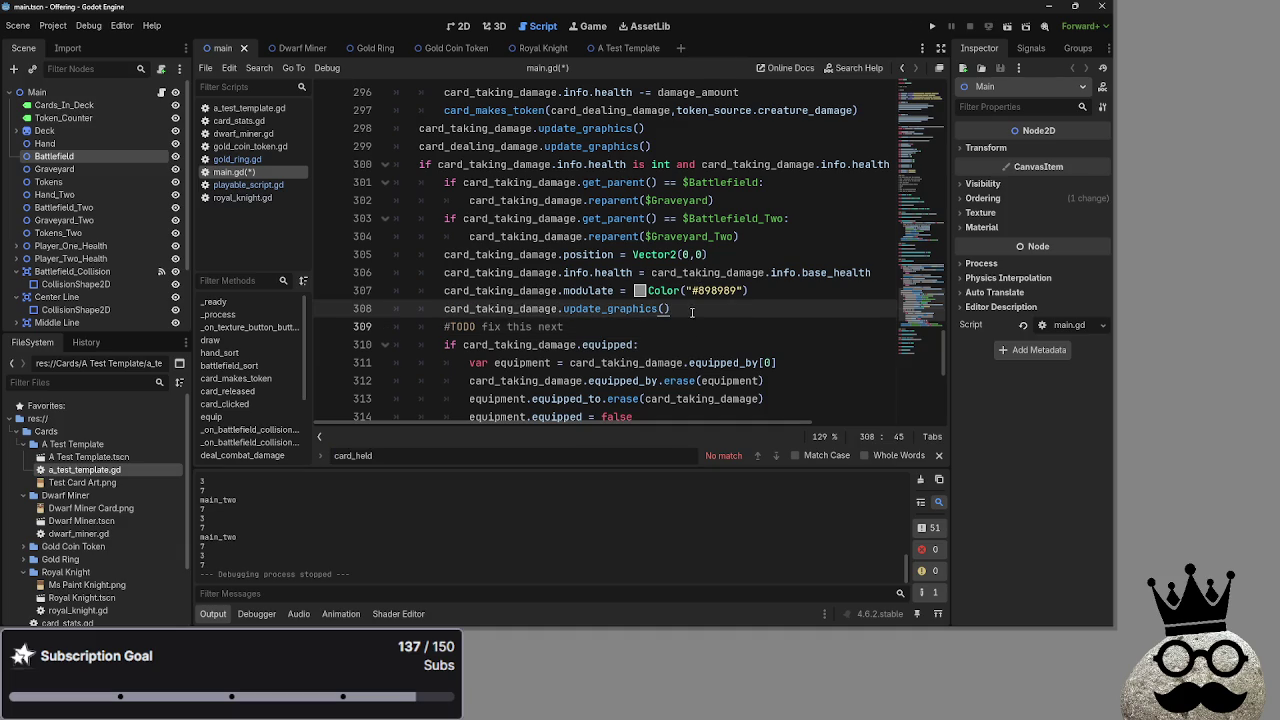
pyautogui.moveTo(652, 311)
pyautogui.mouseDown()
pyautogui.moveTo(590, 168)
pyautogui.moveTo(420, 146)
pyautogui.mouseUp()
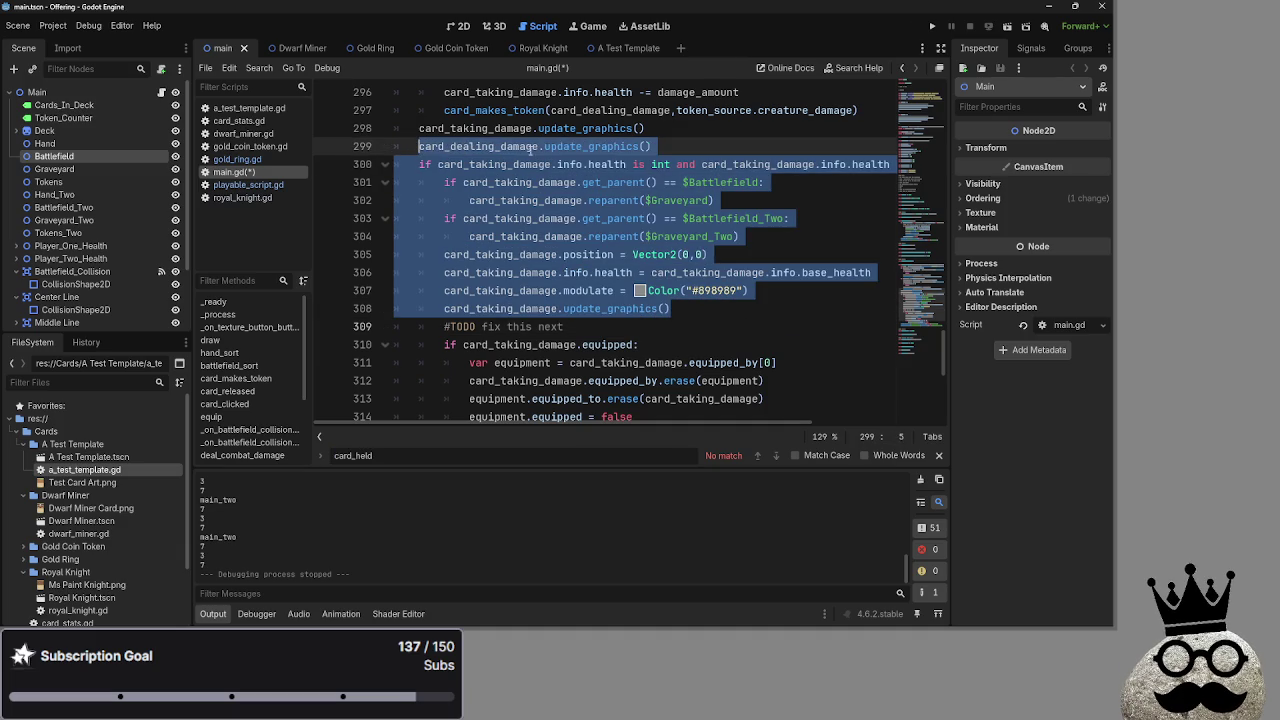
pyautogui.click(716, 164)
pyautogui.scroll(-2, 700, 230)
pyautogui.scroll(4, 690, 228)
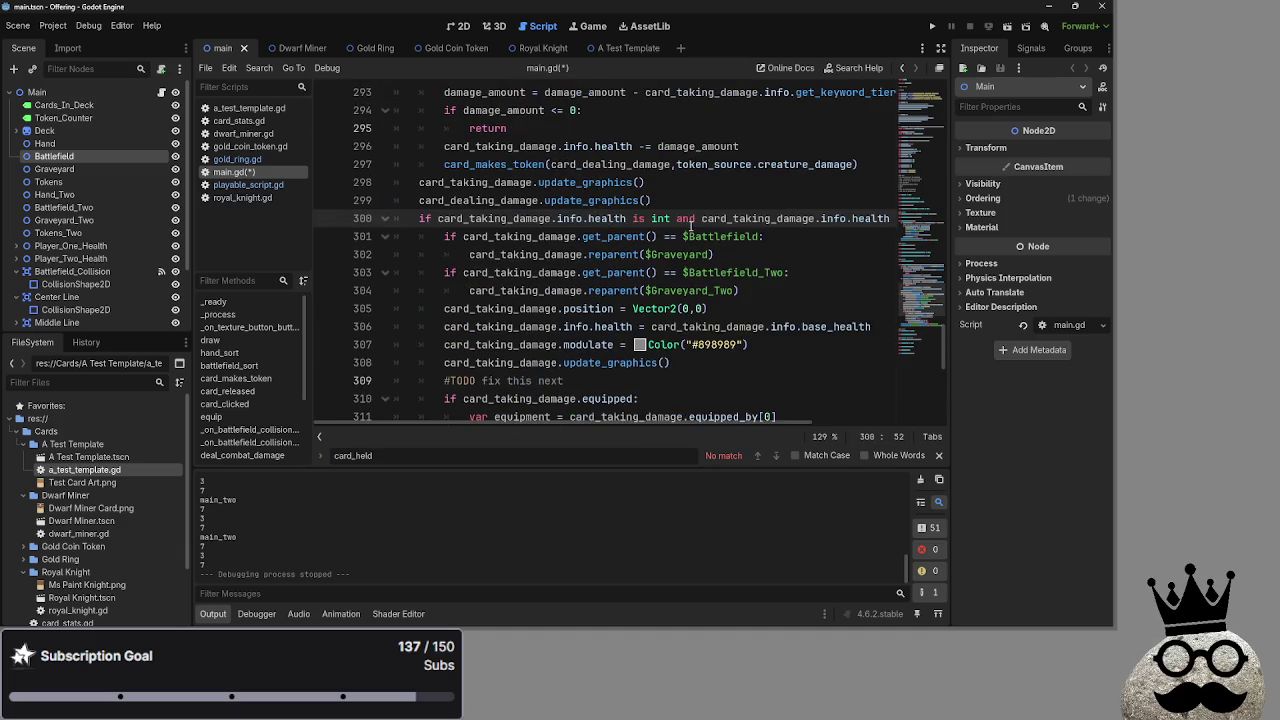
pyautogui.scroll(-1, 690, 226)
pyautogui.moveTo(668, 310); pyautogui.dragTo(387, 308)
pyautogui.press('BackSpace')
pyautogui.press('BackSpace')
# Move the two update_graphics() calls below the equipment unequip block
pyautogui.scroll(-1, 640, 310)
pyautogui.click(720, 320)
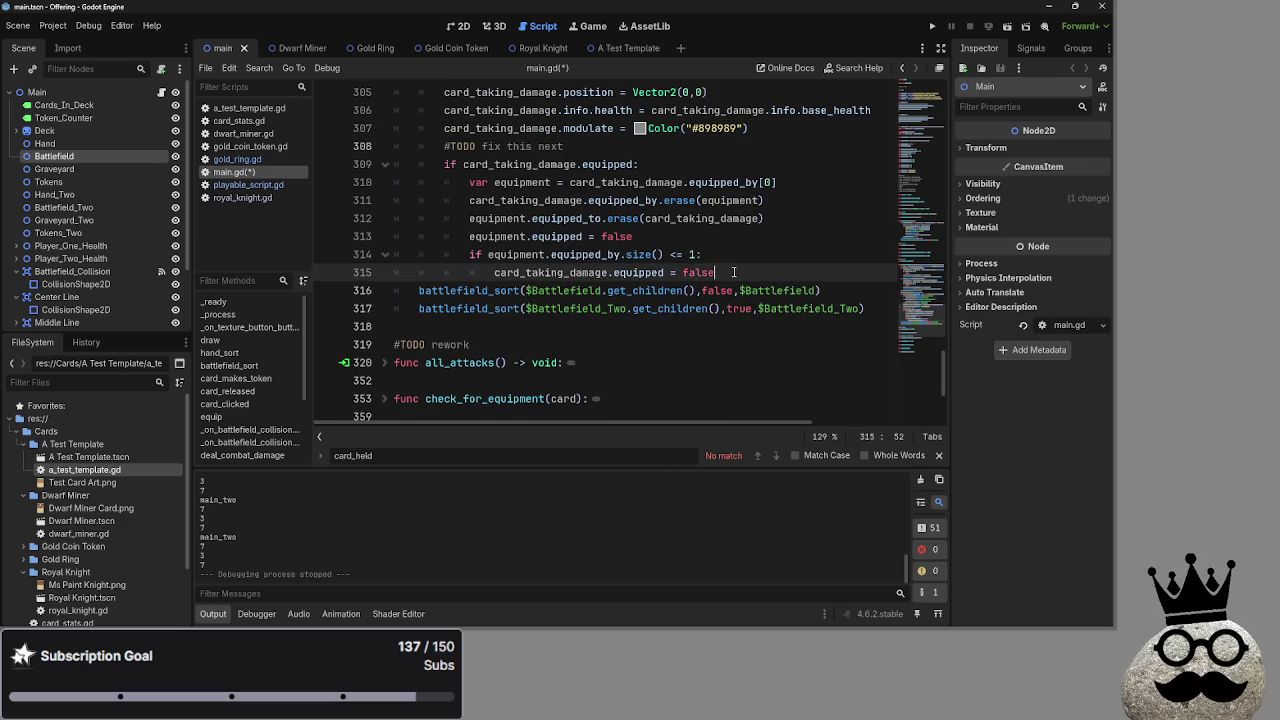
pyautogui.press('Return')
pyautogui.press('BackSpace')
pyautogui.press('BackSpace')
pyautogui.scroll(2, 726, 272)
pyautogui.moveTo(652, 146)
pyautogui.mouseDown()
pyautogui.moveTo(415, 127)
pyautogui.moveTo(469, 410)
pyautogui.moveTo(472, 287)
pyautogui.mouseUp()
pyautogui.press('Left')
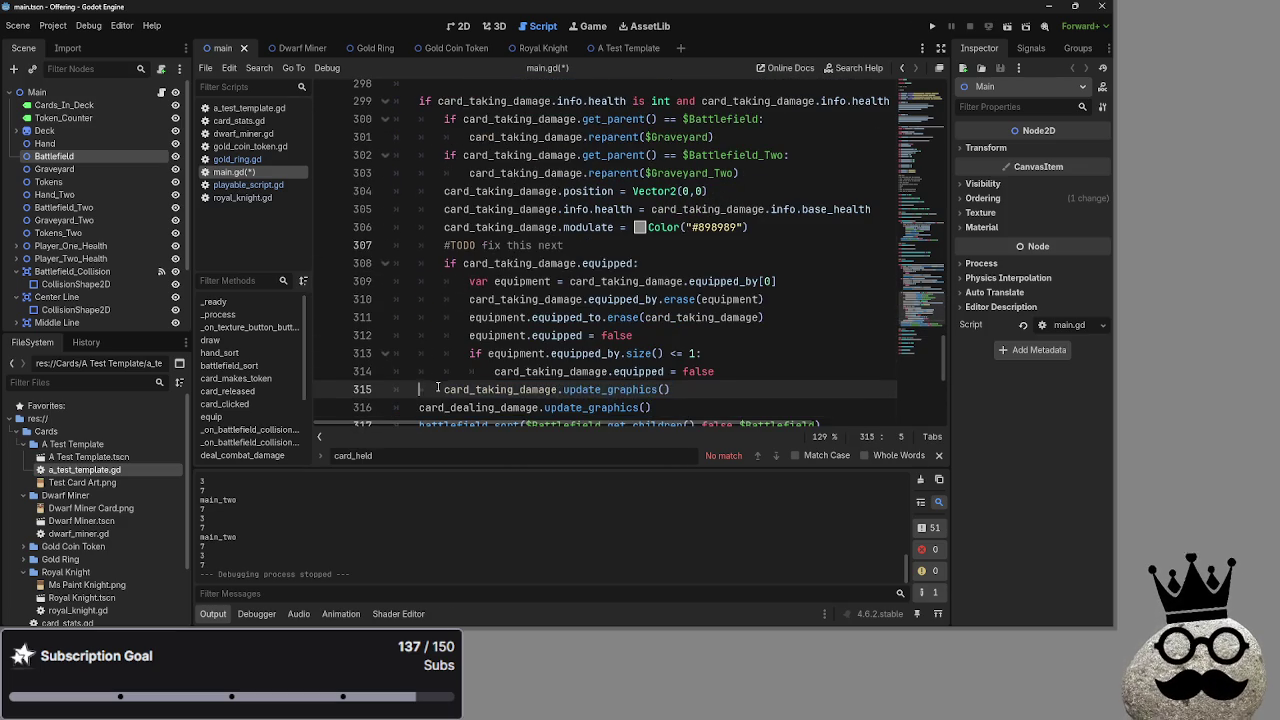
# Remove the empty line left by the move and fold the death-handling block to check placement
pyautogui.scroll(3, 716, 381)
pyautogui.click(398, 245)
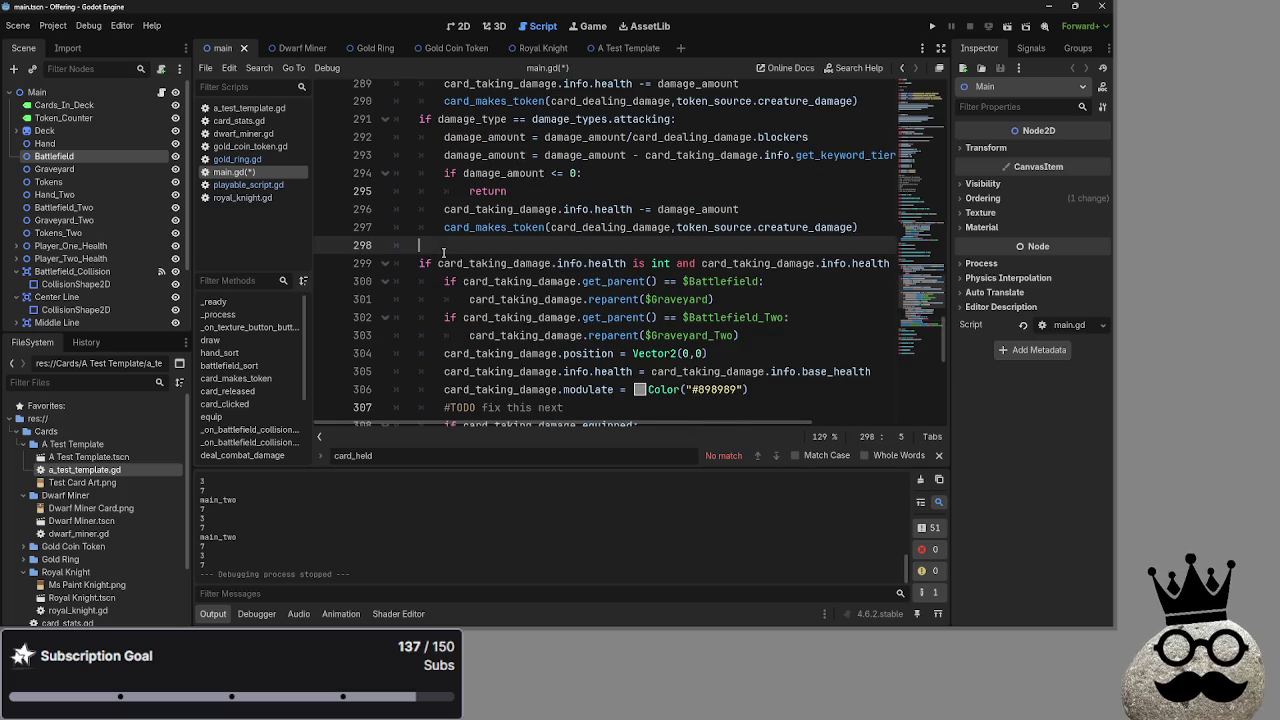
pyautogui.press('Left')
pyautogui.click(377, 245)
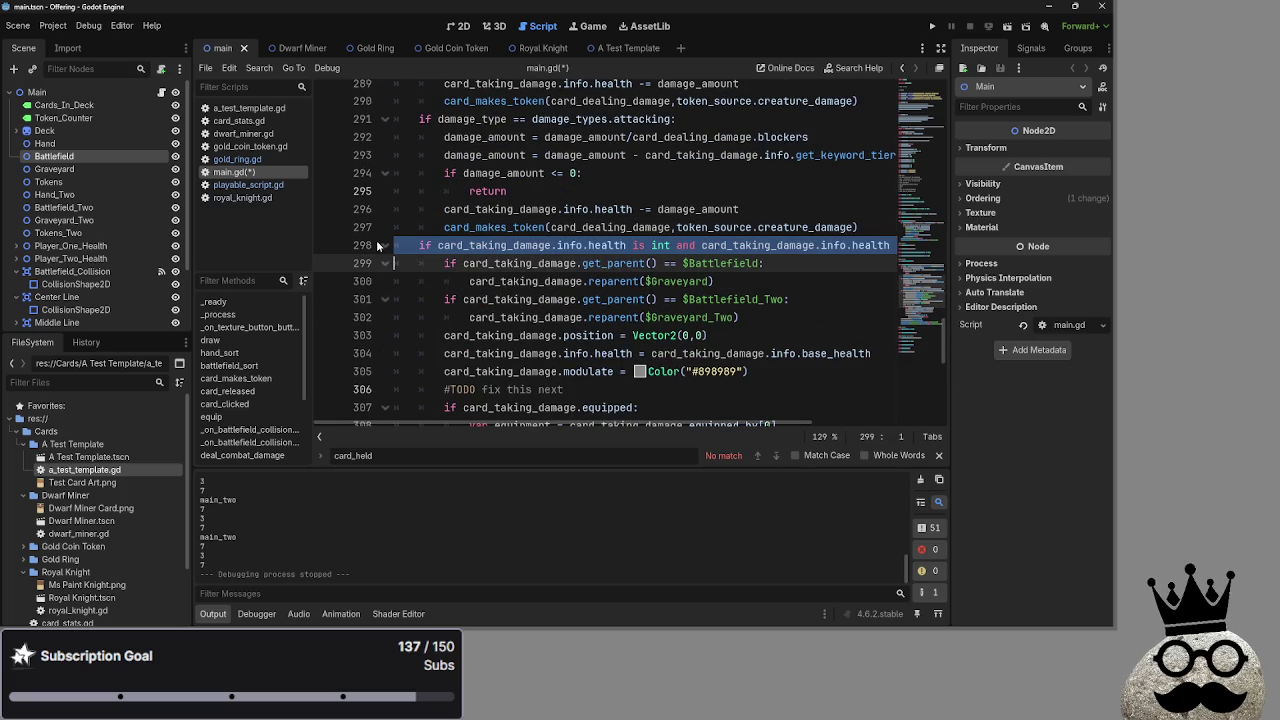
pyautogui.click(385, 245)
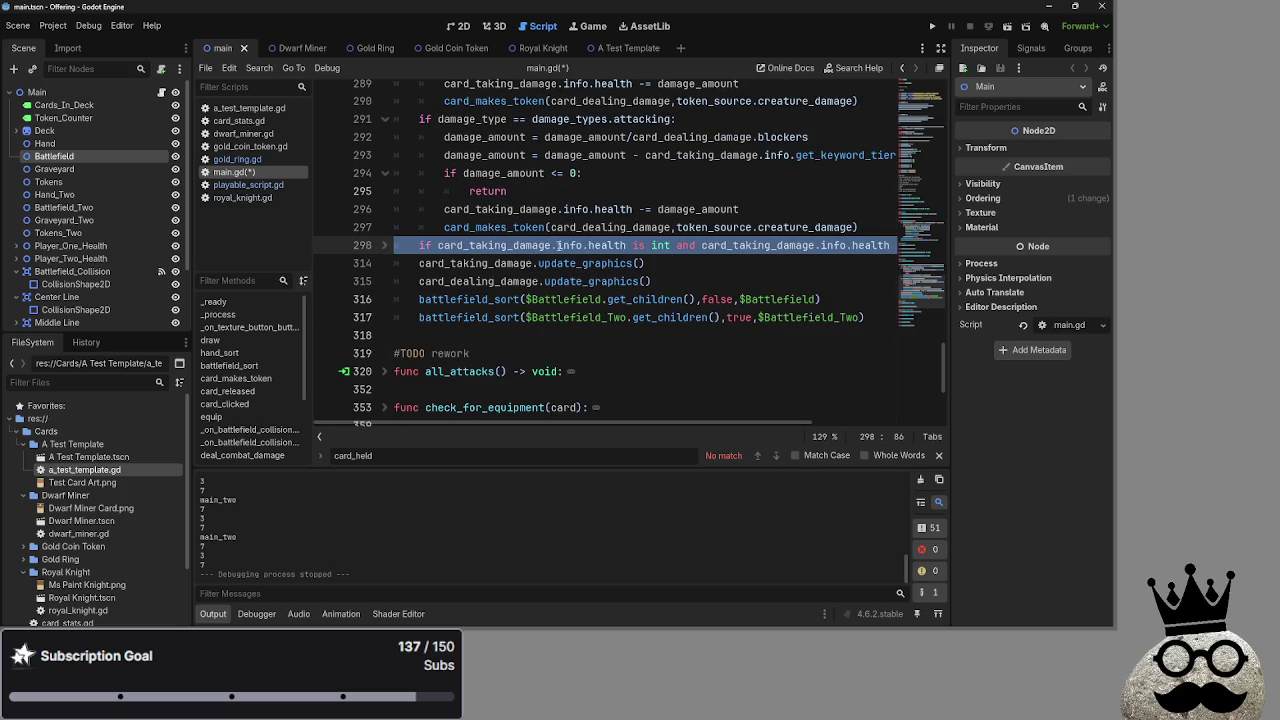
pyautogui.click(692, 265)
# Unfold the death block, review the moved update_graphics() call near line 302, then fold card_takes_damage
pyautogui.scroll(1, 697, 325)
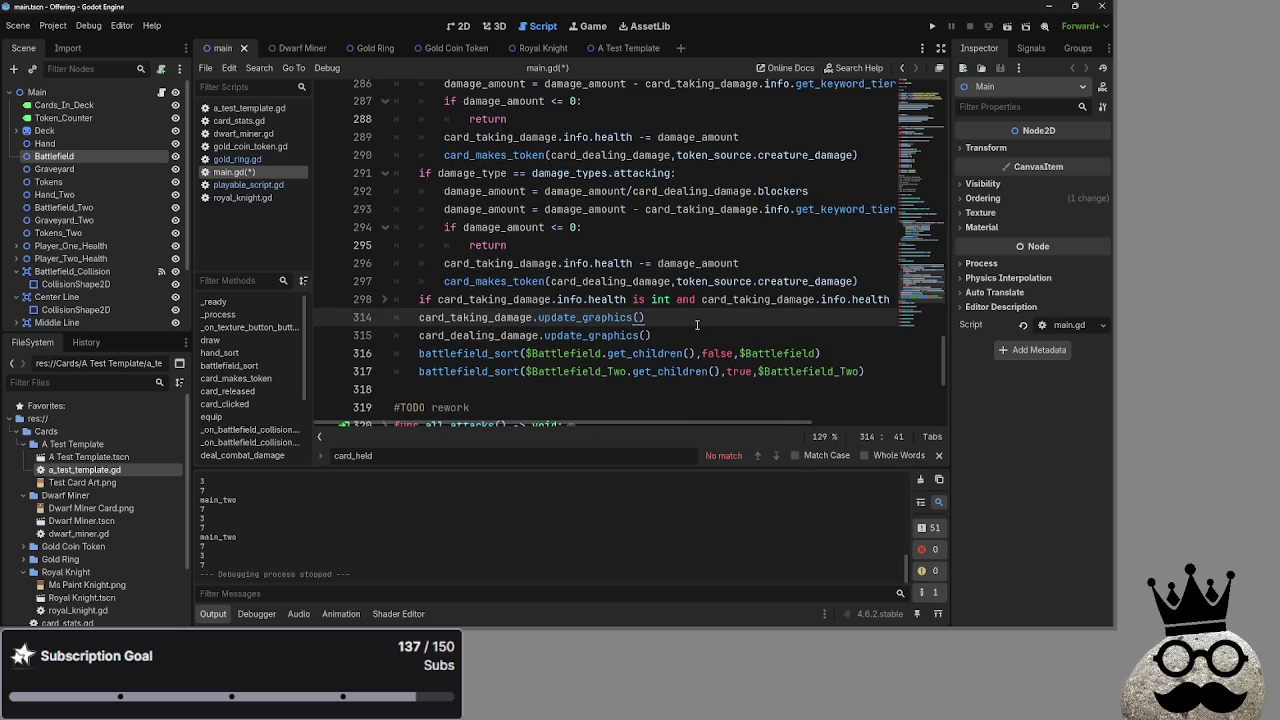
pyautogui.scroll(8, 913, 391)
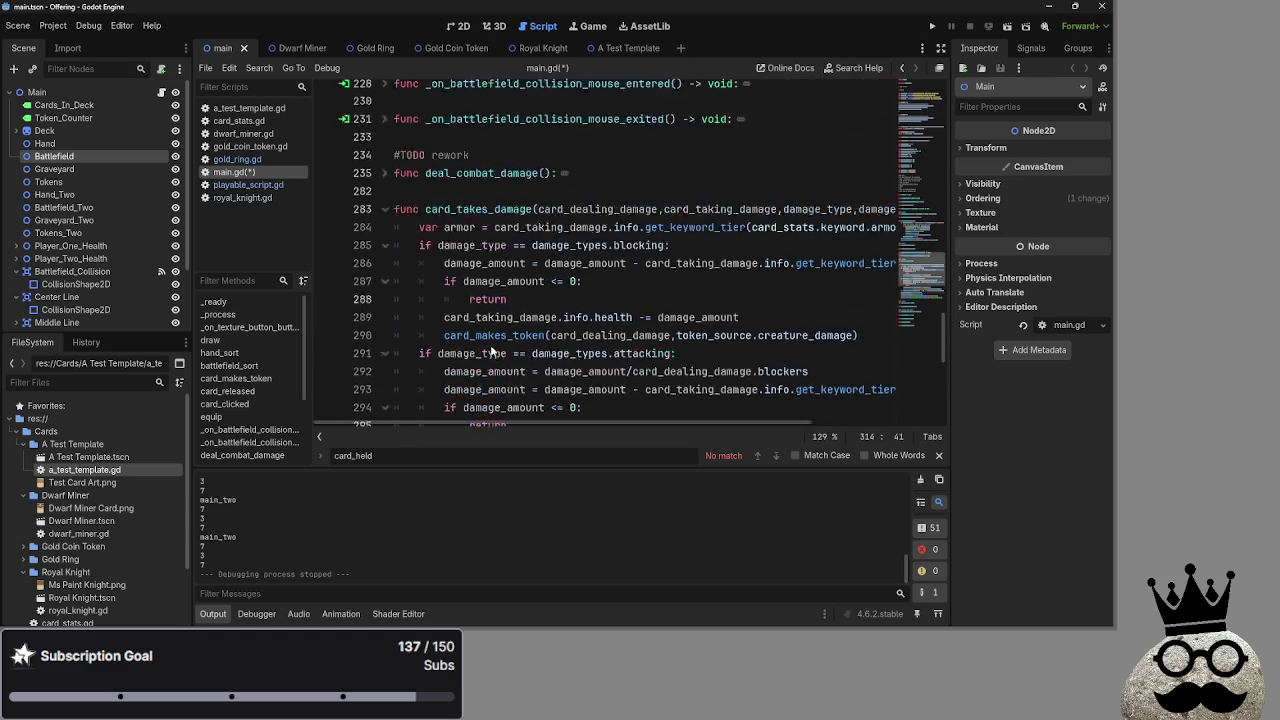
pyautogui.scroll(-7, 548, 346)
pyautogui.scroll(-1, 548, 346)
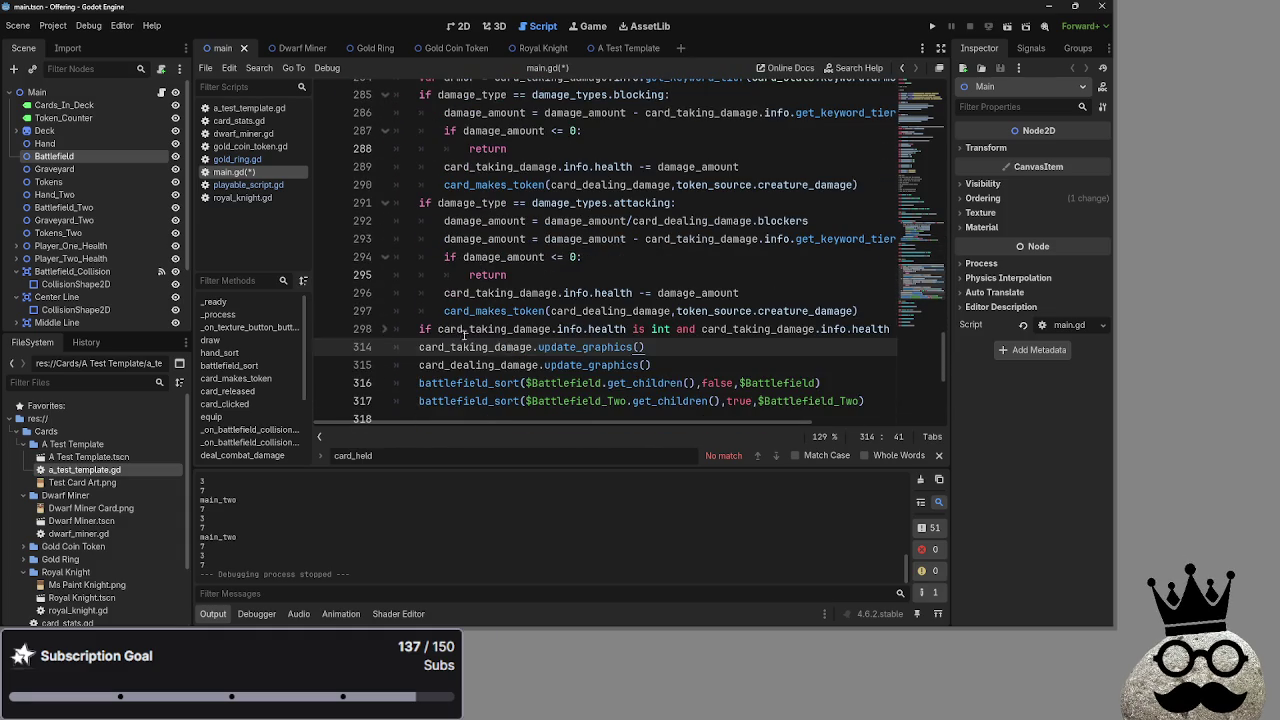
pyautogui.click(388, 333)
pyautogui.scroll(-2, 805, 289)
pyautogui.click(805, 289)
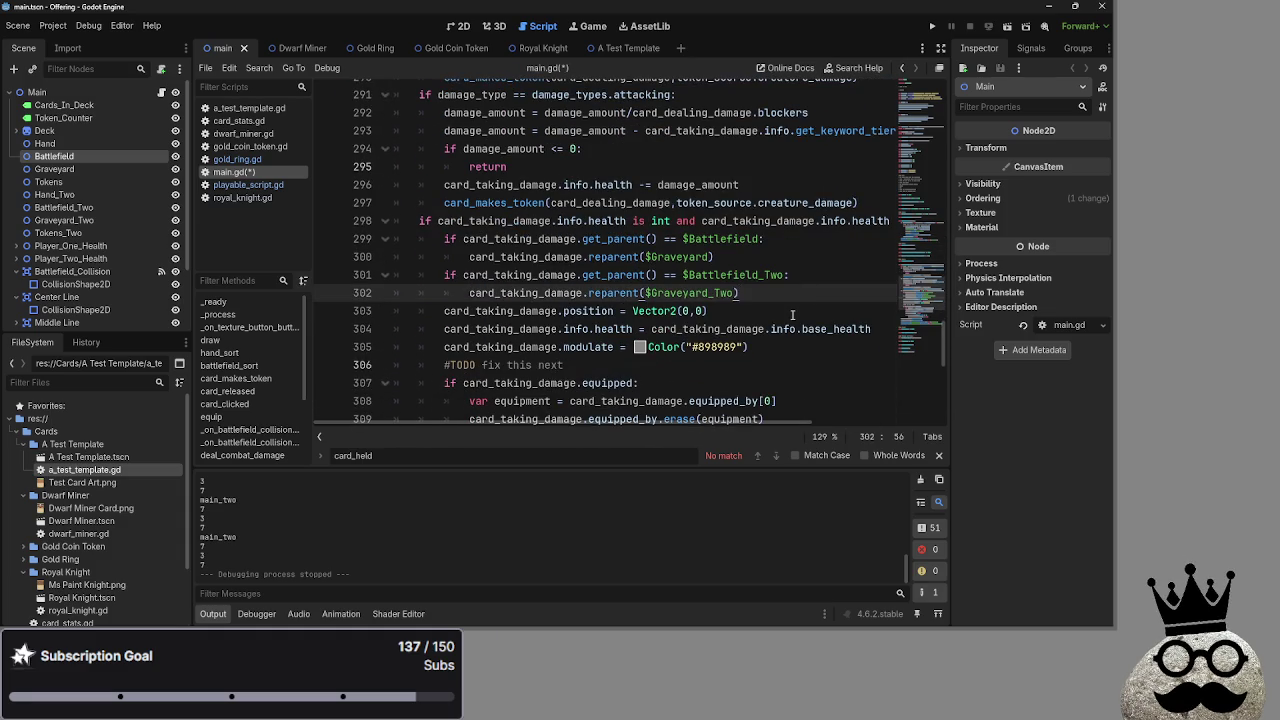
pyautogui.scroll(-1, 793, 315)
pyautogui.scroll(3, 793, 315)
pyautogui.scroll(3, 698, 245)
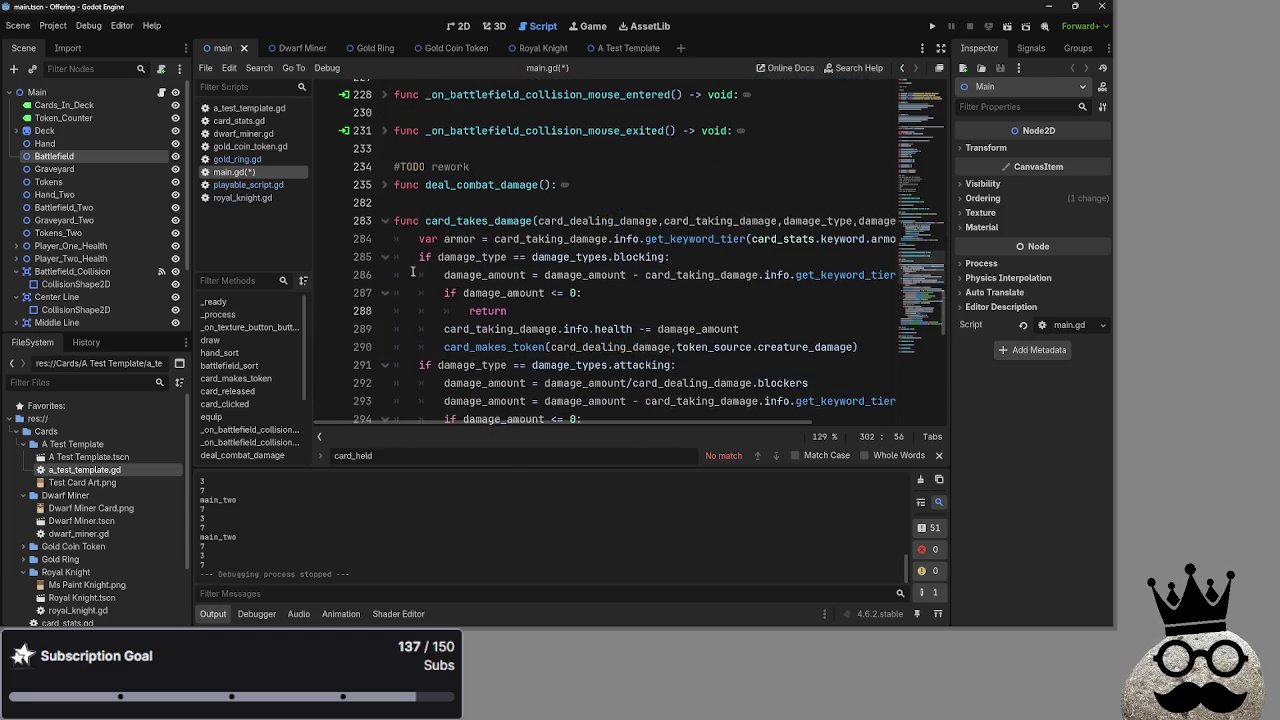
pyautogui.click(385, 229)
pyautogui.scroll(10, 613, 345)
pyautogui.scroll(6, 613, 345)
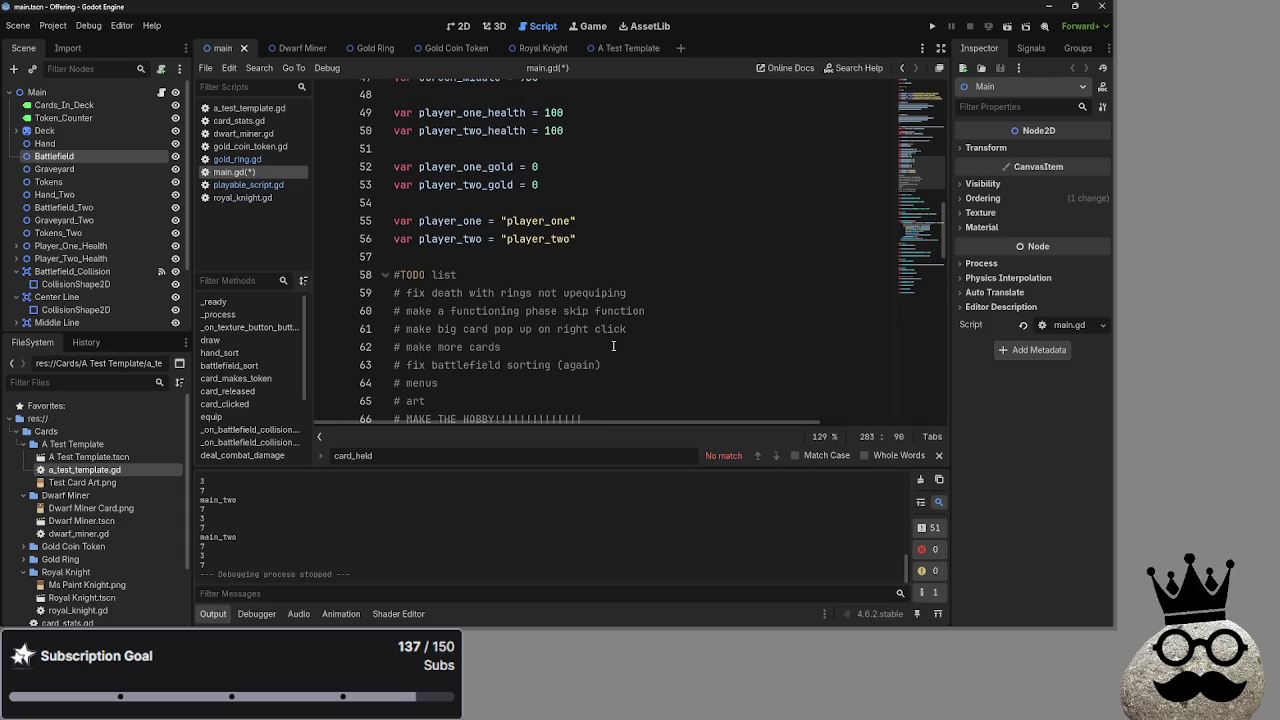
pyautogui.moveTo(646, 311)
pyautogui.mouseDown()
pyautogui.moveTo(440, 311)
pyautogui.moveTo(362, 293)
pyautogui.moveTo(646, 311)
pyautogui.moveTo(370, 293)
pyautogui.mouseUp()
pyautogui.click(672, 312)
pyautogui.moveTo(672, 312); pyautogui.dragTo(385, 293)
pyautogui.click(646, 311)
pyautogui.moveTo(646, 311); pyautogui.dragTo(385, 293)
pyautogui.click(677, 296)
pyautogui.moveTo(677, 296); pyautogui.dragTo(346, 291)
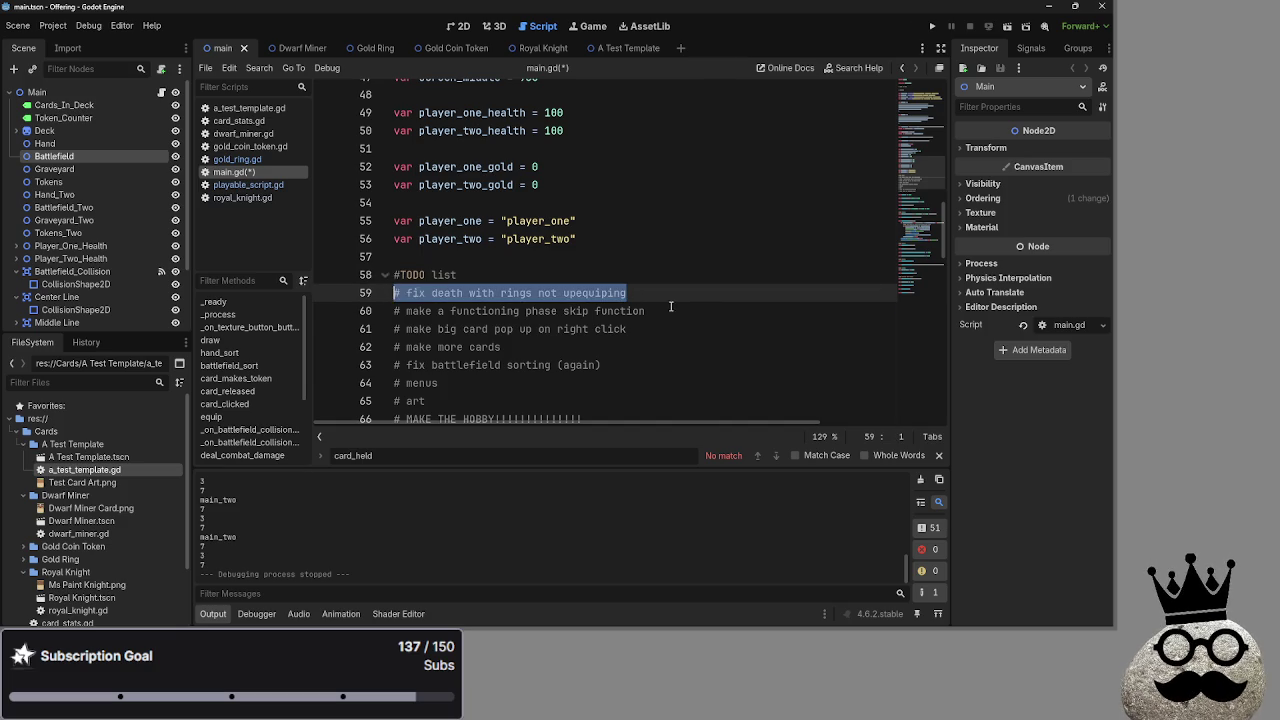
pyautogui.click(726, 308)
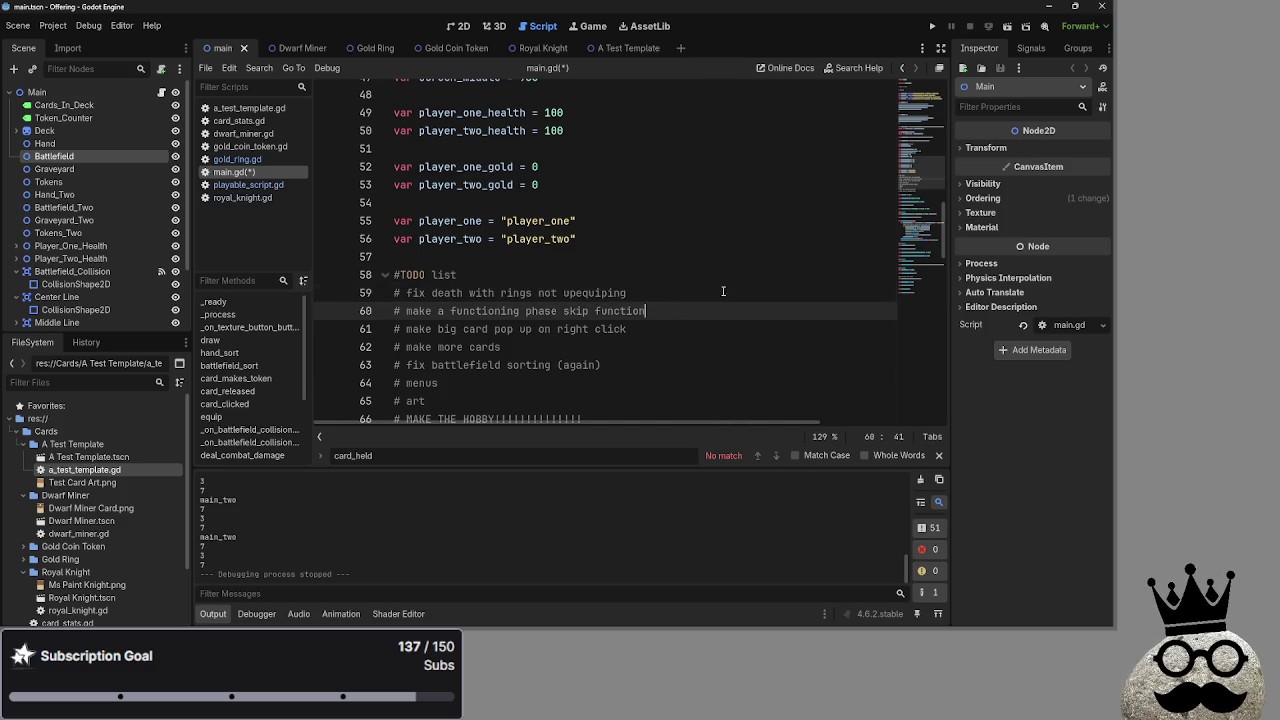
pyautogui.click(720, 294)
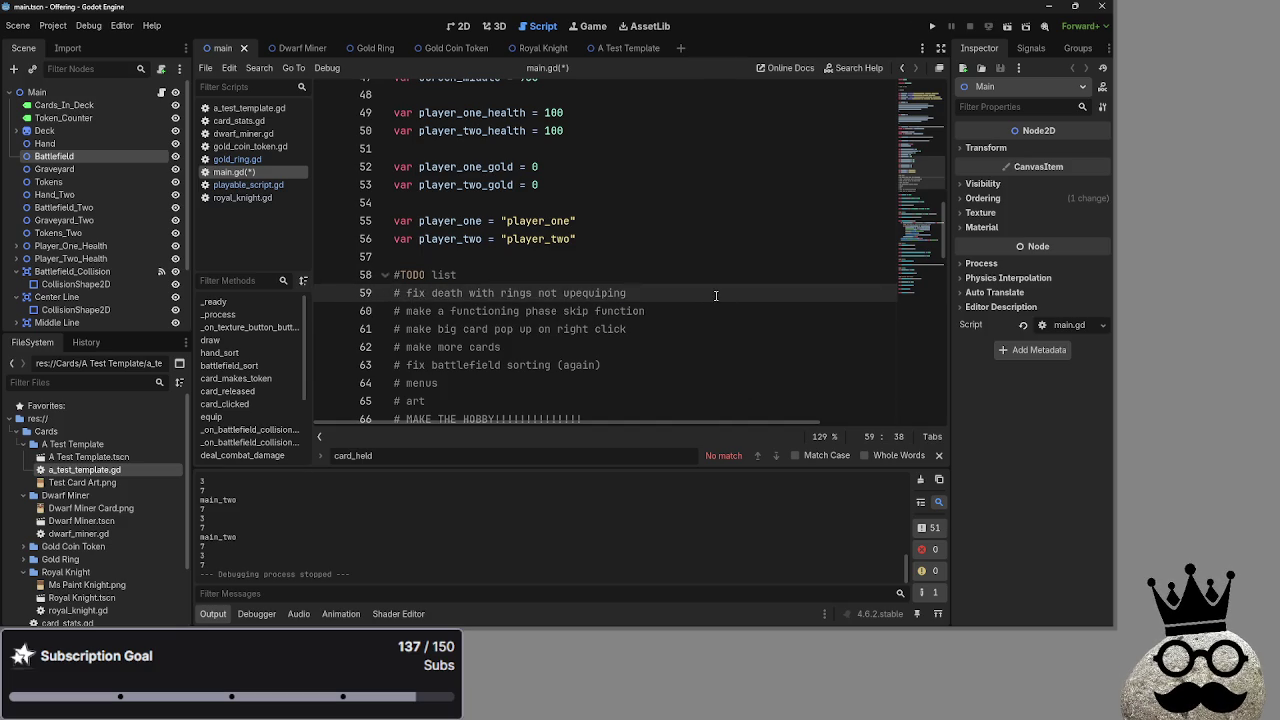
pyautogui.scroll(-6, 716, 296)
pyautogui.scroll(-6, 393, 295)
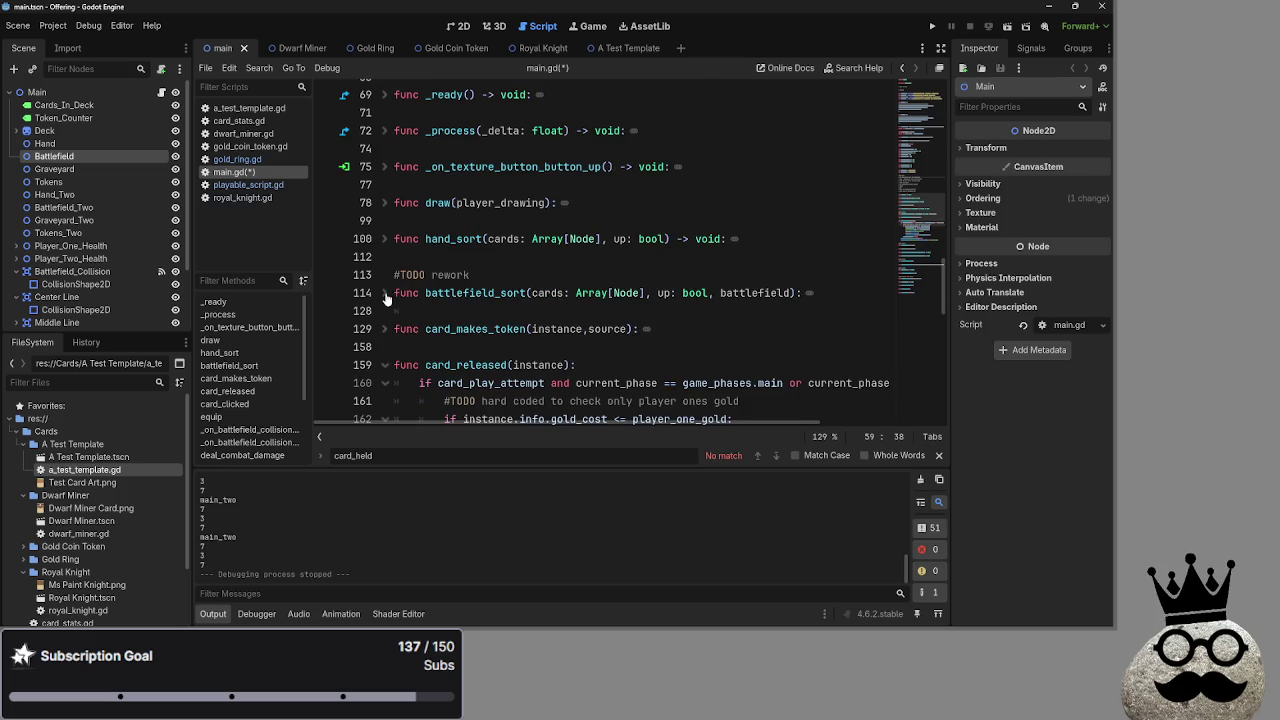
# Fold card_released and unfold card_takes_damage, scrolling to its death handling around line 299
pyautogui.scroll(2, 382, 341)
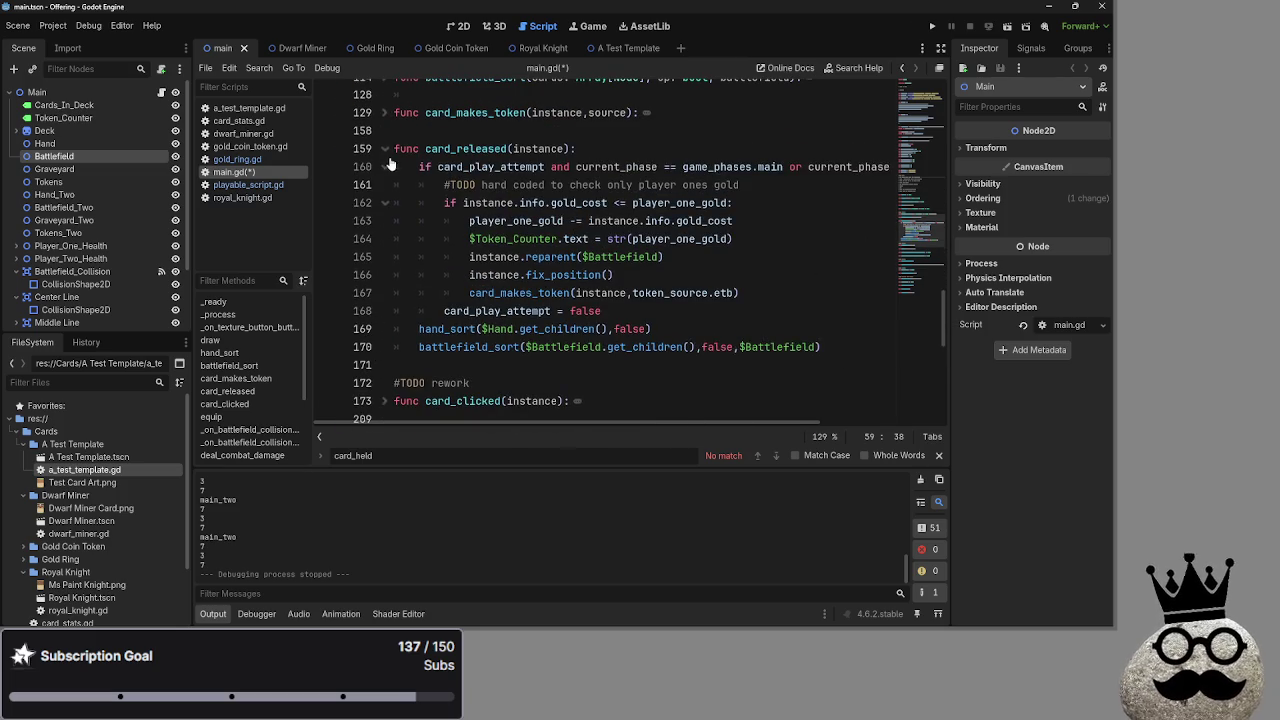
pyautogui.click(384, 149)
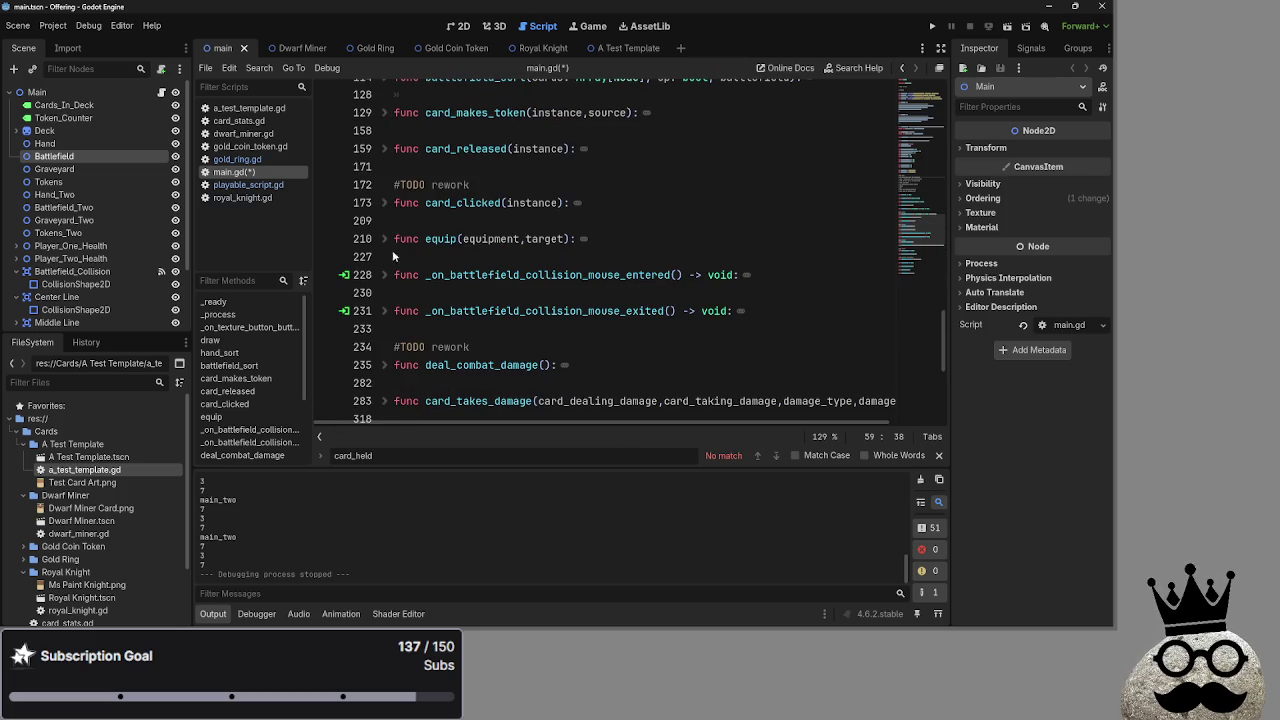
pyautogui.scroll(2, 392, 245)
pyautogui.scroll(-3, 390, 270)
pyautogui.click(385, 292)
pyautogui.scroll(-6, 667, 302)
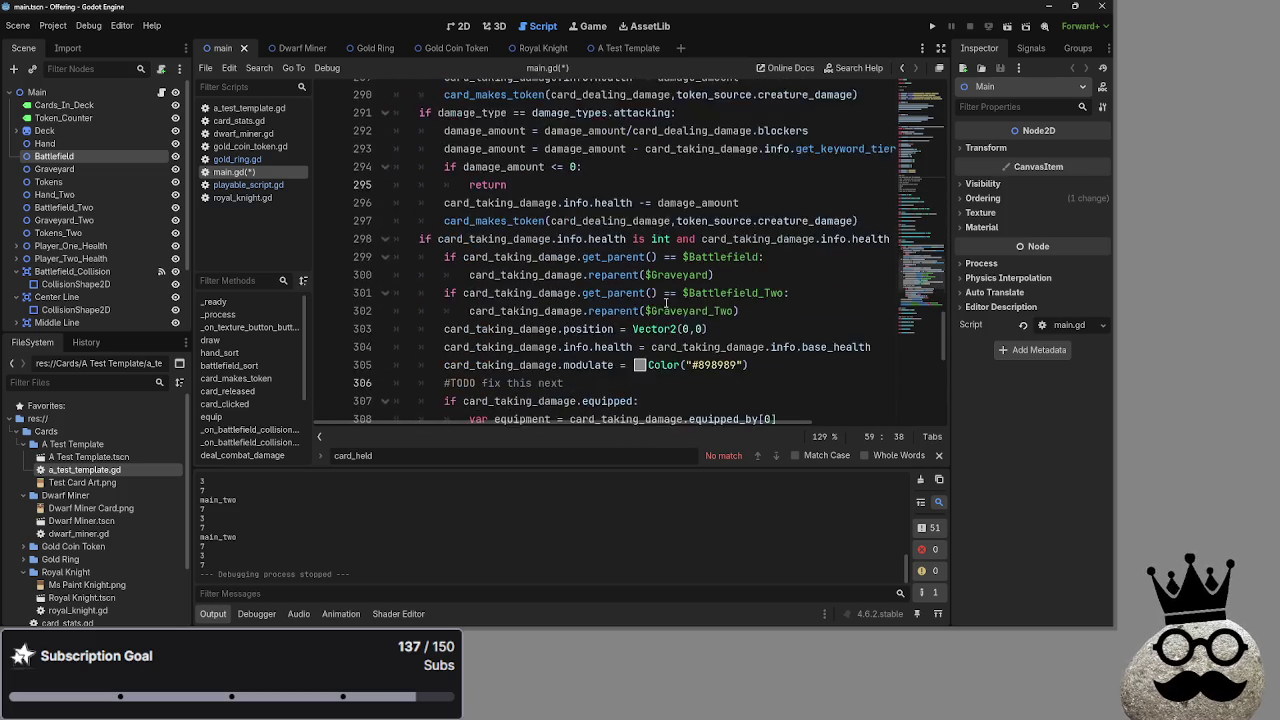
pyautogui.scroll(-1, 667, 302)
pyautogui.scroll(-2, 667, 302)
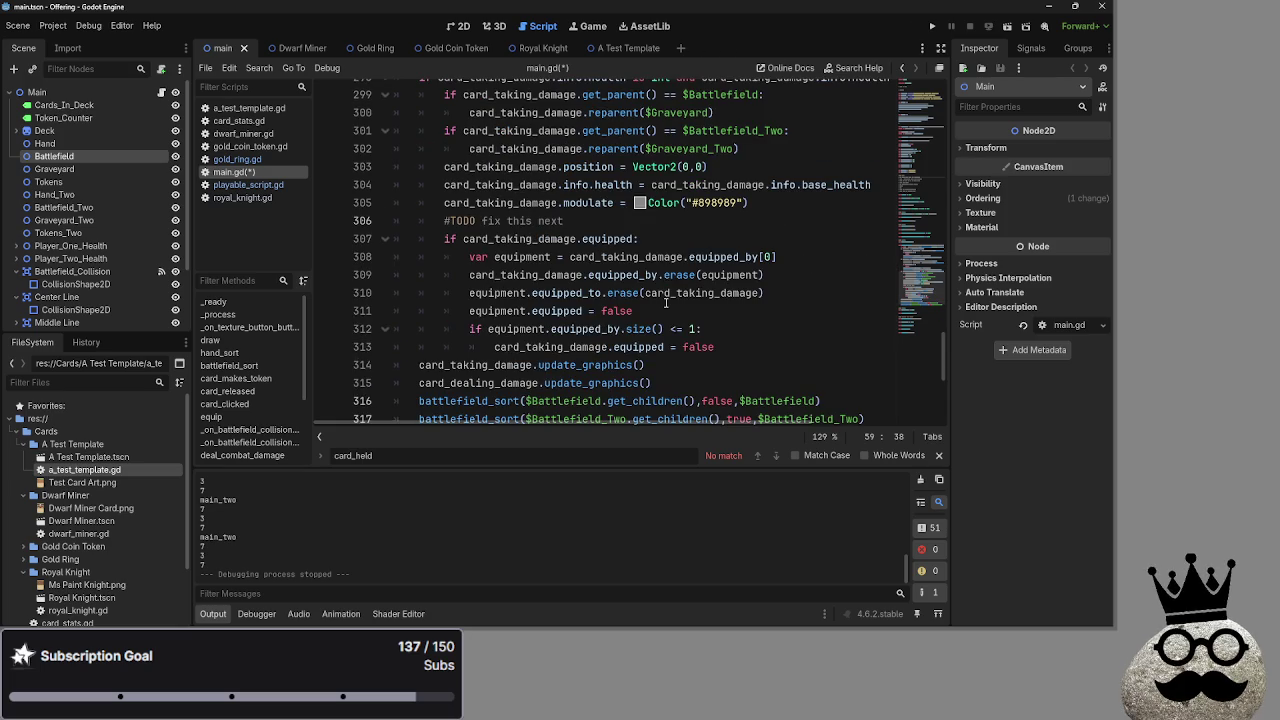
# Select the single-equipment unequip lines to review them
pyautogui.moveTo(437, 254)
pyautogui.mouseDown()
pyautogui.moveTo(486, 256)
pyautogui.moveTo(633, 311)
pyautogui.moveTo(478, 278)
pyautogui.moveTo(462, 256)
pyautogui.mouseUp()
pyautogui.moveTo(688, 311)
pyautogui.mouseDown()
pyautogui.moveTo(466, 311)
pyautogui.moveTo(464, 262)
pyautogui.mouseUp()
pyautogui.click(691, 310)
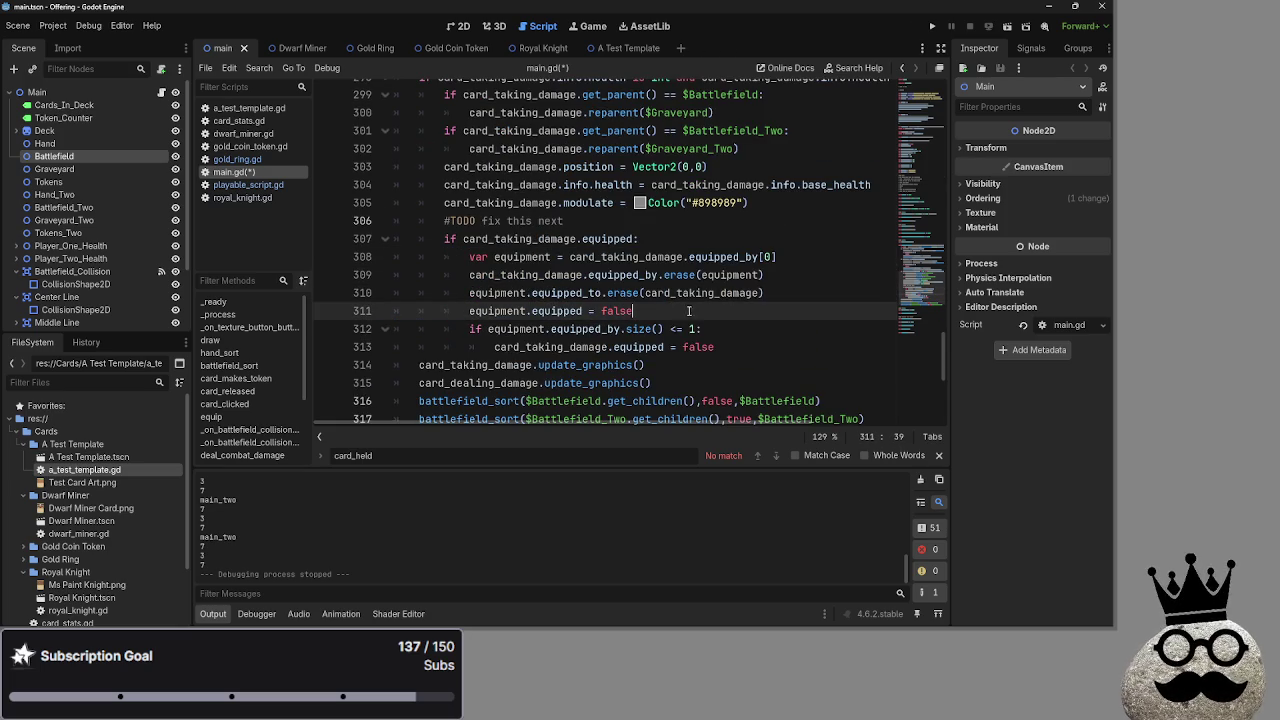
pyautogui.moveTo(665, 301)
pyautogui.mouseDown()
pyautogui.moveTo(560, 293)
pyautogui.moveTo(467, 260)
pyautogui.mouseUp()
pyautogui.click(684, 313)
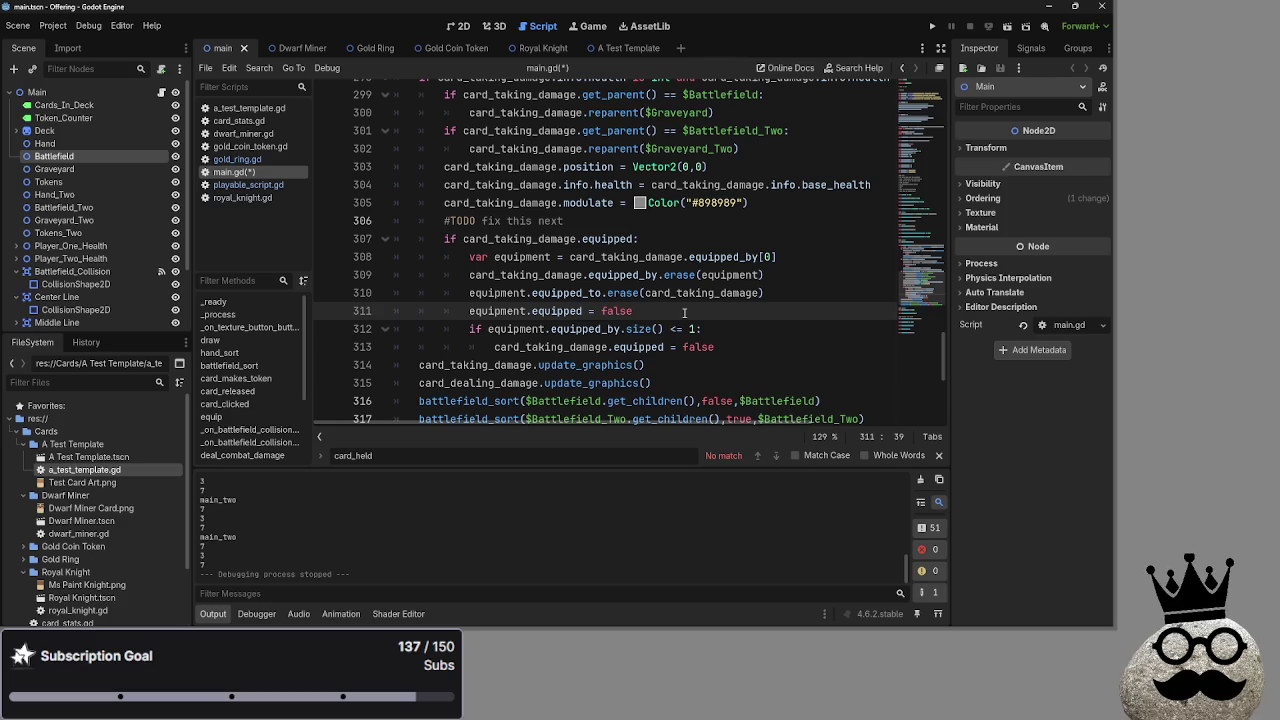
# Start a new line inside the equipped check beginning with 'for index in'
pyautogui.click(688, 245)
pyautogui.press('Return')
pyautogui.write('for ')
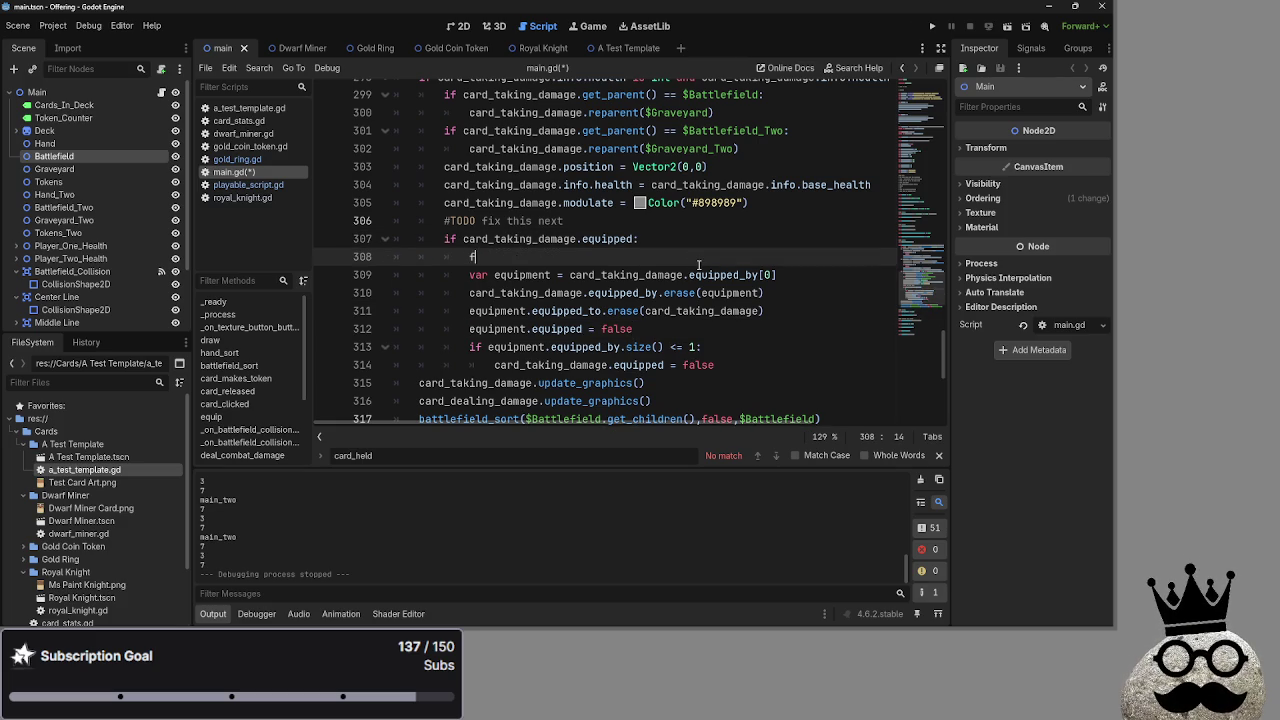
pyautogui.write('index')
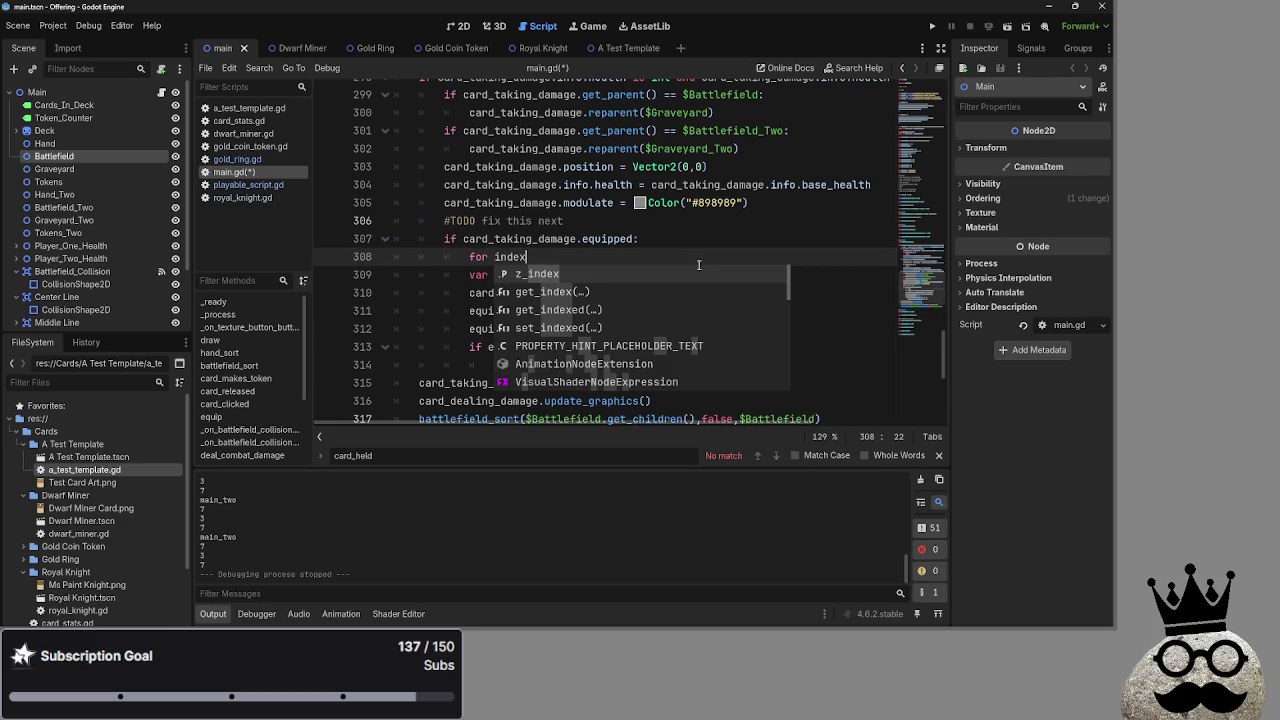
pyautogui.write(' in')
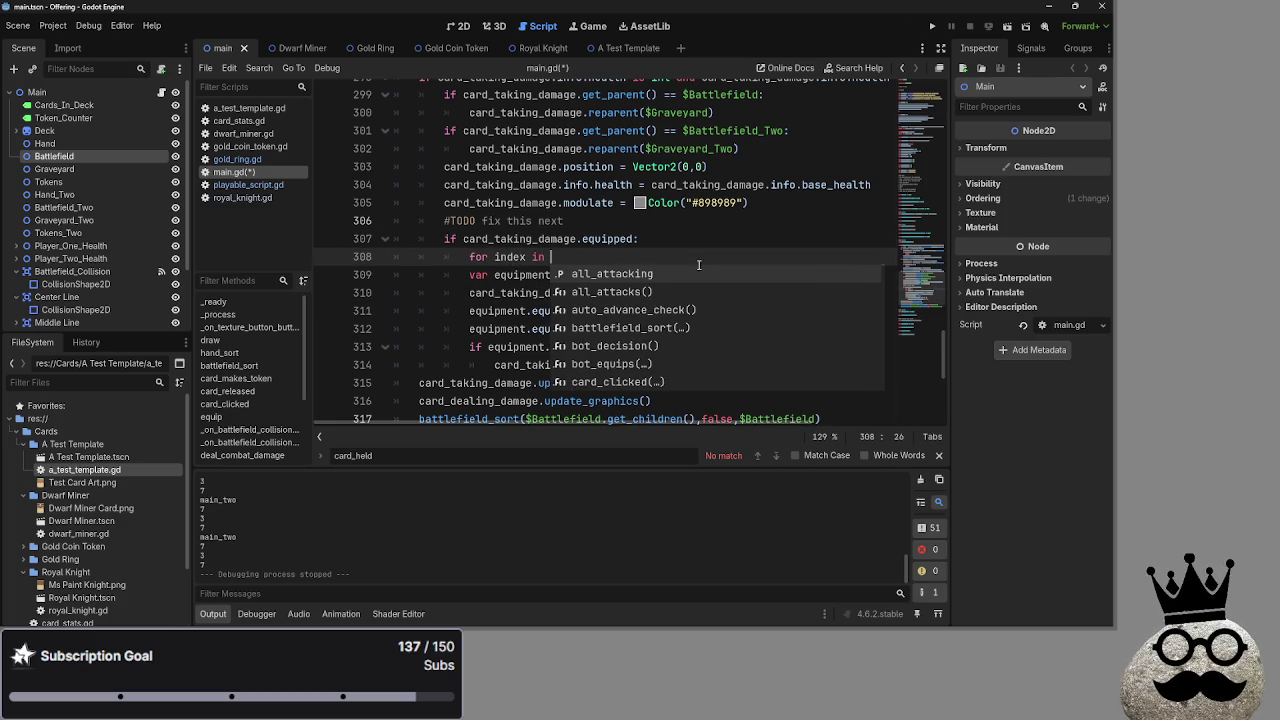
pyautogui.click(699, 244)
pyautogui.scroll(1, 699, 244)
pyautogui.moveTo(572, 290); pyautogui.dragTo(818, 294)
pyautogui.hotkey('ctrl', 'c')
pyautogui.click(694, 272)
# Complete the loop header as 'for index in card_taking_damage.equipped_by.size():'
pyautogui.hotkey('ctrl', 'v')
pyautogui.press('Left')
pyautogui.press('BackSpace')
pyautogui.press('BackSpace')
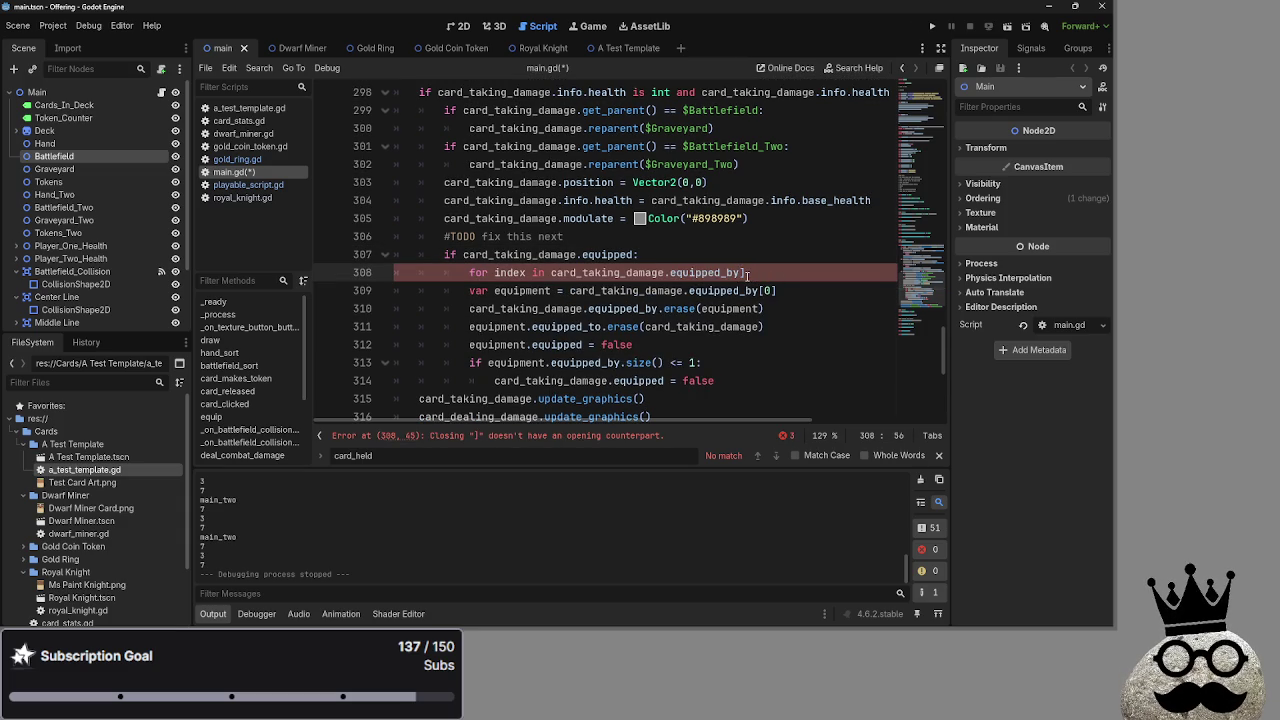
pyautogui.write('[')
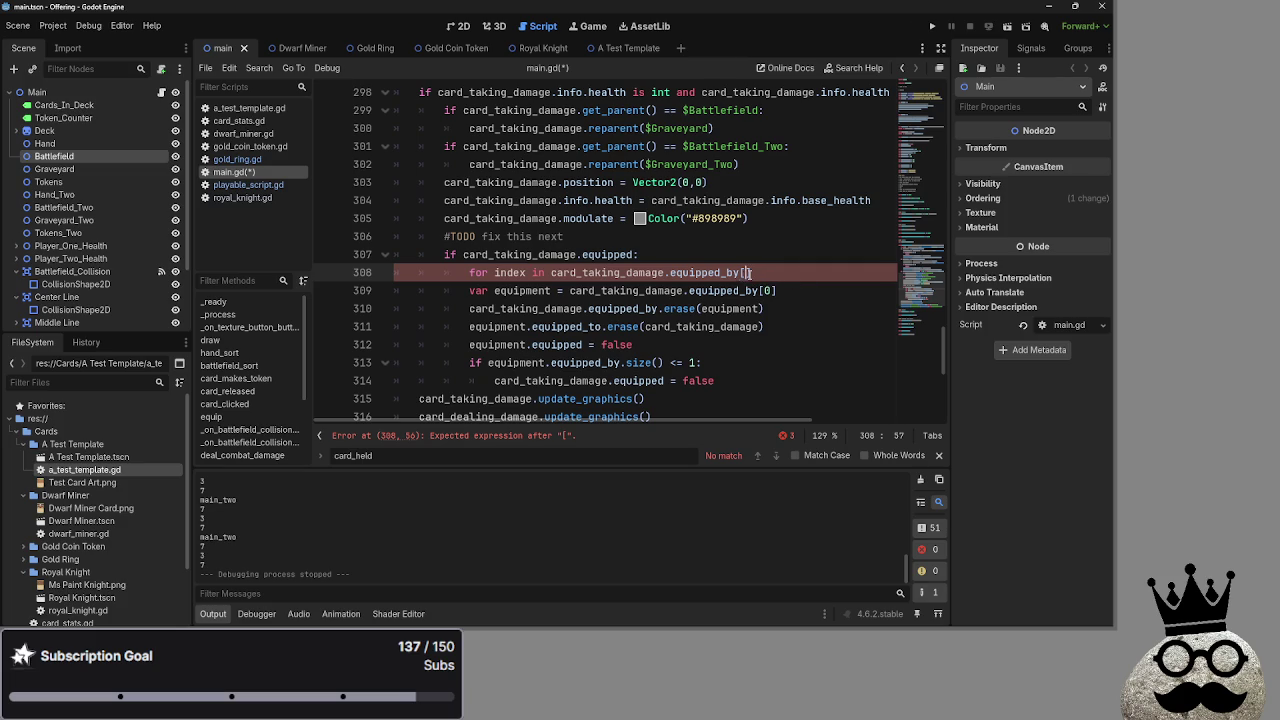
pyautogui.hotkey('ctrl', 'shift', 'Left')
pyautogui.hotkey('ctrl', 'shift', 'Left')
pyautogui.hotkey('ctrl', 'shift', 'Left')
pyautogui.click(759, 272)
pyautogui.press('BackSpace')
pyautogui.press('BackSpace')
pyautogui.write('.size()')
pyautogui.write(':')
# Indent the equipment unequip lines 309–314 one level into the new loop
pyautogui.click(467, 290)
pyautogui.press('Tab')
pyautogui.click(467, 310)
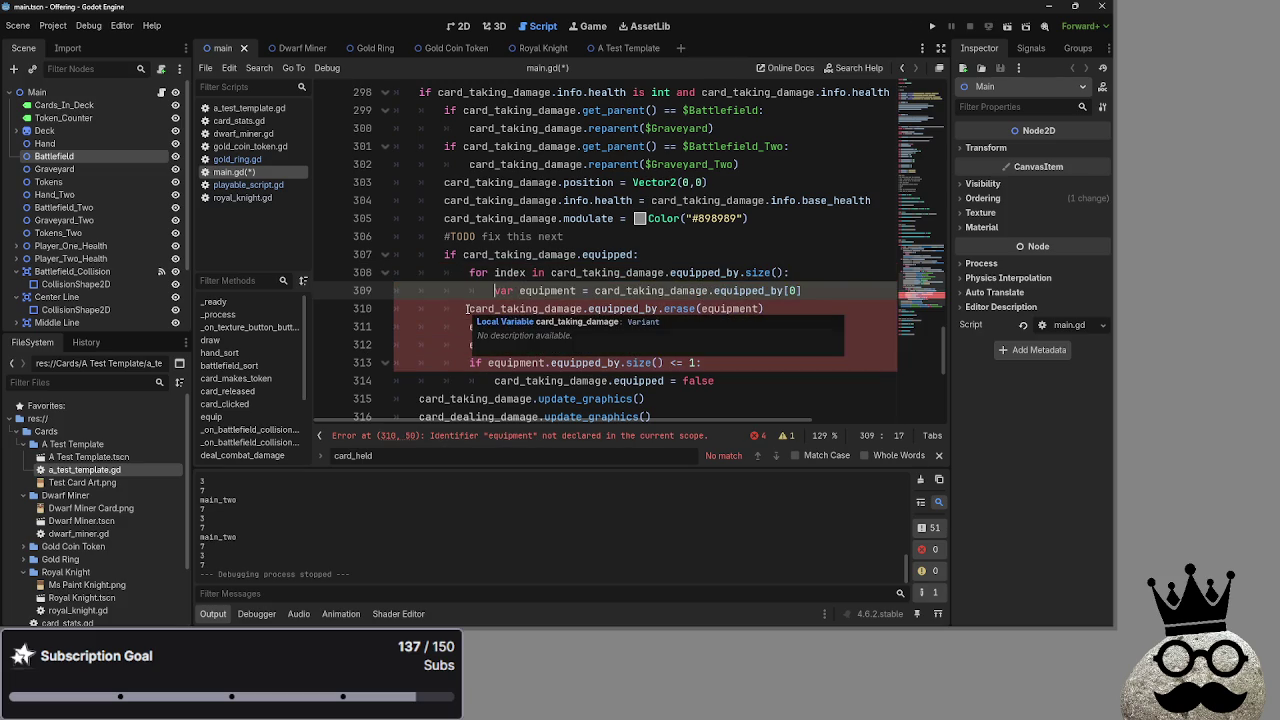
pyautogui.press('Tab')
pyautogui.click(470, 328)
pyautogui.press('Tab')
pyautogui.click(470, 346)
pyautogui.press('Tab')
pyautogui.press('End')
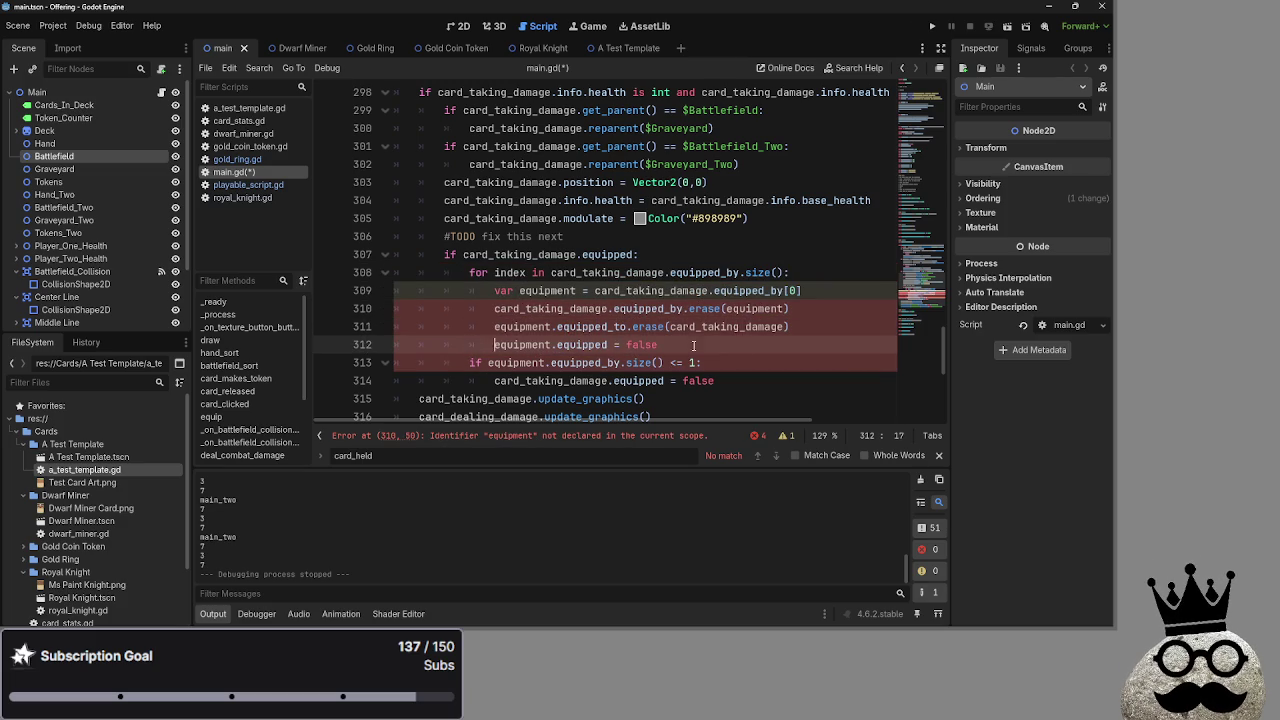
pyautogui.click(464, 362)
pyautogui.press('Tab')
pyautogui.click(497, 380)
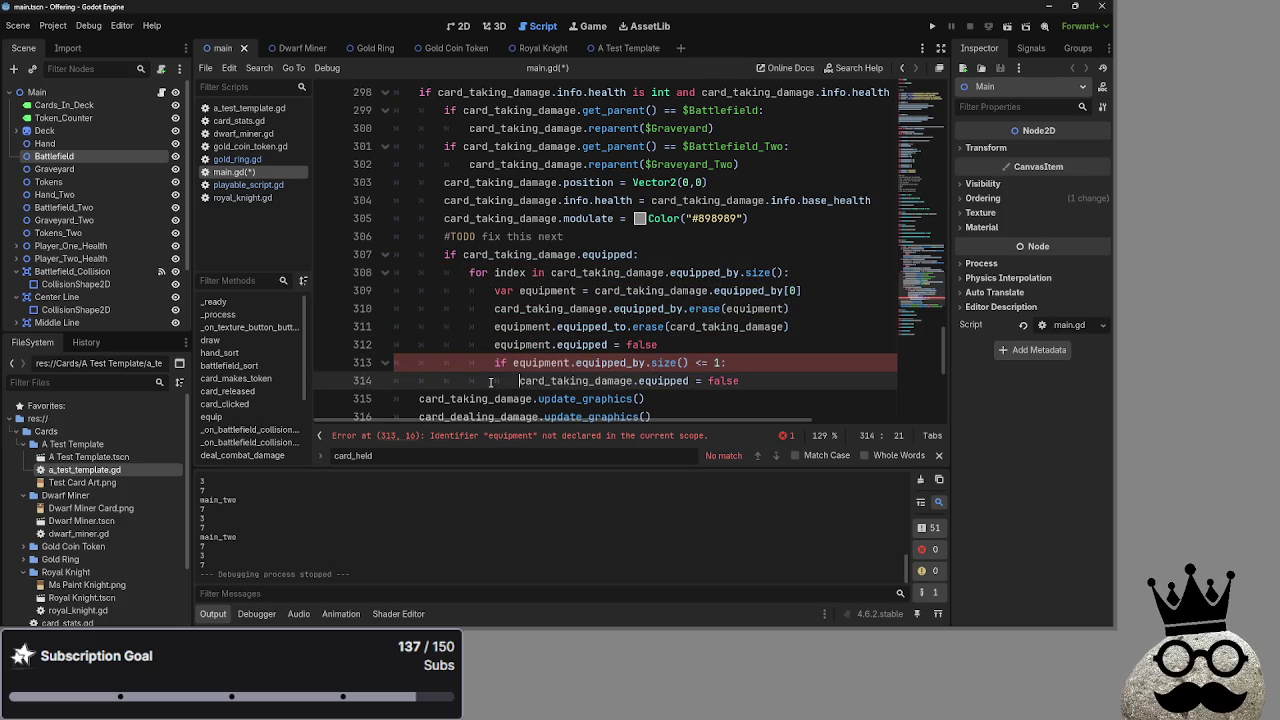
pyautogui.press('Tab')
pyautogui.click(660, 344)
# Change equipped_by[0] to equipped_by[index] on the equipment line
pyautogui.doubleClick(510, 272)
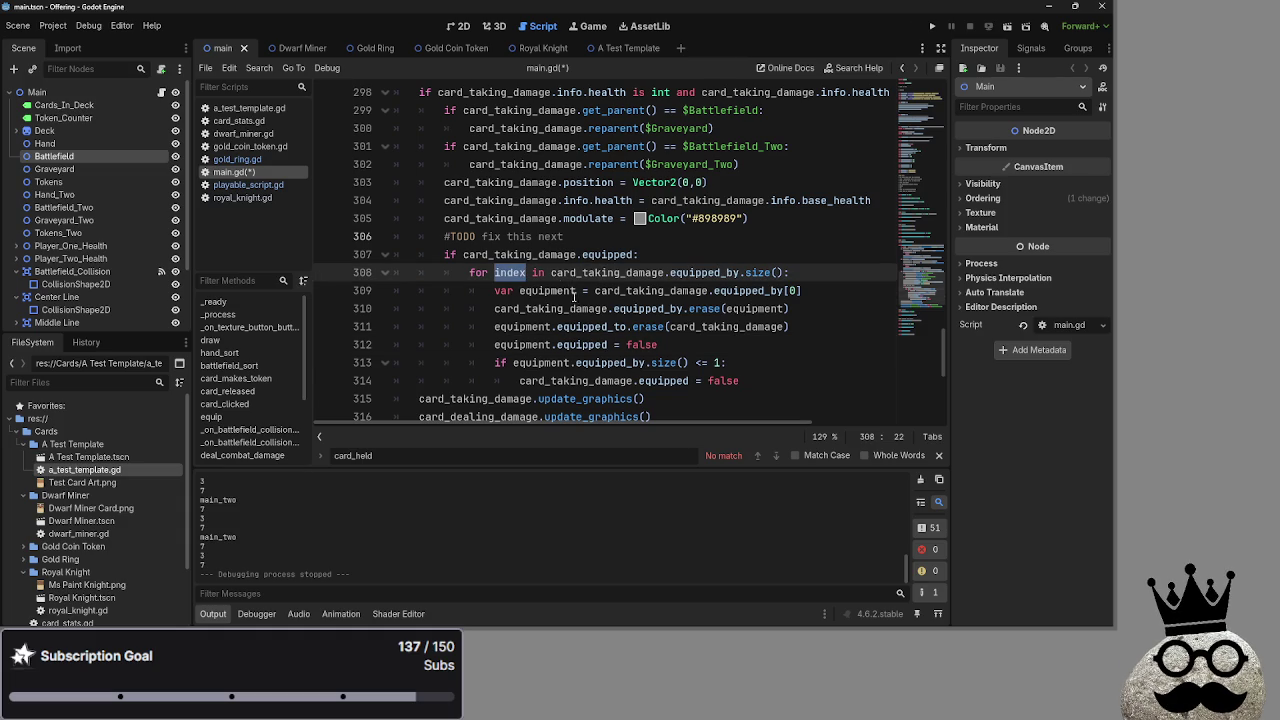
pyautogui.click(576, 291)
pyautogui.doubleClick(548, 291)
pyautogui.doubleClick(510, 272)
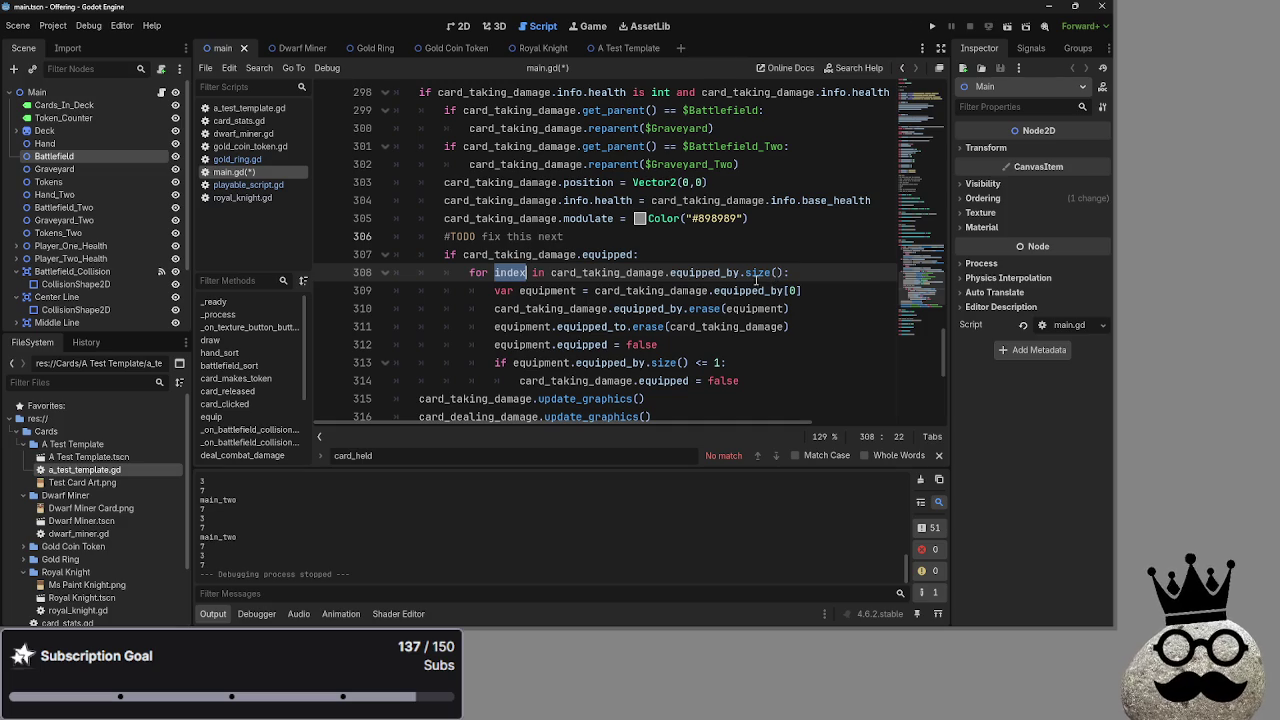
pyautogui.click(777, 272)
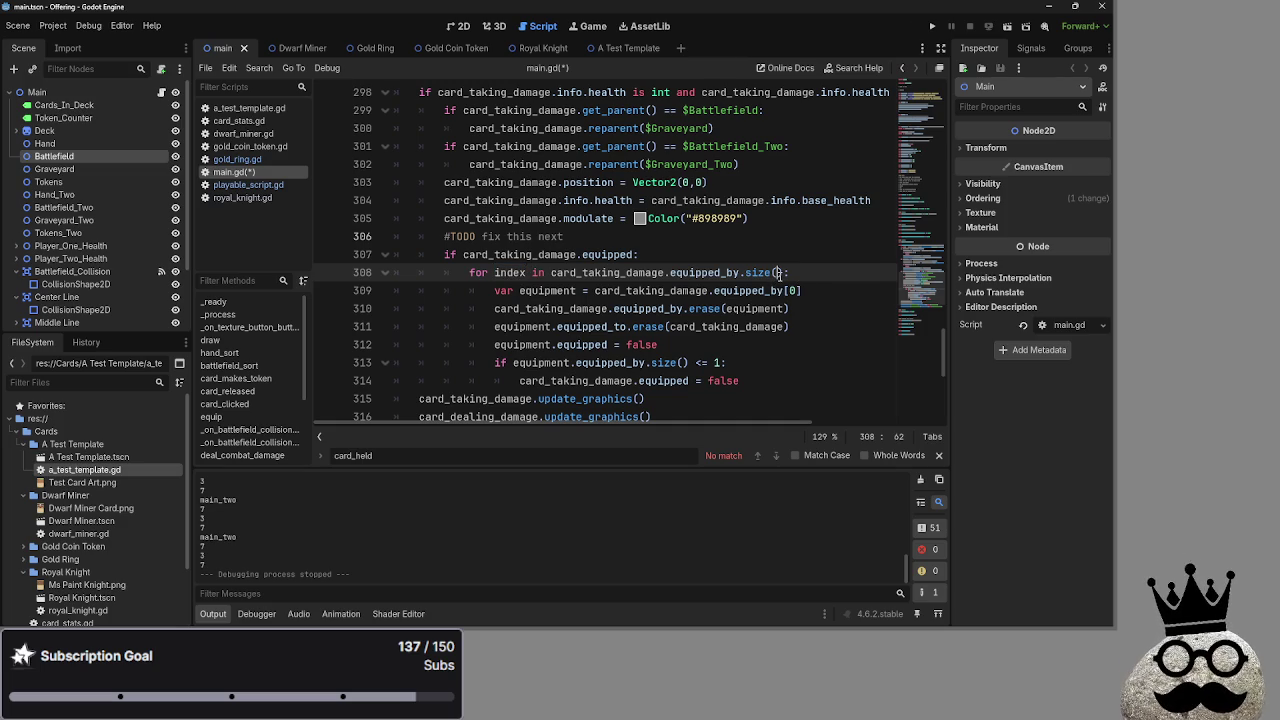
pyautogui.doubleClick(794, 291)
pyautogui.write('index')
pyautogui.press('Right')
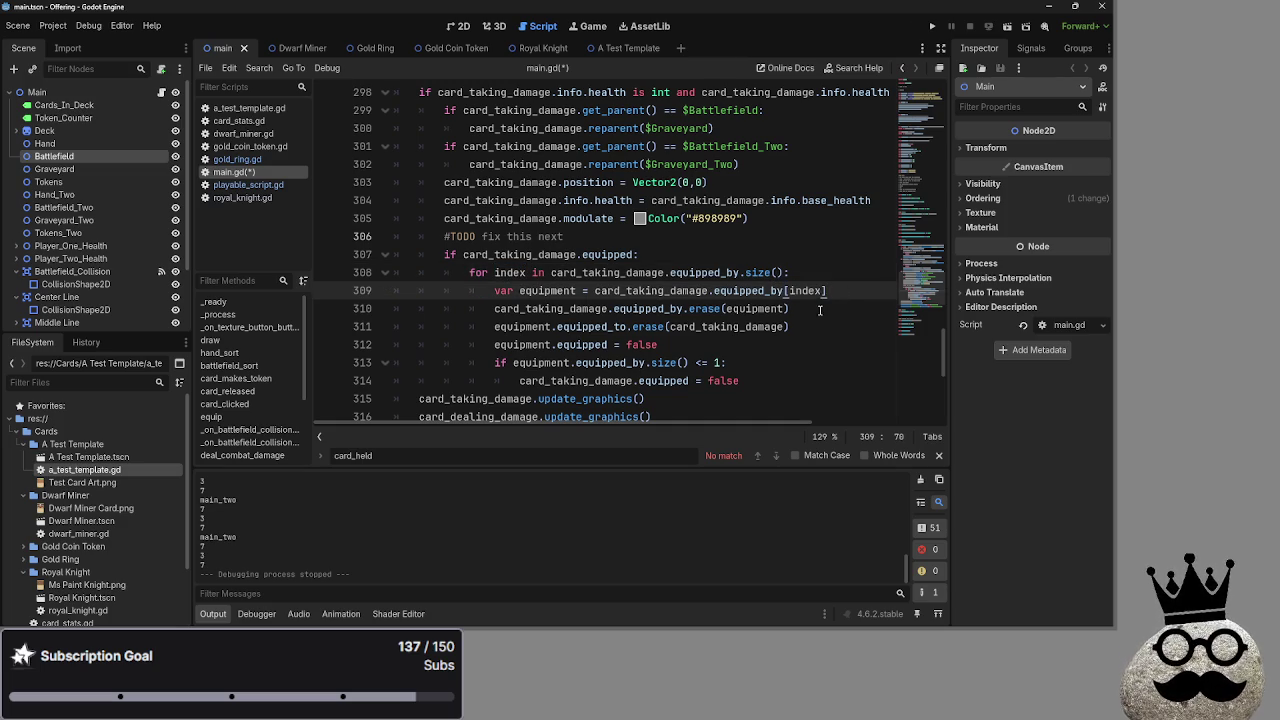
pyautogui.doubleClick(806, 291)
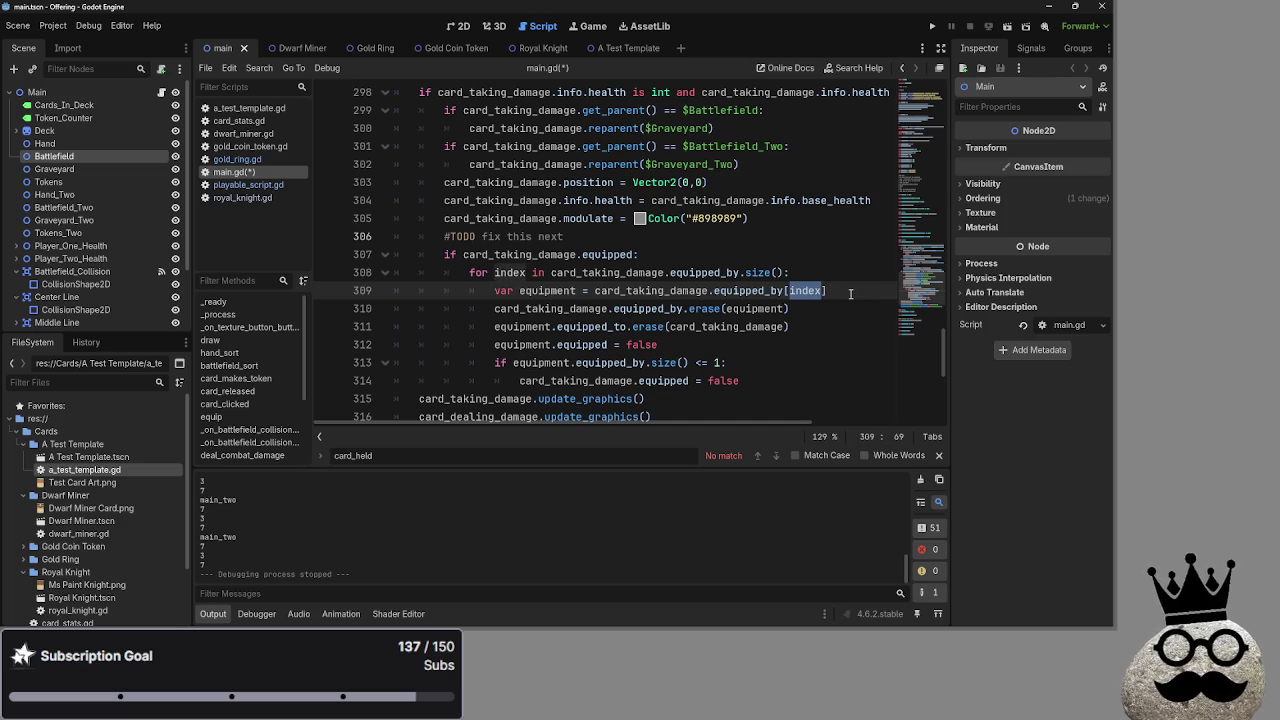
# Run the card game project to test the new equipment loop
pyautogui.rightClick(850, 292)
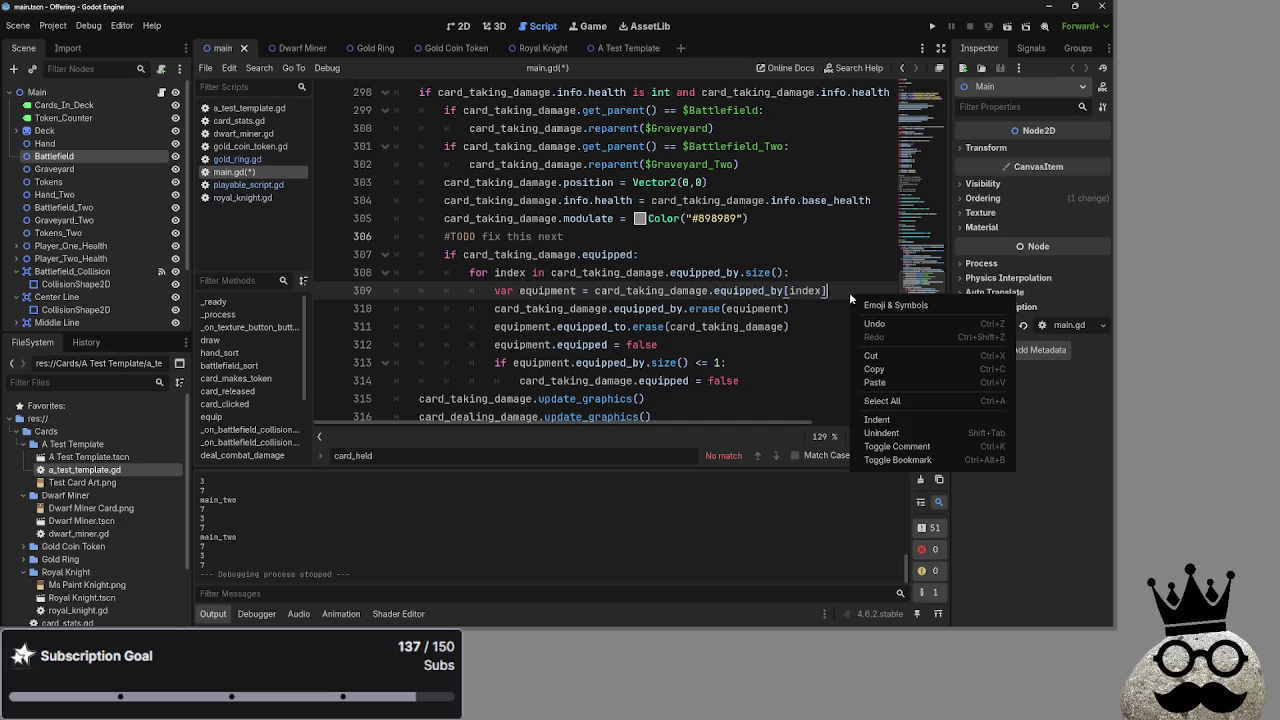
pyautogui.click(849, 292)
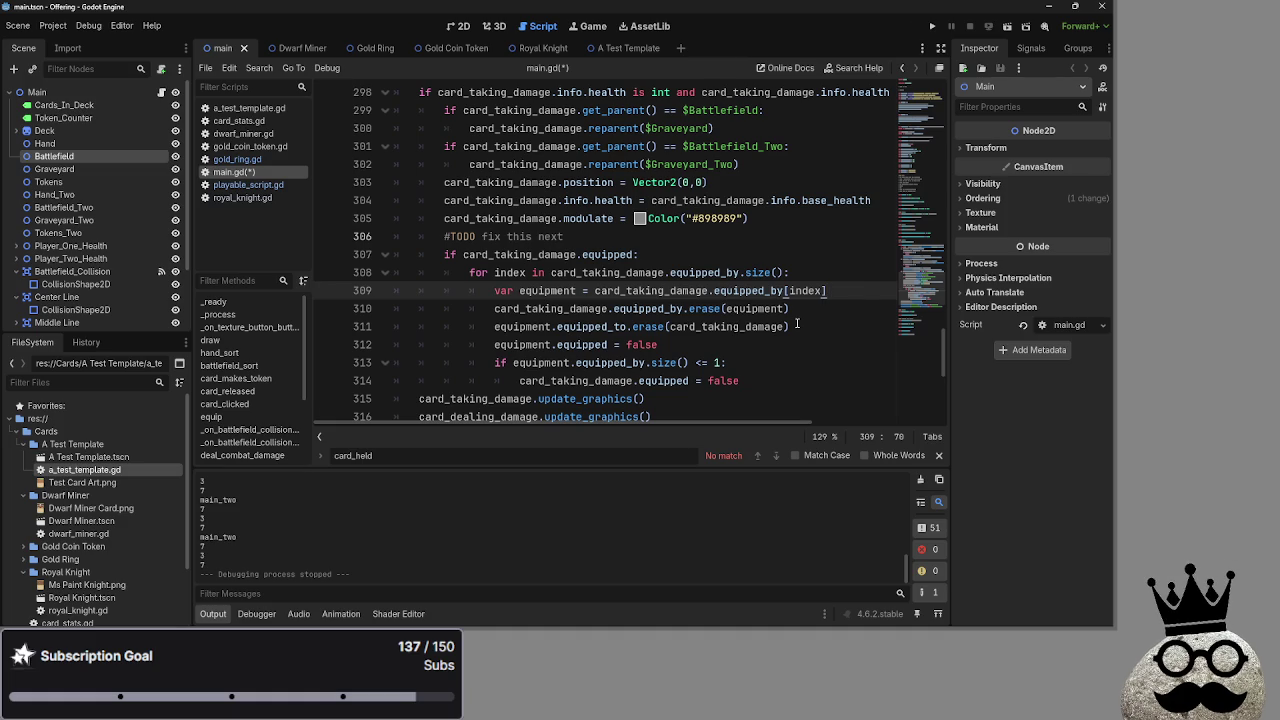
pyautogui.click(932, 26)
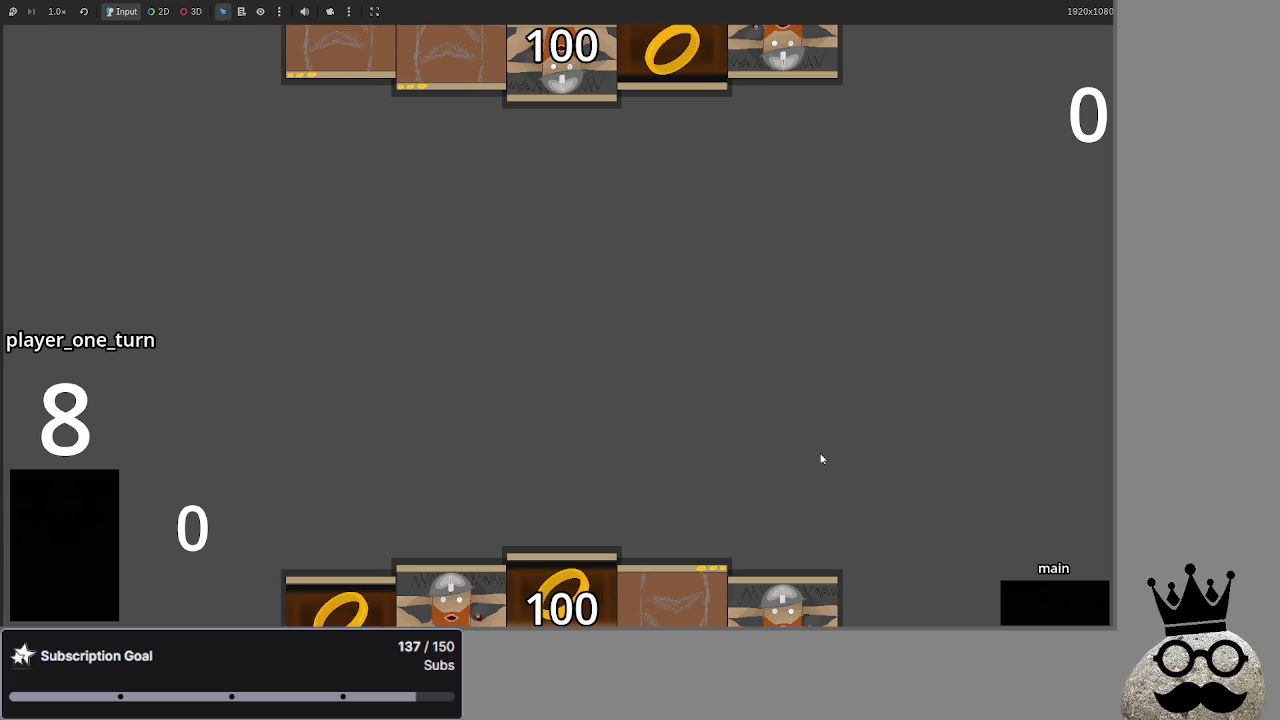
# Back in main.gd, add 'for card in card_taking_damage.equipped_by:' on a new line above the index loop
pyautogui.hotkey('alt', 'Tab')
pyautogui.press('Up')
pyautogui.press('End')
pyautogui.press('Return')
pyautogui.write('for card in card_taking_damage.equipped_by:')
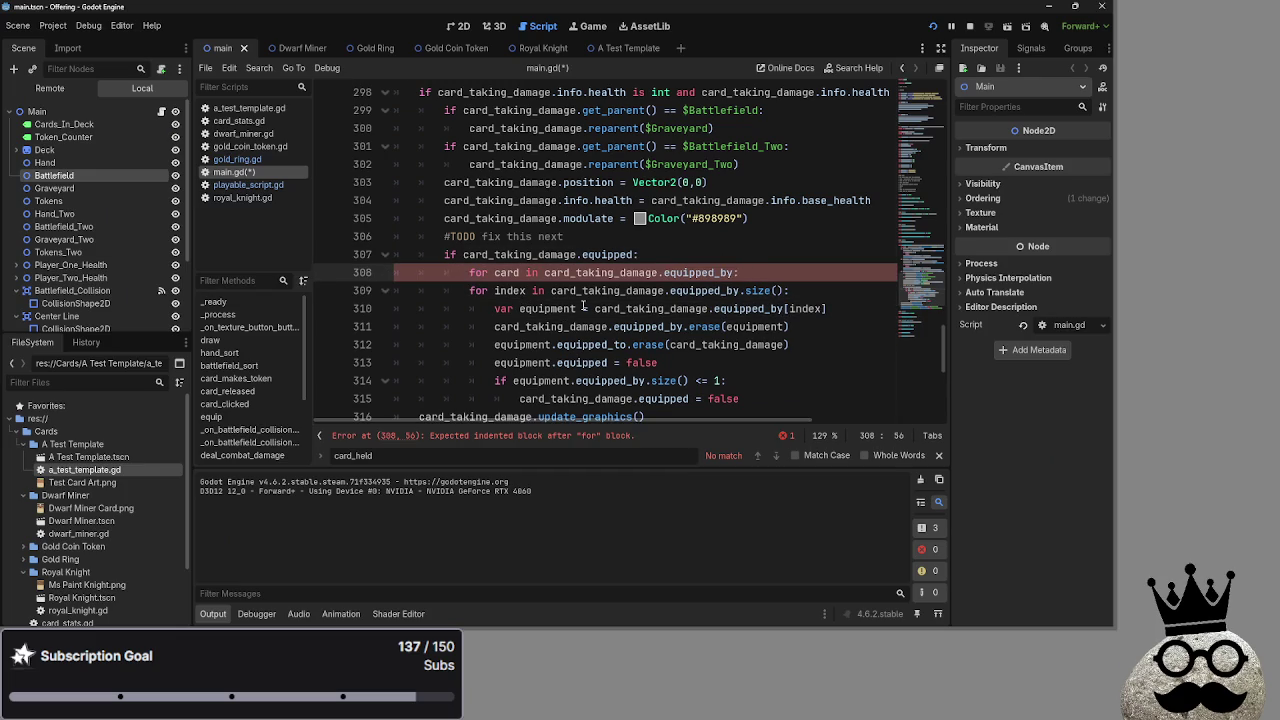
# Remove .size() from the index loop so line 309 ends with 'equipped_by:'
pyautogui.moveTo(738, 272); pyautogui.dragTo(469, 272)
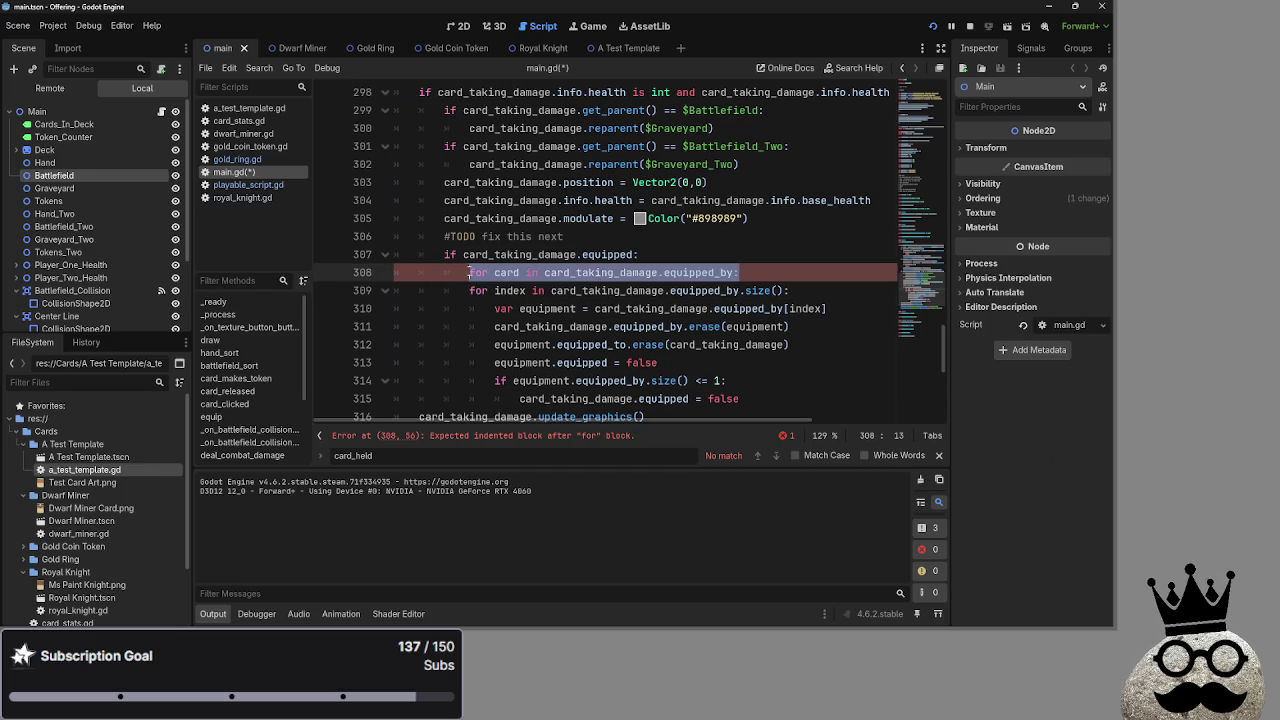
pyautogui.click(785, 276)
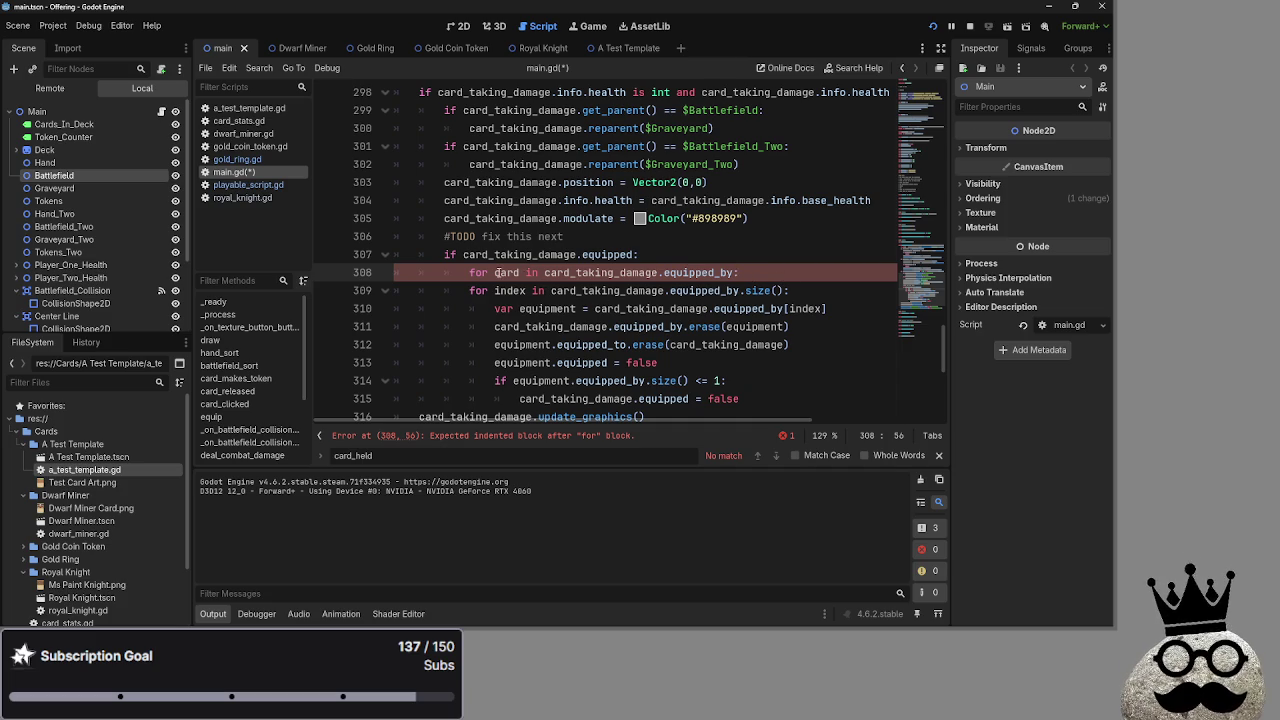
pyautogui.click(784, 291)
pyautogui.press('BackSpace')
pyautogui.press('BackSpace')
pyautogui.press('BackSpace')
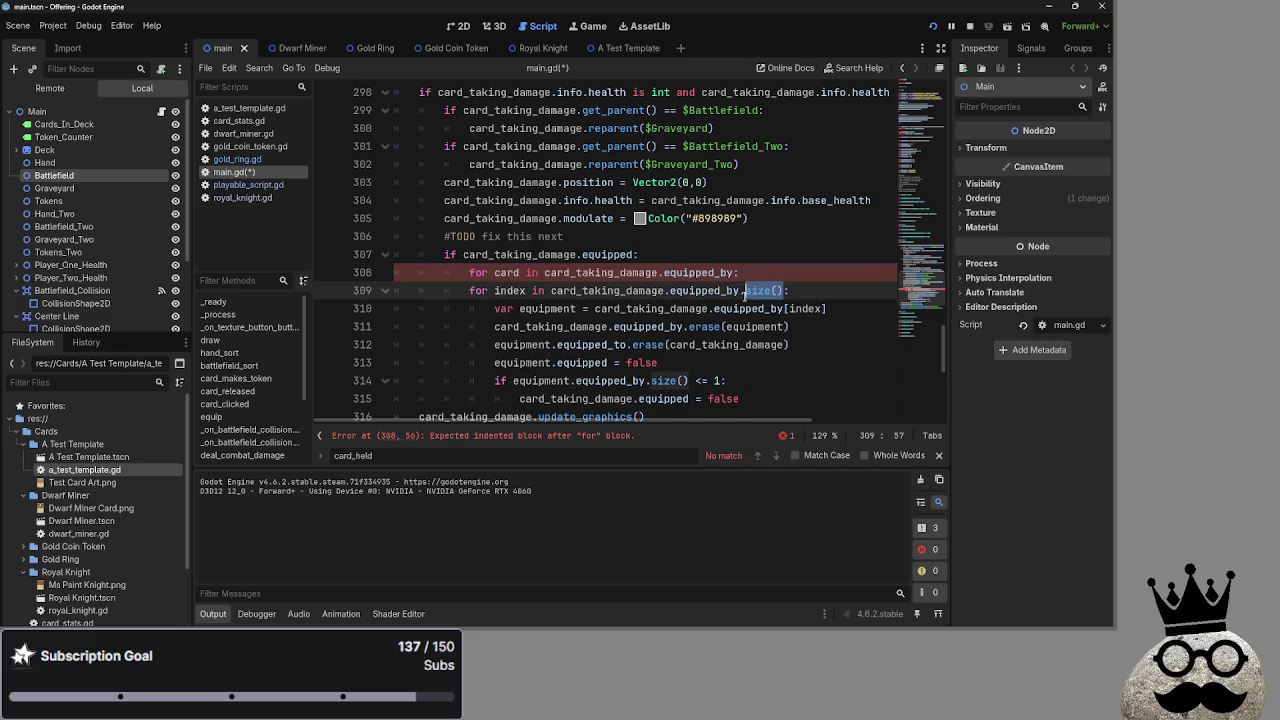
pyautogui.write(':')
pyautogui.click(796, 272)
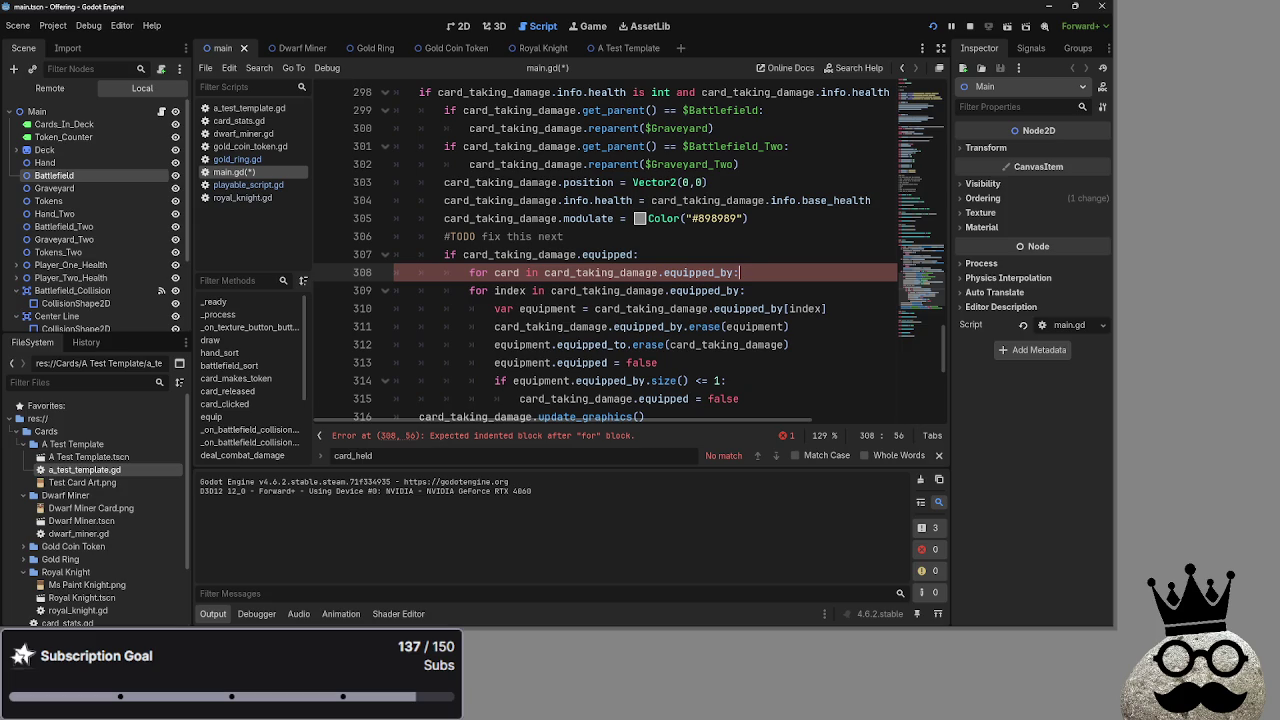
# Rename line 308's loop variable from card to equipment
pyautogui.moveTo(738, 281); pyautogui.dragTo(373, 276)
pyautogui.doubleClick(513, 291)
pyautogui.click(514, 273)
pyautogui.tripleClick(512, 290)
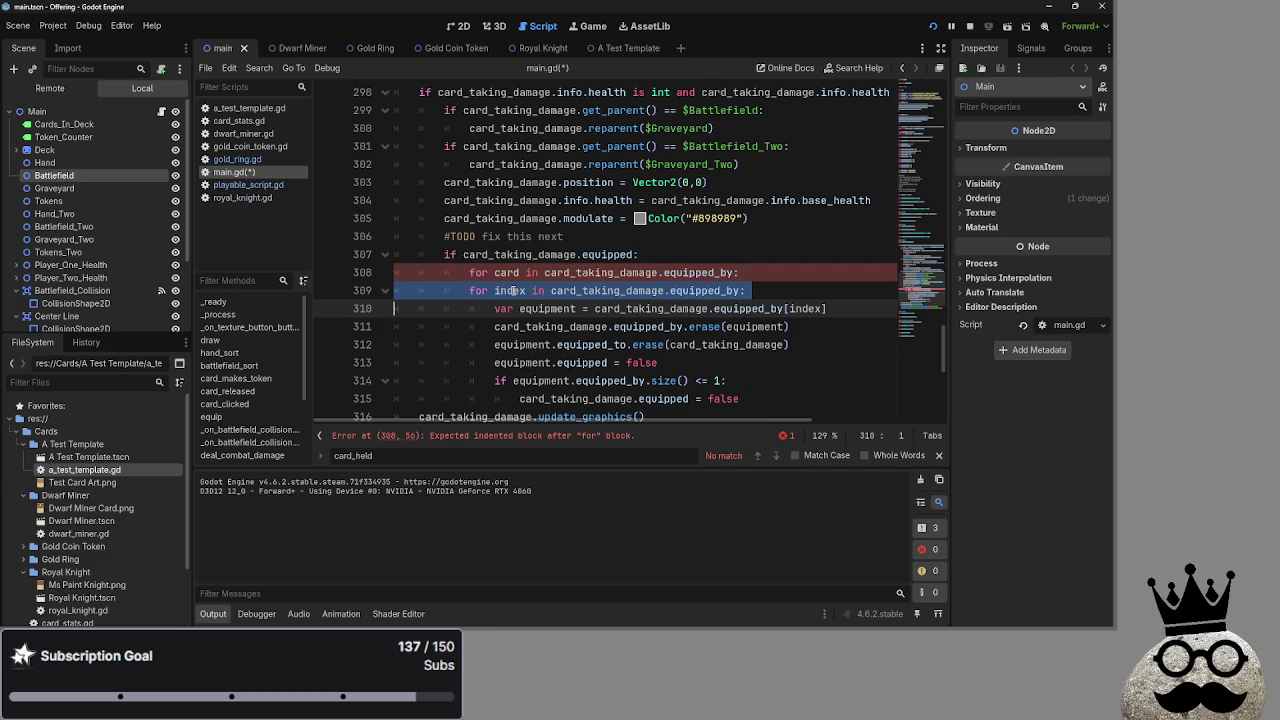
pyautogui.click(513, 272)
pyautogui.click(762, 273)
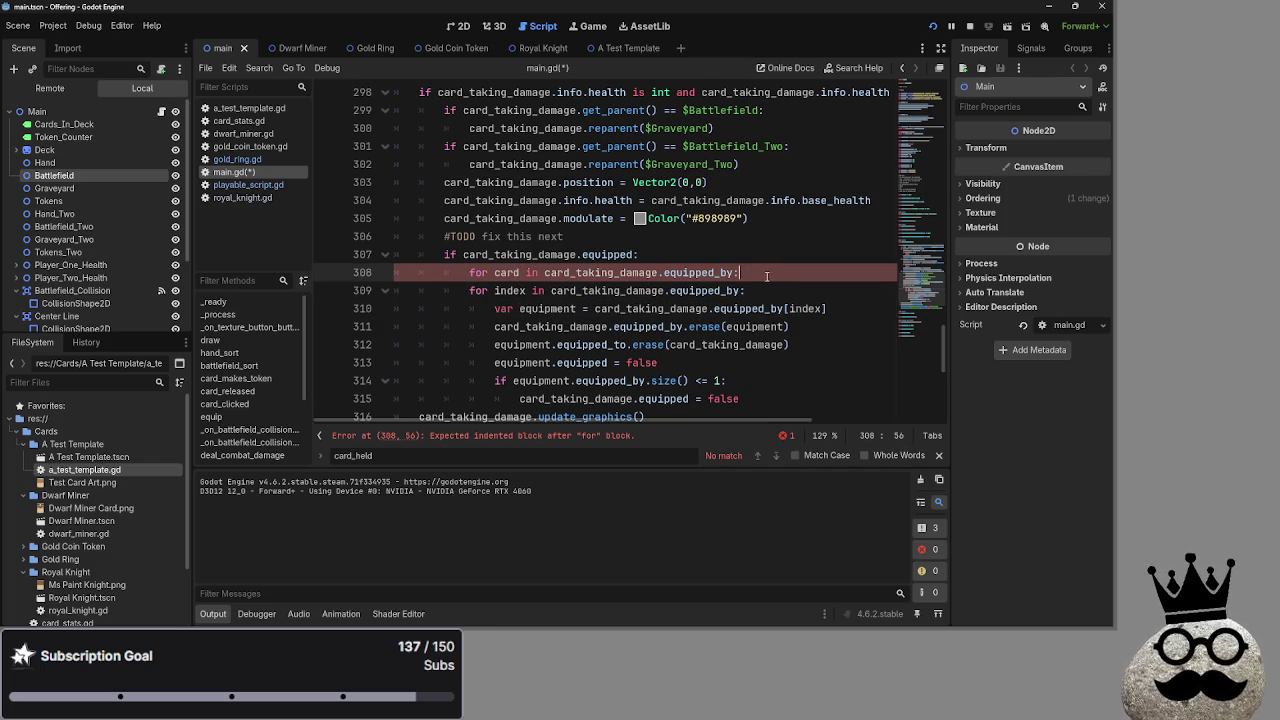
pyautogui.doubleClick(510, 290)
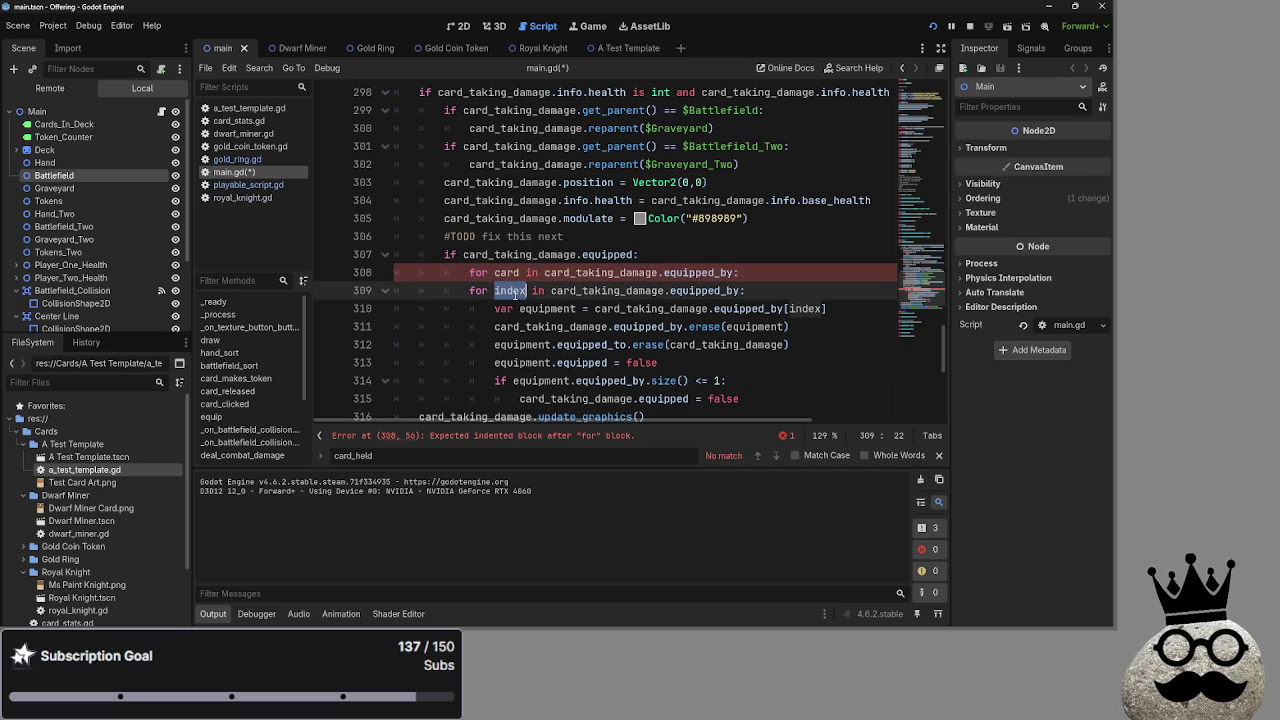
pyautogui.click(766, 275)
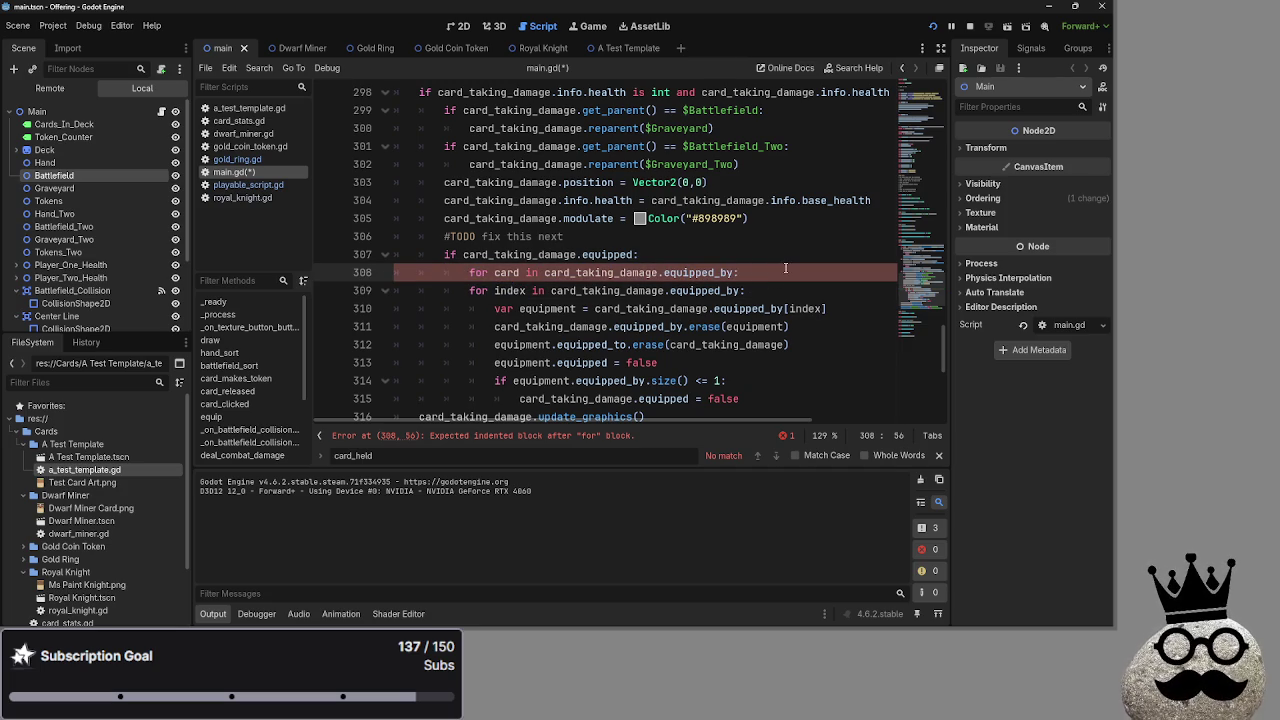
pyautogui.doubleClick(510, 272)
pyautogui.click(806, 278)
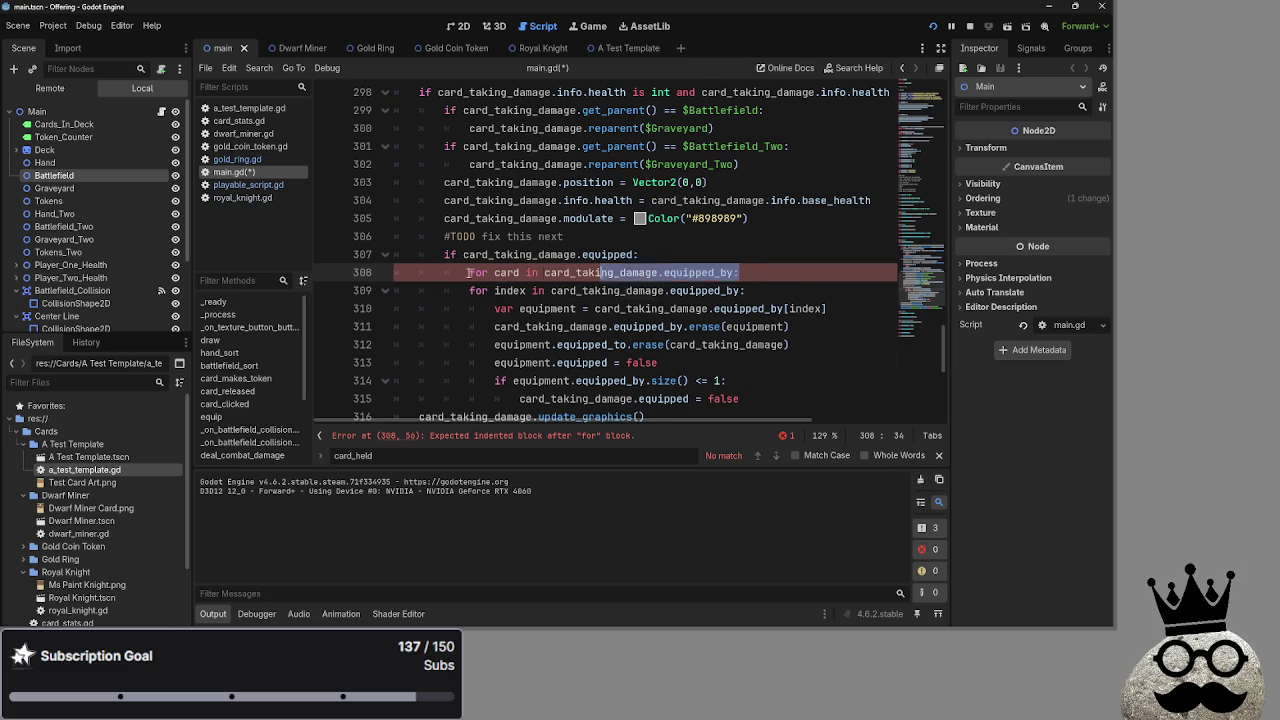
pyautogui.write('equipment')
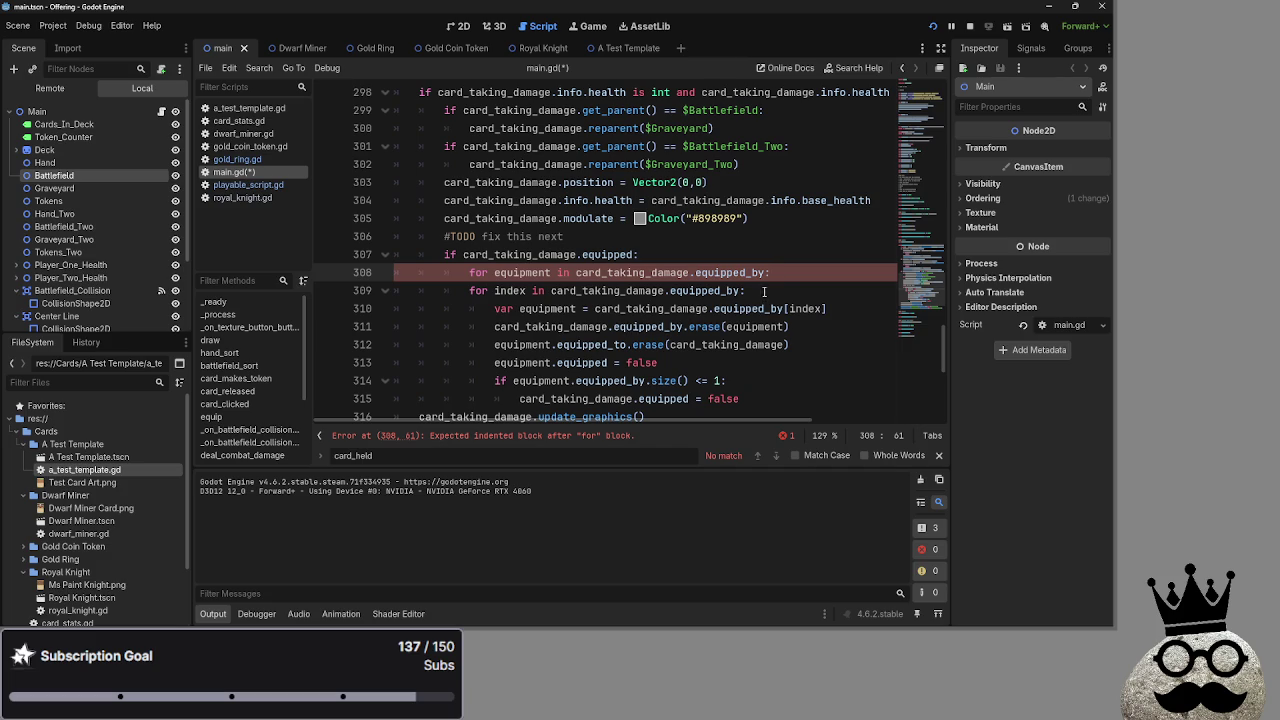
# Paste equipment over index in equipped_by[index] on line 310
pyautogui.moveTo(763, 290); pyautogui.dragTo(383, 288)
pyautogui.click(535, 272)
pyautogui.click(801, 308)
pyautogui.doubleClick(801, 308)
pyautogui.write('equipment')
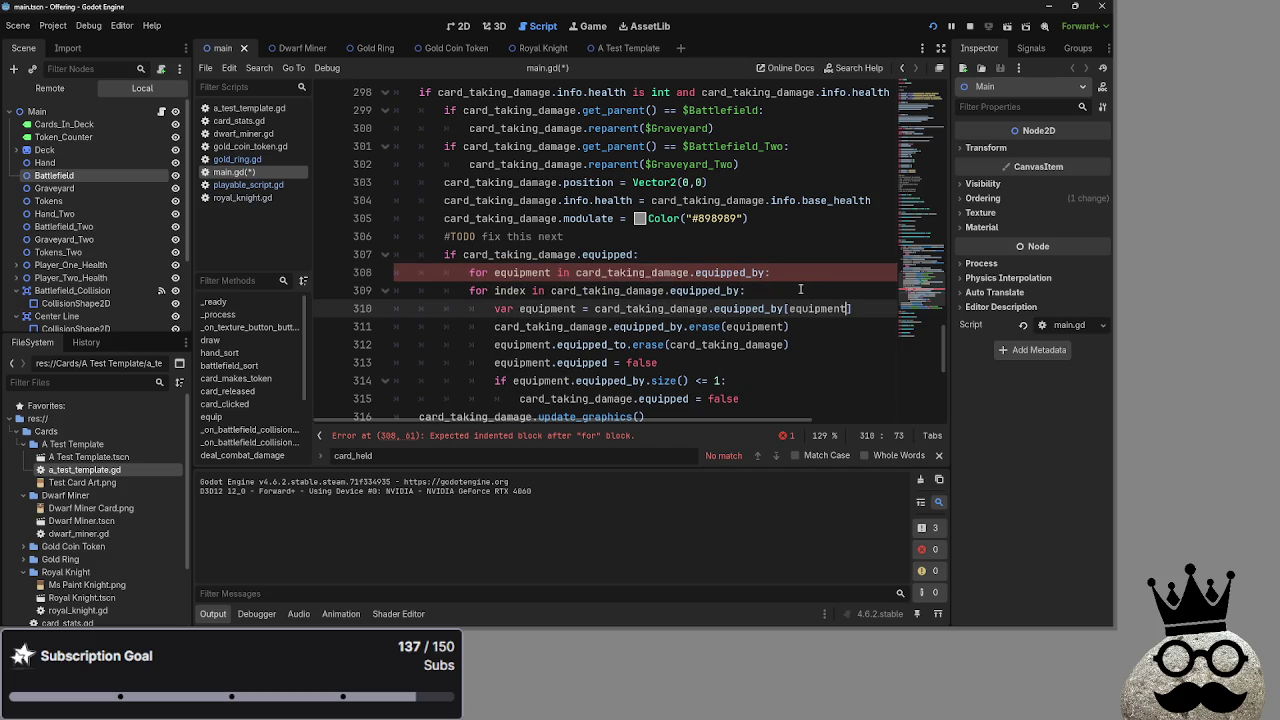
pyautogui.click(791, 290)
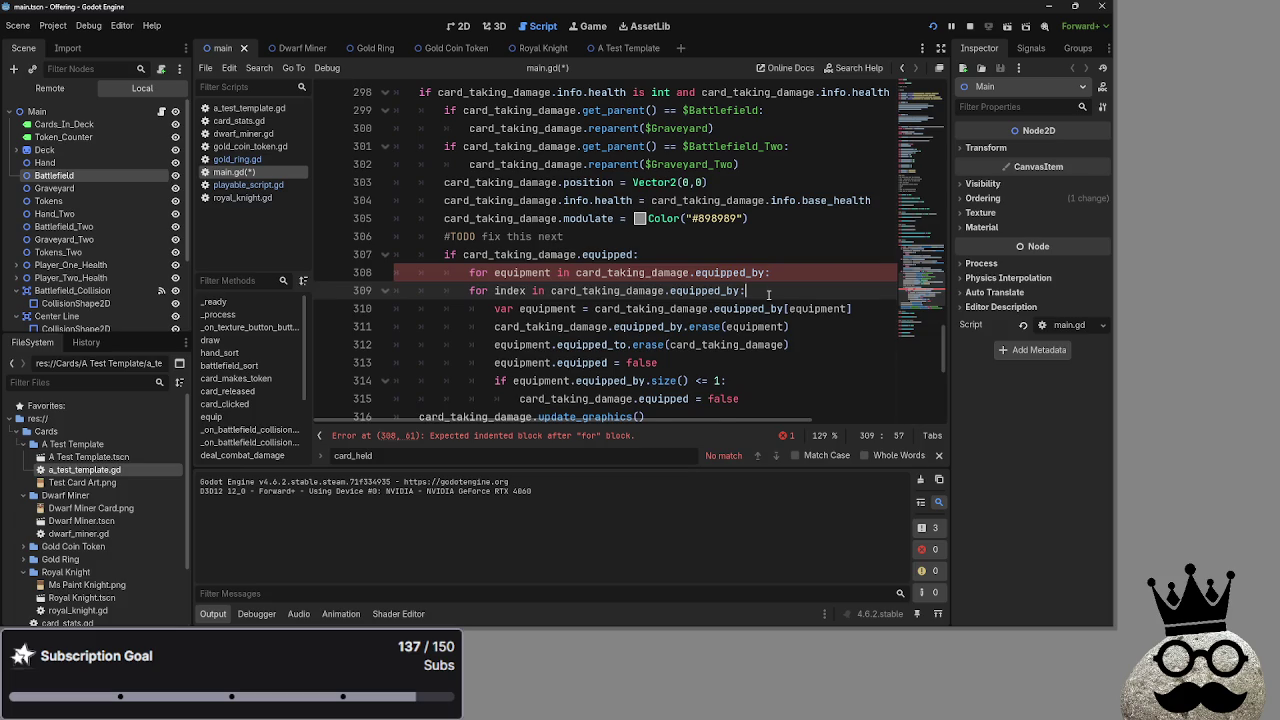
# After switching windows, restore line 310 to equipped_by[index]
pyautogui.hotkey('alt', 'Tab')
pyautogui.hotkey('alt', 'Tab')
pyautogui.hotkey('alt', 'Tab')
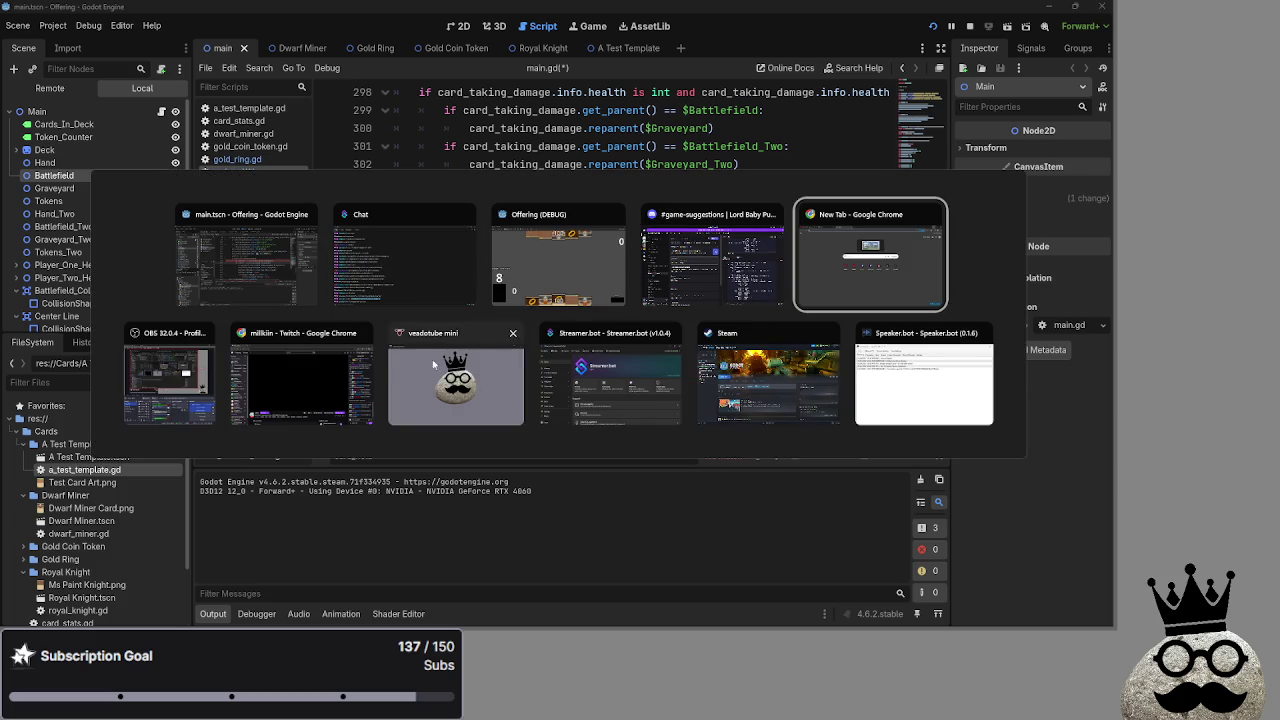
pyautogui.click(349, 363)
pyautogui.hotkey('alt', 'Tab')
pyautogui.hotkey('alt', 'Tab')
pyautogui.hotkey('alt', 'Tab')
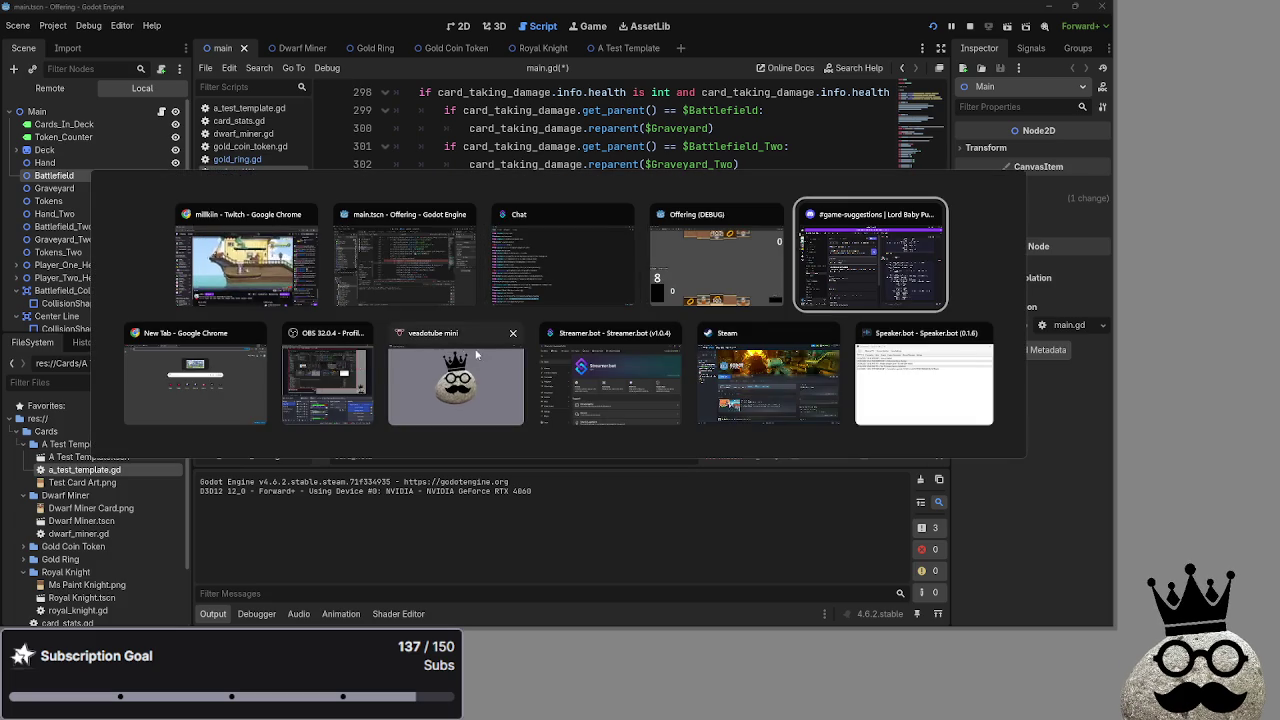
pyautogui.press('Escape')
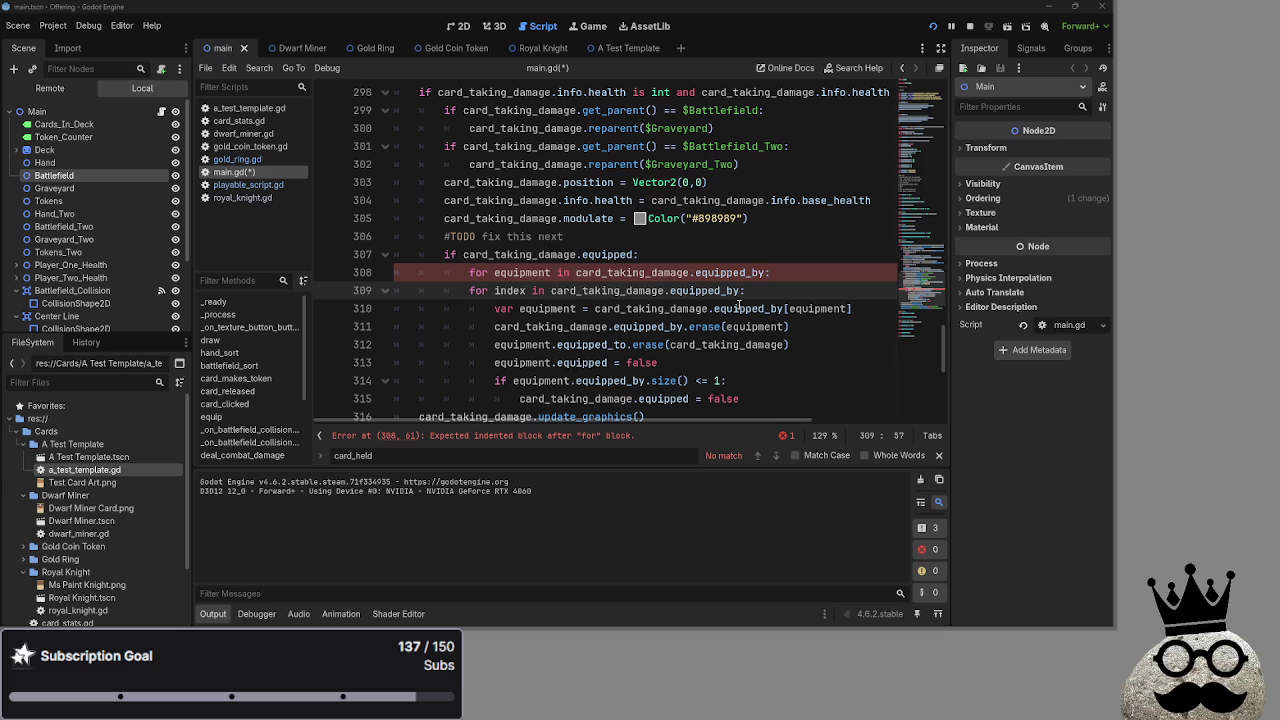
pyautogui.click(770, 290)
pyautogui.doubleClick(818, 308)
pyautogui.write('index')
# Highlight the equipment variable in the for-equipment loop and its body to check references
pyautogui.click(507, 272)
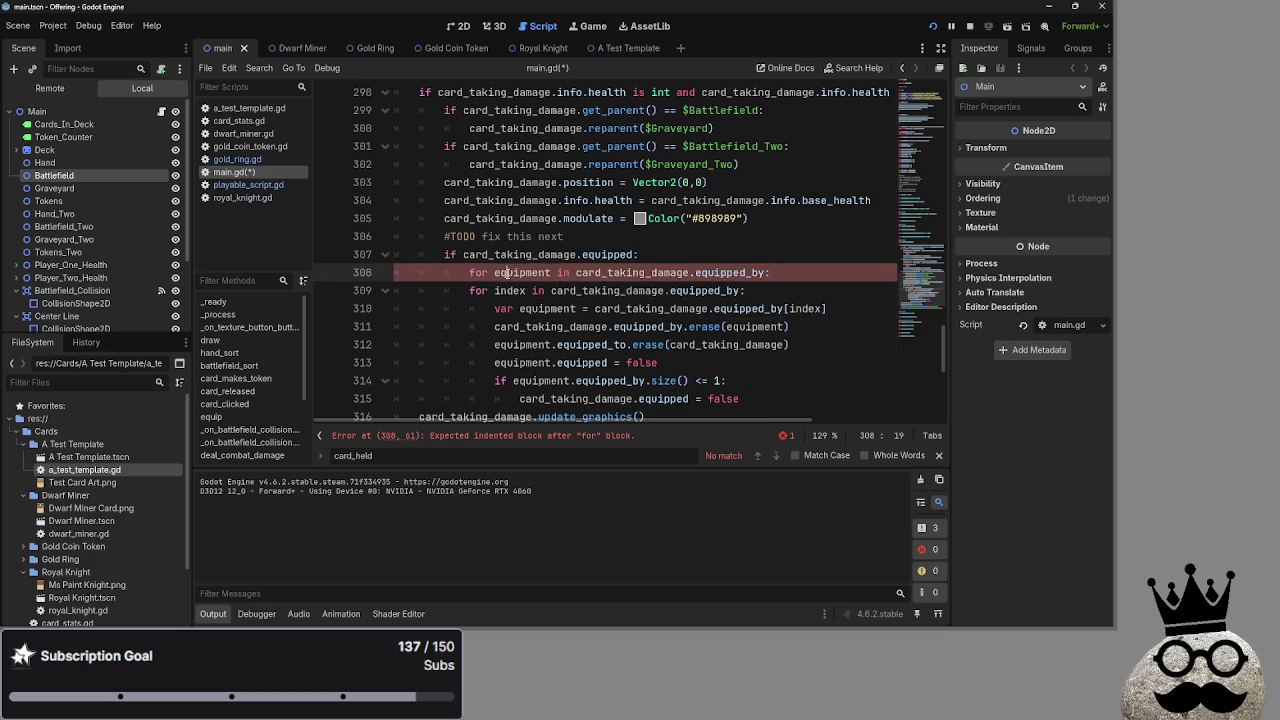
pyautogui.doubleClick(507, 272)
pyautogui.click(543, 308)
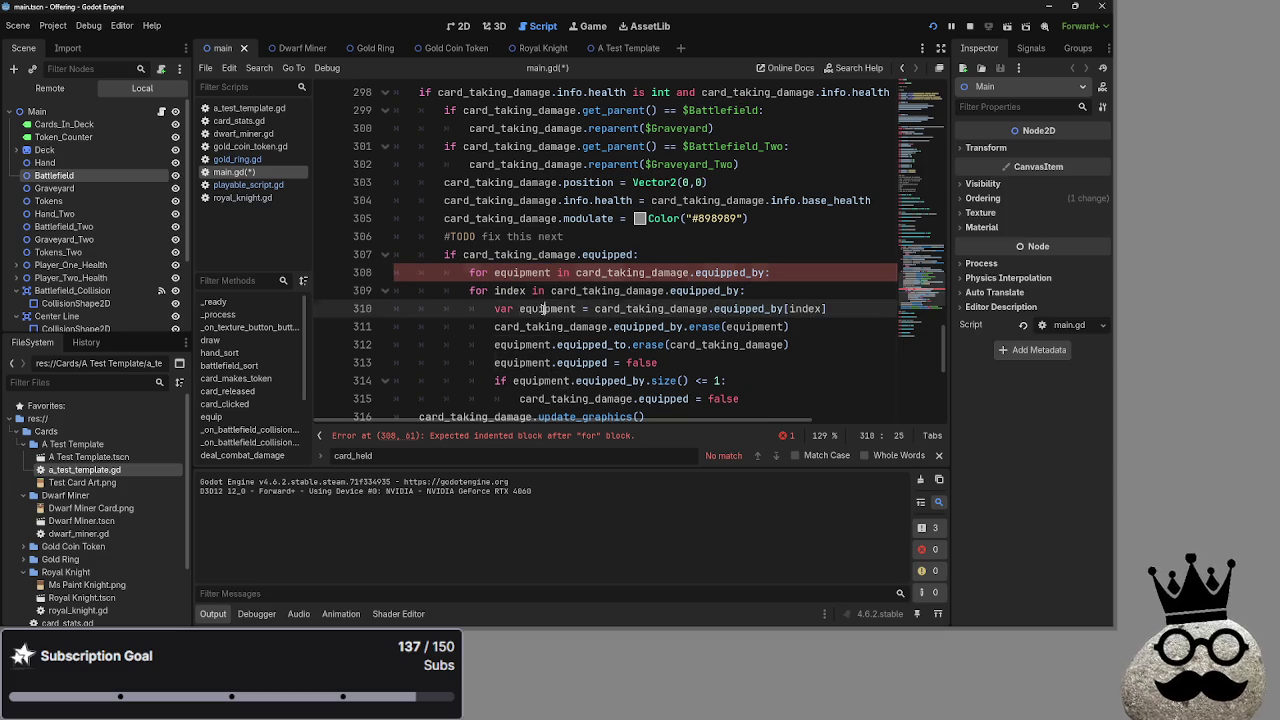
pyautogui.doubleClick(772, 326)
pyautogui.click(528, 362)
pyautogui.doubleClick(528, 362)
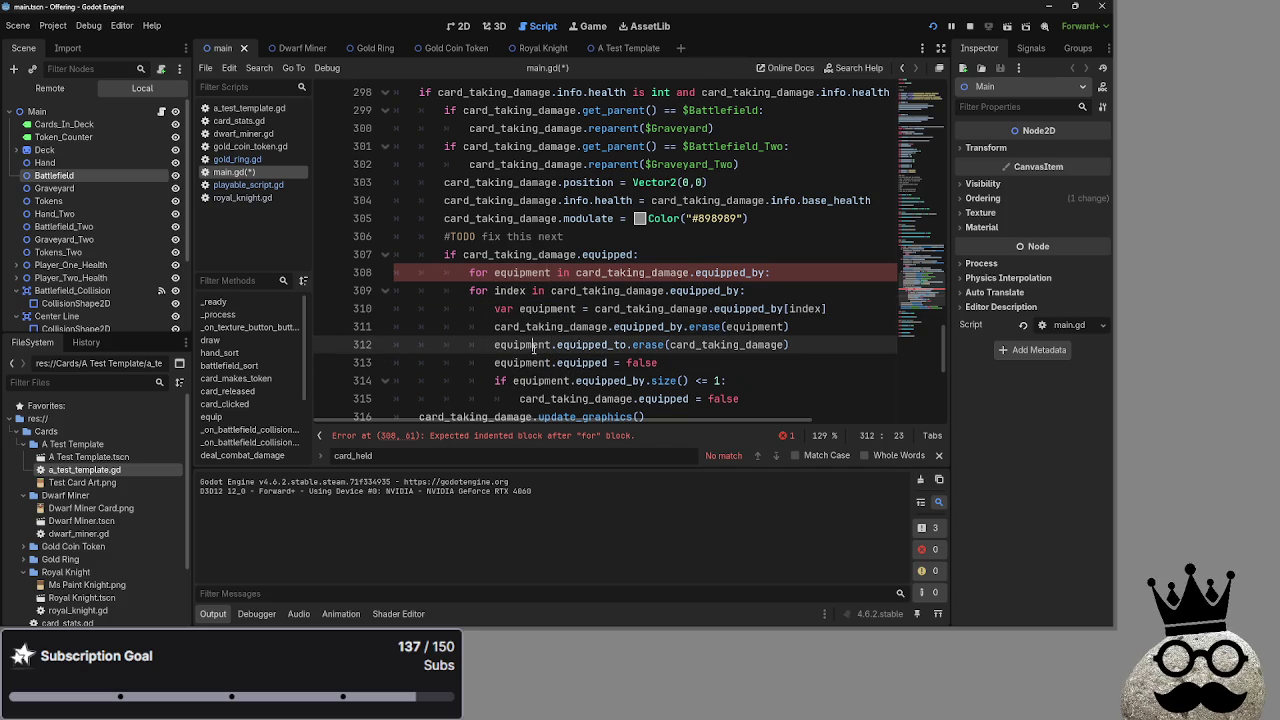
pyautogui.click(512, 290)
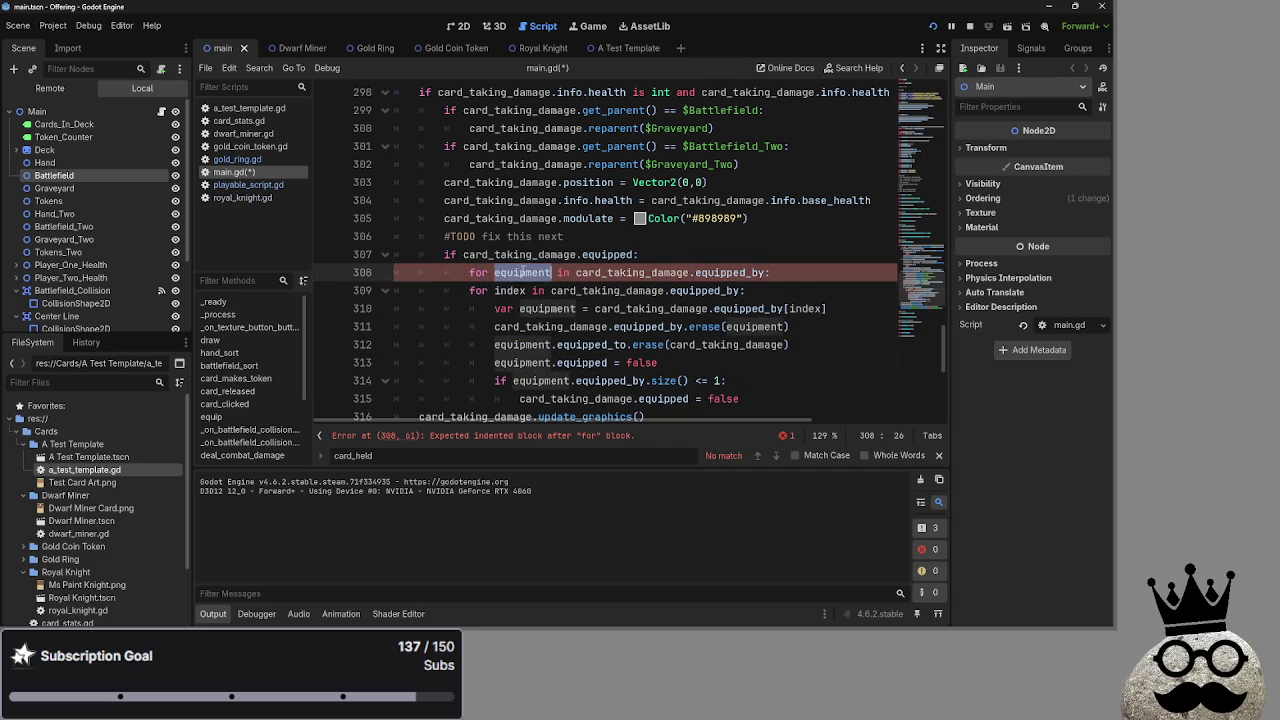
pyautogui.doubleClick(522, 272)
# Delete lines 309–310, the index loop and its equipped_by[index] line
pyautogui.click(808, 290)
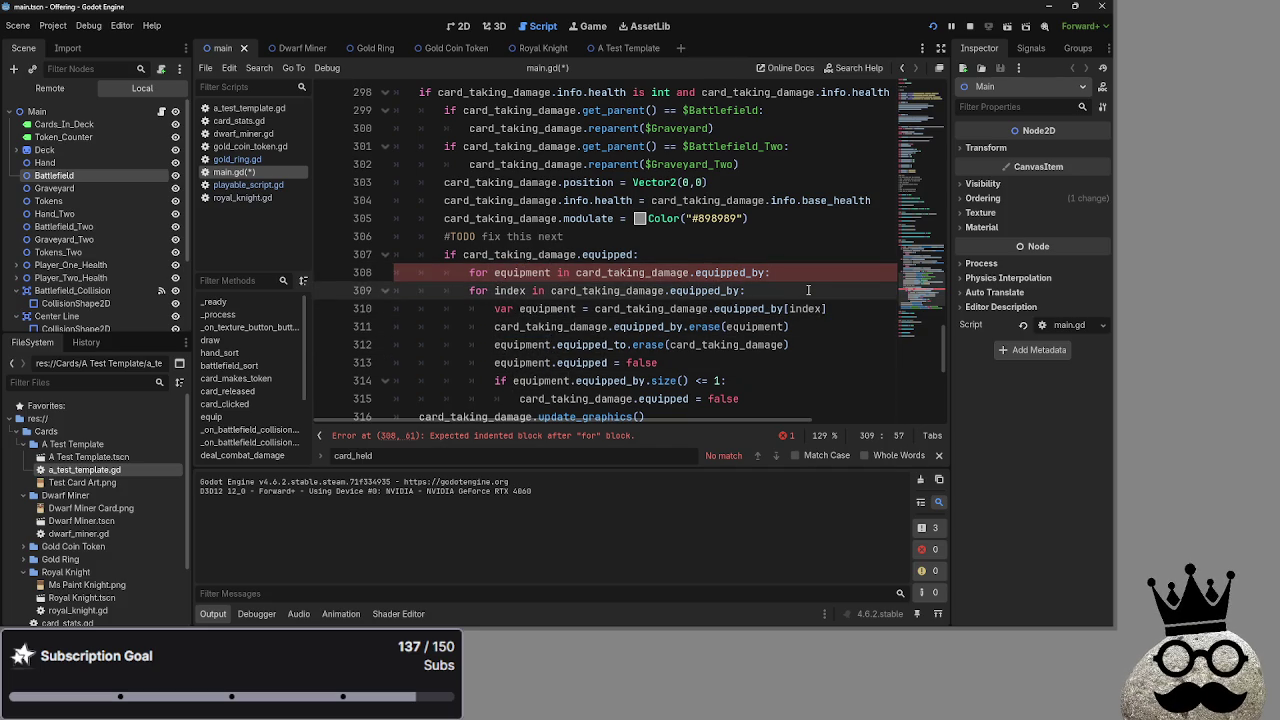
pyautogui.moveTo(850, 309); pyautogui.dragTo(375, 292)
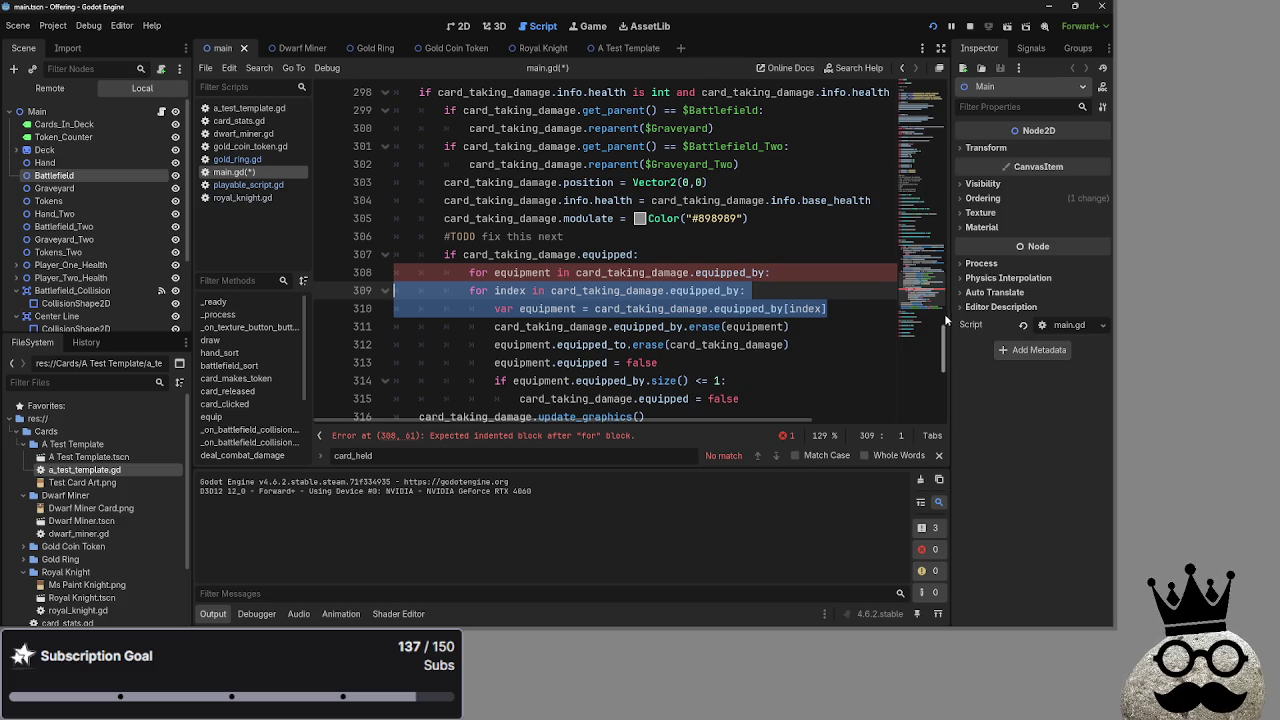
pyautogui.moveTo(802, 309)
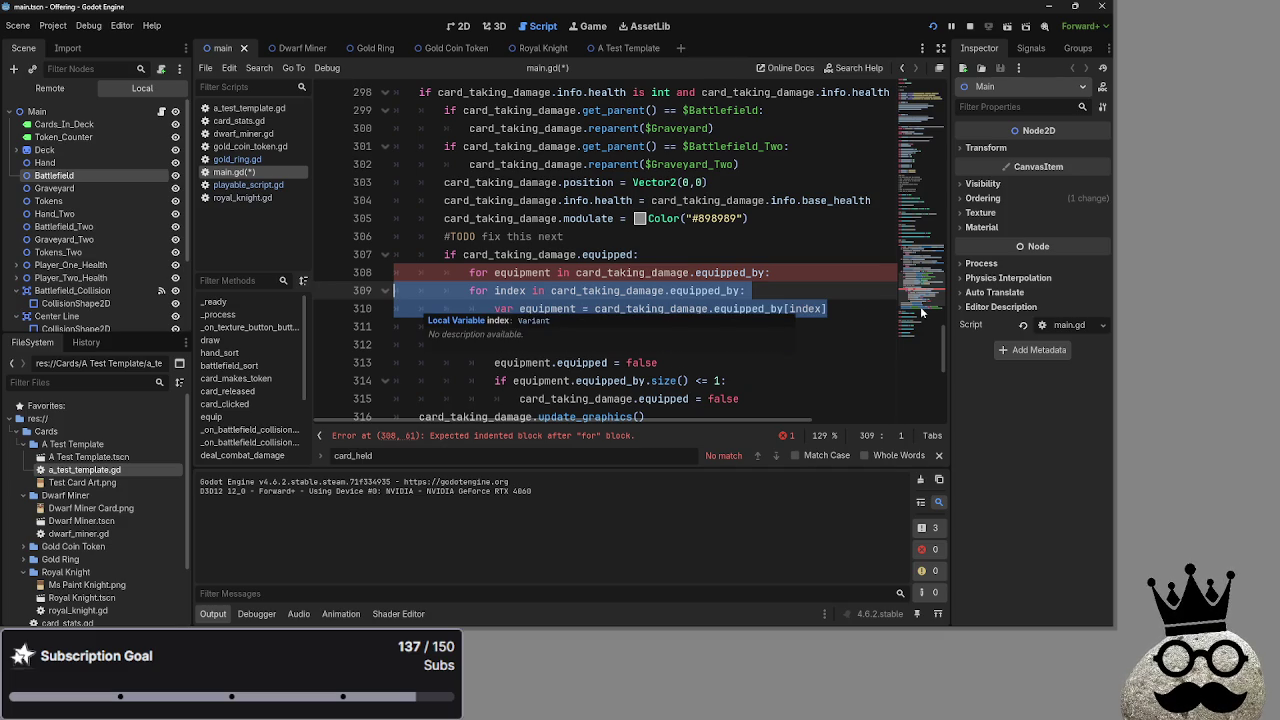
pyautogui.press('BackSpace')
pyautogui.press('BackSpace')
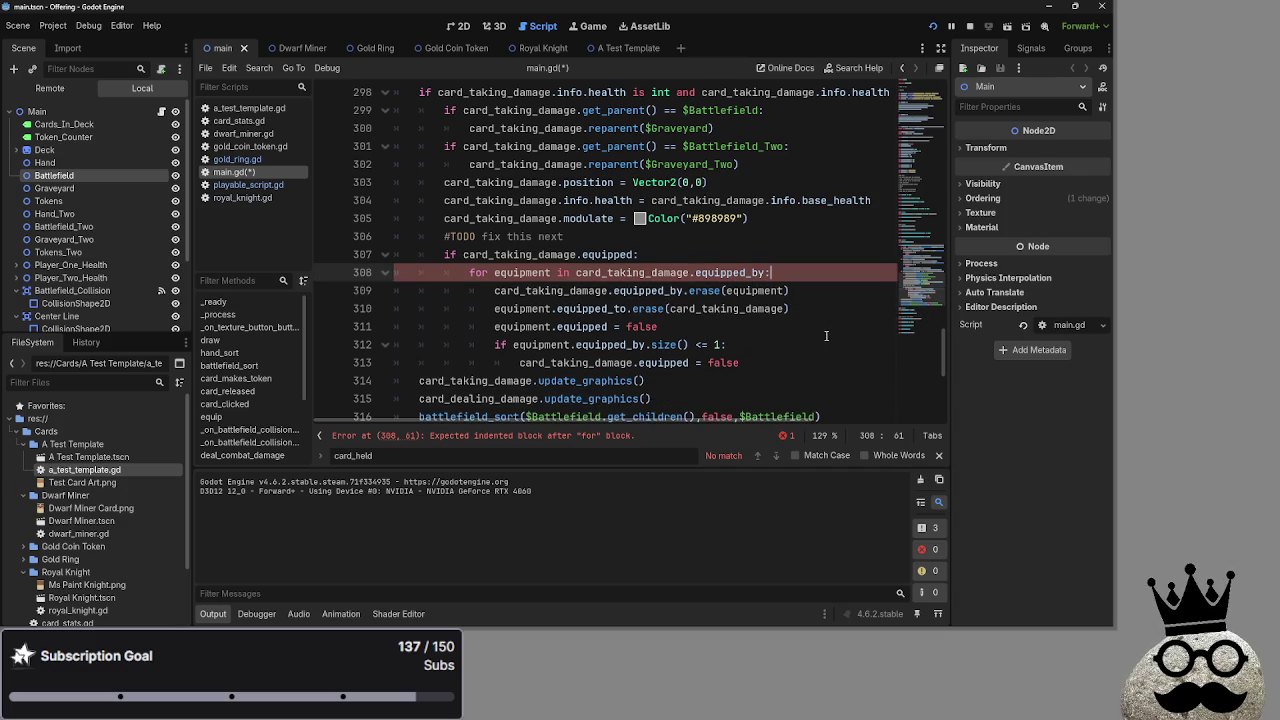
pyautogui.doubleClick(529, 271)
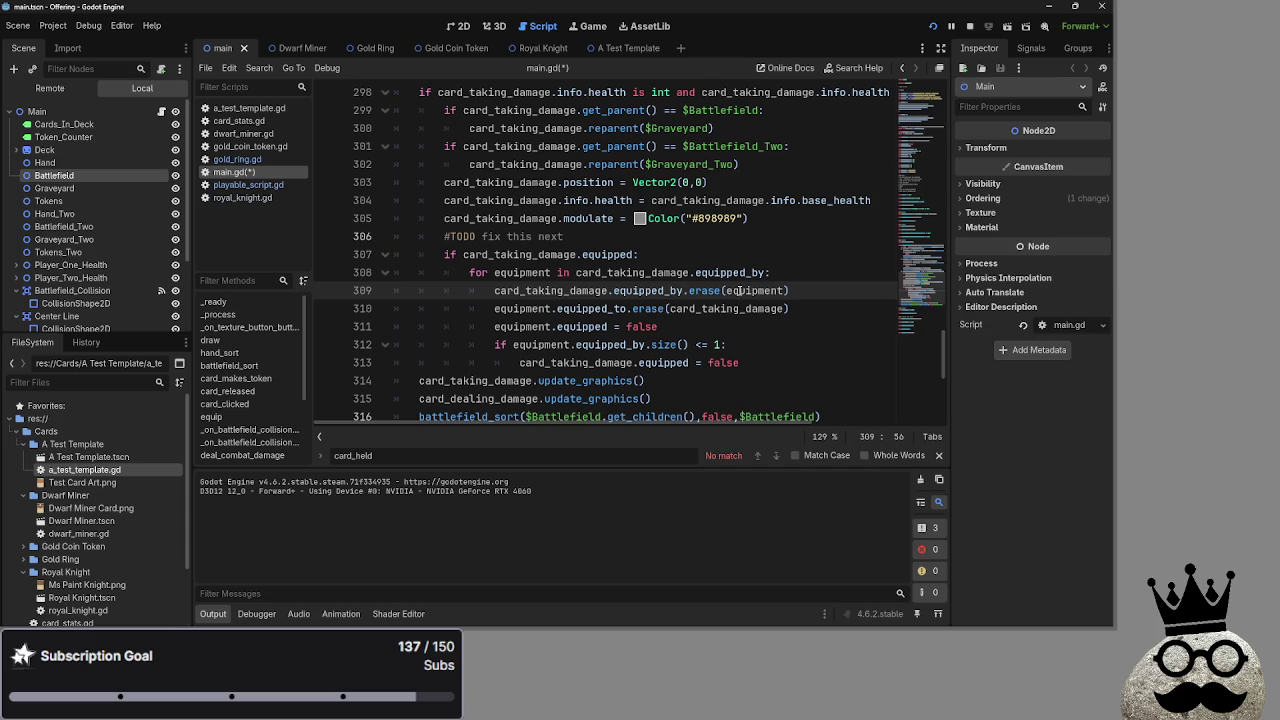
pyautogui.doubleClick(740, 290)
pyautogui.click(824, 270)
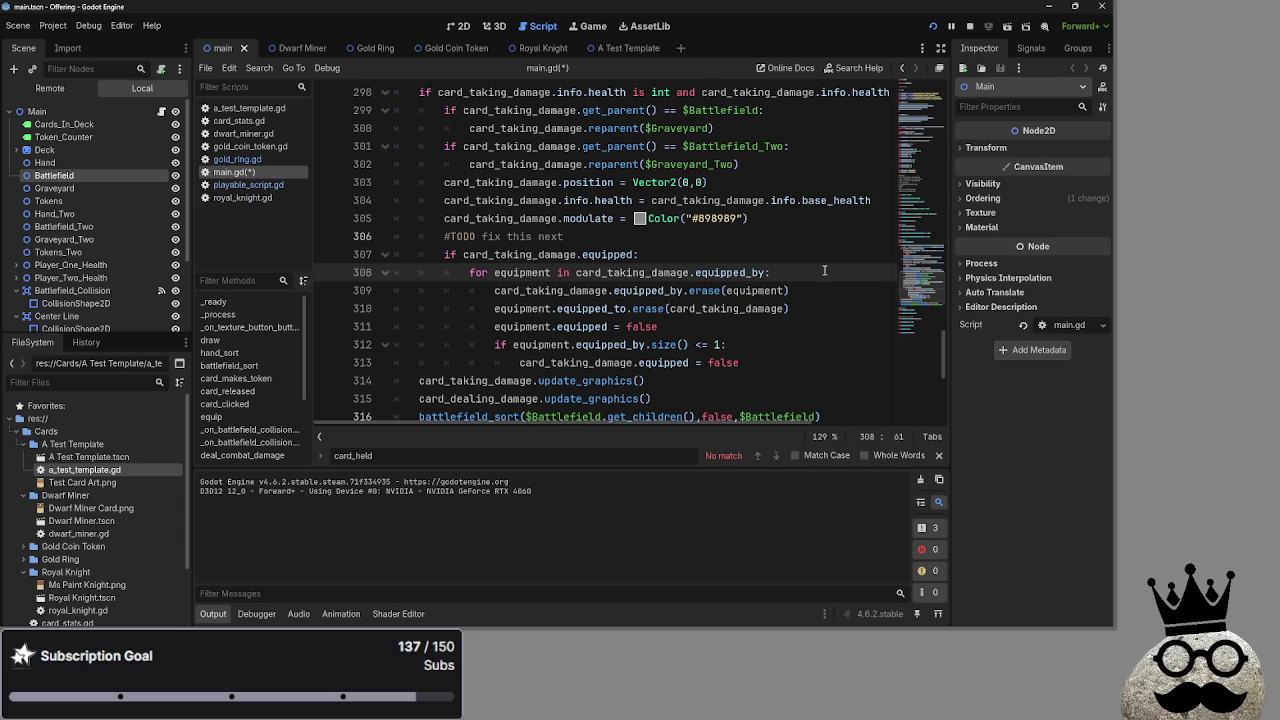
pyautogui.click(788, 284)
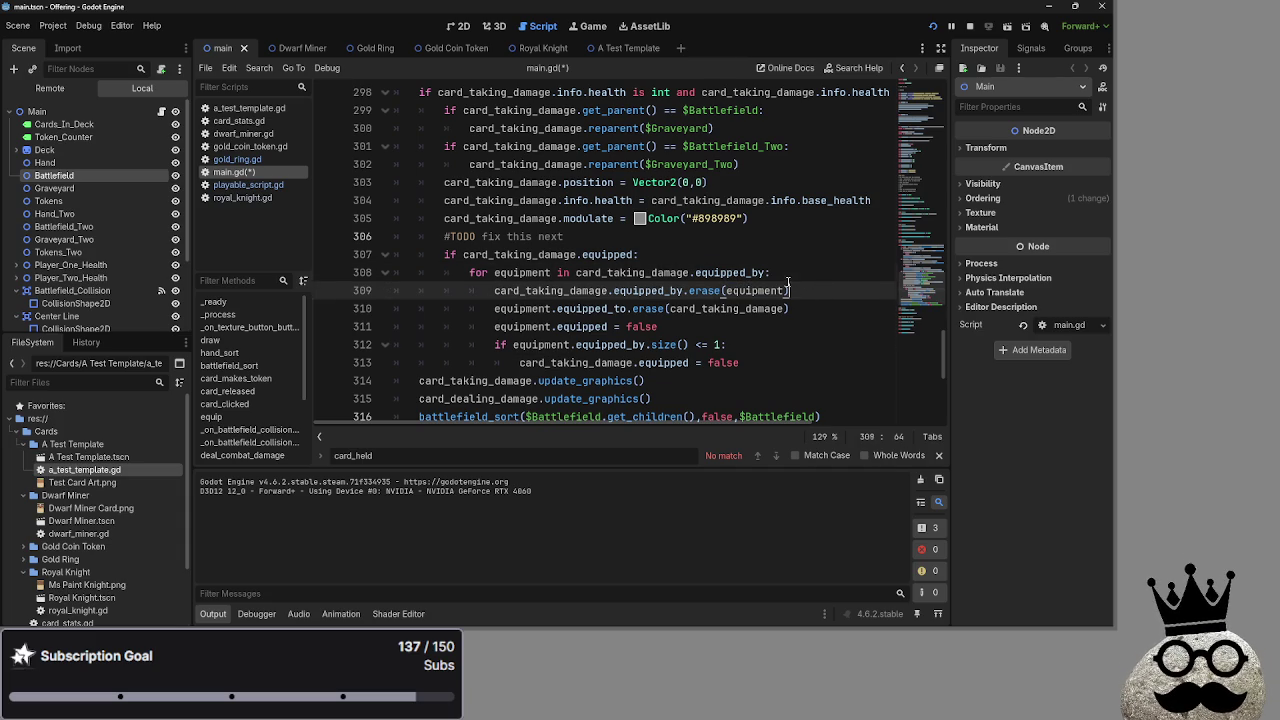
pyautogui.click(765, 290)
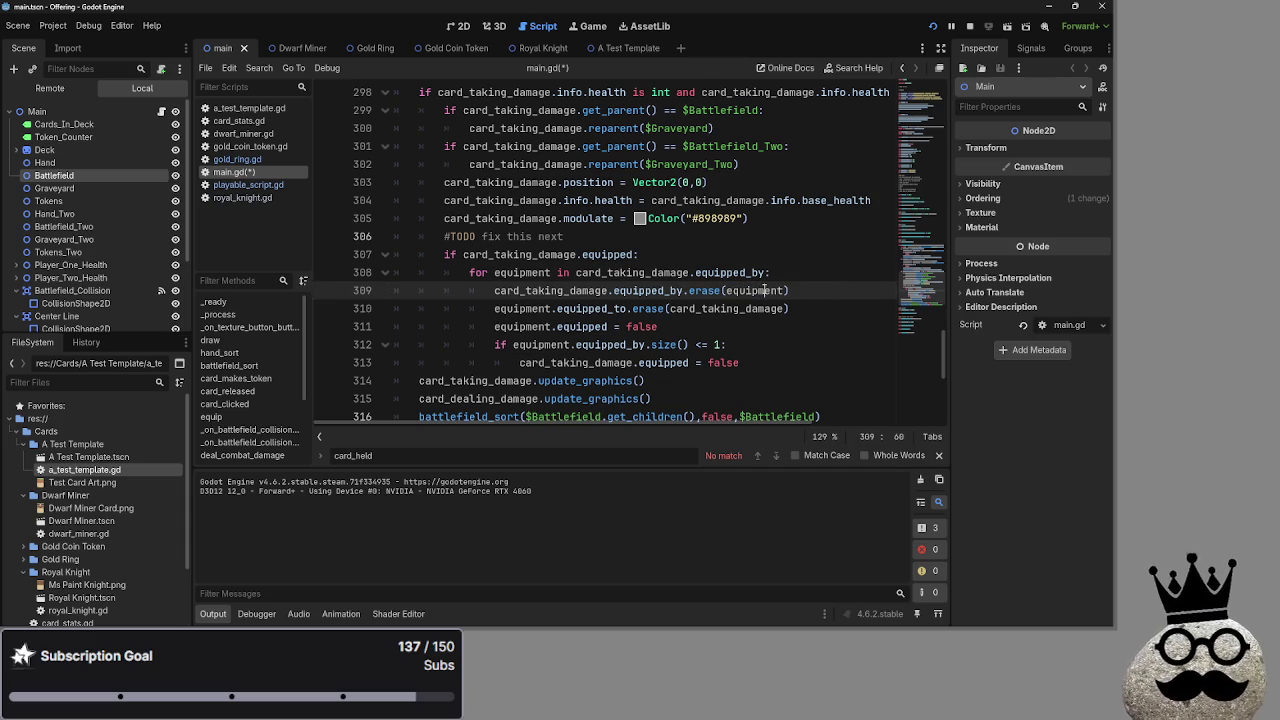
pyautogui.doubleClick(775, 290)
pyautogui.doubleClick(521, 268)
pyautogui.hotkey('ctrl', 'd')
pyautogui.hotkey('ctrl', 'd')
pyautogui.doubleClick(529, 271)
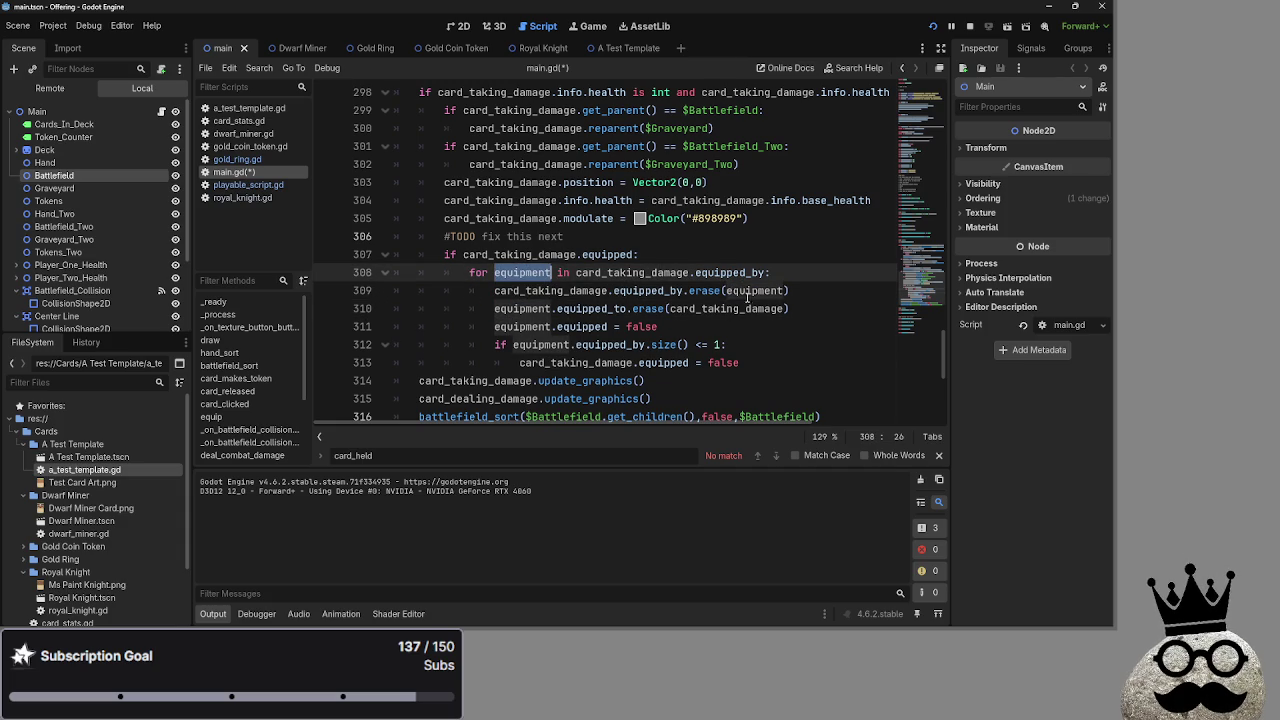
pyautogui.doubleClick(750, 291)
pyautogui.doubleClick(521, 272)
pyautogui.doubleClick(750, 291)
pyautogui.click(513, 272)
pyautogui.doubleClick(513, 272)
pyautogui.doubleClick(750, 291)
pyautogui.doubleClick(676, 272)
pyautogui.doubleClick(714, 272)
pyautogui.doubleClick(660, 272)
pyautogui.doubleClick(714, 272)
pyautogui.doubleClick(676, 272)
pyautogui.click(686, 255)
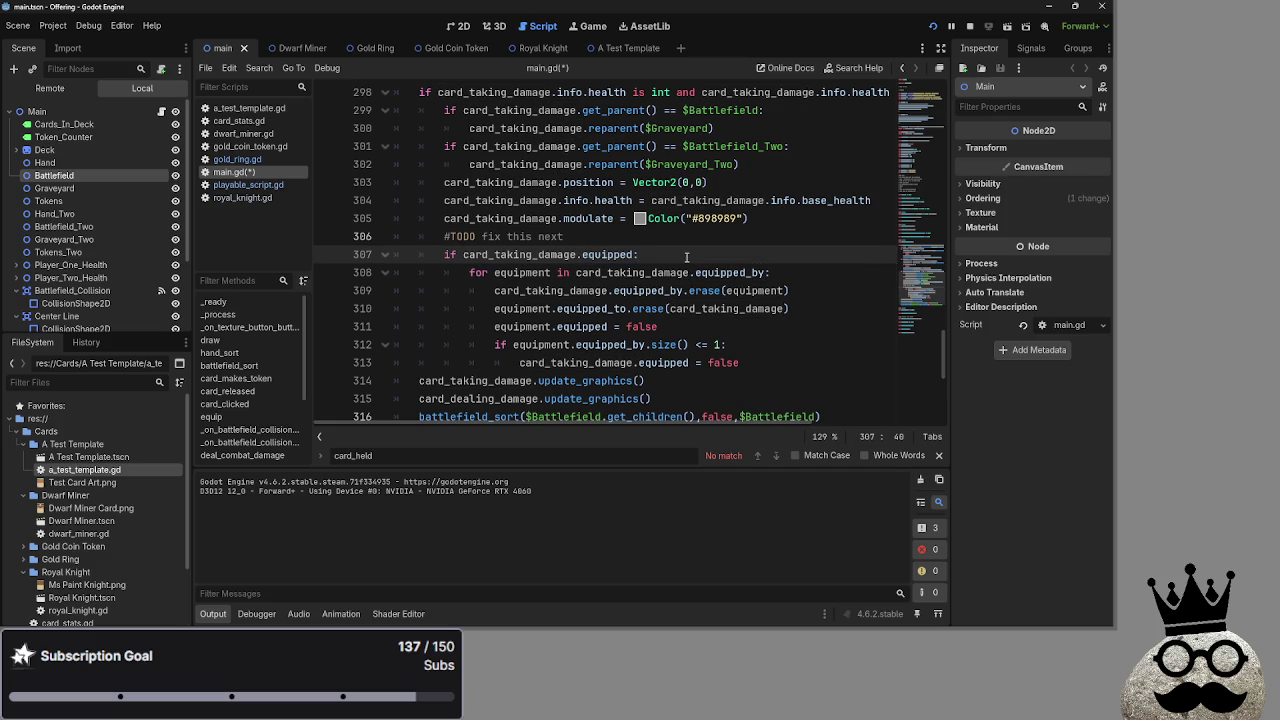
pyautogui.hotkey('alt', 'Tab')
pyautogui.hotkey('alt', 'Tab')
pyautogui.hotkey('alt', 'Tab')
pyautogui.hotkey('alt', 'Tab')
pyautogui.hotkey('alt', 'Tab')
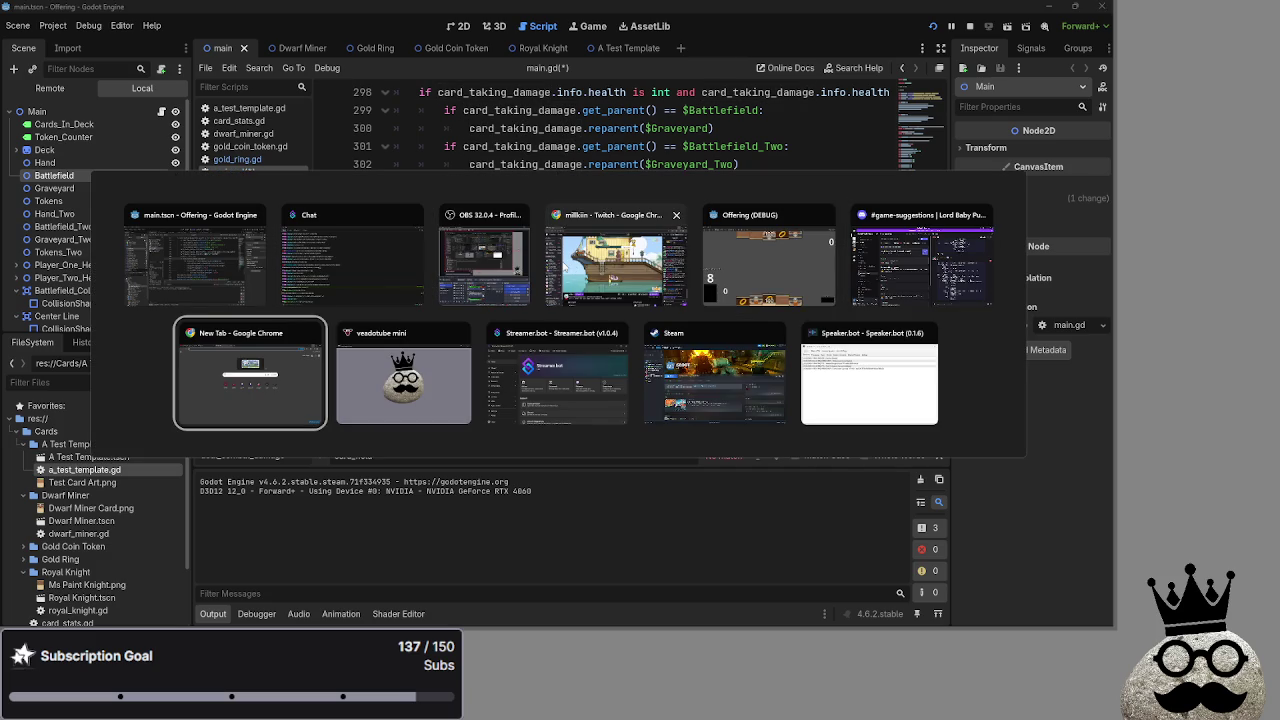
pyautogui.press('Escape')
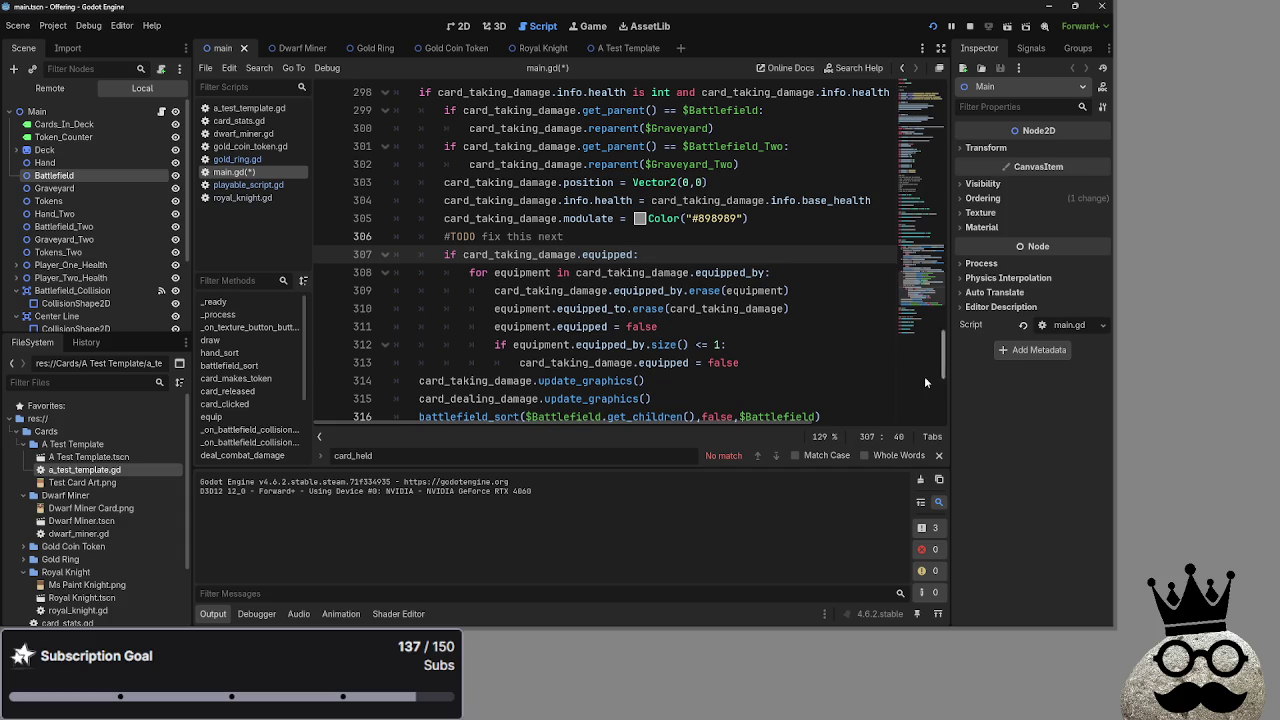
pyautogui.doubleClick(516, 272)
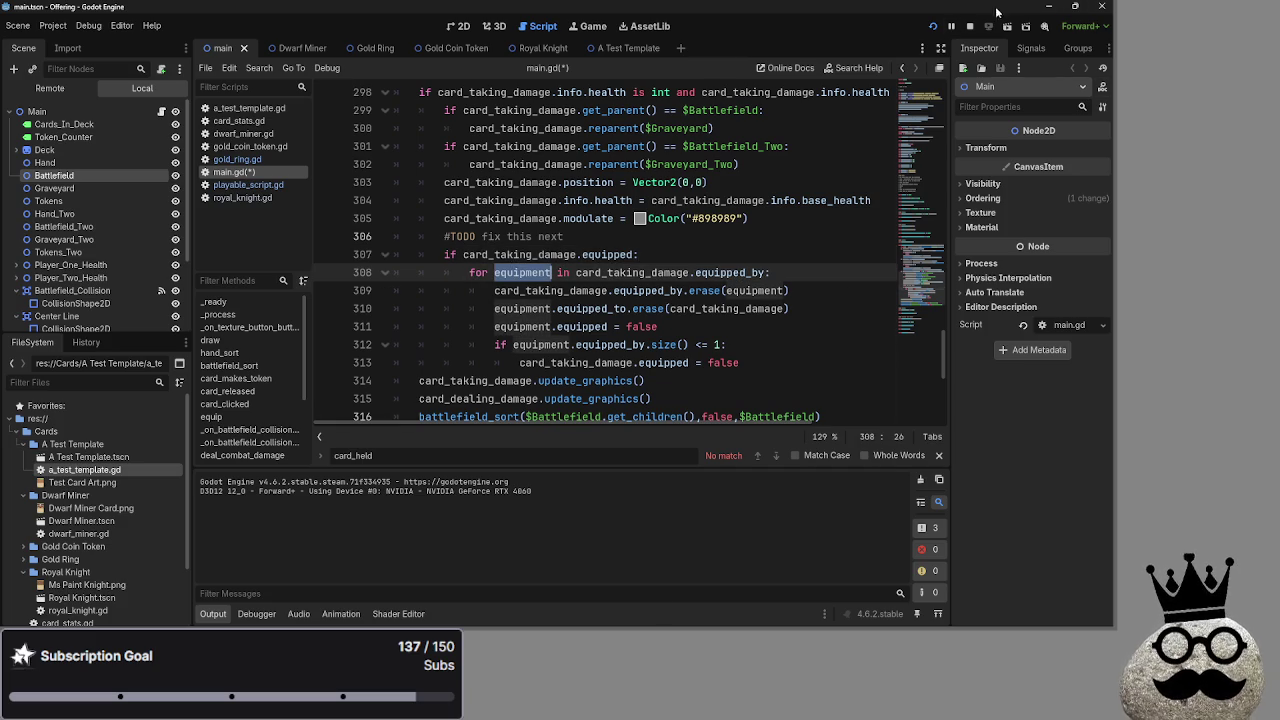
# Run the card game and play five cards from hand, including dwarves, onto the battlefield
pyautogui.click(944, 25)
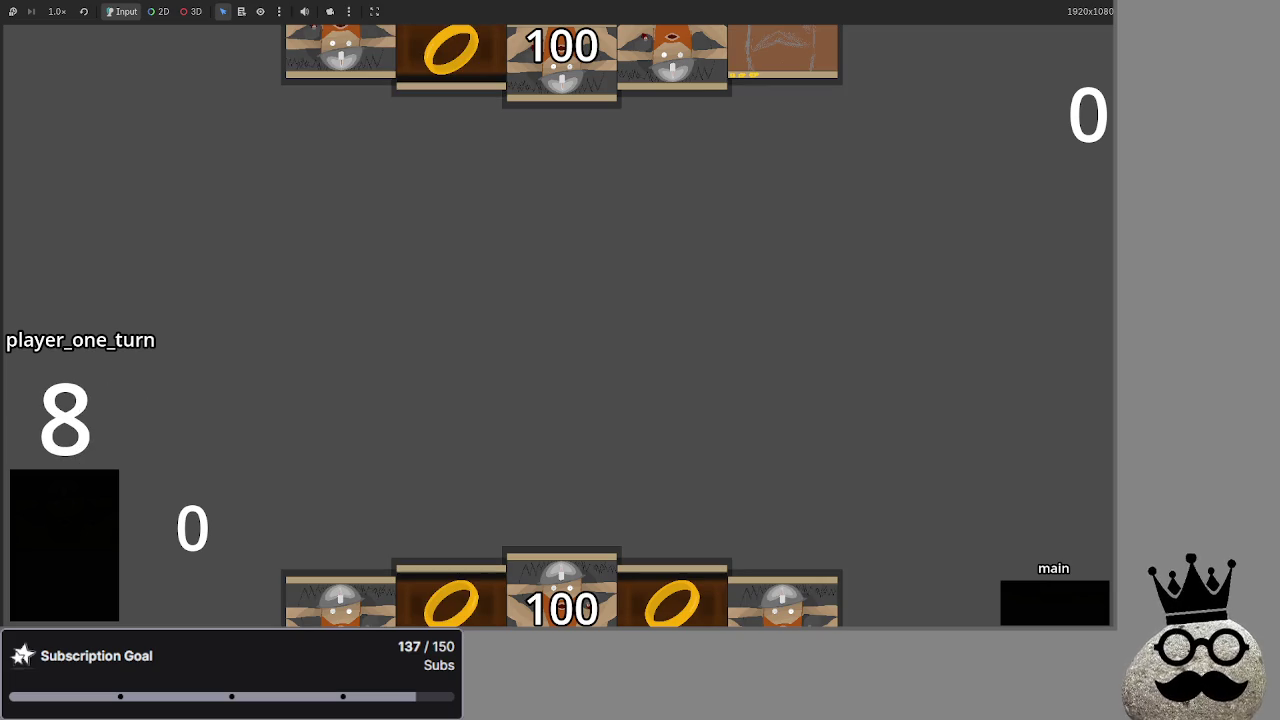
pyautogui.click(560, 575)
pyautogui.click(780, 592)
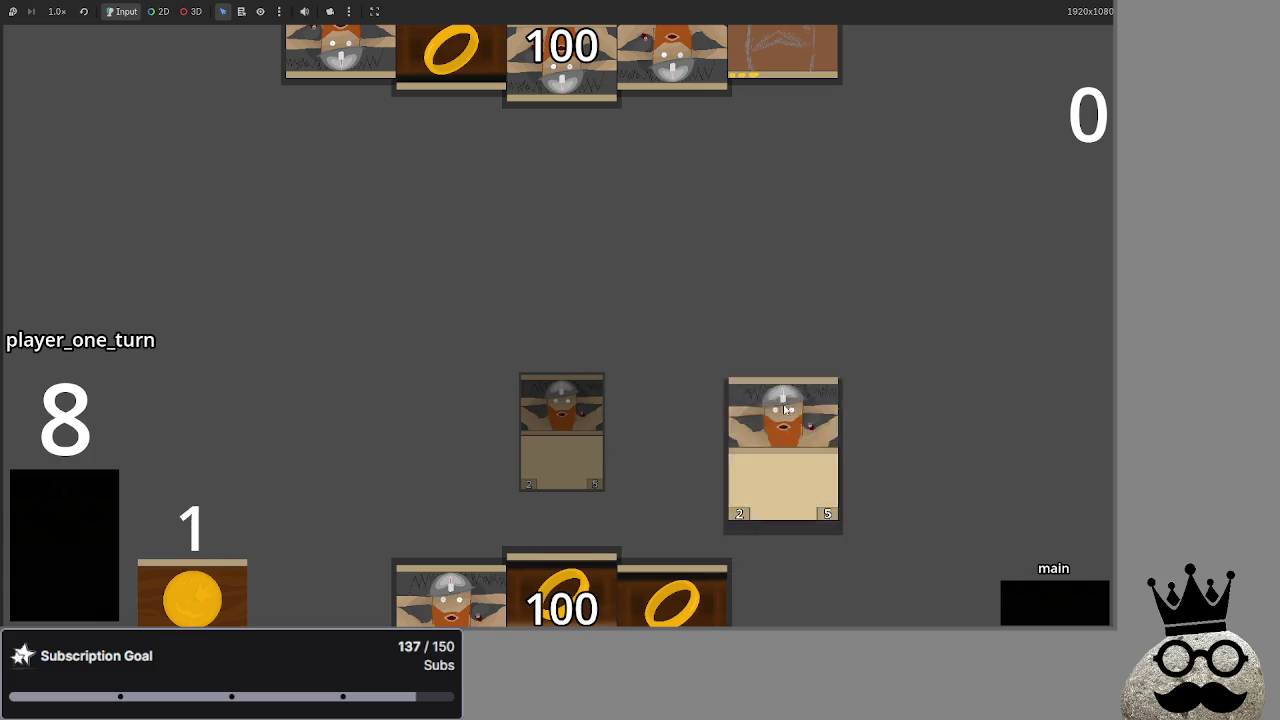
pyautogui.click(421, 598)
pyautogui.click(660, 595)
pyautogui.click(570, 595)
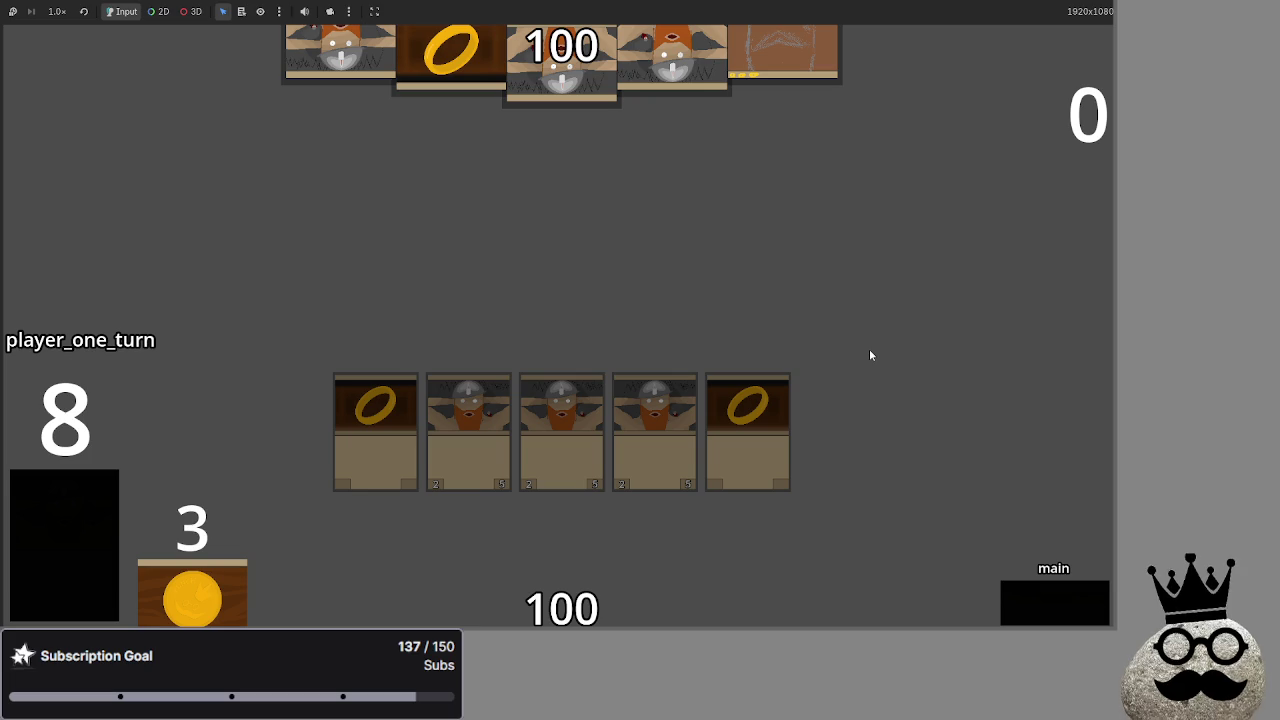
# Advance player one through attack, damage and second main phases, then end the turn
pyautogui.click(1015, 599)
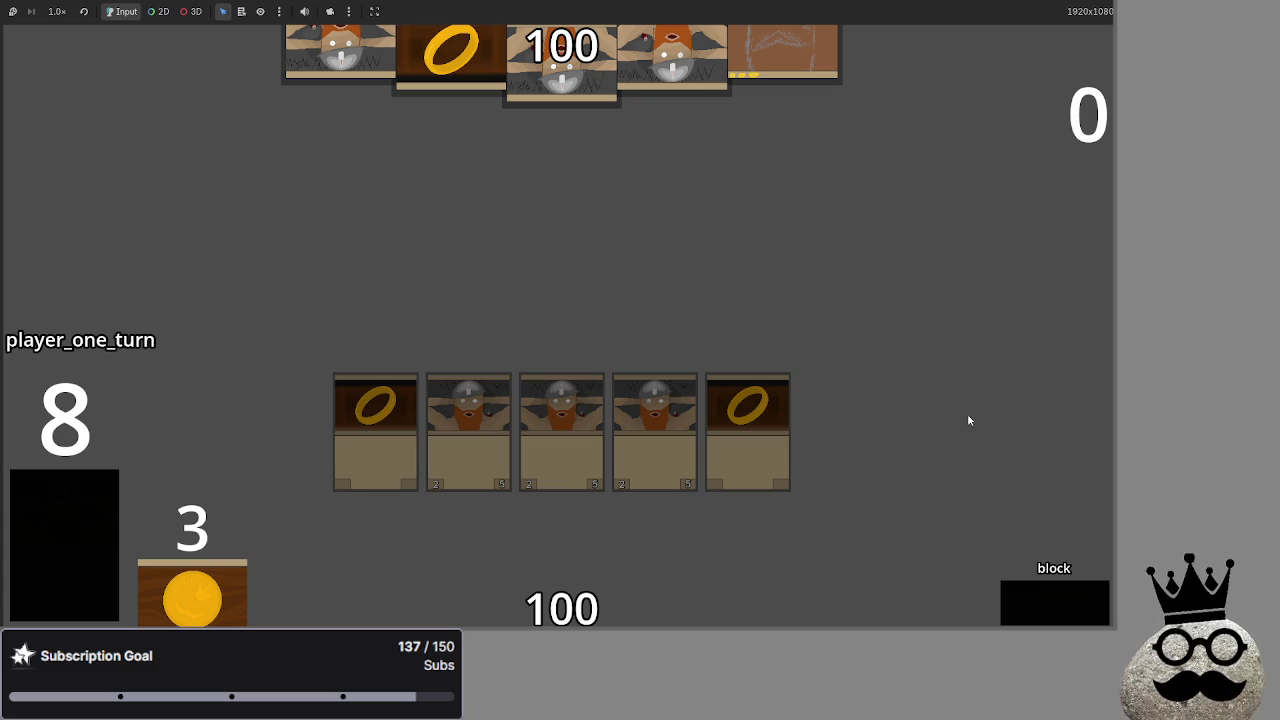
pyautogui.click(1047, 608)
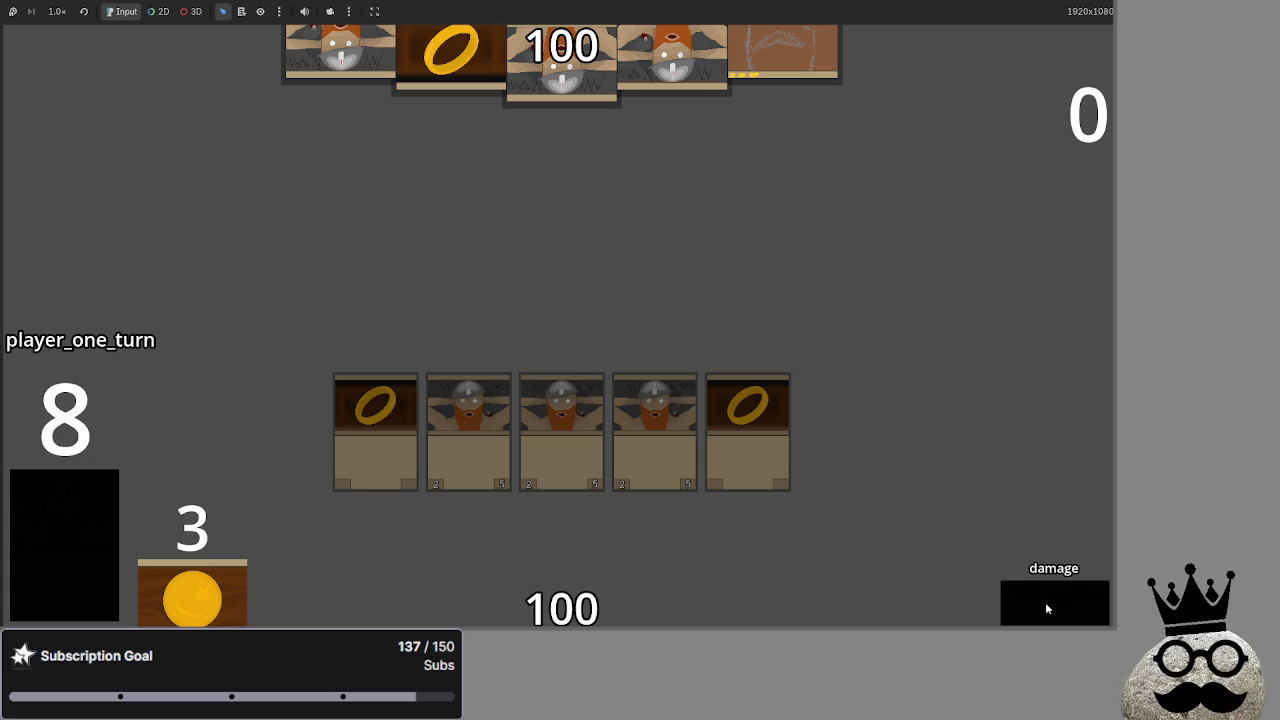
pyautogui.click(1045, 602)
pyautogui.click(1045, 602)
pyautogui.click(1045, 602)
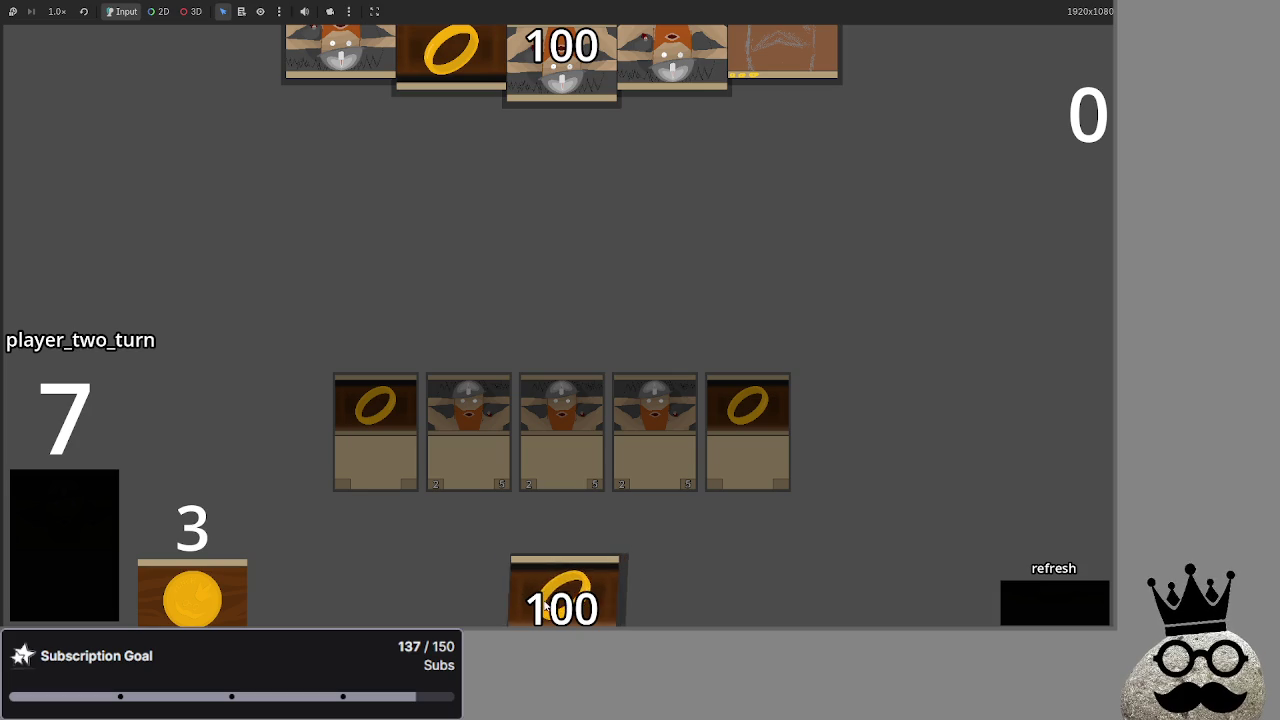
# Advance player two through draw, main and attack phases to the block phase
pyautogui.click(1023, 602)
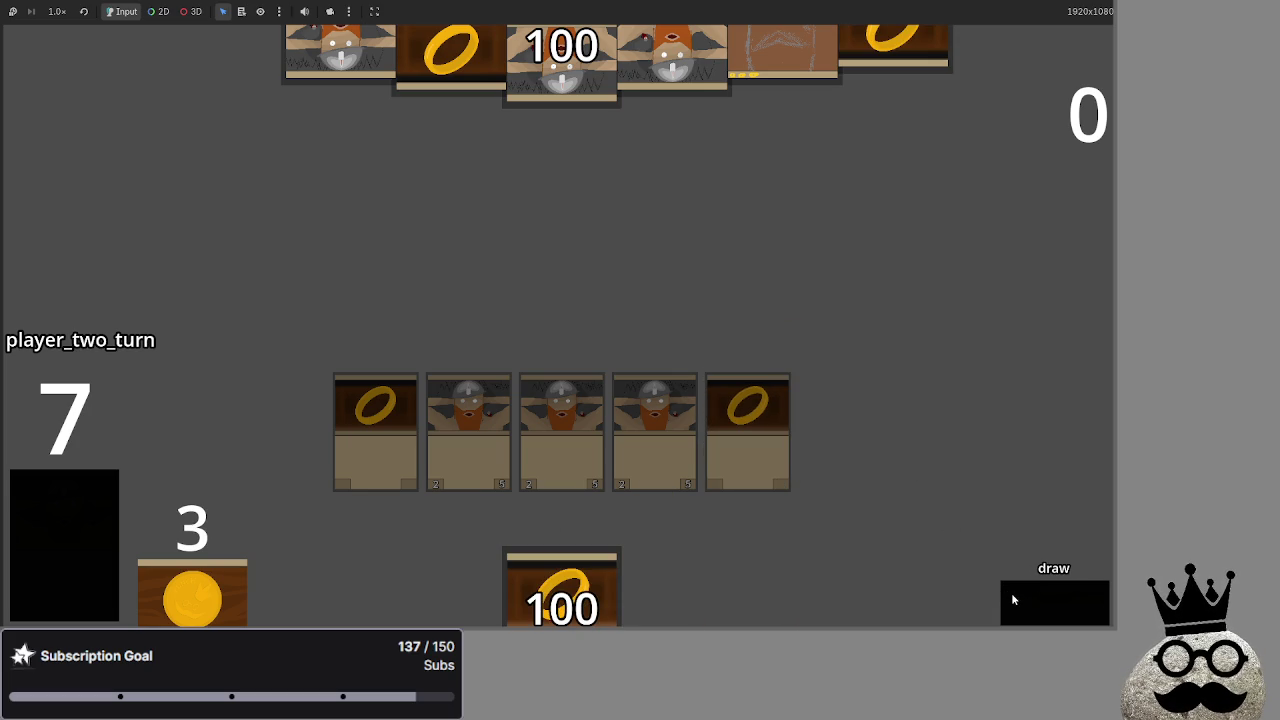
pyautogui.click(1012, 600)
pyautogui.click(1012, 600)
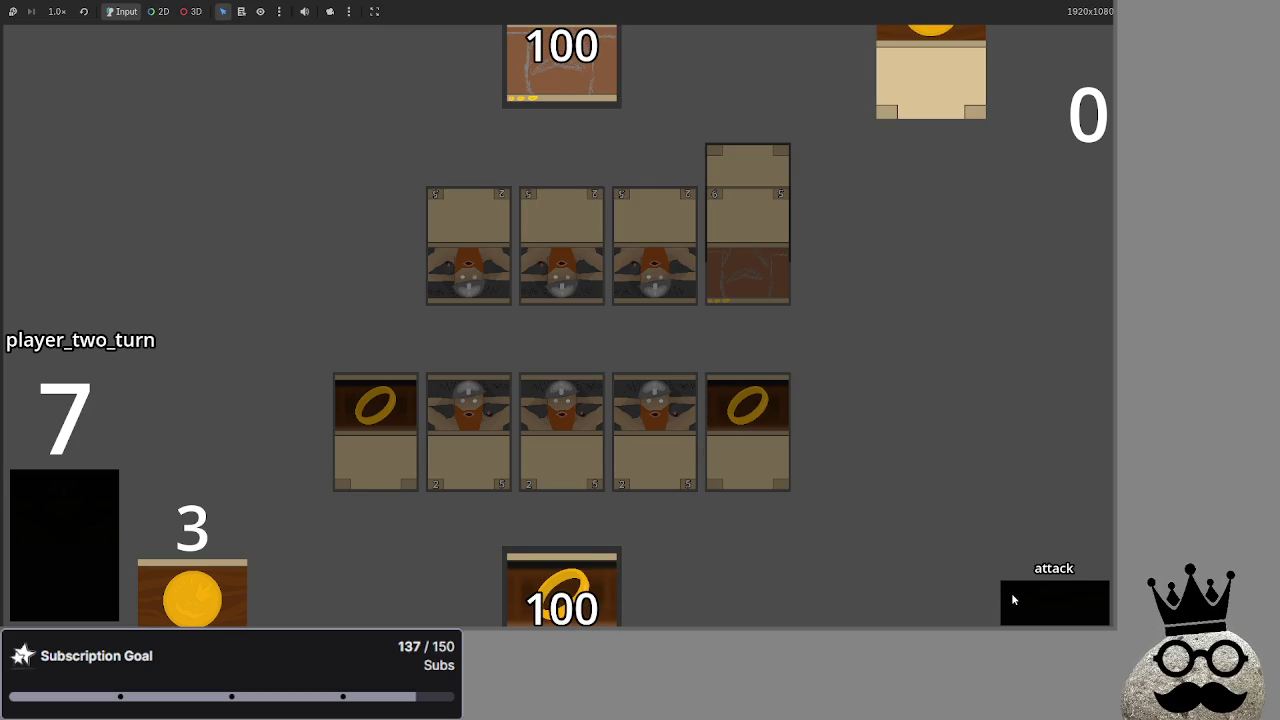
pyautogui.click(1015, 590)
pyautogui.hotkey('alt', 'Tab')
pyautogui.hotkey('alt', 'Tab')
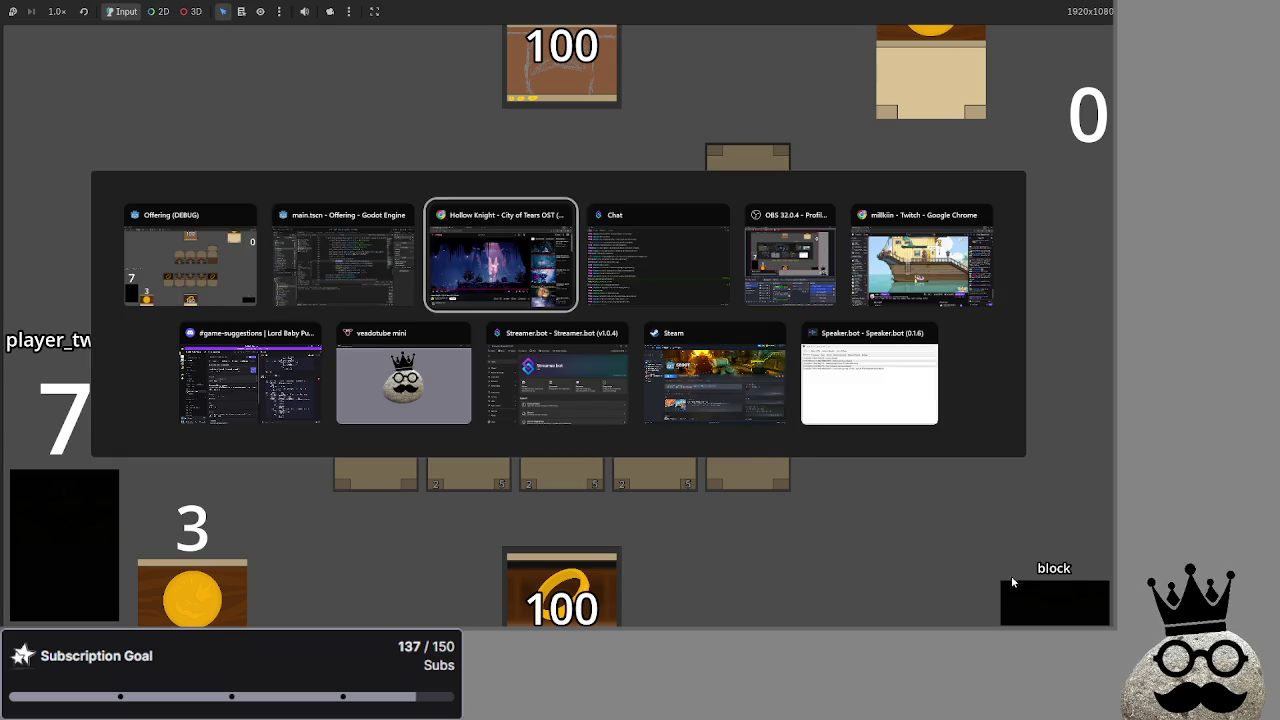
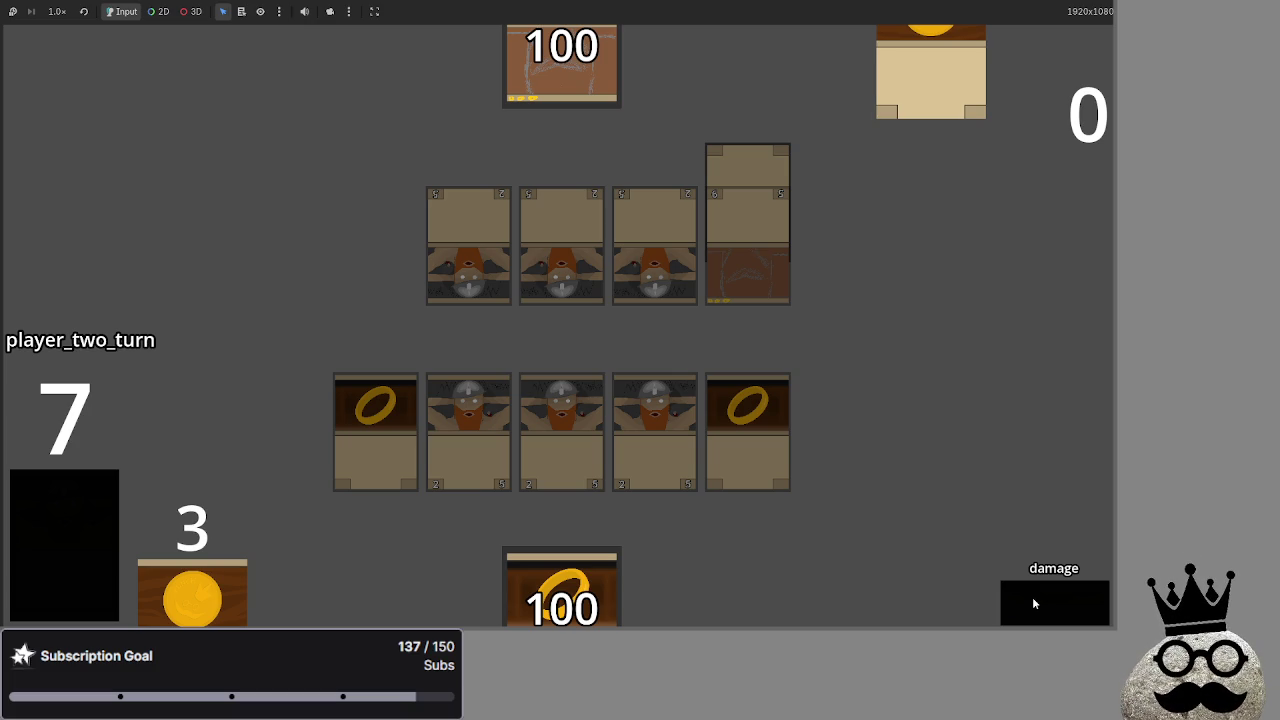
# Advance through main_two and end_turn, then refresh and draw two cards for player one
pyautogui.click(1029, 603)
pyautogui.hotkey('alt', 'Tab')
pyautogui.hotkey('alt', 'Tab')
pyautogui.hotkey('alt', 'Tab')
pyautogui.hotkey('alt', 'Tab')
pyautogui.hotkey('alt', 'Tab')
pyautogui.hotkey('alt', 'Tab')
pyautogui.hotkey('alt', 'Tab')
pyautogui.click(1066, 598)
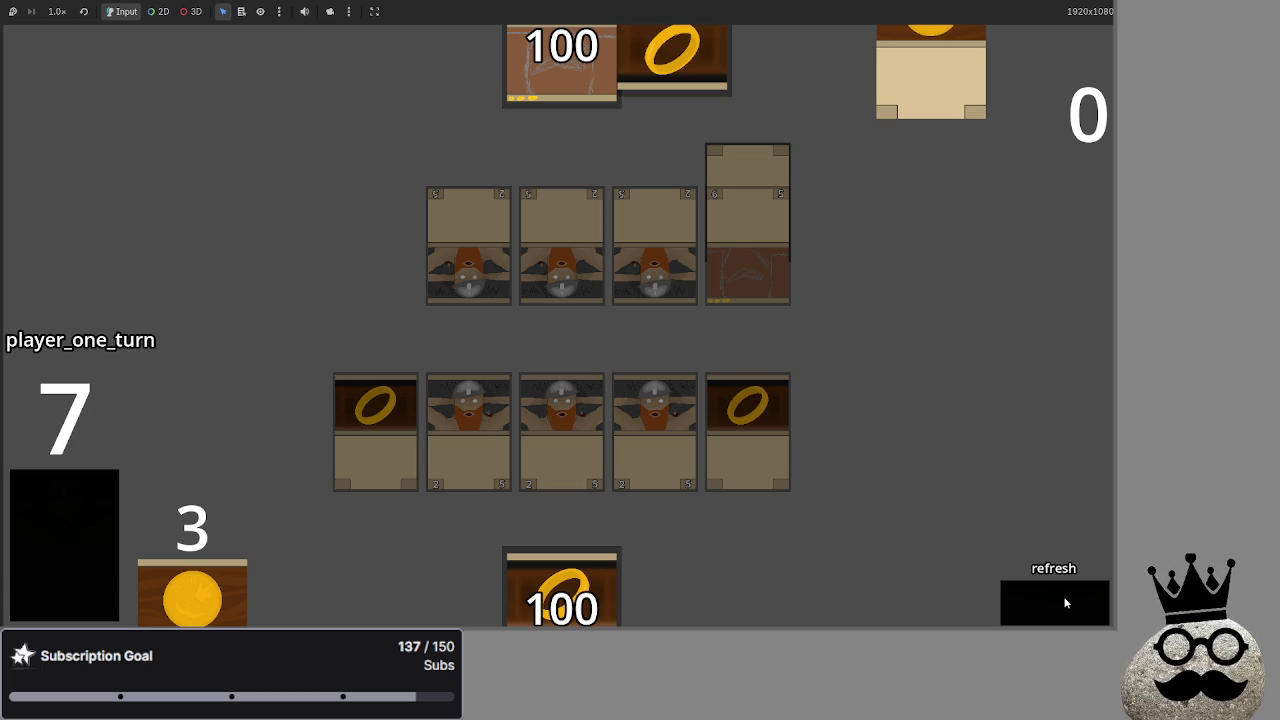
pyautogui.click(1066, 602)
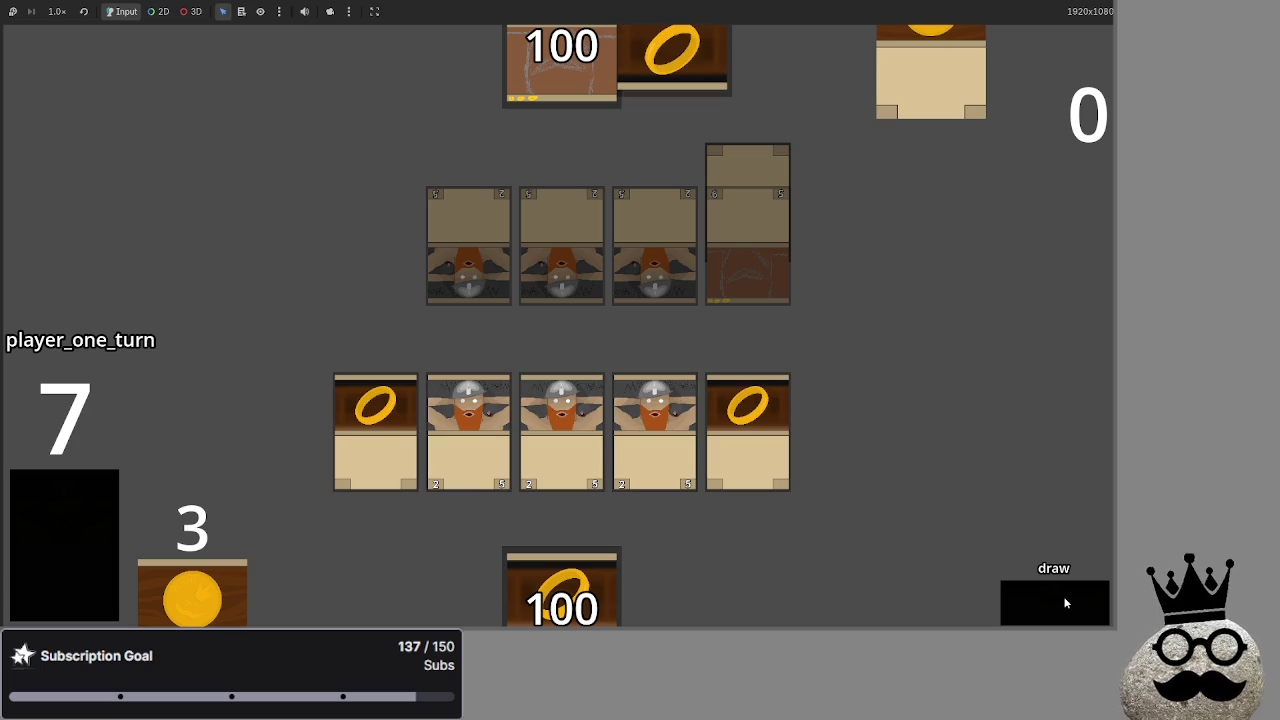
pyautogui.click(1052, 597)
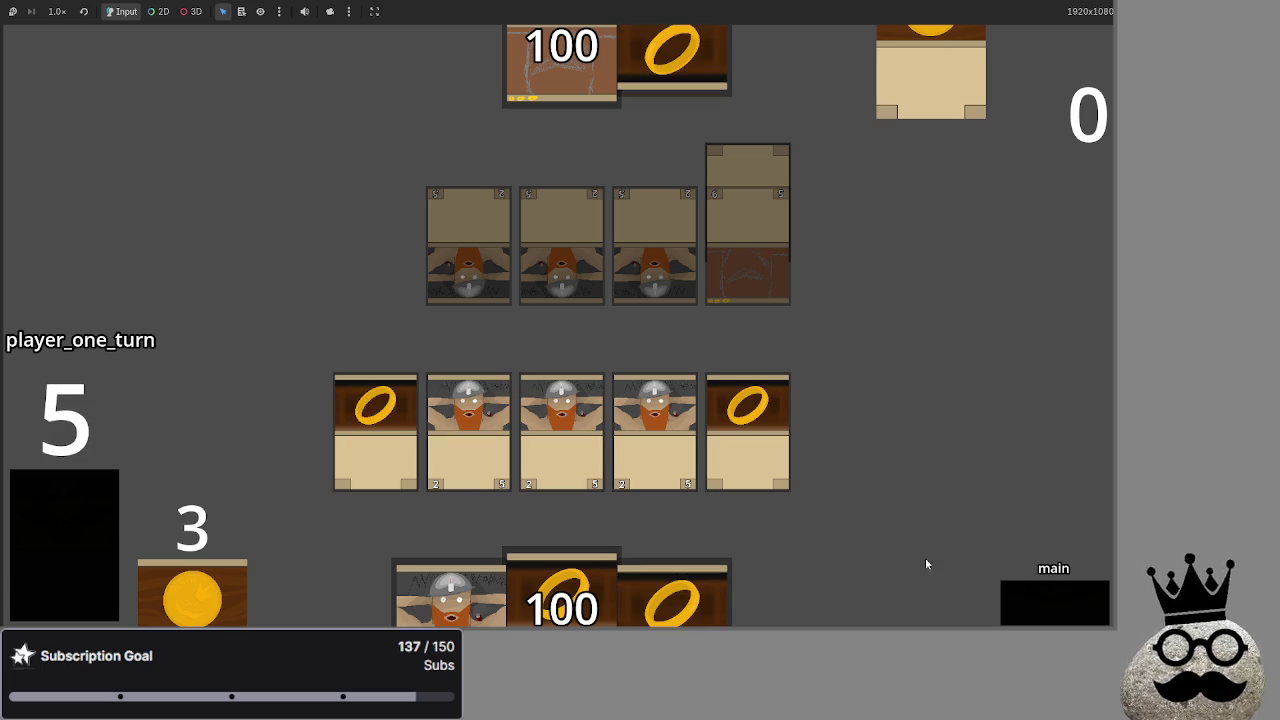
# Use the ring card and attack with the third dwarf, bringing the opponent to 98
pyautogui.click(765, 428)
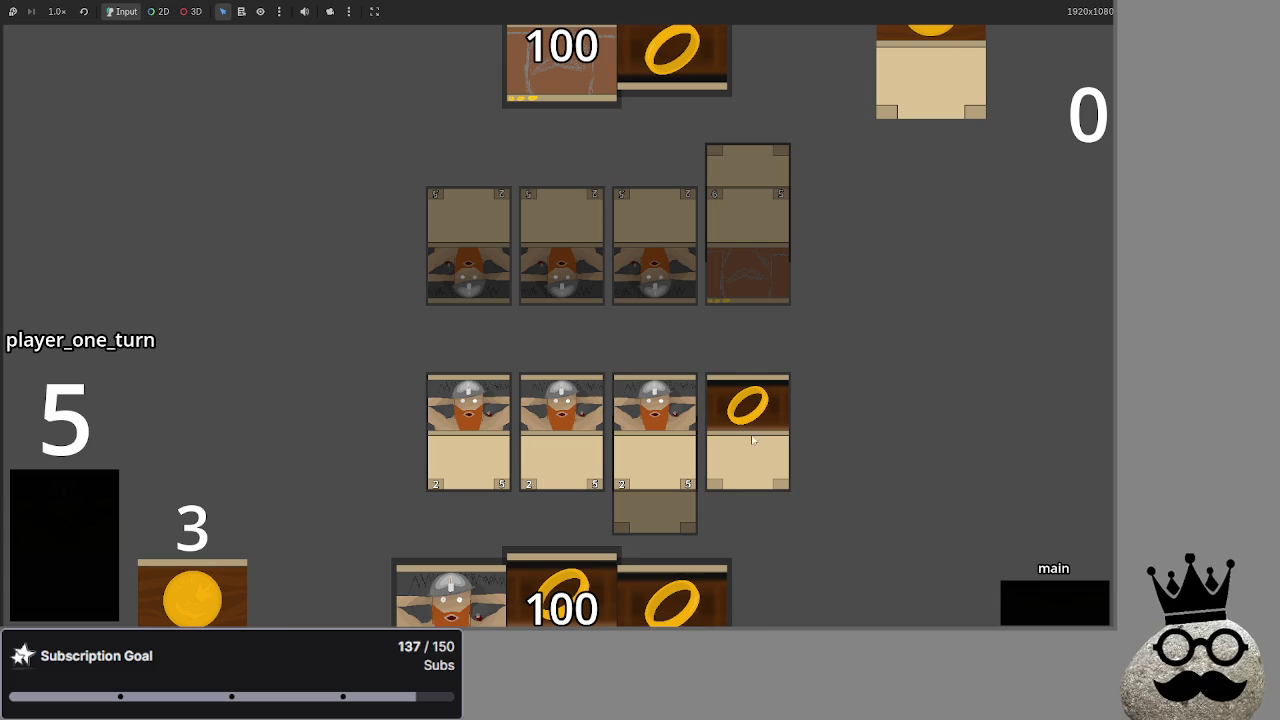
pyautogui.click(1020, 598)
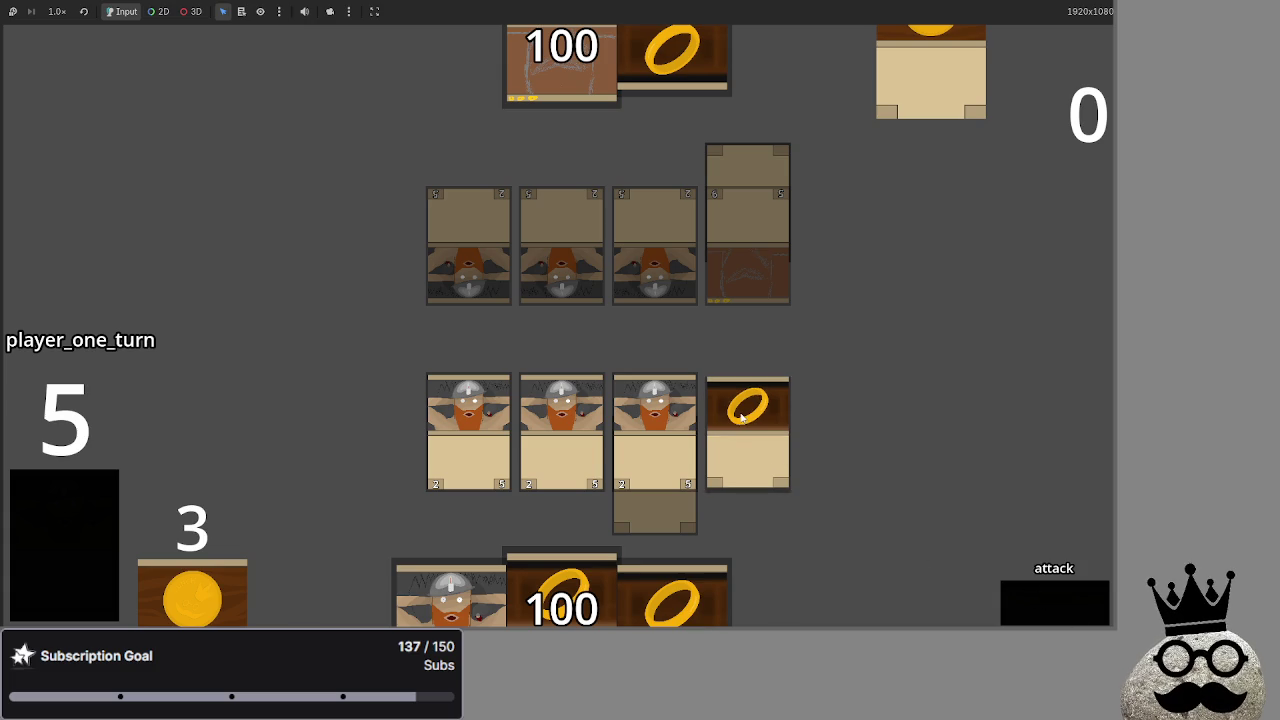
pyautogui.click(622, 402)
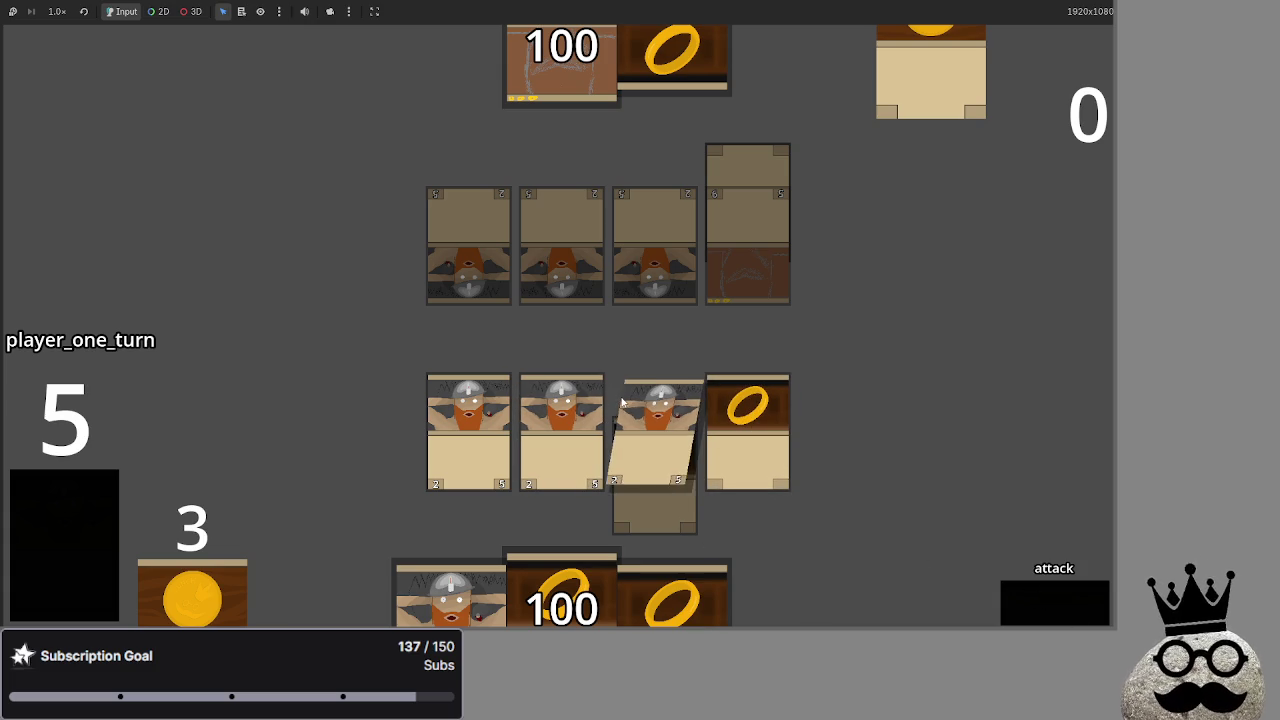
pyautogui.click(1041, 613)
pyautogui.click(1041, 609)
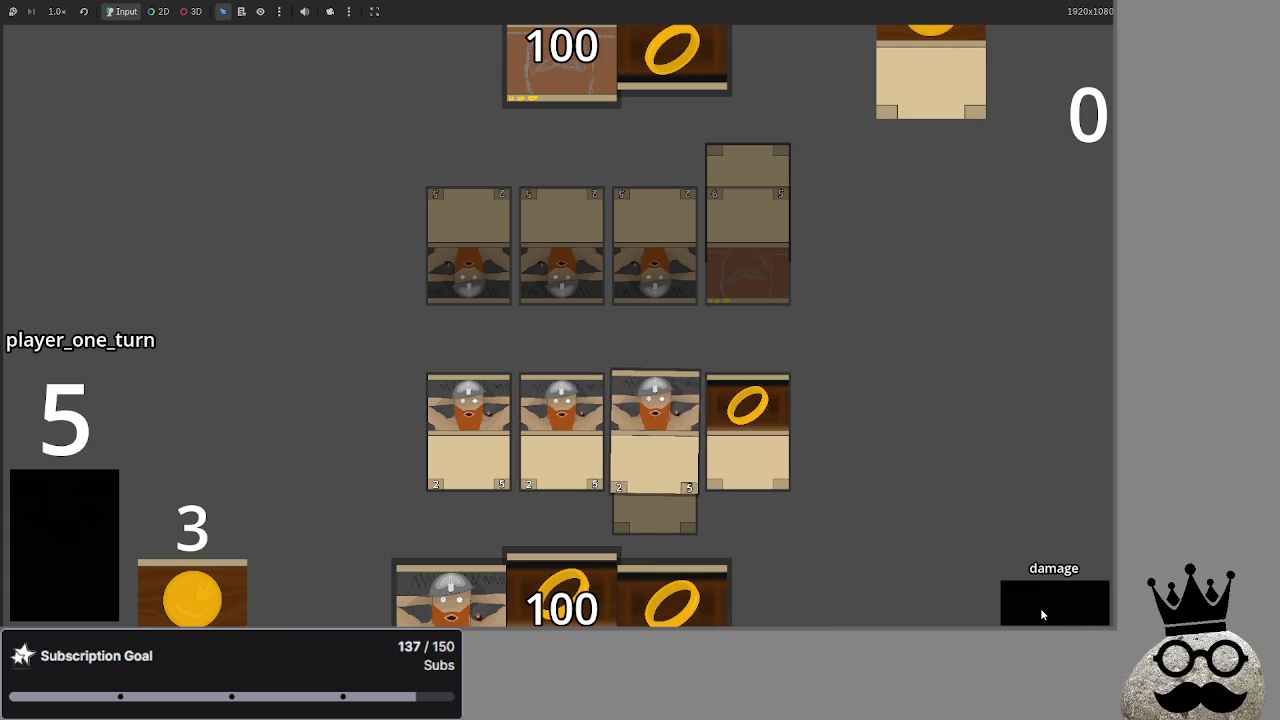
# Equip a ring onto the second dwarf, play the dwarf and ring cards, and end the turn
pyautogui.click(750, 440)
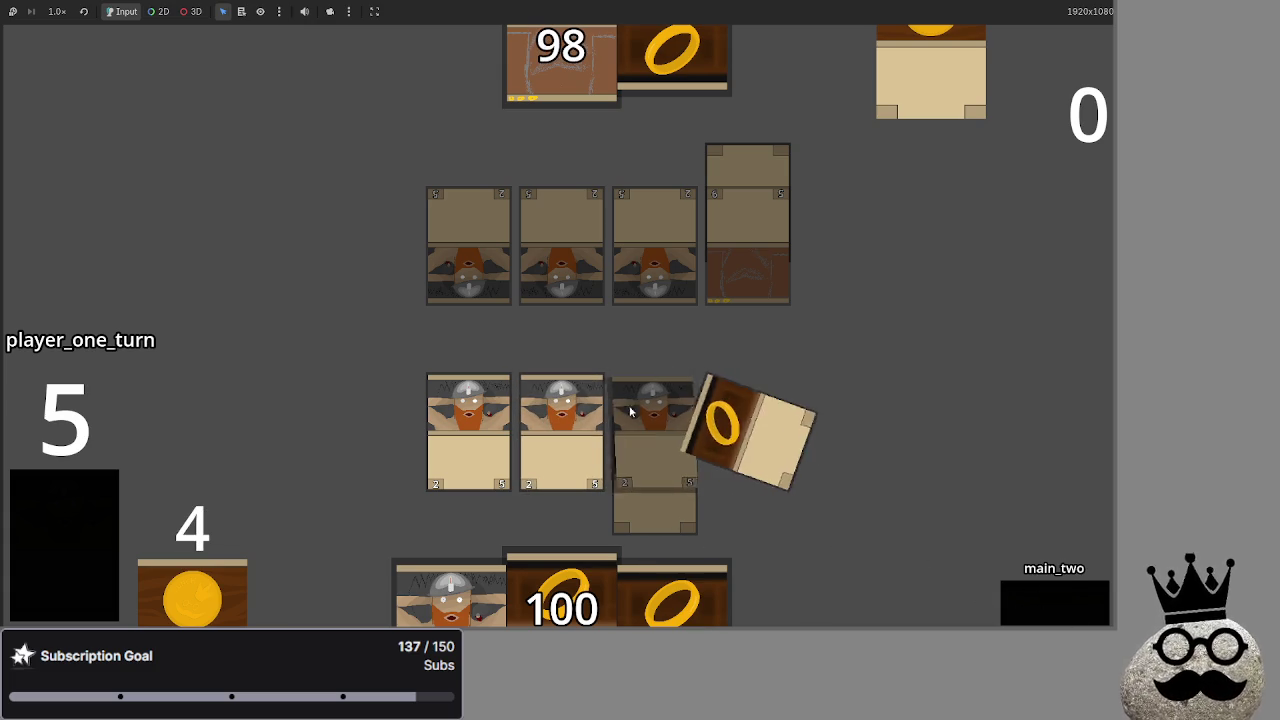
pyautogui.click(562, 432)
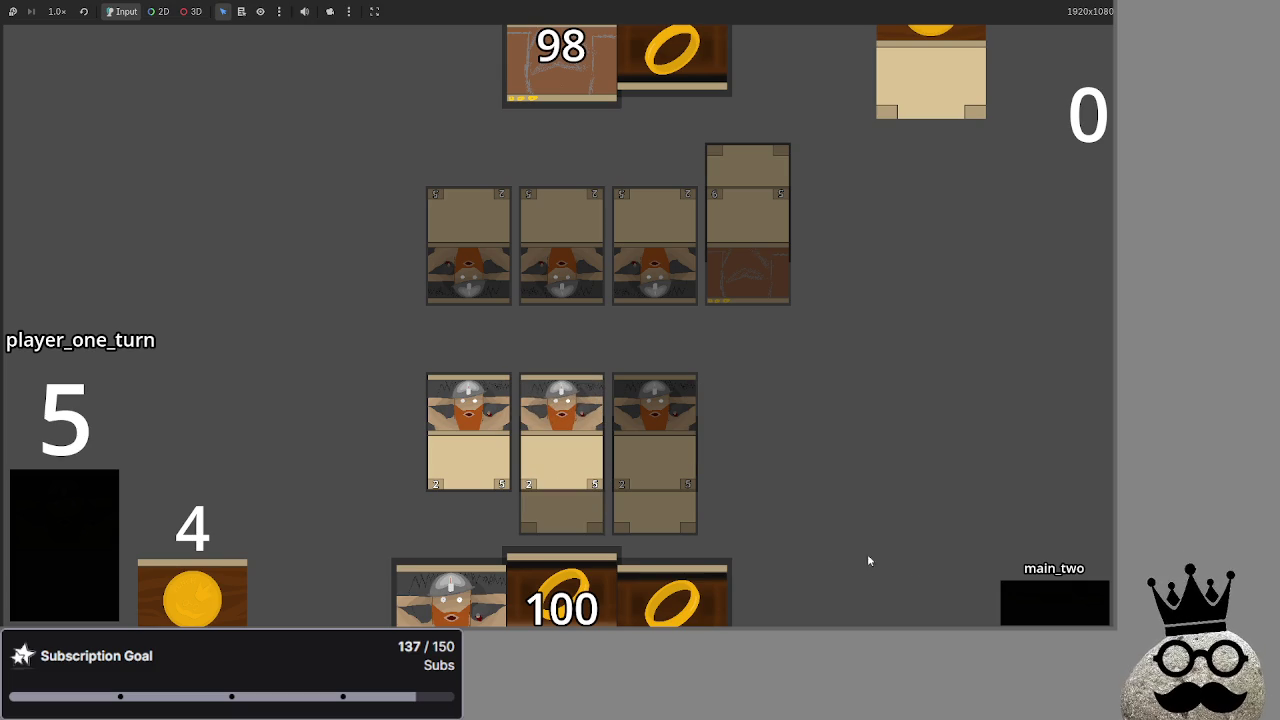
pyautogui.click(451, 595)
pyautogui.click(562, 595)
pyautogui.click(753, 372)
pyautogui.click(597, 595)
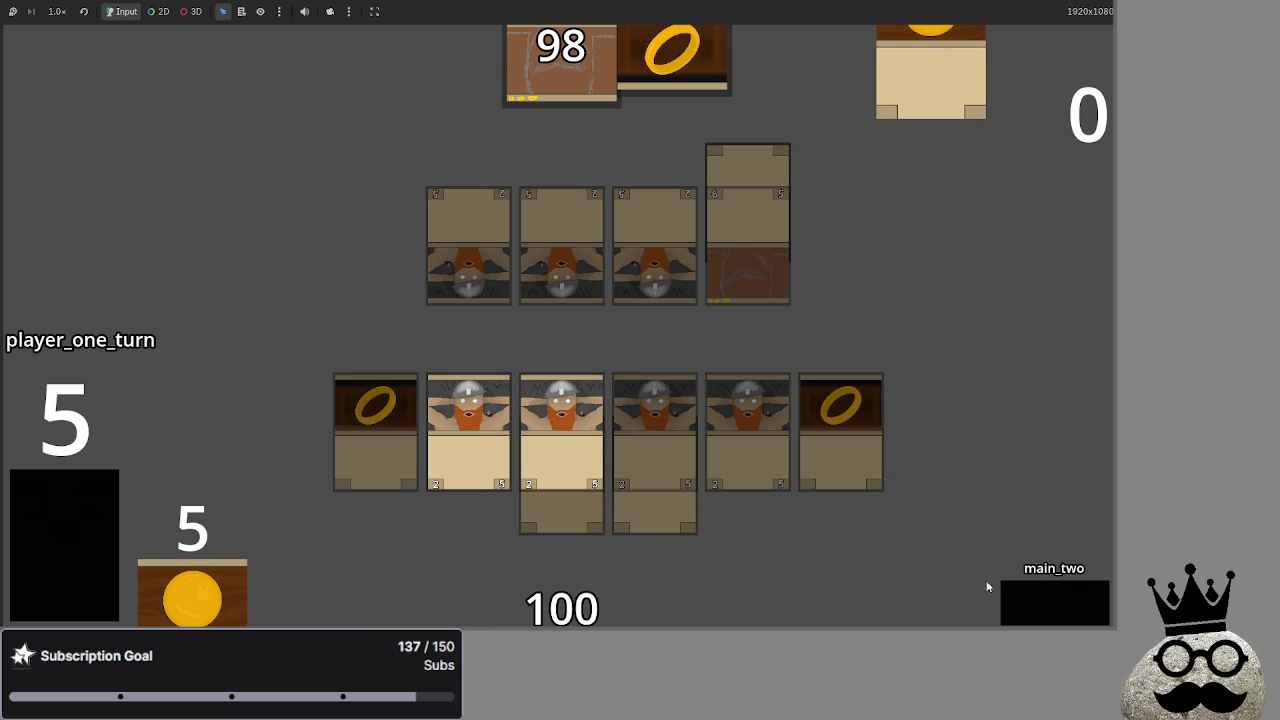
pyautogui.click(1054, 590)
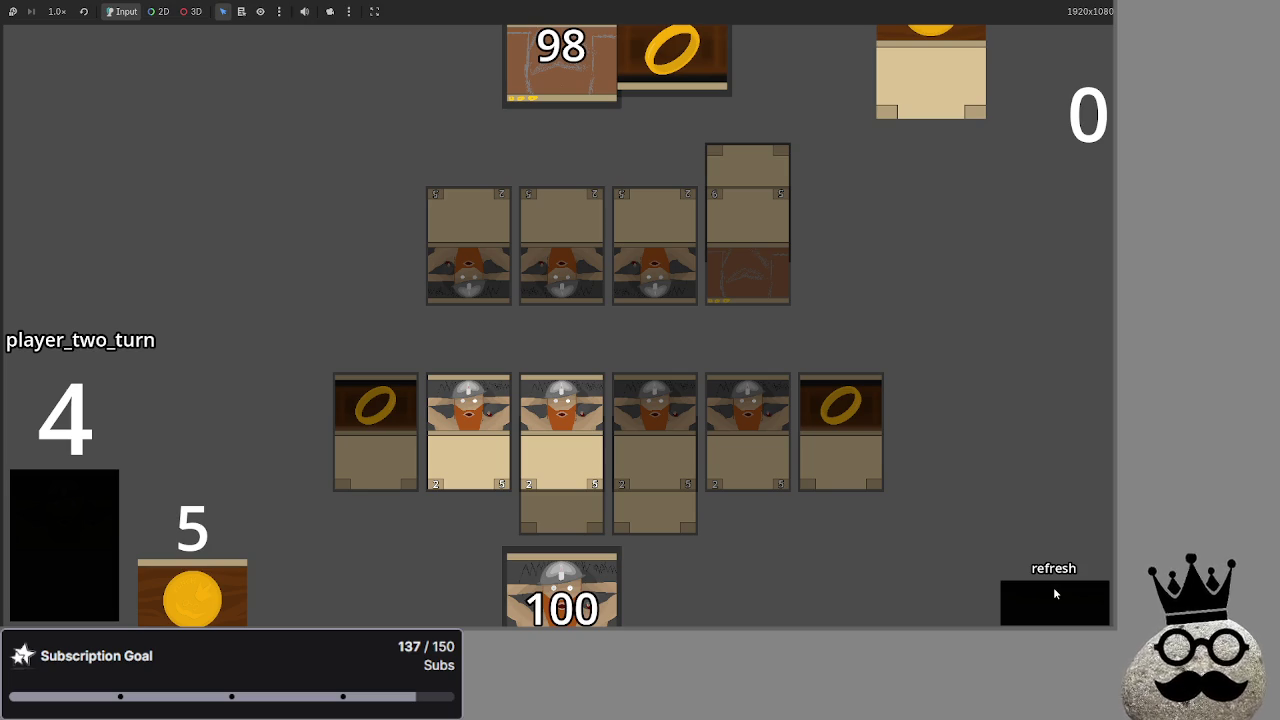
pyautogui.click(1044, 610)
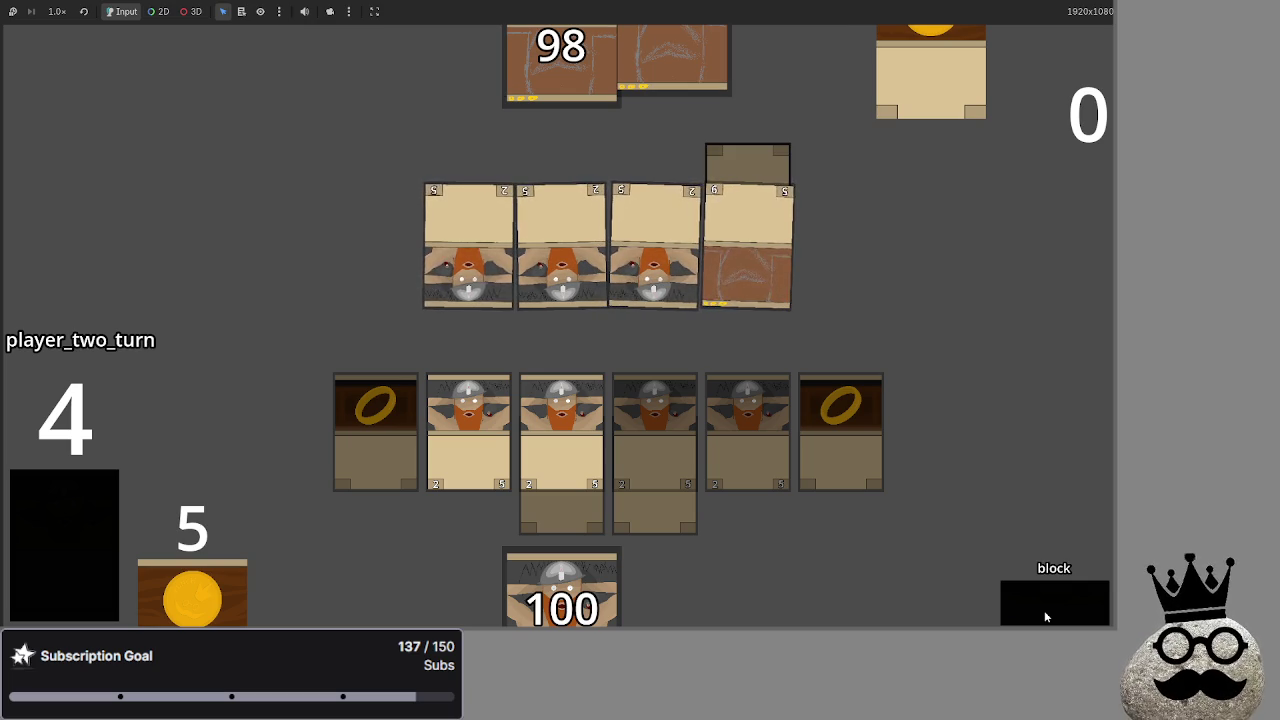
# Resolve player two's attack damage, dropping player one to 89, and pass back to player one
pyautogui.click(1044, 610)
pyautogui.click(1055, 592)
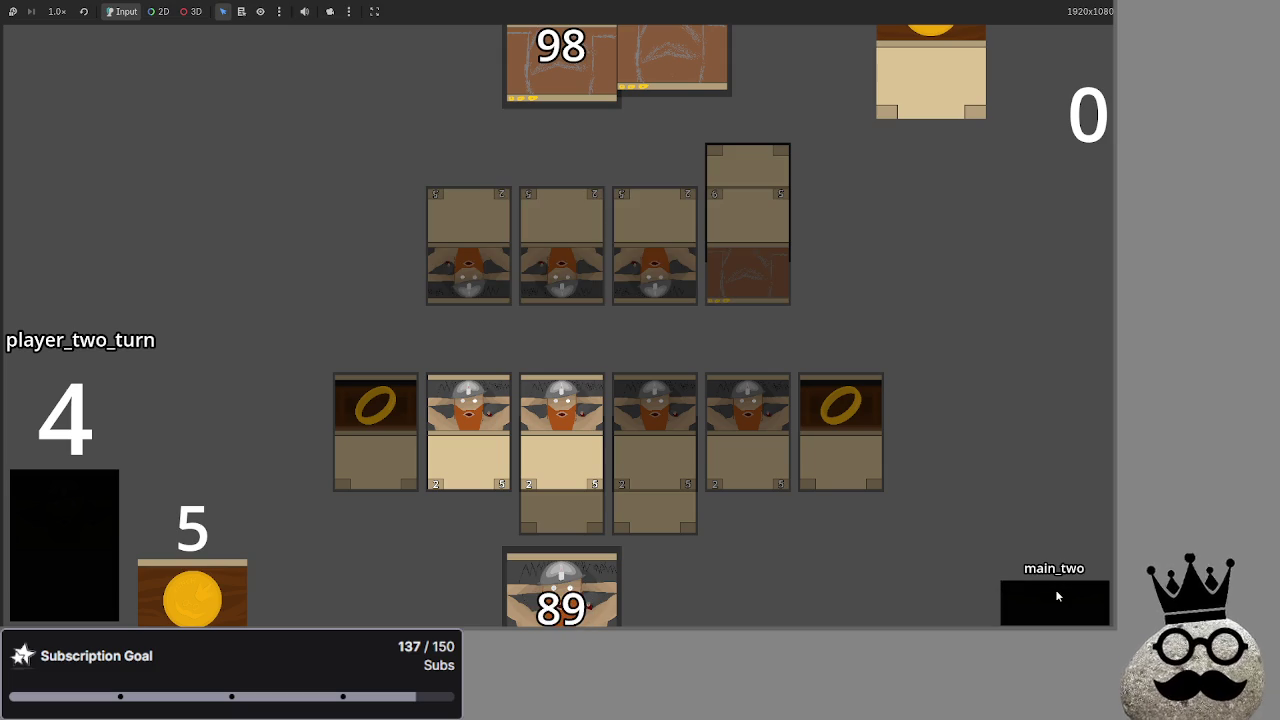
pyautogui.click(1056, 595)
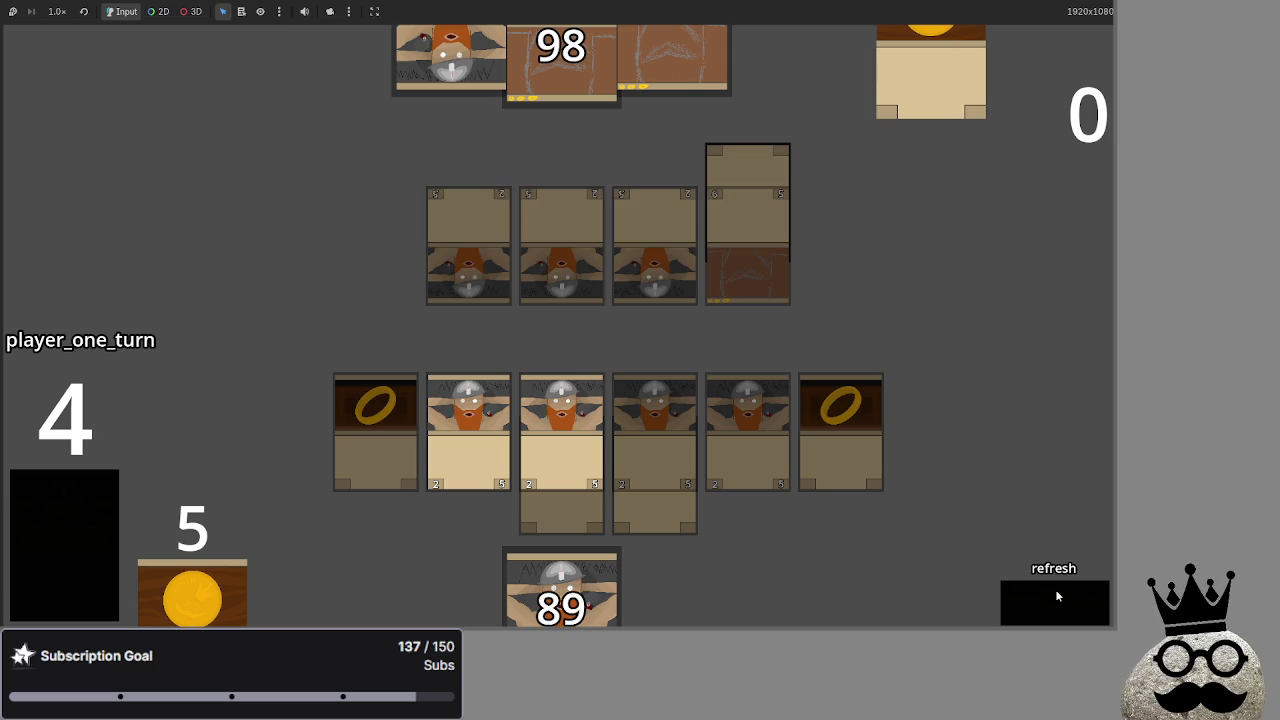
pyautogui.click(1056, 592)
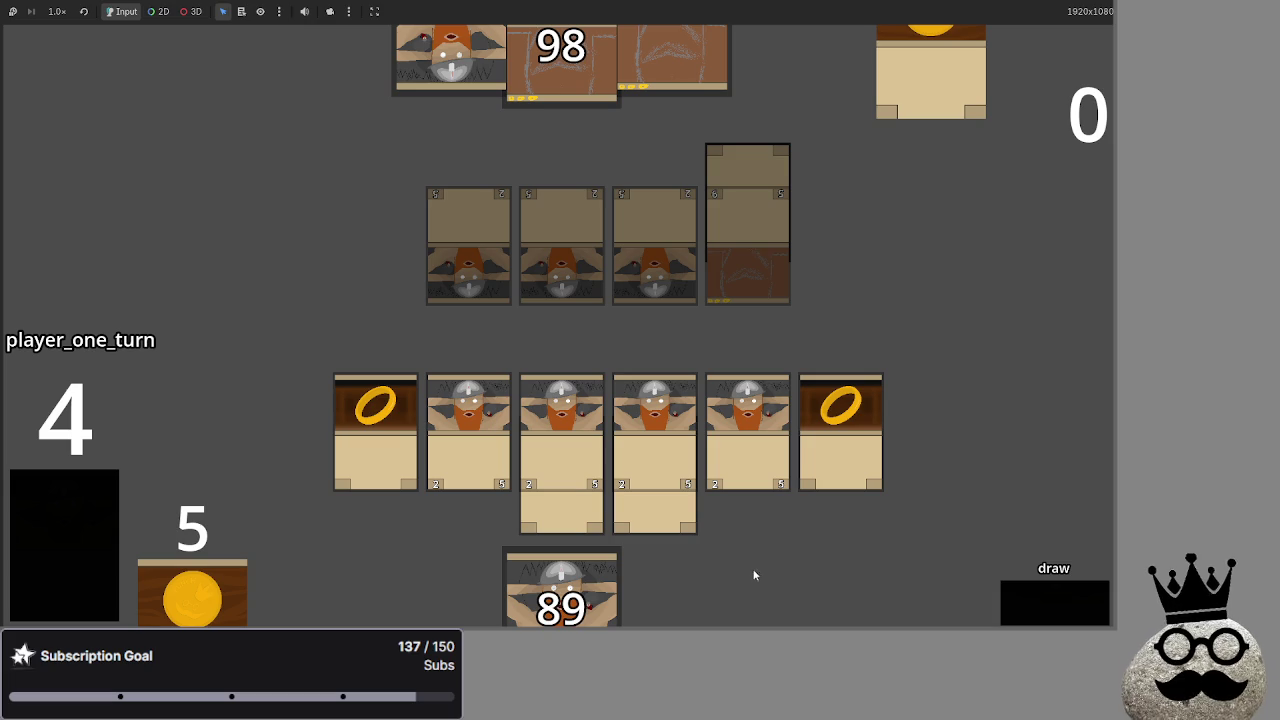
# Draw two cards and play the ring and dwarf cards onto the battlefield
pyautogui.moveTo(562, 590)
pyautogui.mouseDown()
pyautogui.moveTo(1021, 411)
pyautogui.moveTo(1006, 496)
pyautogui.mouseUp()
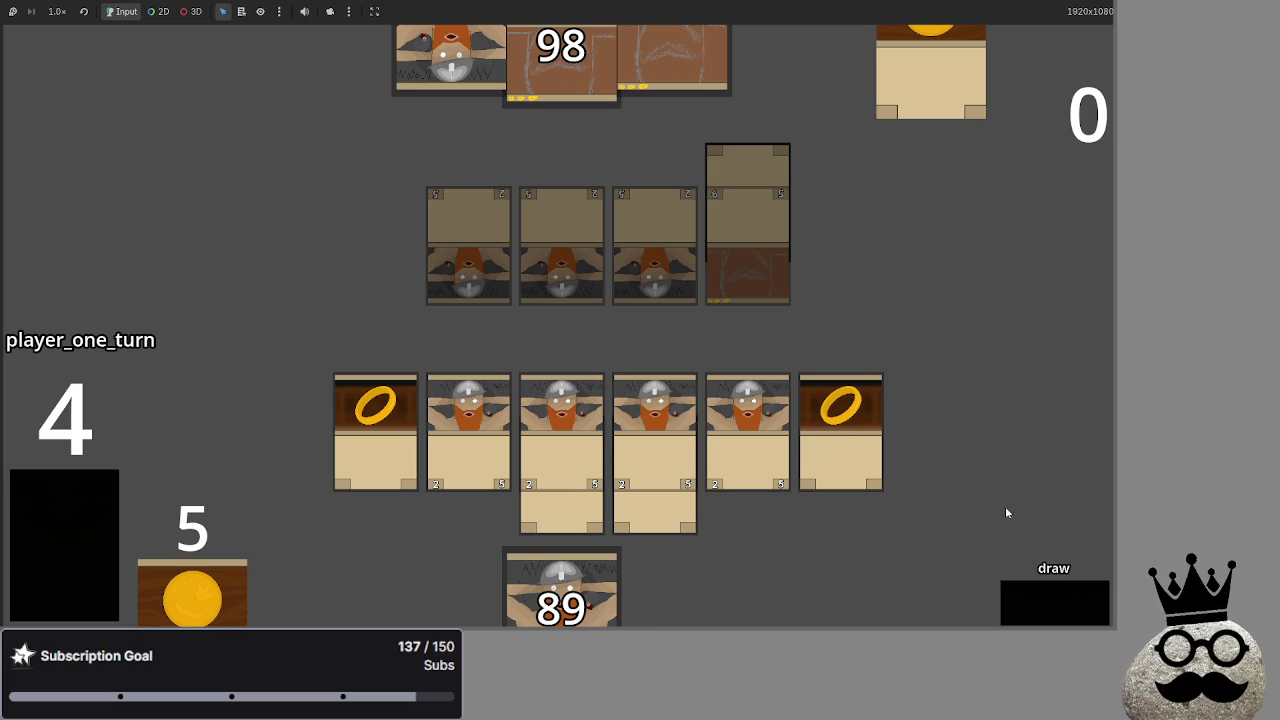
pyautogui.click(1049, 590)
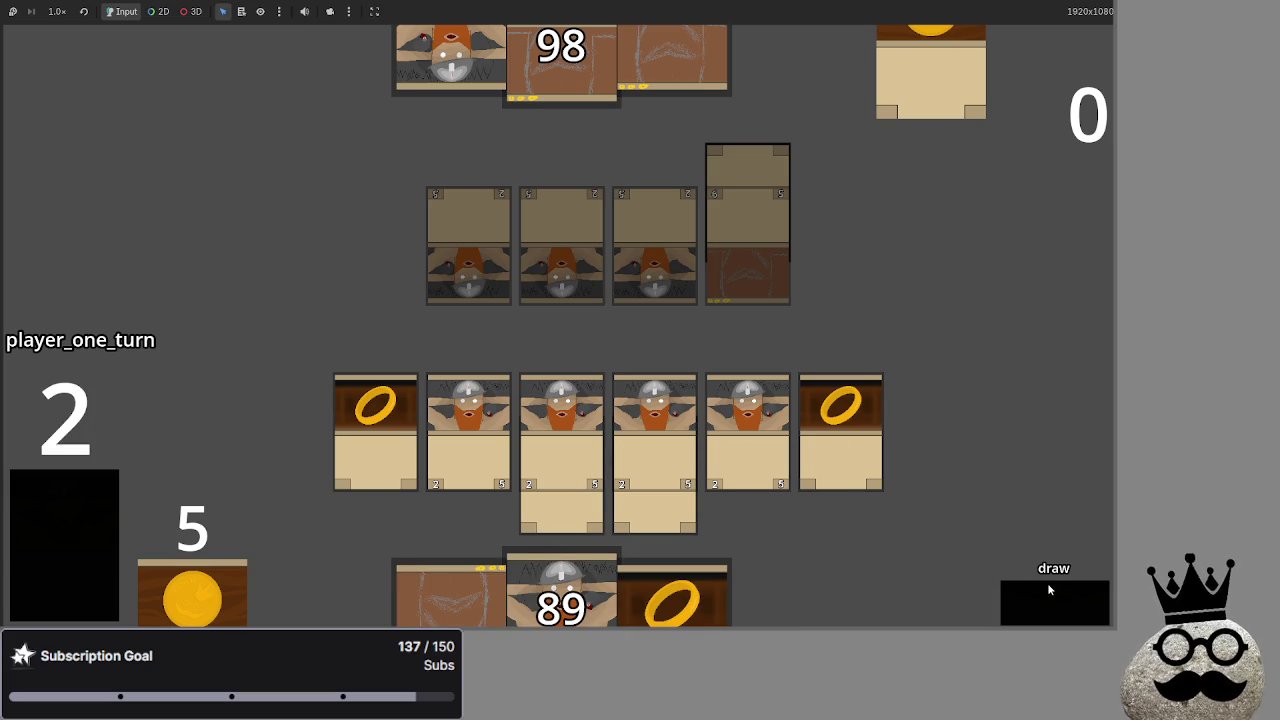
pyautogui.moveTo(672, 600); pyautogui.dragTo(968, 372)
pyautogui.moveTo(562, 595)
pyautogui.mouseDown()
pyautogui.moveTo(862, 306)
pyautogui.moveTo(930, 420)
pyautogui.mouseUp()
pyautogui.moveTo(672, 595); pyautogui.dragTo(399, 446)
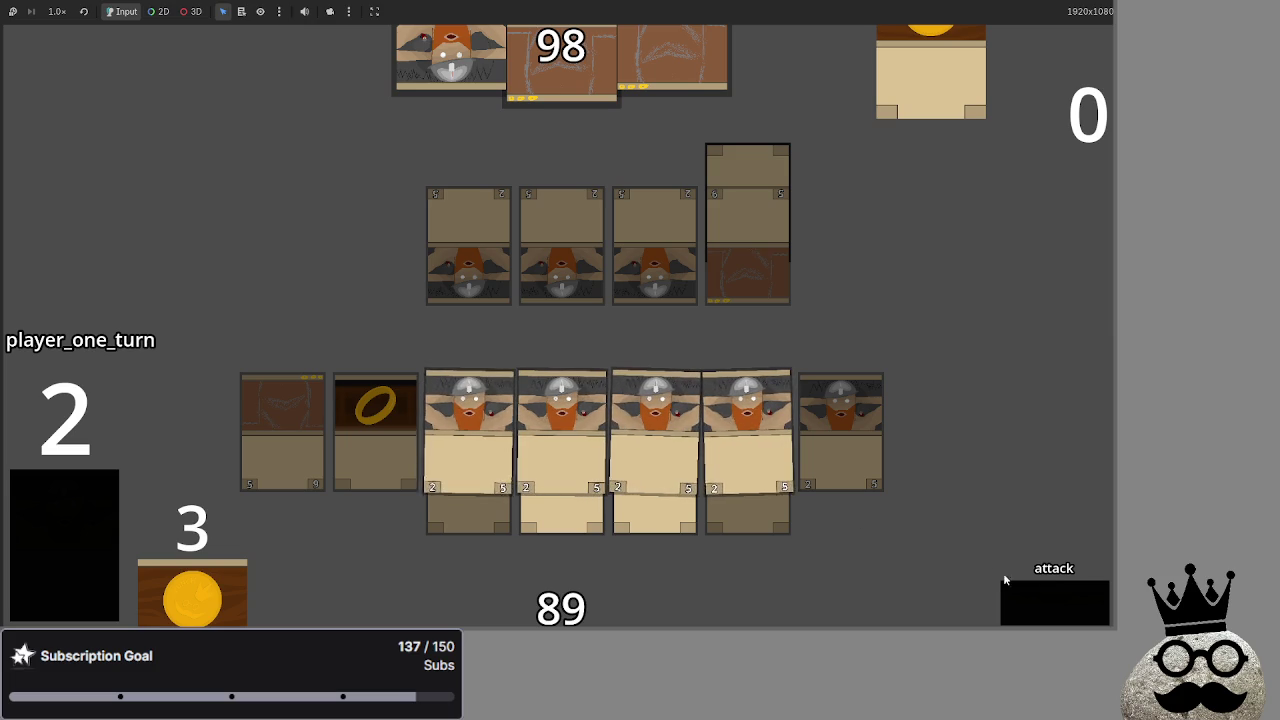
# Attack to cut the opponent to 90, end the turn, and return to the editor
pyautogui.click(1045, 625)
pyautogui.click(1032, 625)
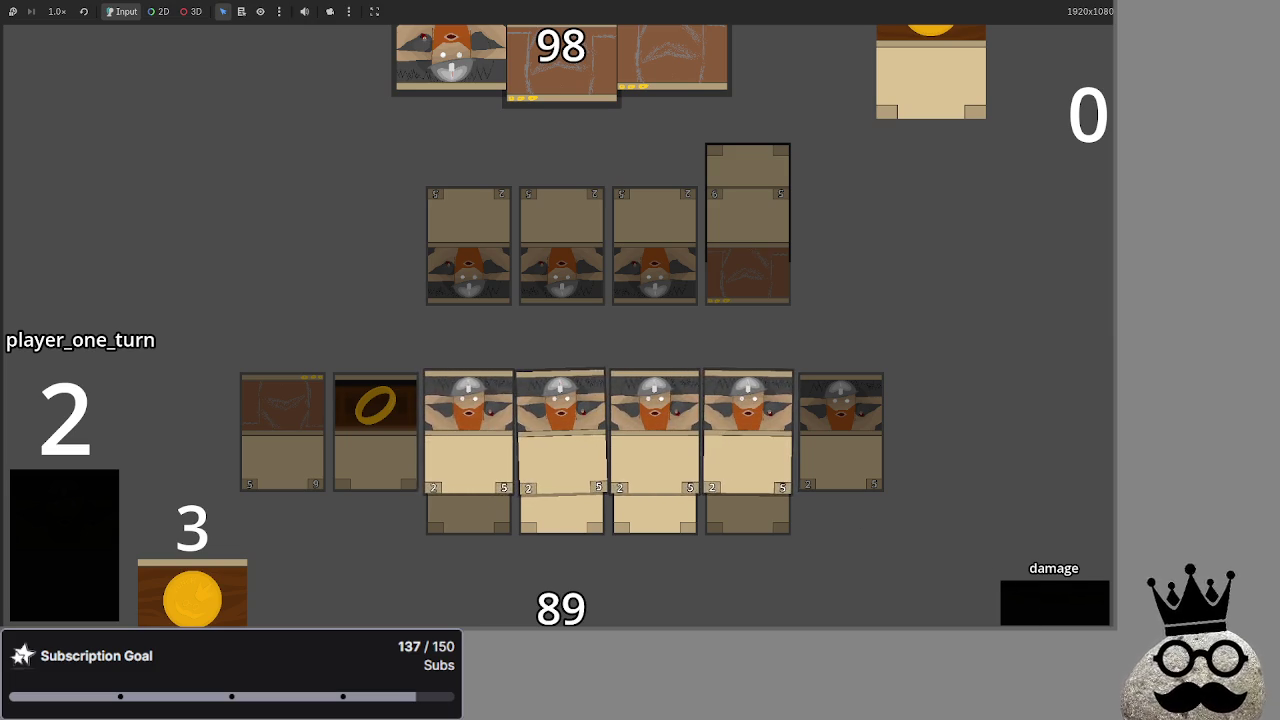
pyautogui.click(1082, 597)
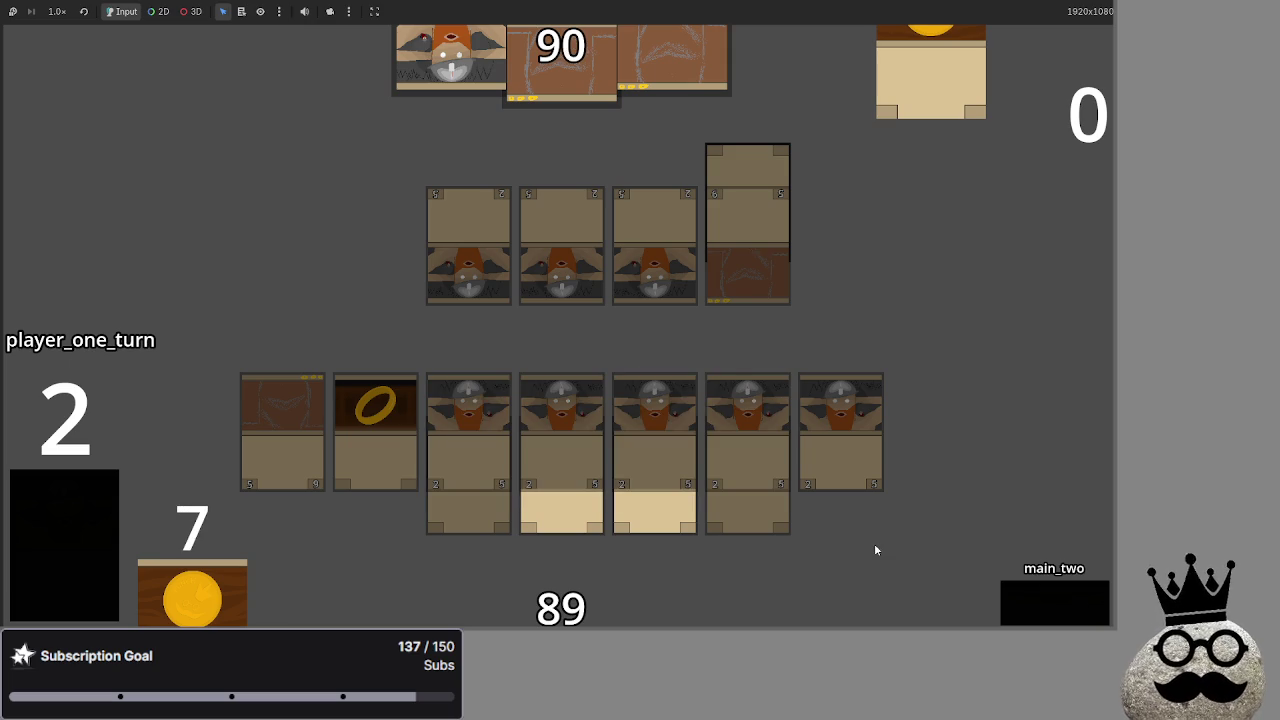
pyautogui.click(1040, 600)
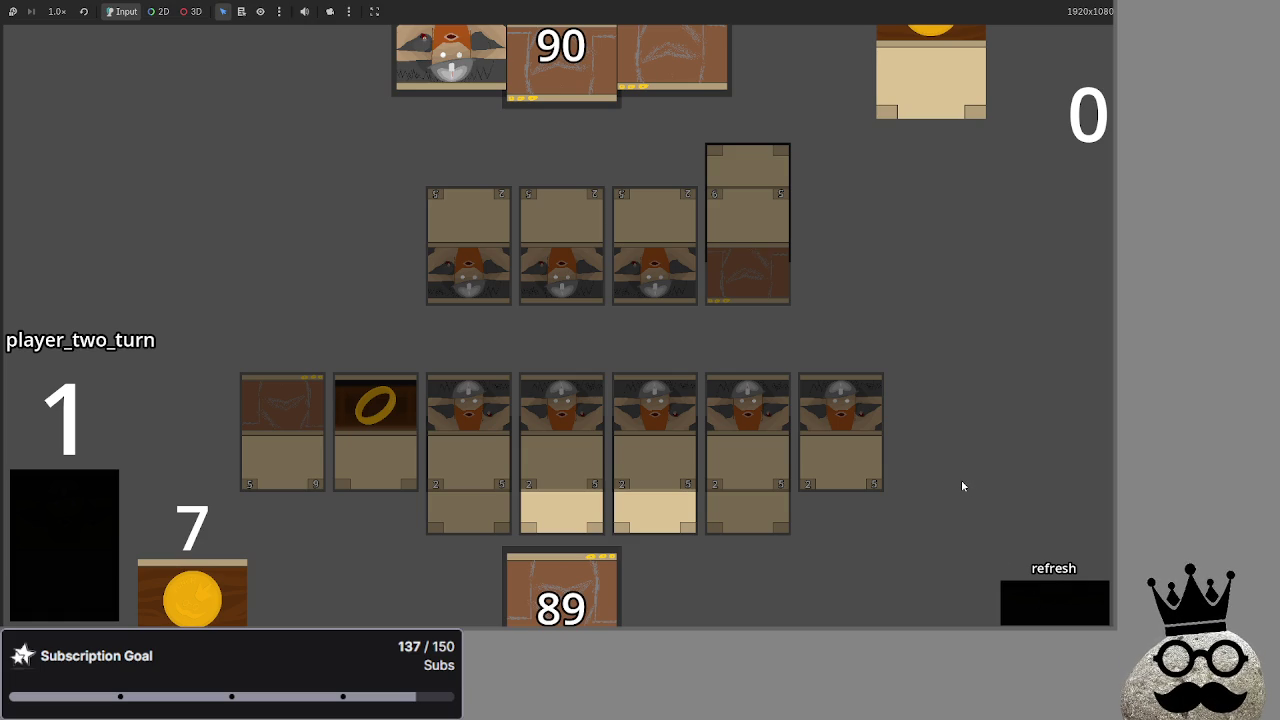
pyautogui.hotkey('alt', 'Tab')
pyautogui.press('Tab')
pyautogui.press('Tab')
pyautogui.press('Tab')
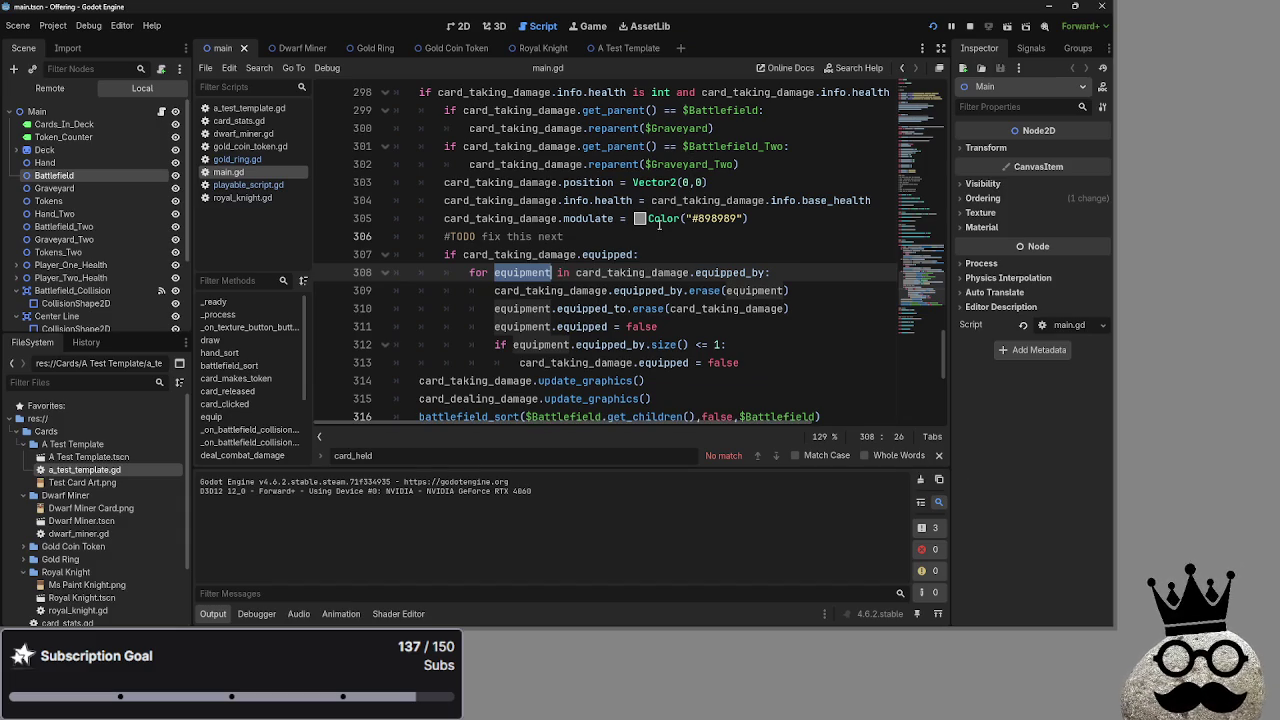
# Check the Color call documentation on line 305 in main.gd
pyautogui.click(663, 218)
pyautogui.moveTo(663, 218)
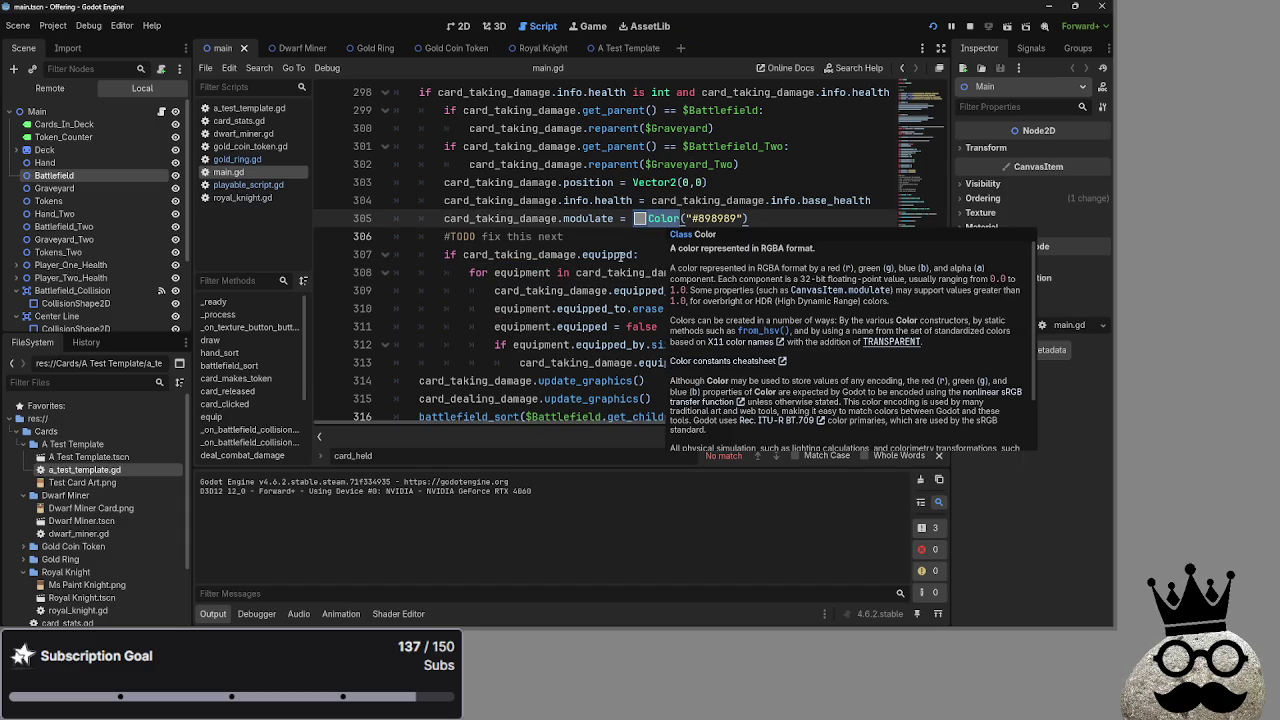
pyautogui.click(619, 236)
pyautogui.click(619, 326)
pyautogui.scroll(-4, 619, 350)
pyautogui.scroll(10, 619, 376)
pyautogui.scroll(3, 619, 376)
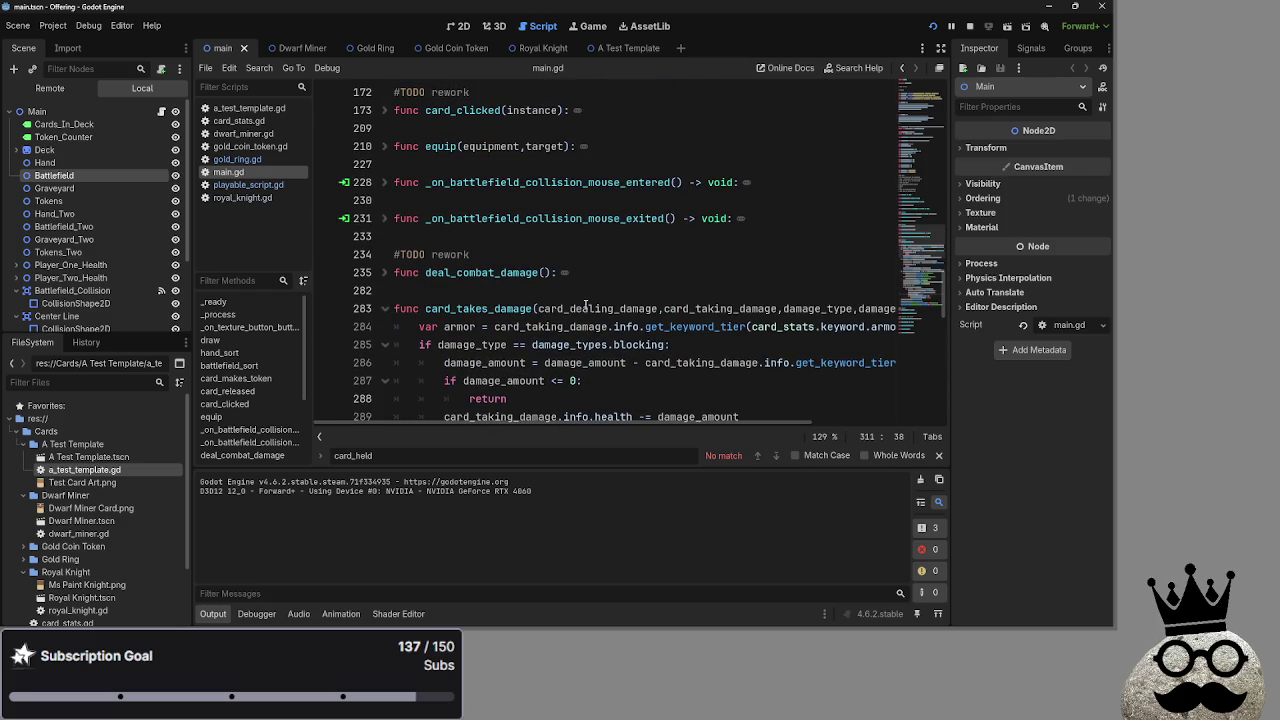
# Fold card_takes_damage and unfold auto_advance_check and Passbutton to review them
pyautogui.click(384, 308)
pyautogui.click(485, 254)
pyautogui.scroll(-4, 495, 352)
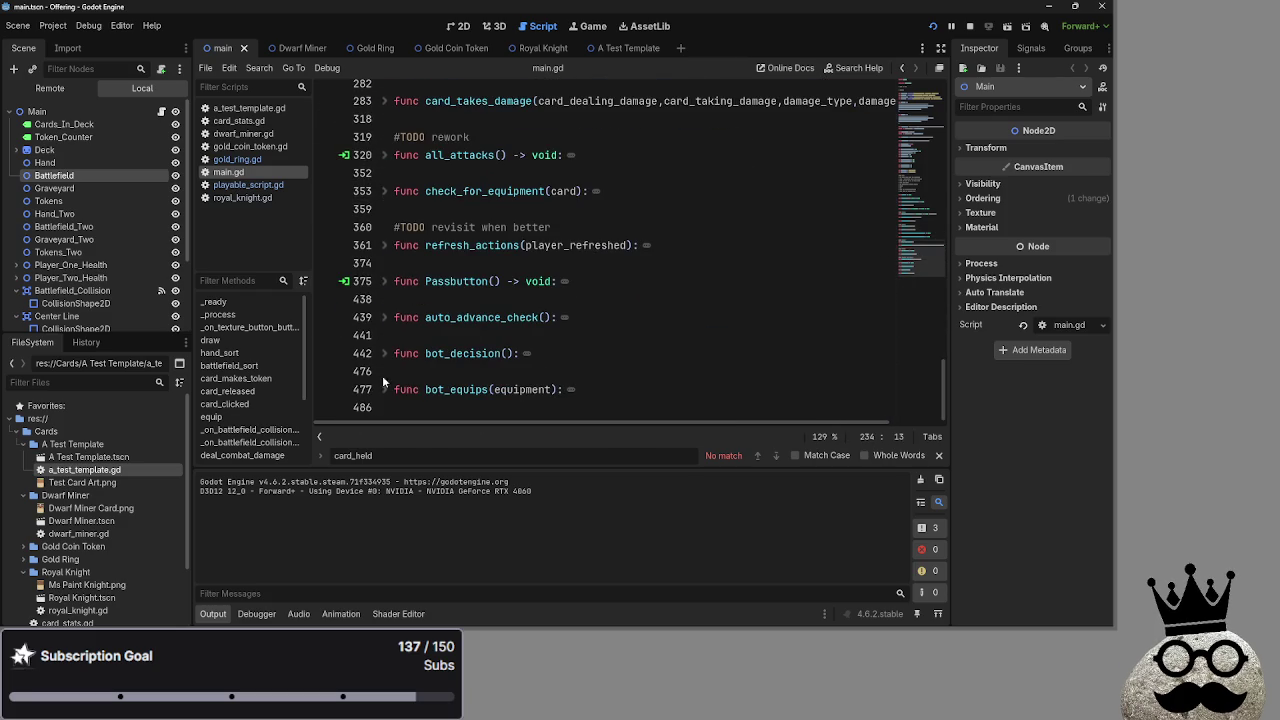
pyautogui.click(384, 317)
pyautogui.click(444, 336)
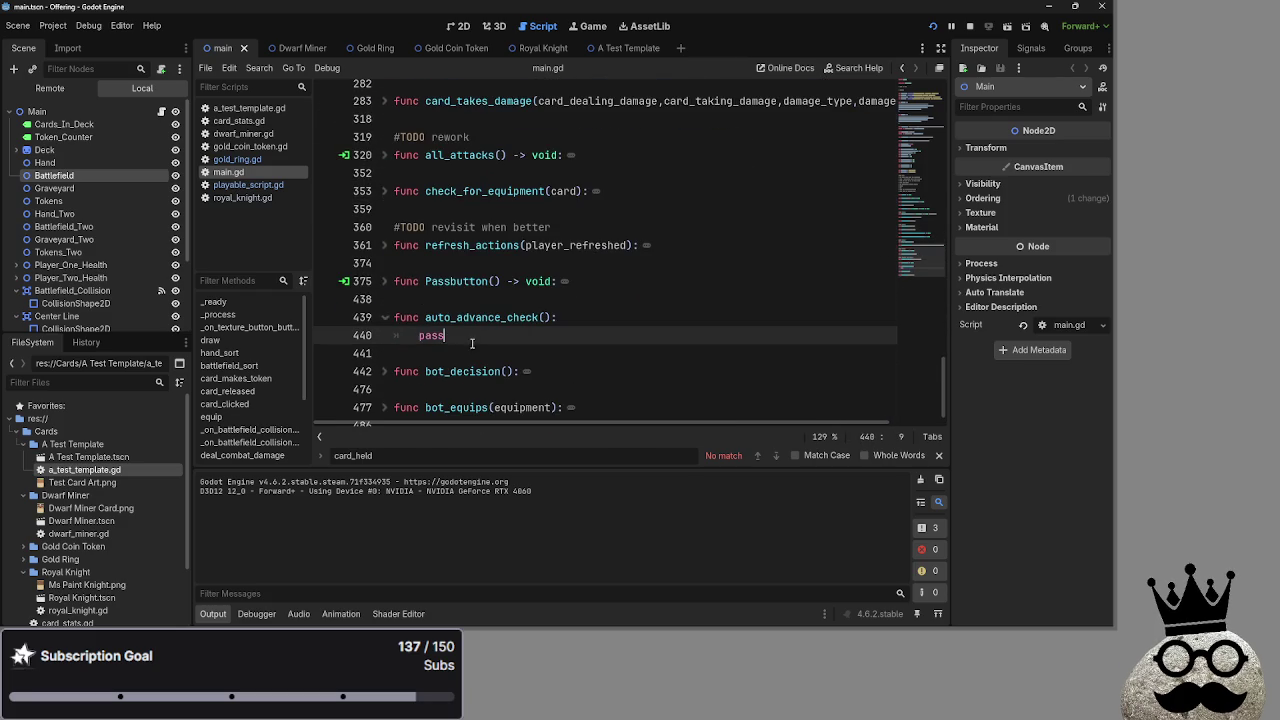
pyautogui.click(384, 281)
pyautogui.scroll(-1, 589, 322)
pyautogui.scroll(-3, 589, 322)
pyautogui.scroll(1, 577, 322)
pyautogui.click(384, 119)
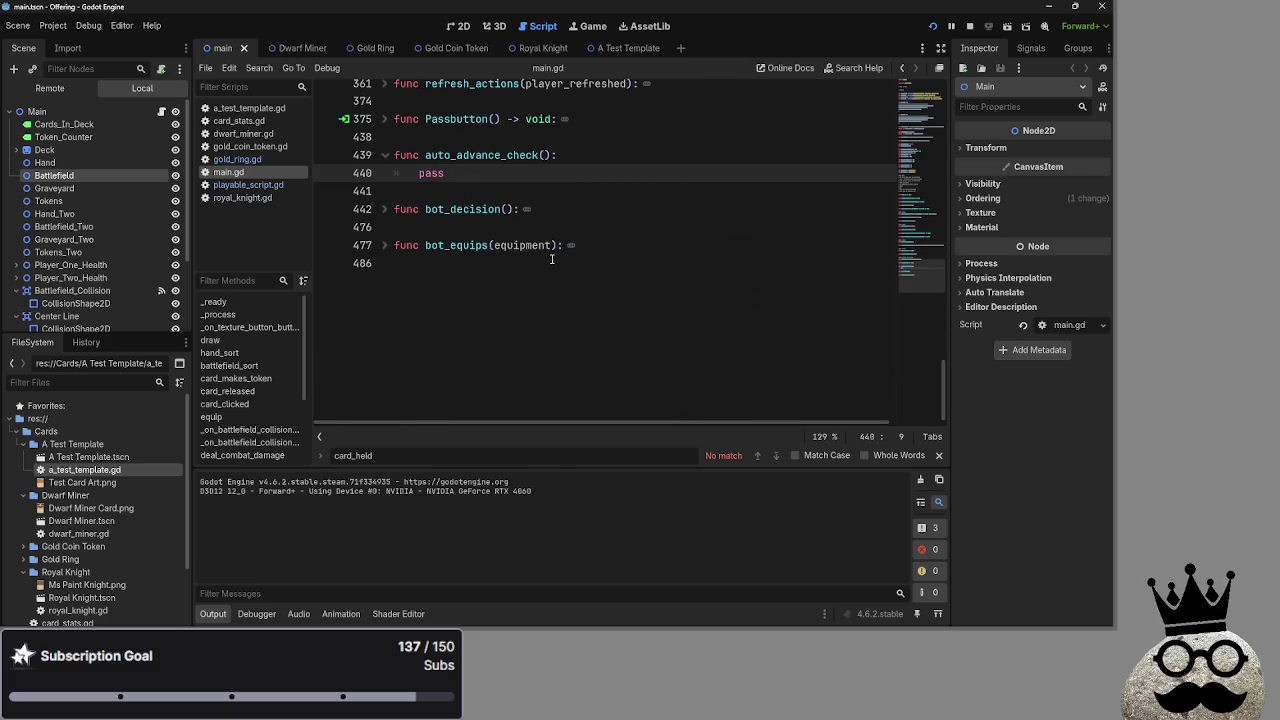
pyautogui.click(384, 119)
# Collapse Passbutton's phase branches from start through end_turn
pyautogui.click(384, 155)
pyautogui.click(385, 173)
pyautogui.click(385, 191)
pyautogui.click(385, 191)
pyautogui.click(385, 191)
pyautogui.click(385, 209)
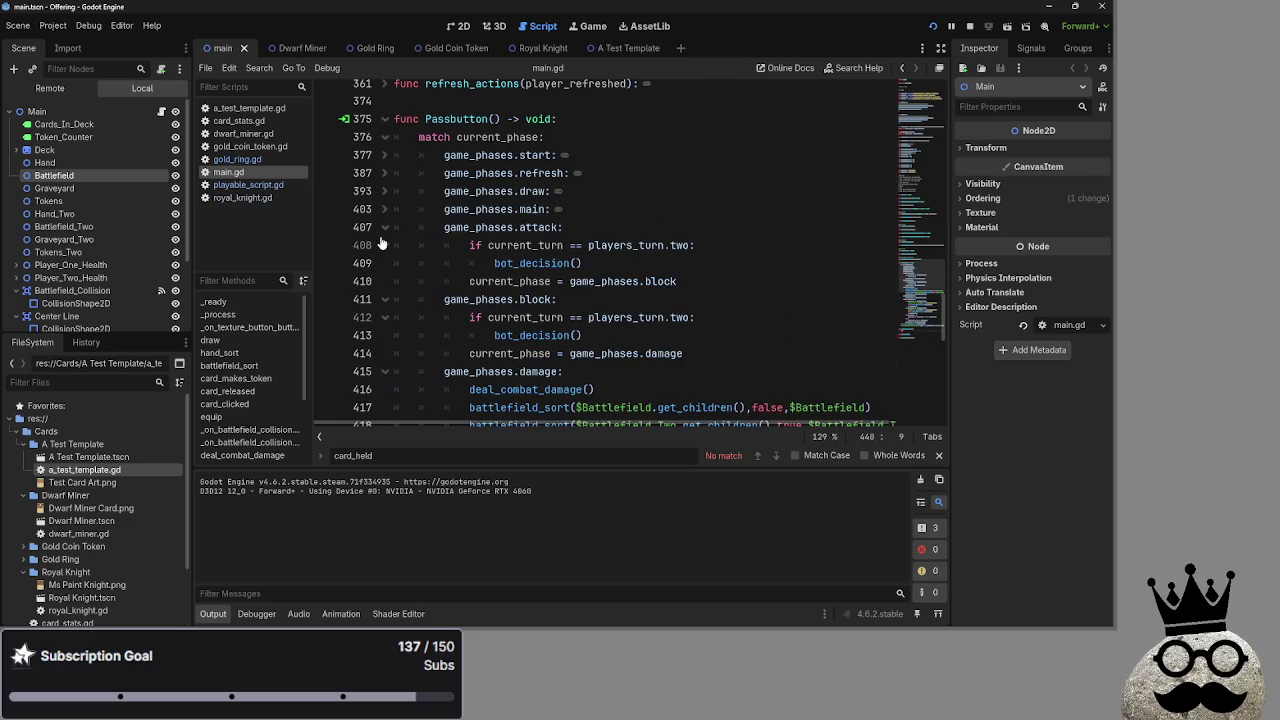
pyautogui.click(385, 228)
pyautogui.click(385, 246)
pyautogui.click(385, 264)
pyautogui.click(385, 282)
pyautogui.click(385, 300)
pyautogui.click(689, 302)
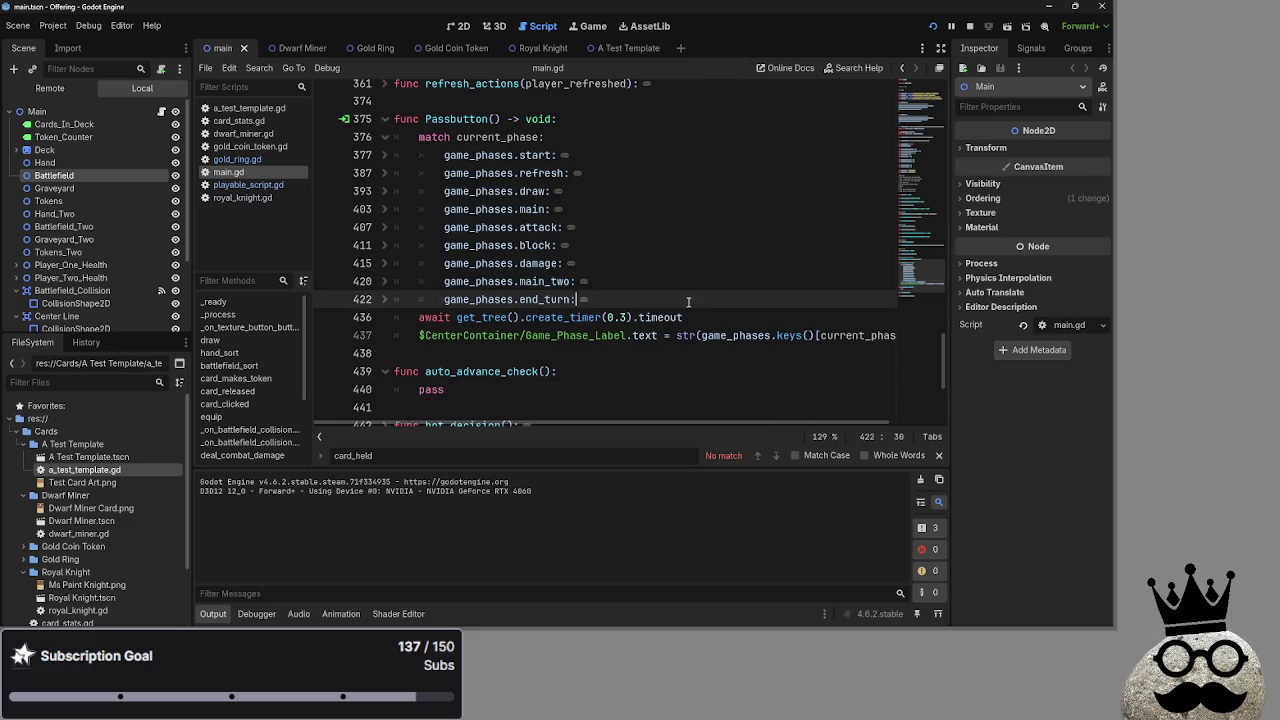
pyautogui.scroll(4, 590, 336)
pyautogui.scroll(-3, 590, 336)
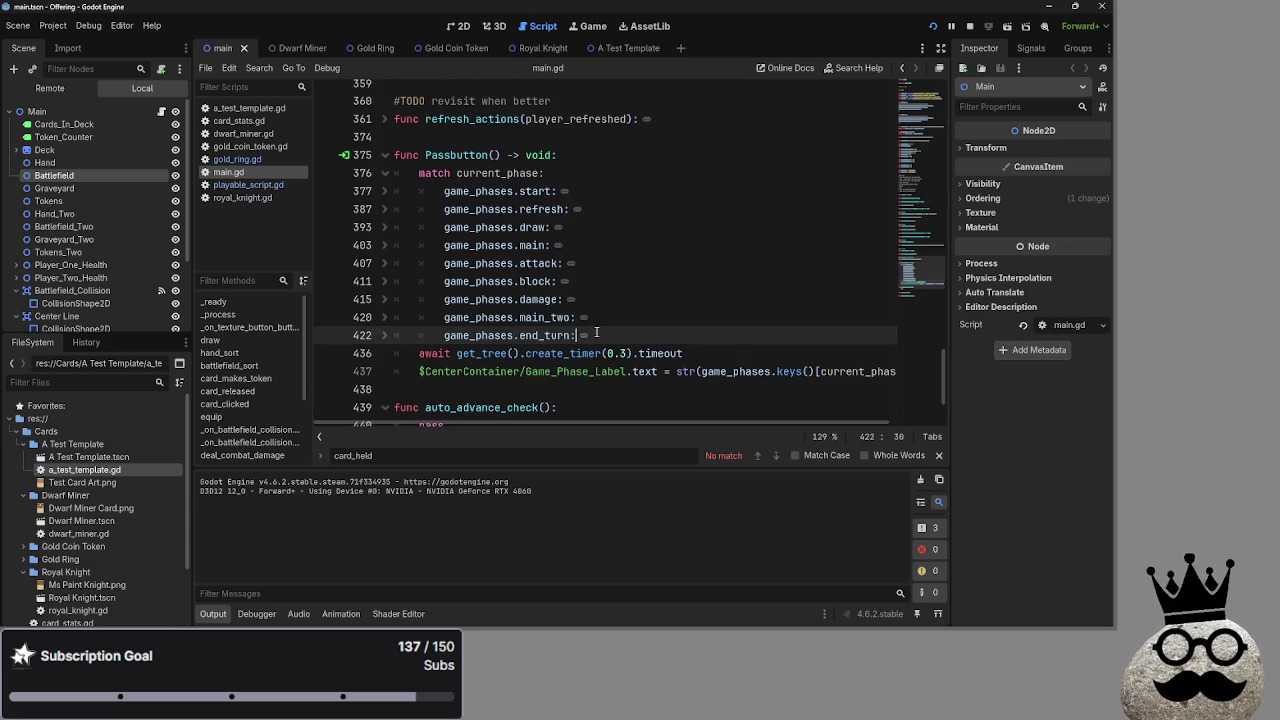
# Switch from the code editor to the Offering (DEBUG) game window
pyautogui.hotkey('alt', 'Tab')
pyautogui.press('Tab')
pyautogui.hotkey('alt', 'Tab')
pyautogui.hotkey('alt', 'Tab')
pyautogui.hotkey('alt', 'Tab')
pyautogui.hotkey('alt', 'Tab')
pyautogui.hotkey('alt', 'Tab')
pyautogui.click(319, 255)
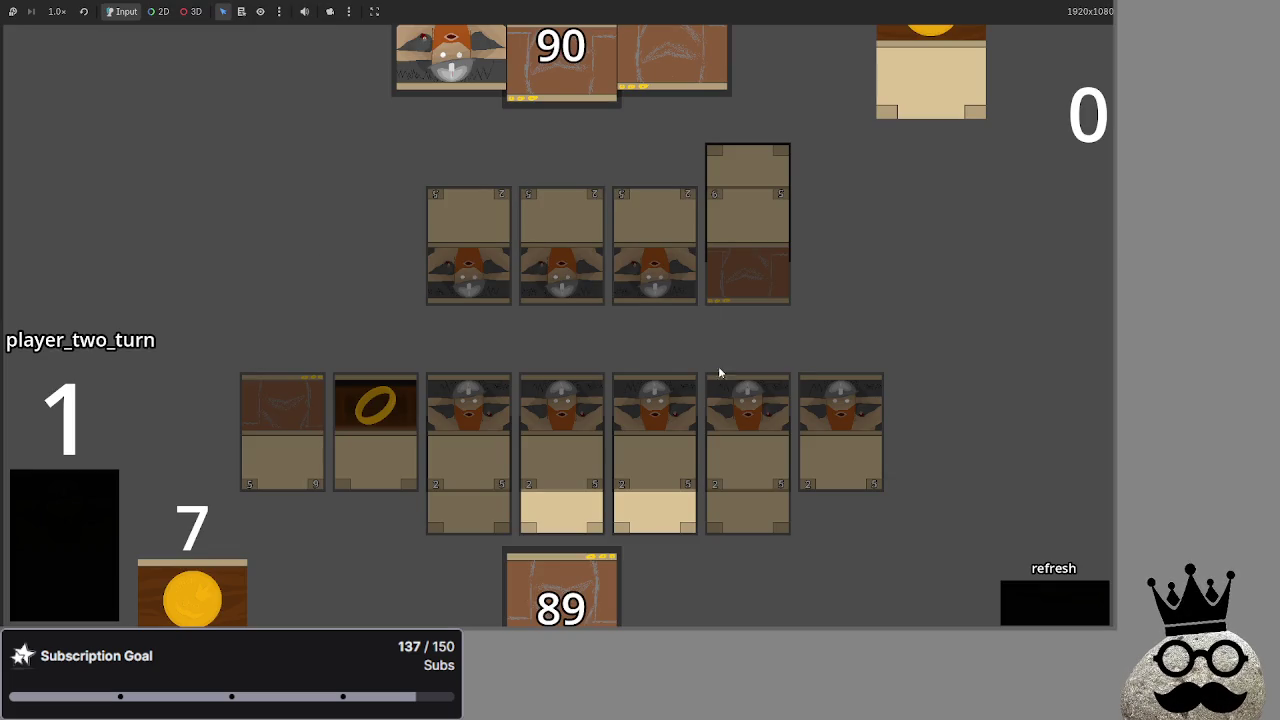
# Resolve player two's attack, then refresh and draw a card for player one
pyautogui.click(1020, 595)
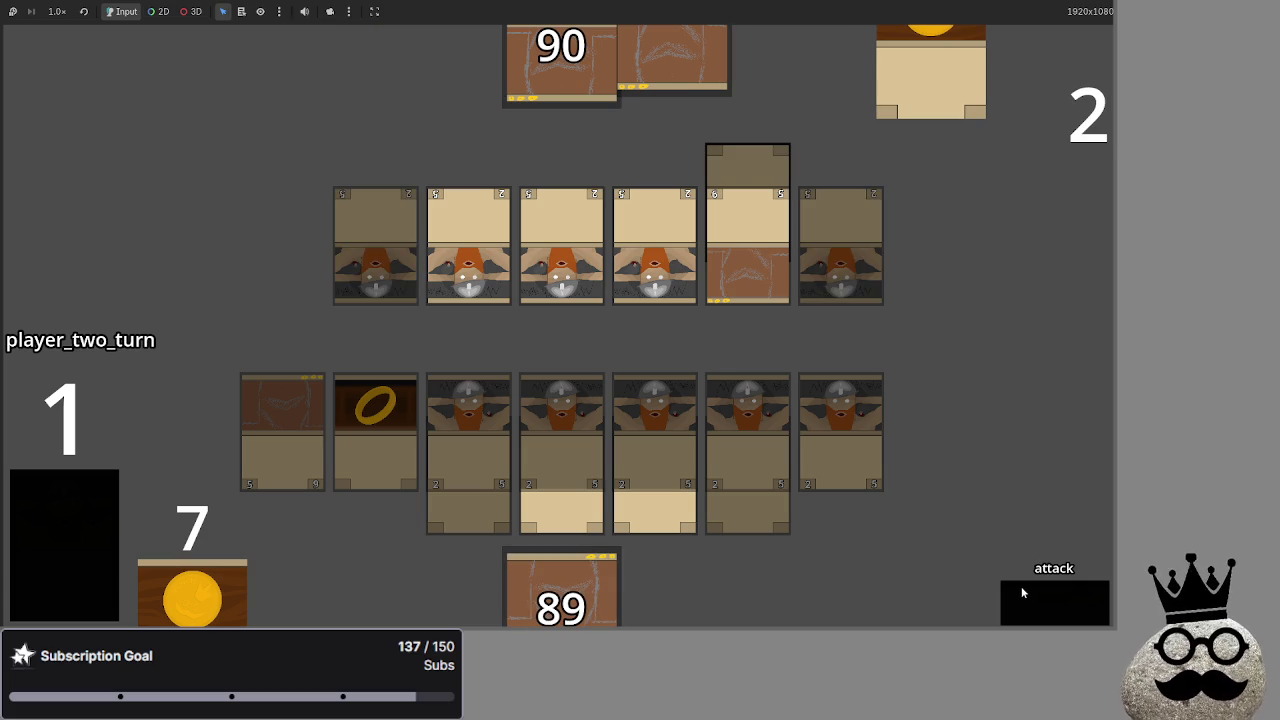
pyautogui.click(1021, 586)
pyautogui.click(1004, 610)
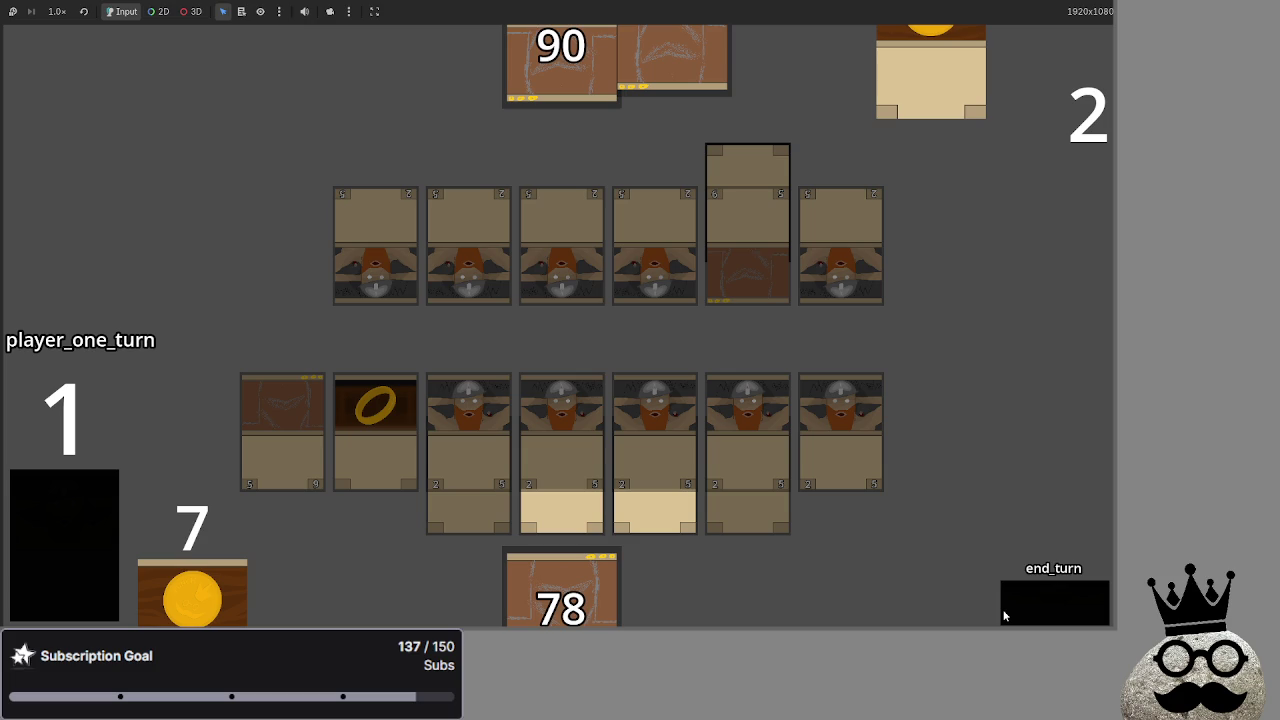
pyautogui.click(1004, 612)
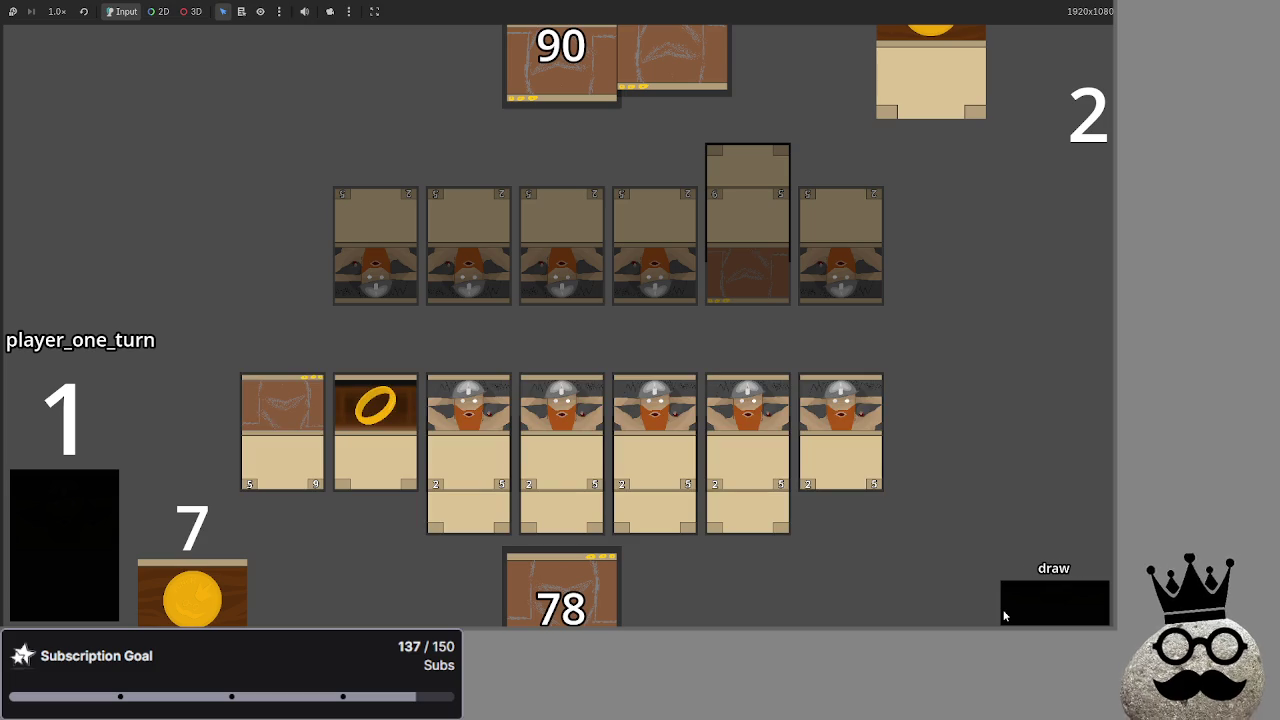
pyautogui.click(1005, 616)
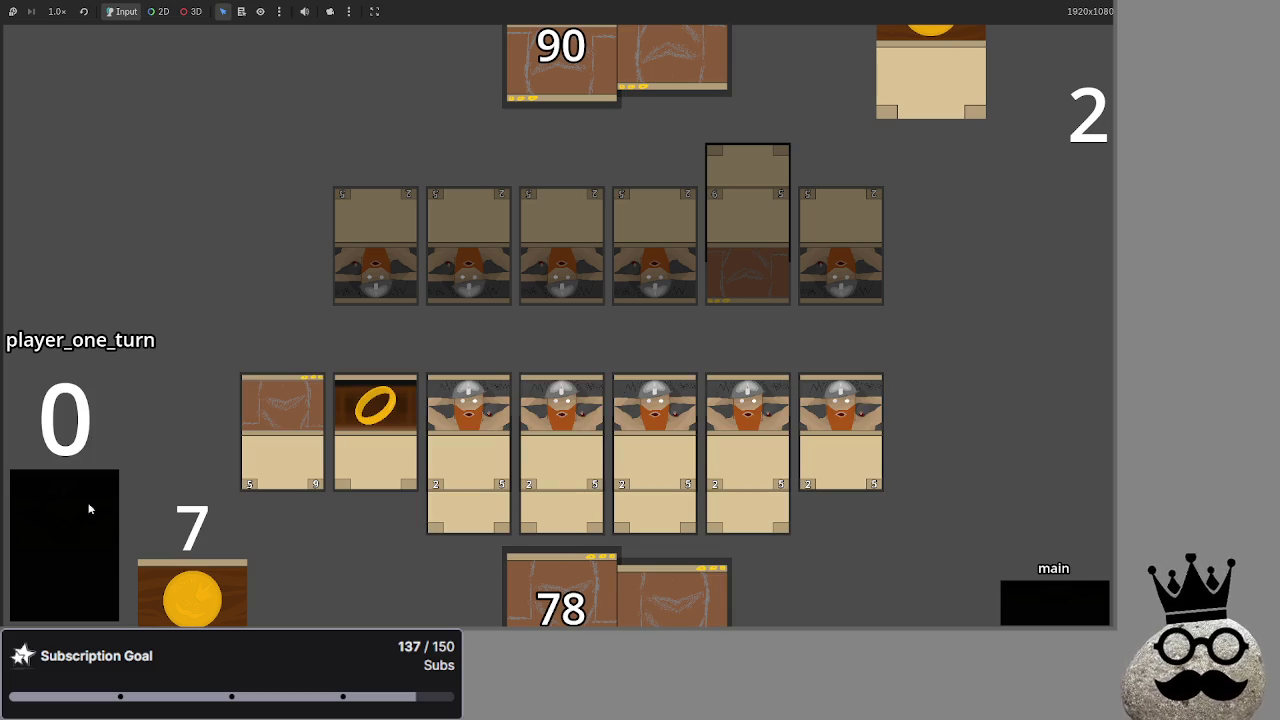
# Attack the opponent down to 82, play a hand card onto the battlefield, and end the turn
pyautogui.click(1032, 612)
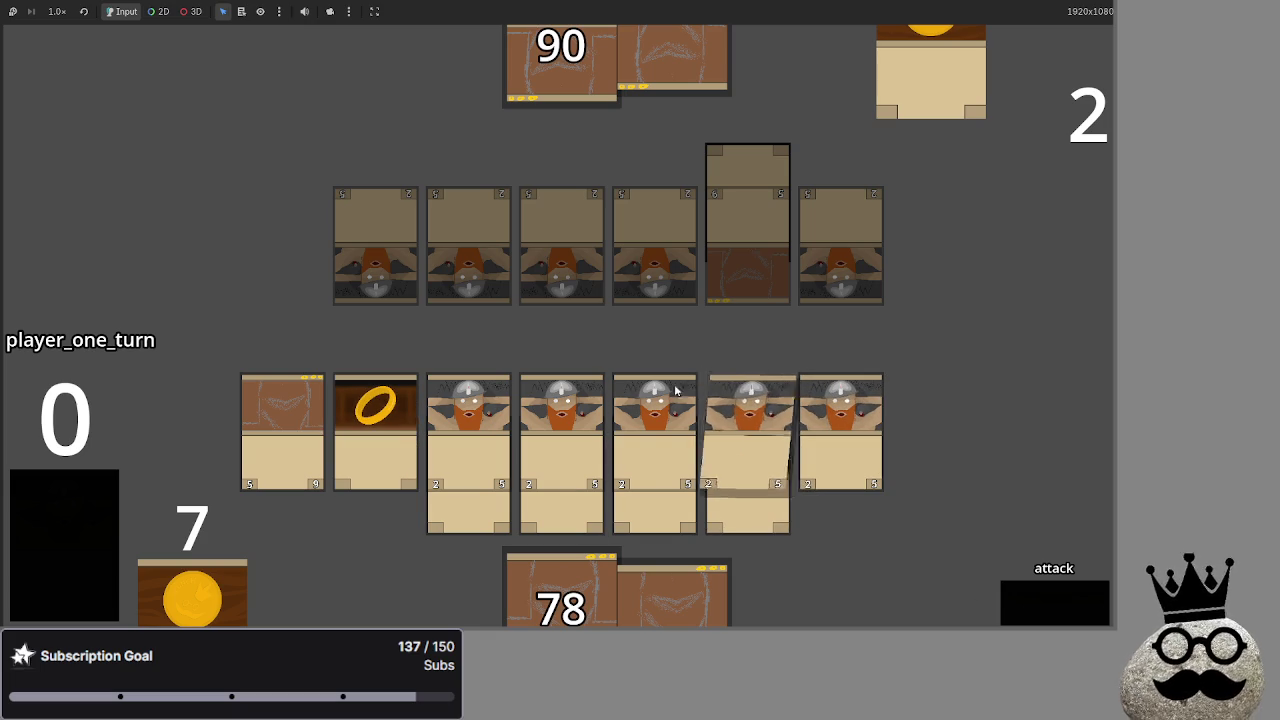
pyautogui.click(1055, 599)
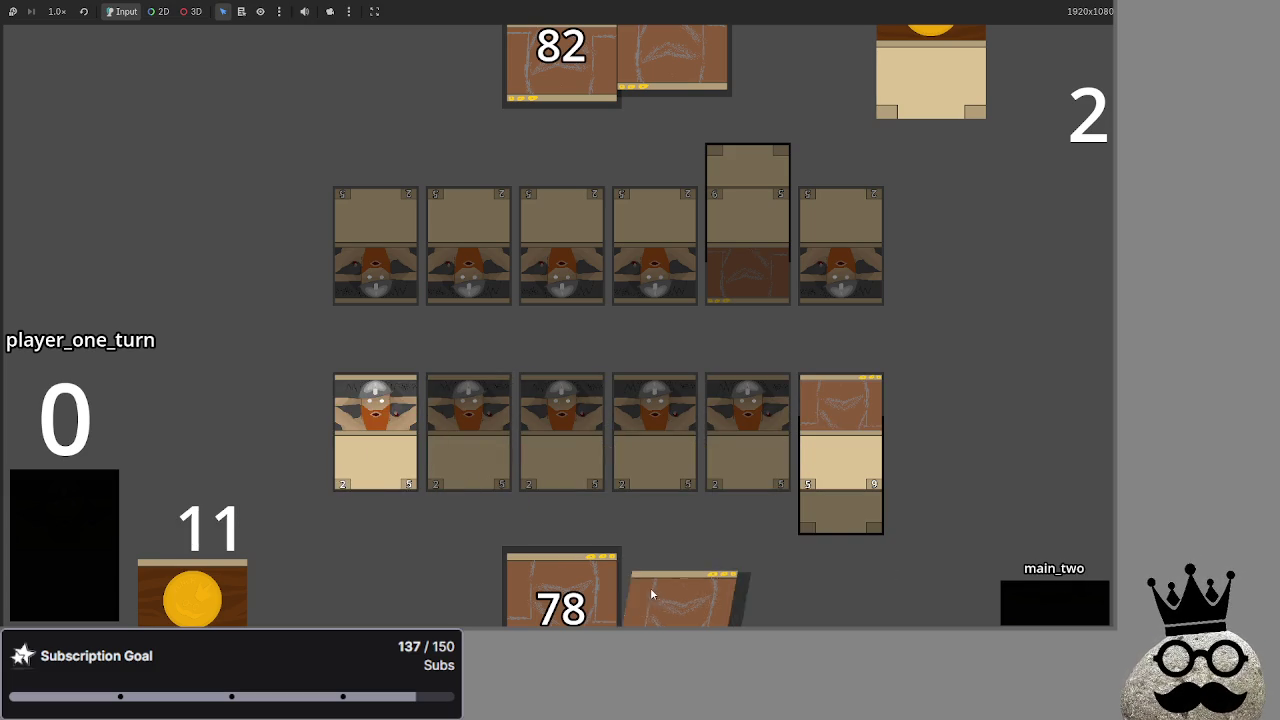
pyautogui.moveTo(660, 580)
pyautogui.mouseDown()
pyautogui.moveTo(743, 537)
pyautogui.moveTo(978, 365)
pyautogui.mouseUp()
pyautogui.click(1045, 609)
pyautogui.click(1041, 610)
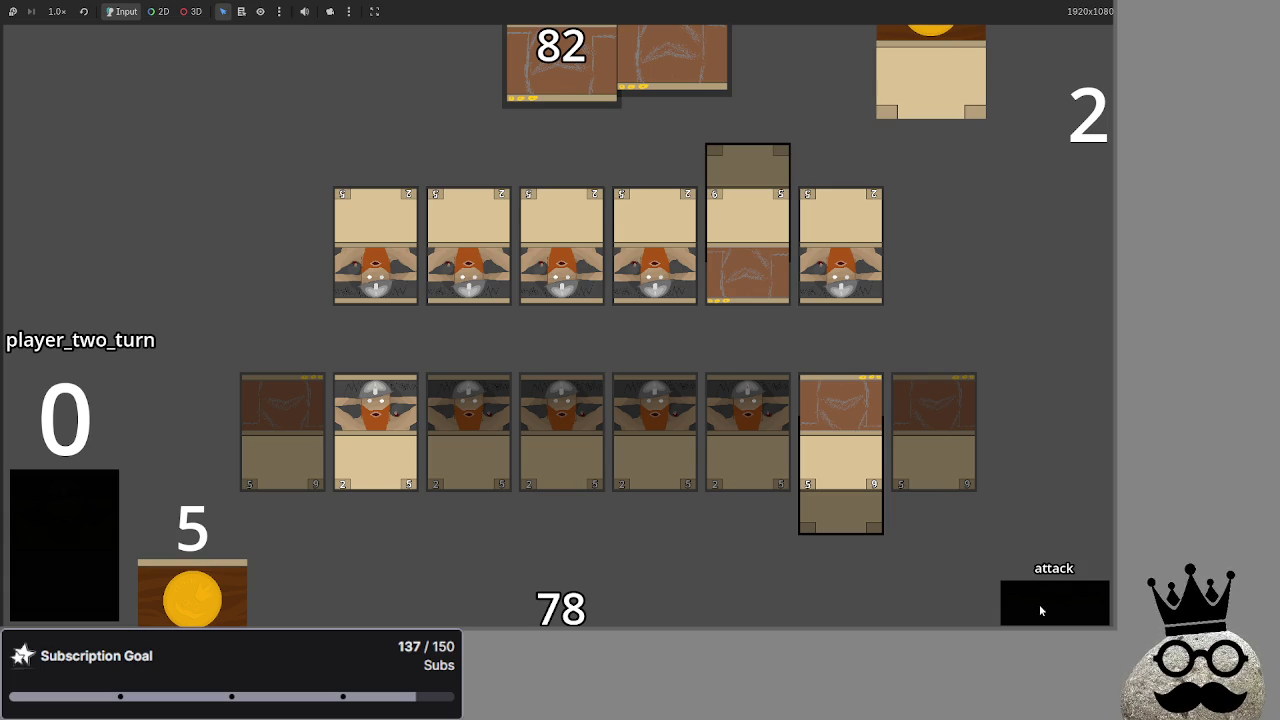
# Block player two's attack with one card and resolve it
pyautogui.click(1040, 610)
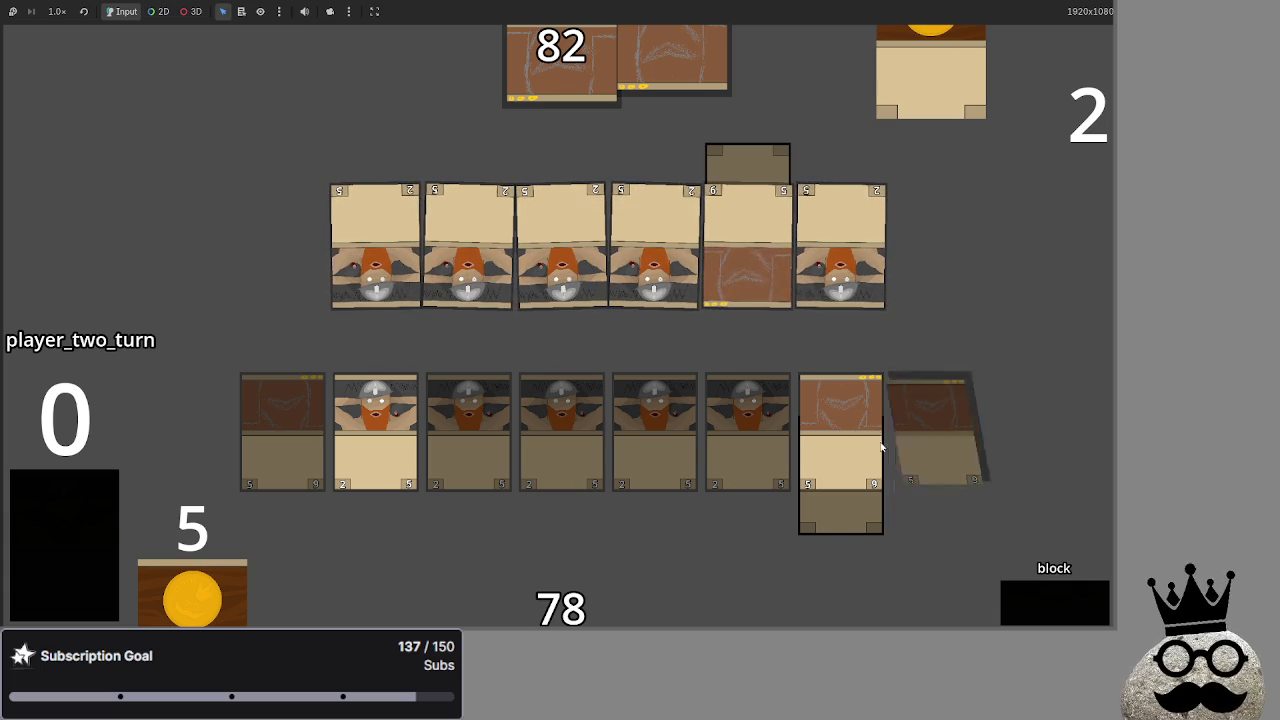
pyautogui.click(846, 391)
pyautogui.click(1040, 611)
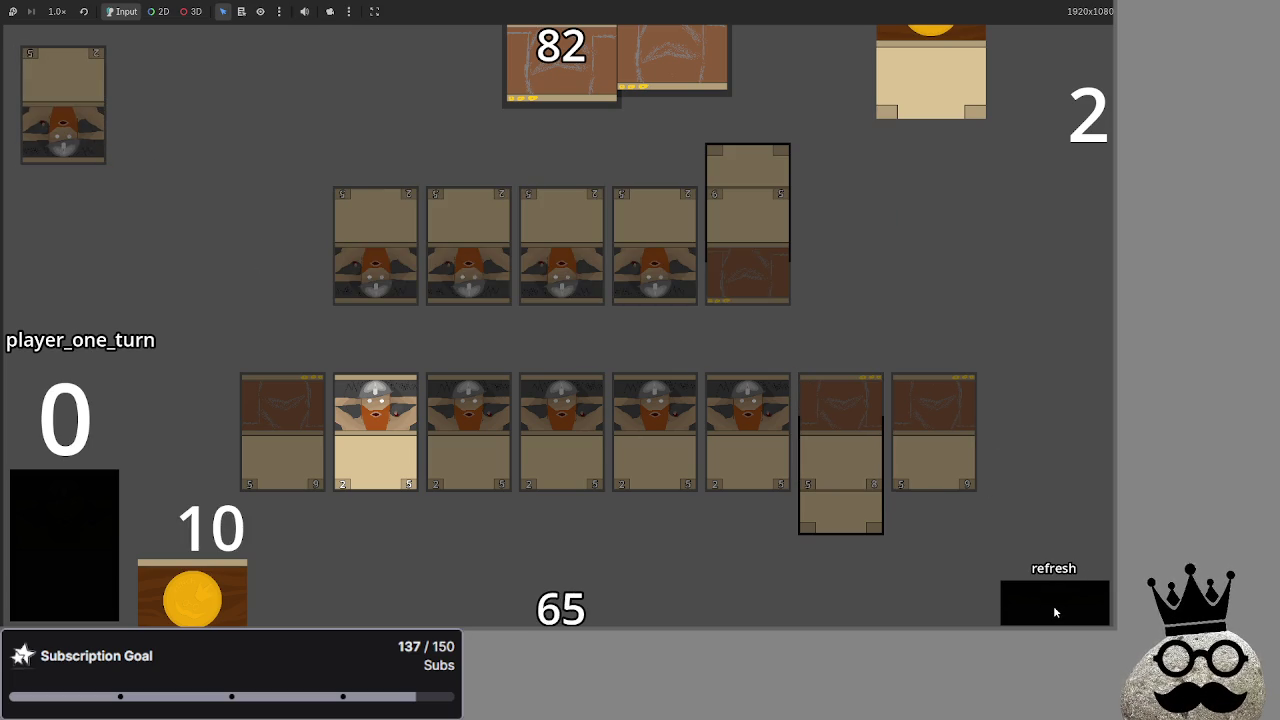
# Step player one's turn through to end_turn and start player two's draw
pyautogui.click(1049, 608)
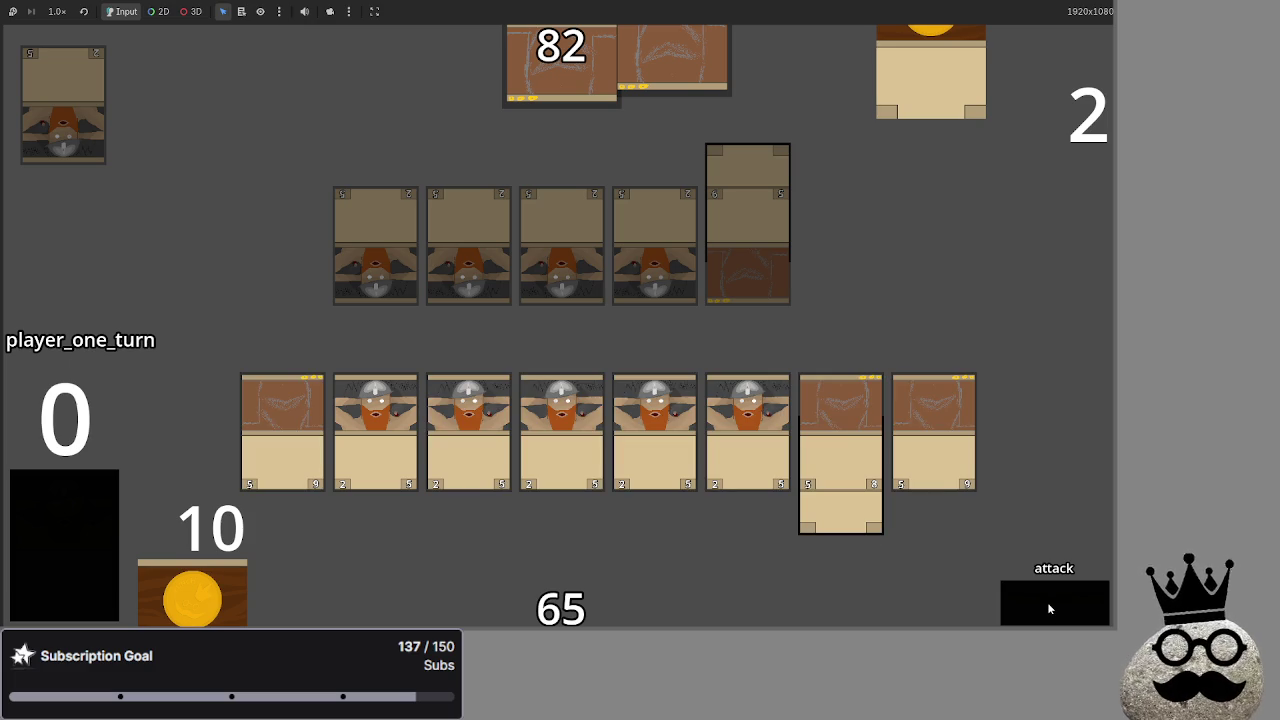
pyautogui.click(1049, 608)
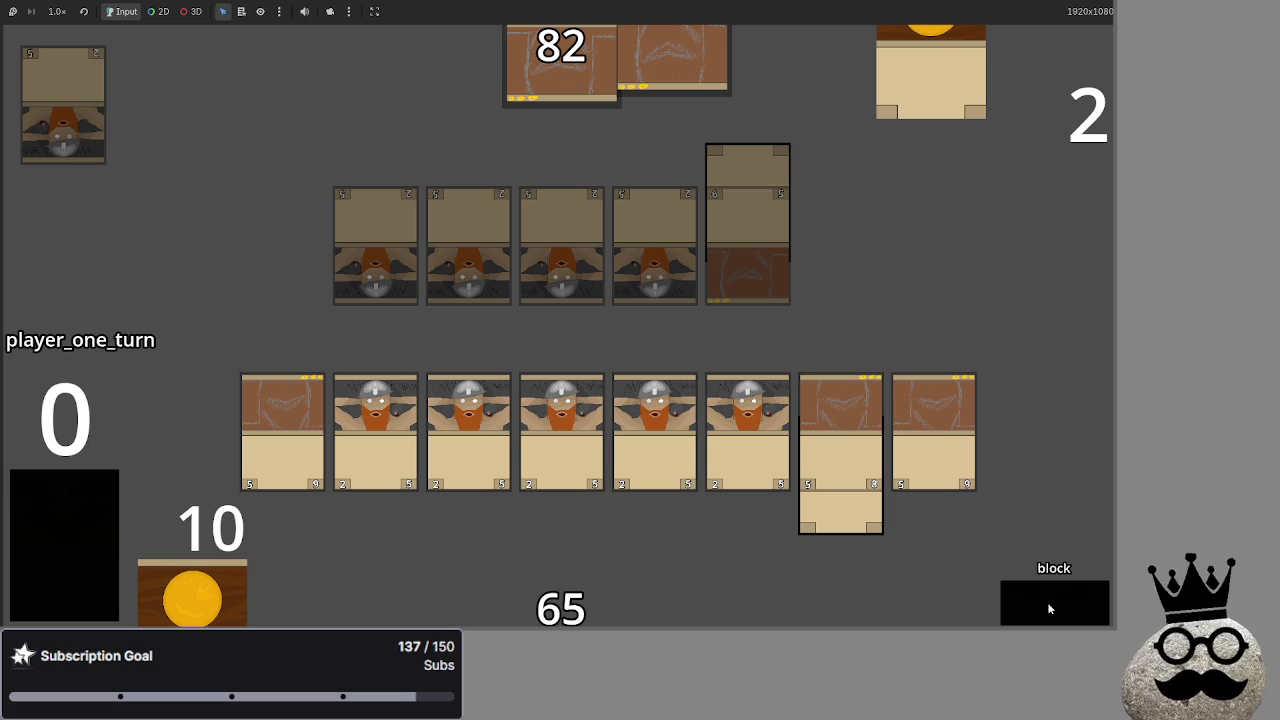
pyautogui.click(1049, 608)
pyautogui.click(1049, 608)
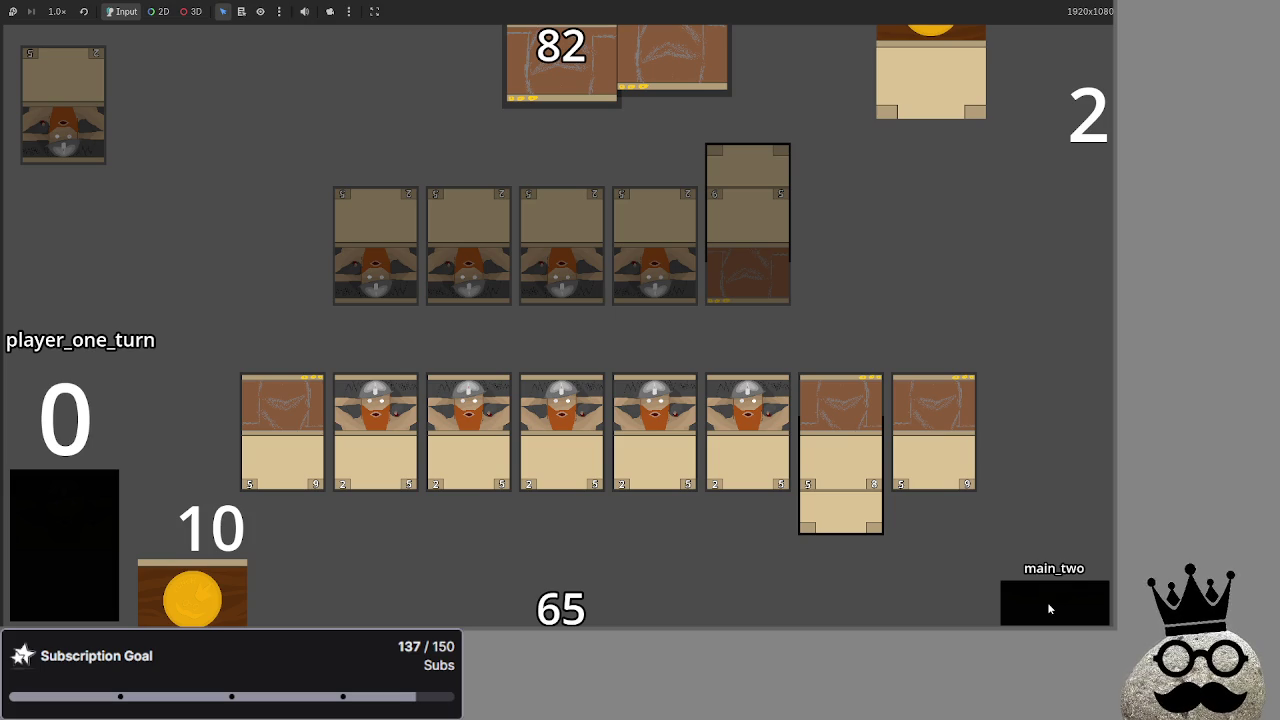
pyautogui.click(1049, 608)
pyautogui.click(1049, 608)
pyautogui.click(1049, 606)
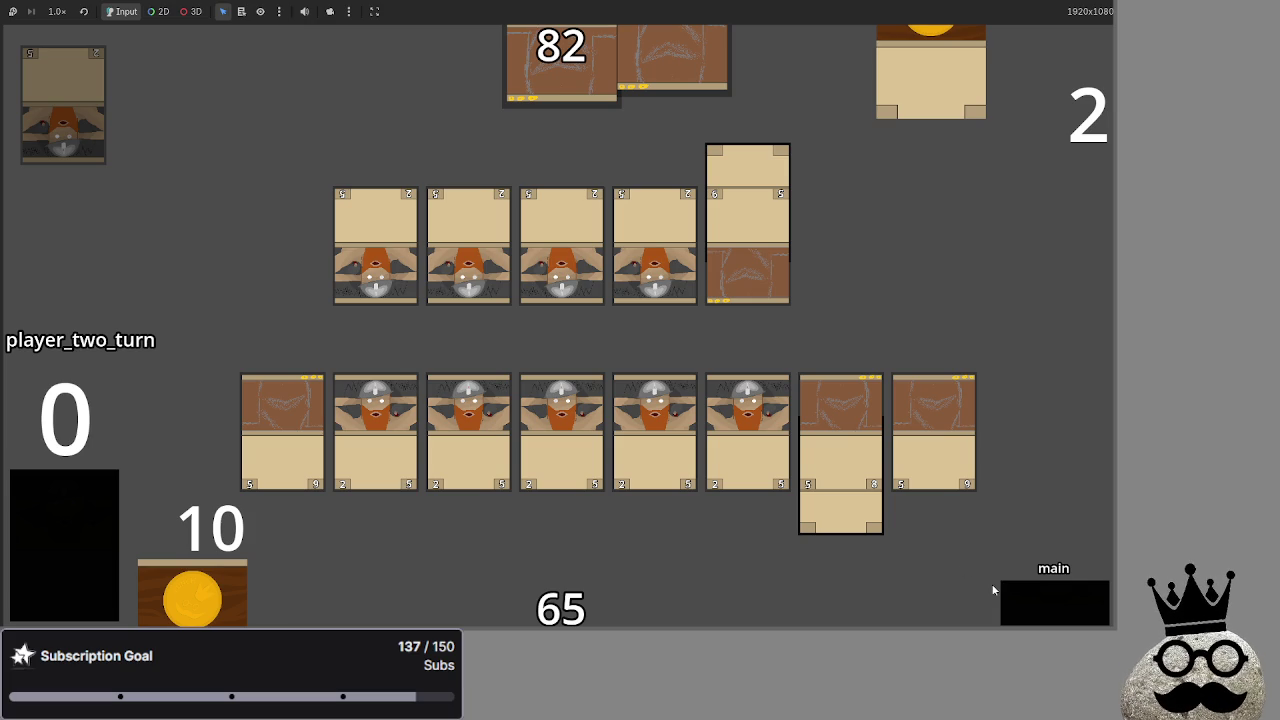
# Assign two blocking cards against player two's attackers
pyautogui.click(1037, 615)
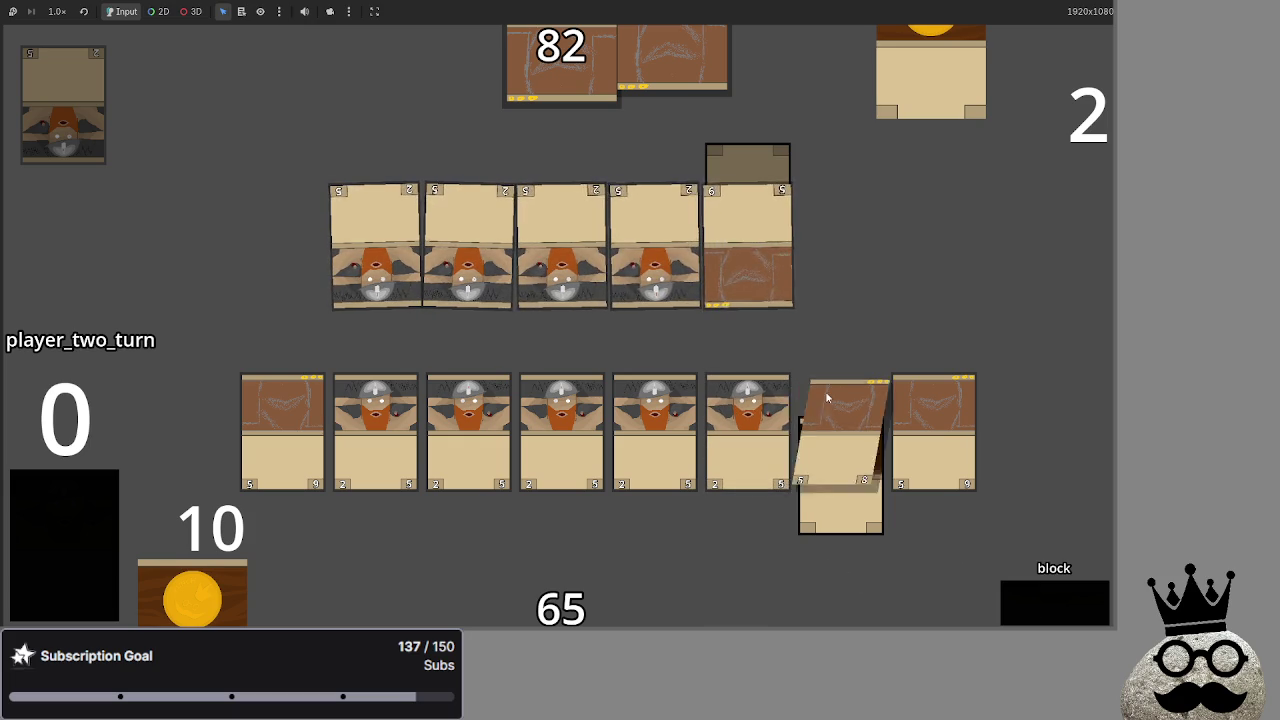
pyautogui.click(942, 397)
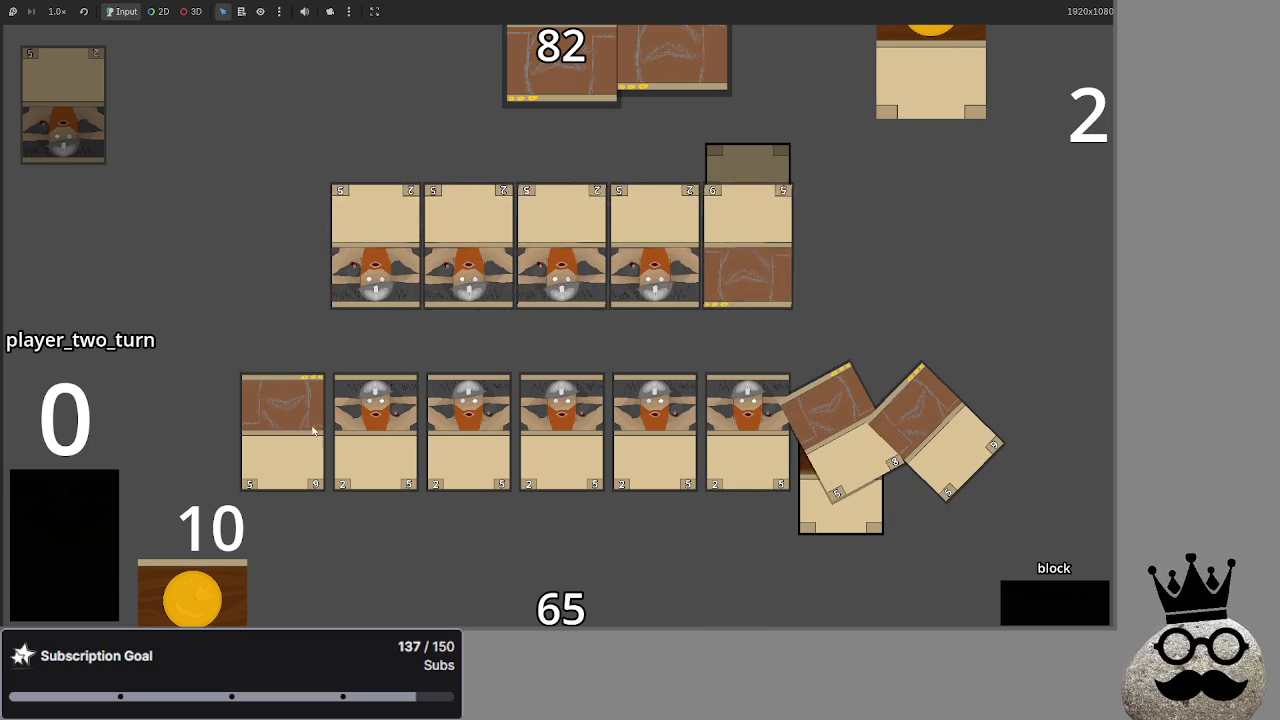
pyautogui.click(727, 430)
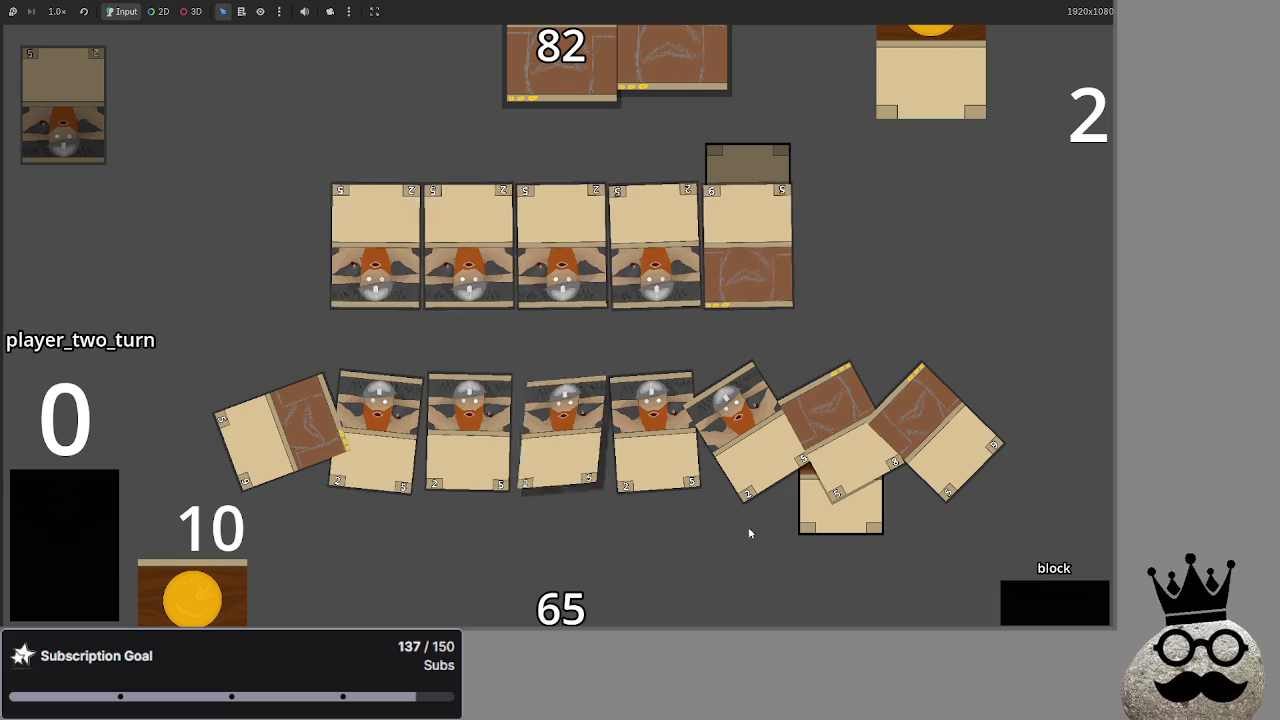
pyautogui.click(1047, 620)
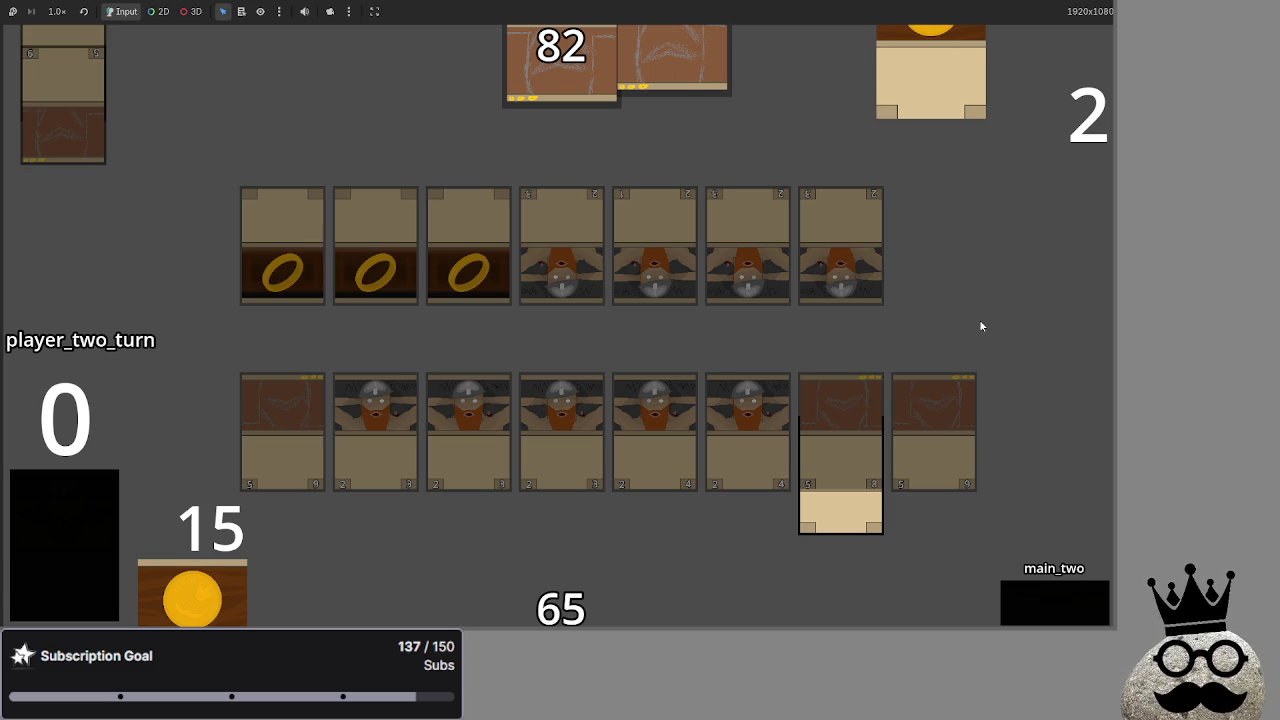
# End player two's turn and advance player one through draw, main, attack and block to damage
pyautogui.click(1070, 605)
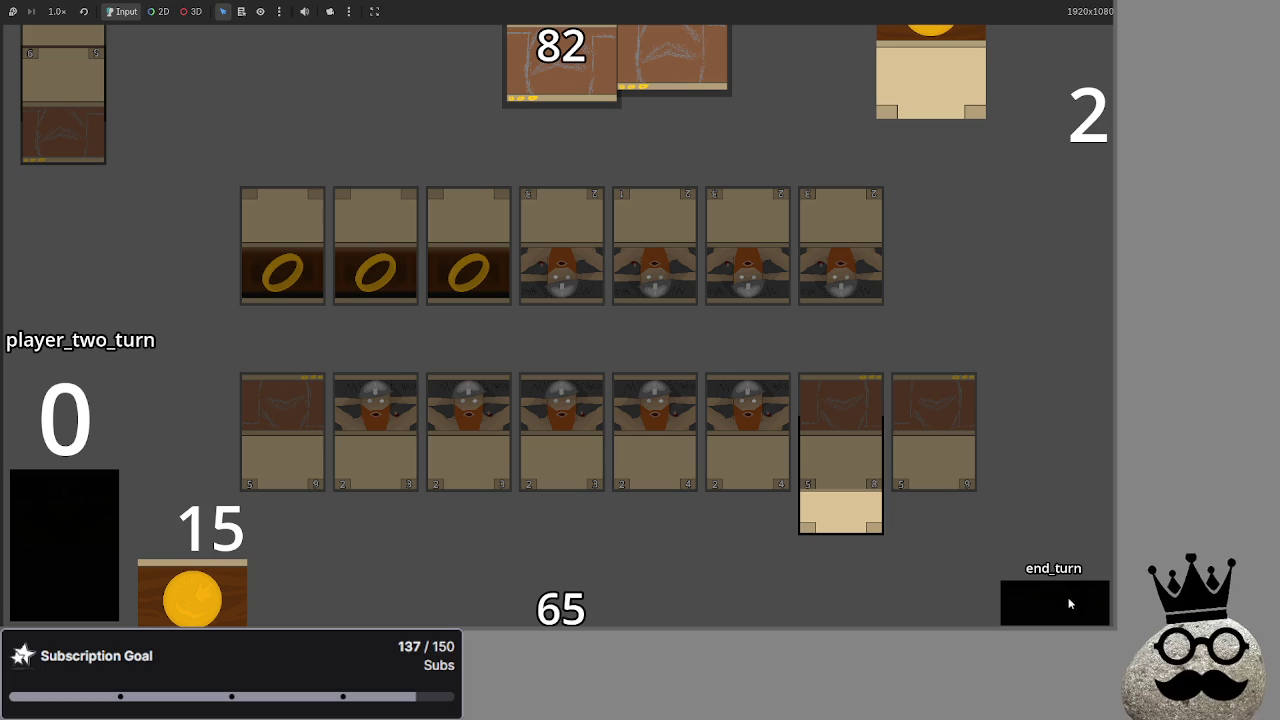
pyautogui.click(1068, 611)
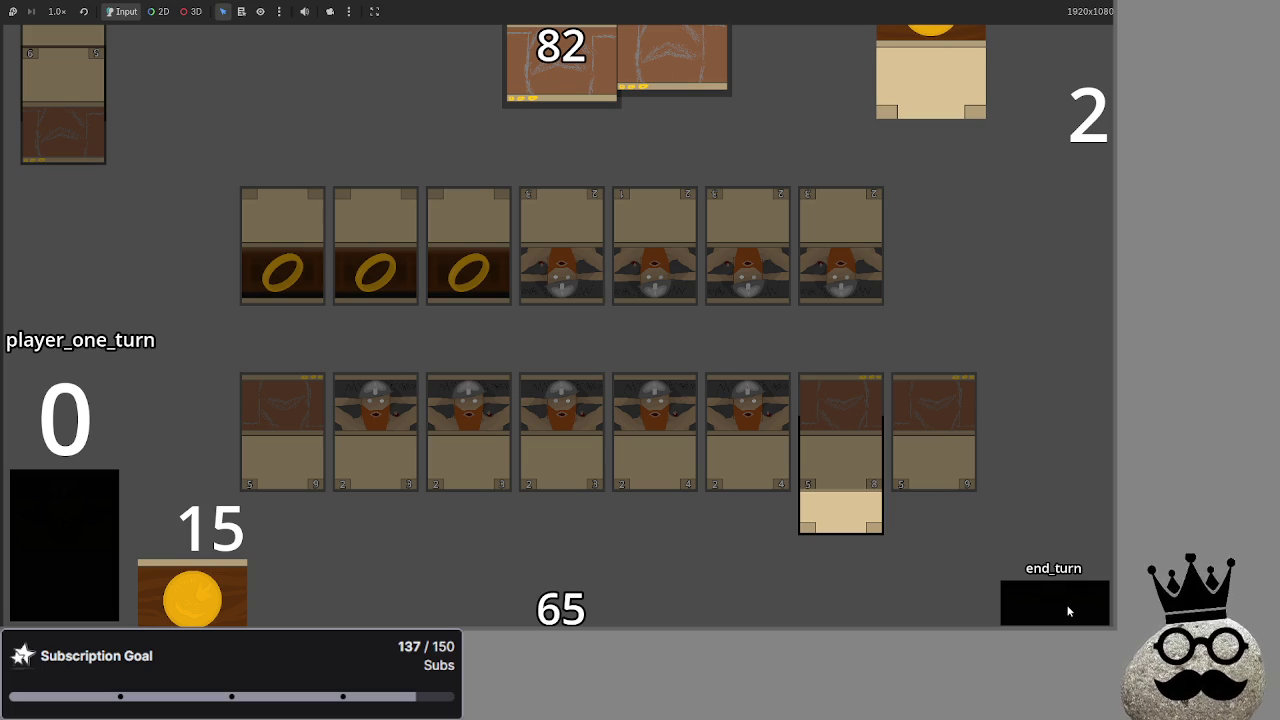
pyautogui.click(1068, 611)
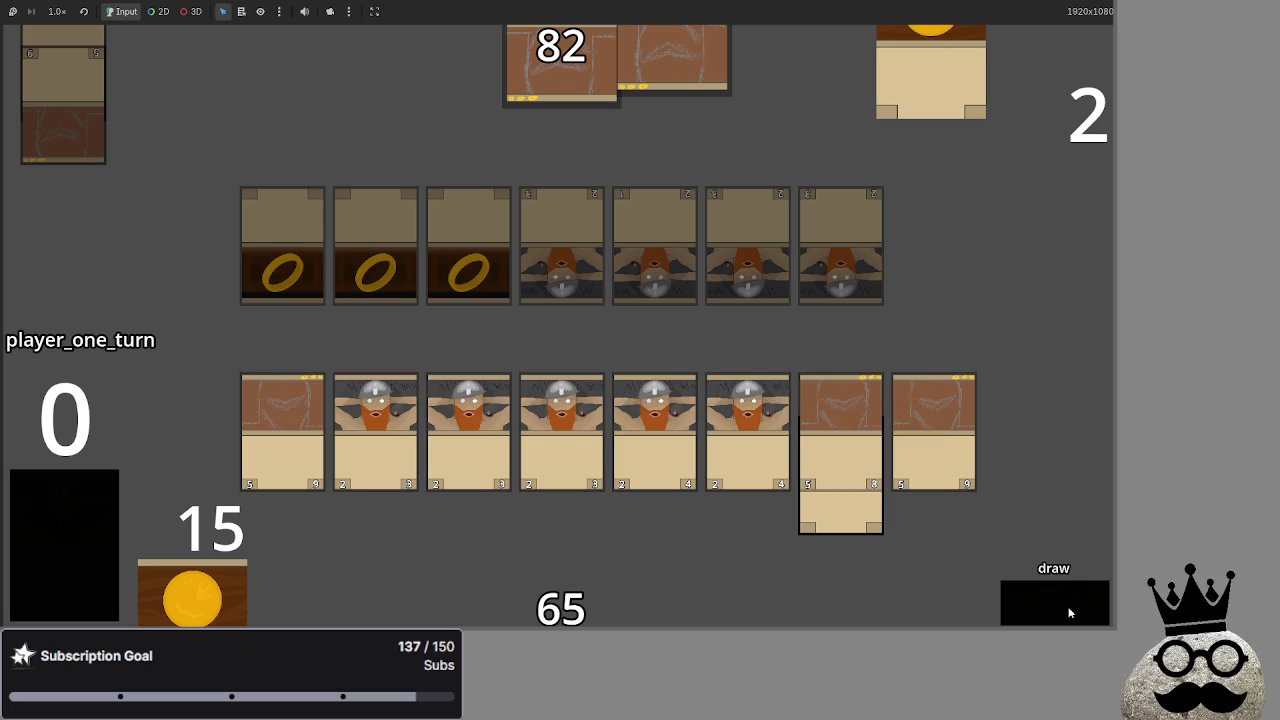
pyautogui.click(1069, 612)
pyautogui.click(1040, 608)
pyautogui.click(1040, 608)
pyautogui.click(1040, 608)
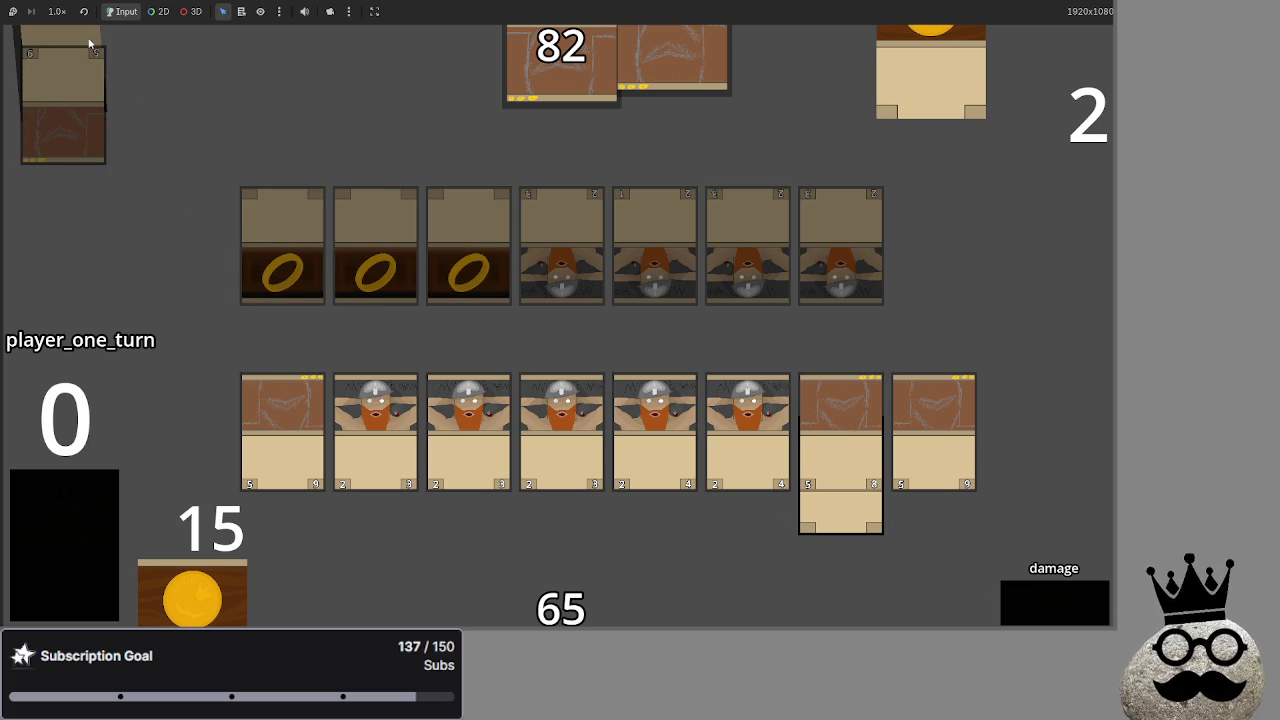
pyautogui.hotkey('alt', 'Tab')
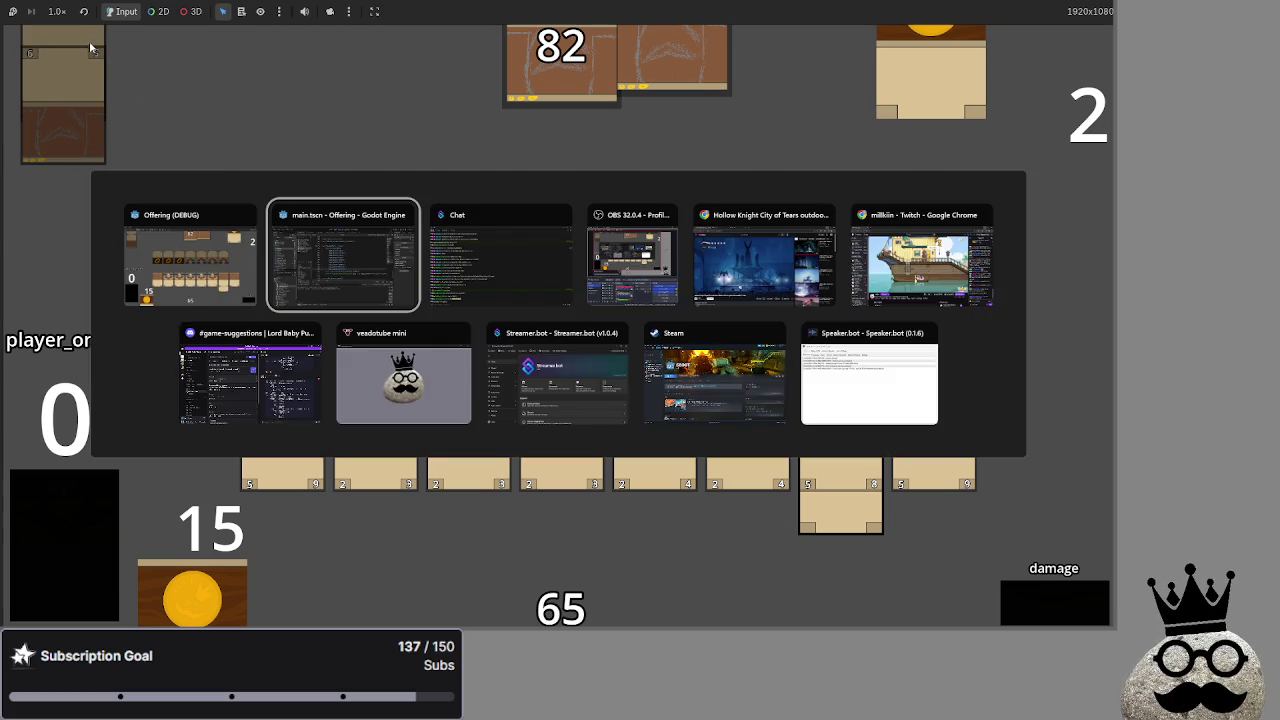
# Unfold the card_takes_damage function in main.gd
pyautogui.scroll(5, 535, 353)
pyautogui.scroll(15, 535, 353)
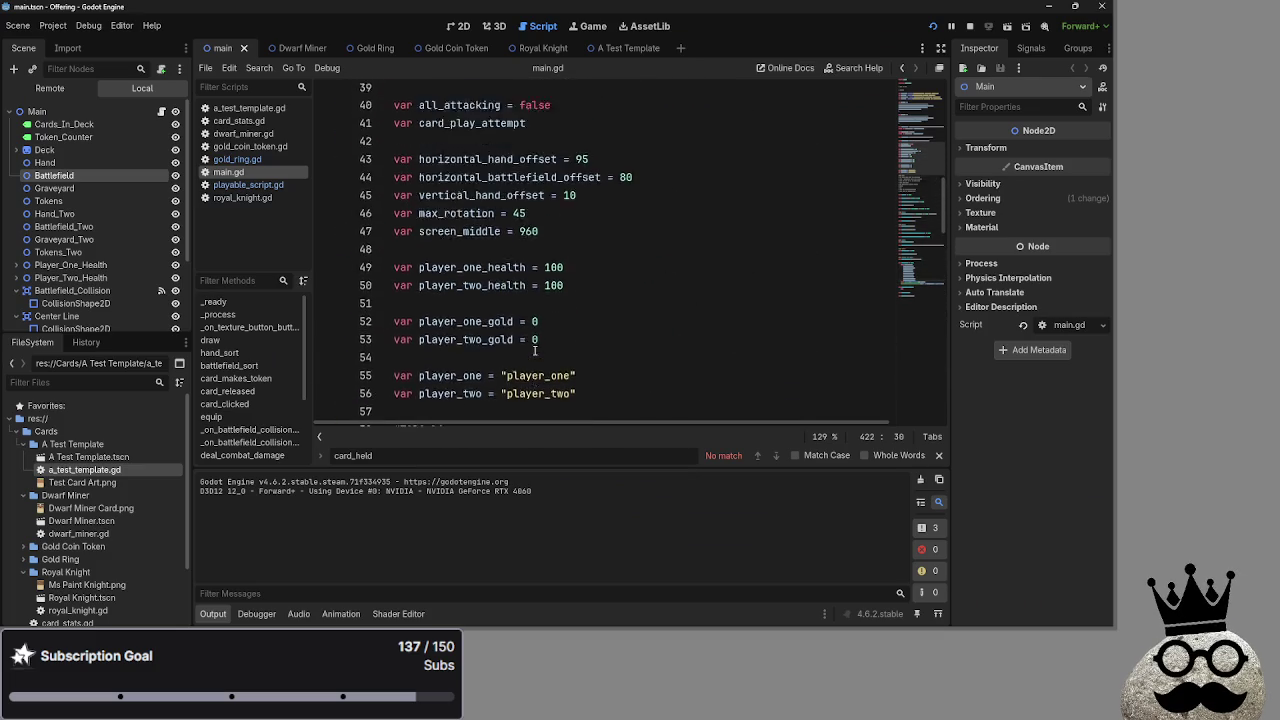
pyautogui.scroll(-15, 535, 353)
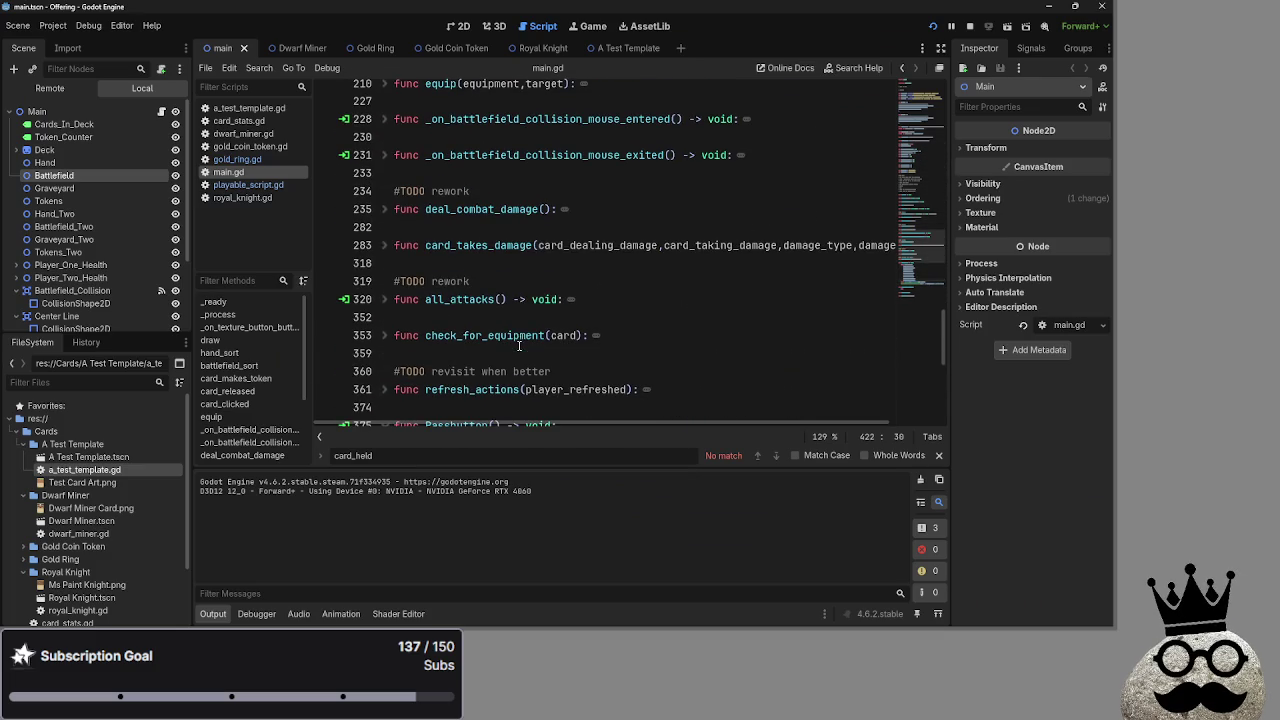
pyautogui.click(369, 244)
pyautogui.click(384, 245)
pyautogui.scroll(-8, 506, 287)
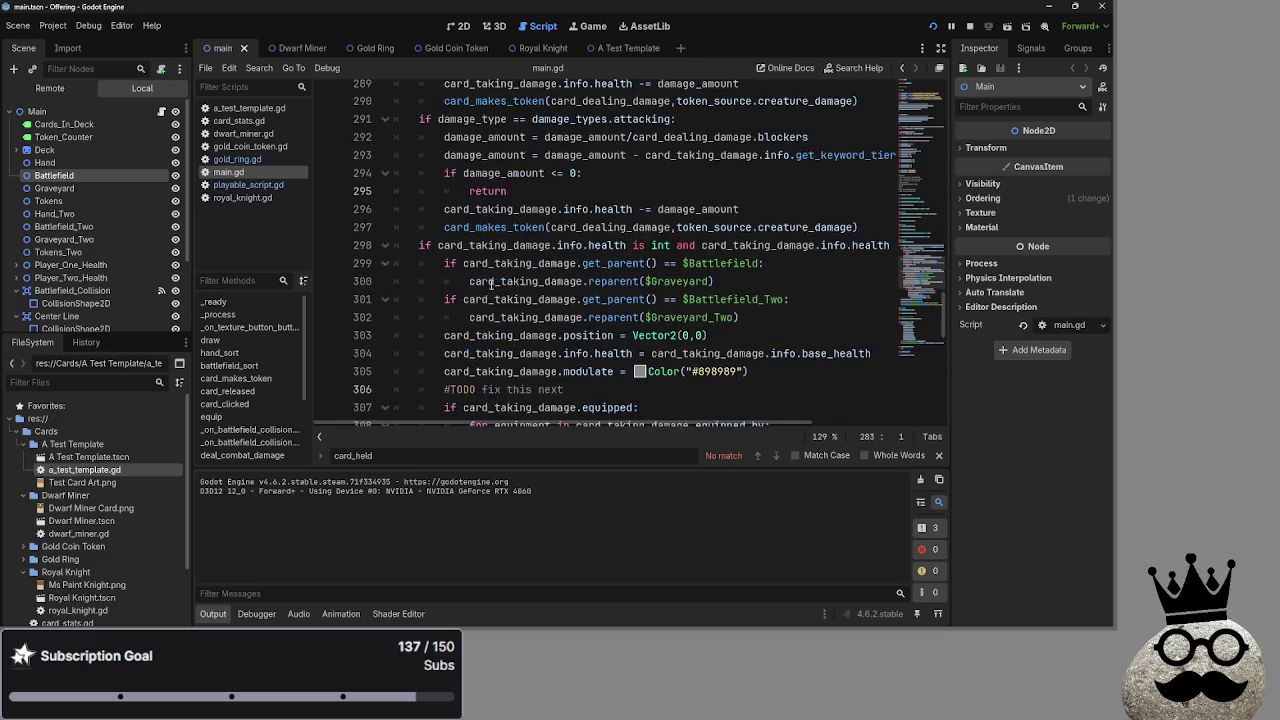
pyautogui.scroll(-2, 506, 287)
pyautogui.scroll(2, 506, 287)
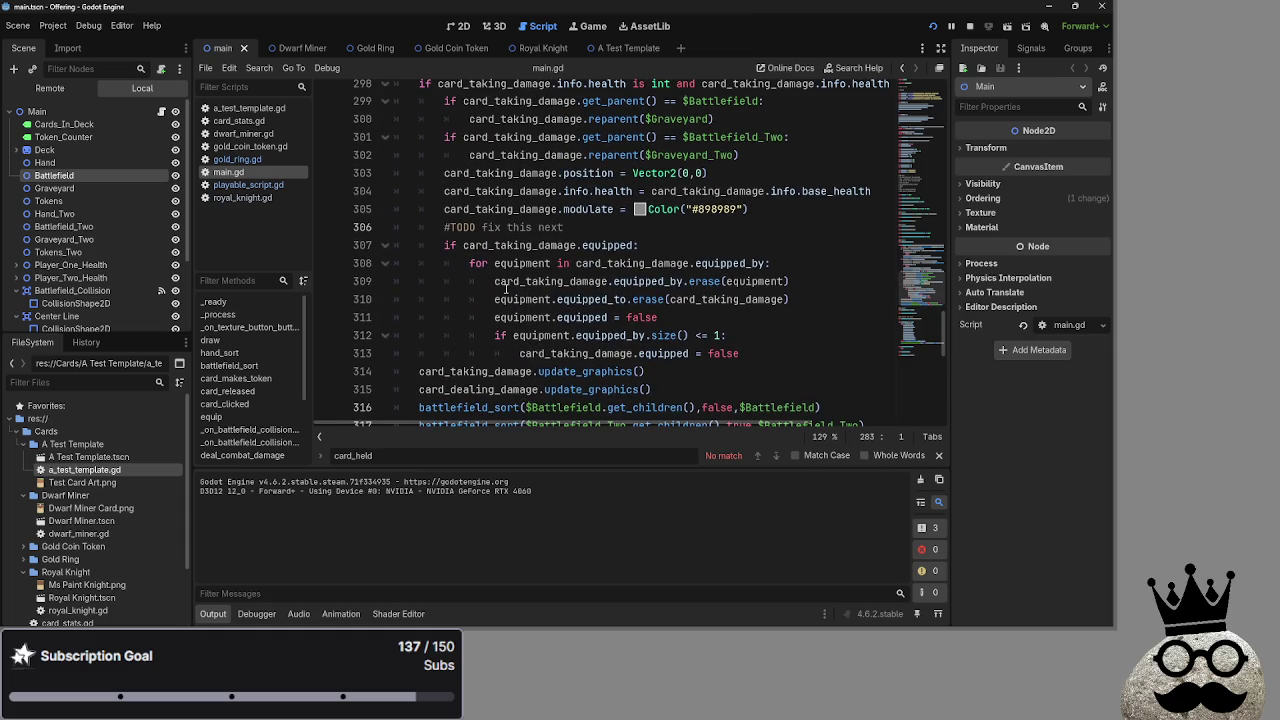
# Review cleanup lines 307–313, highlighting card_taking_damage, equipped_by and equipment
pyautogui.moveTo(790, 360); pyautogui.dragTo(457, 245)
pyautogui.click(551, 261)
pyautogui.doubleClick(615, 263)
pyautogui.doubleClick(715, 263)
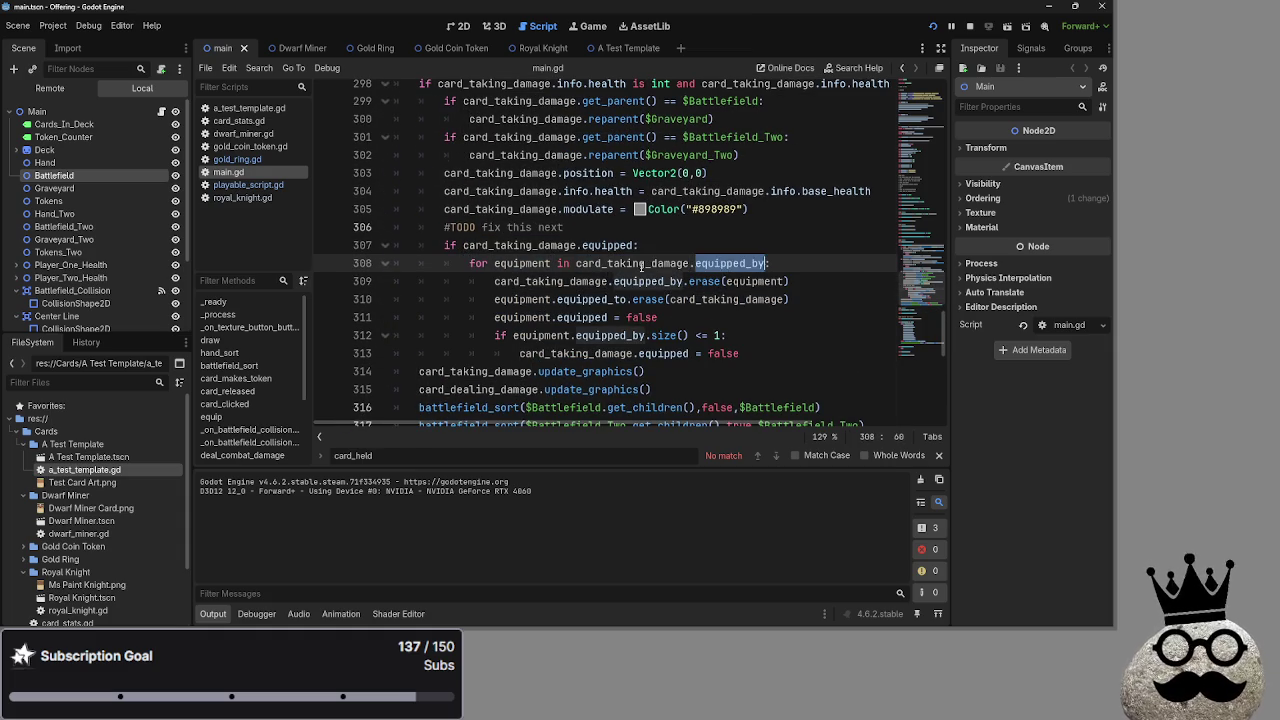
pyautogui.doubleClick(548, 280)
pyautogui.doubleClick(647, 281)
pyautogui.doubleClick(548, 281)
pyautogui.doubleClick(647, 281)
pyautogui.doubleClick(757, 281)
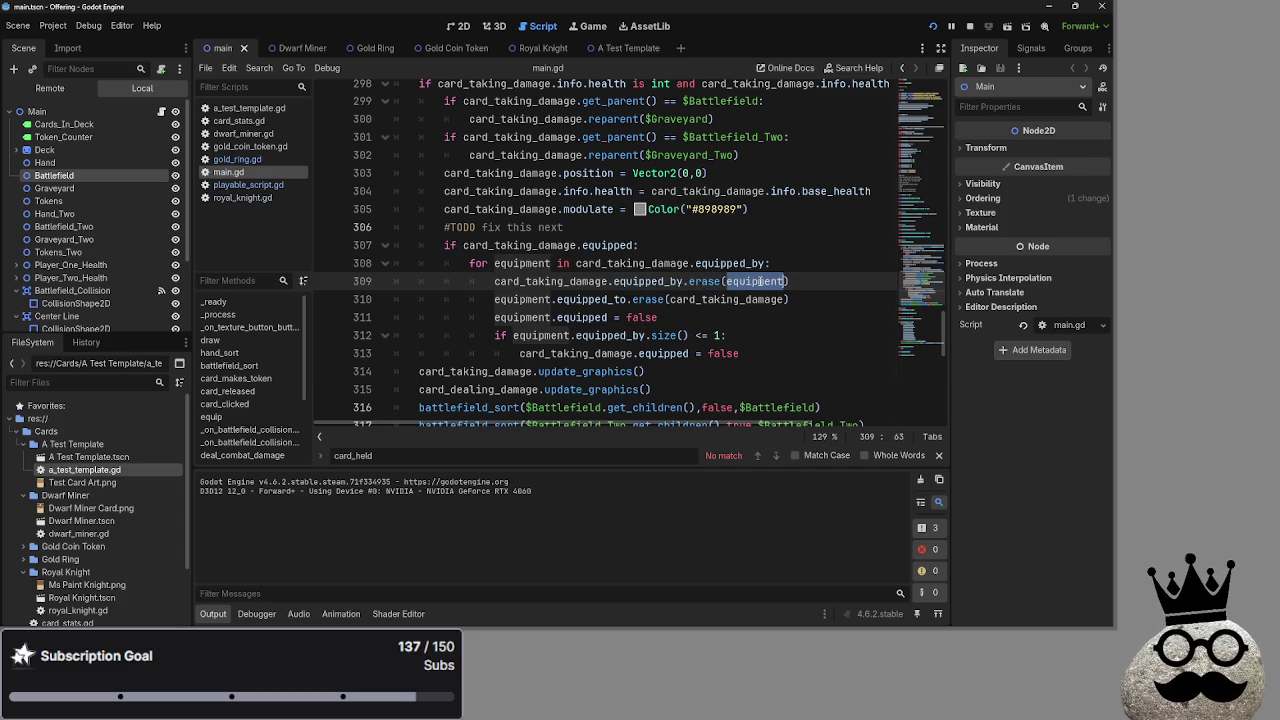
# Inspect the equipment erase calls on lines 310–311
pyautogui.doubleClick(572, 281)
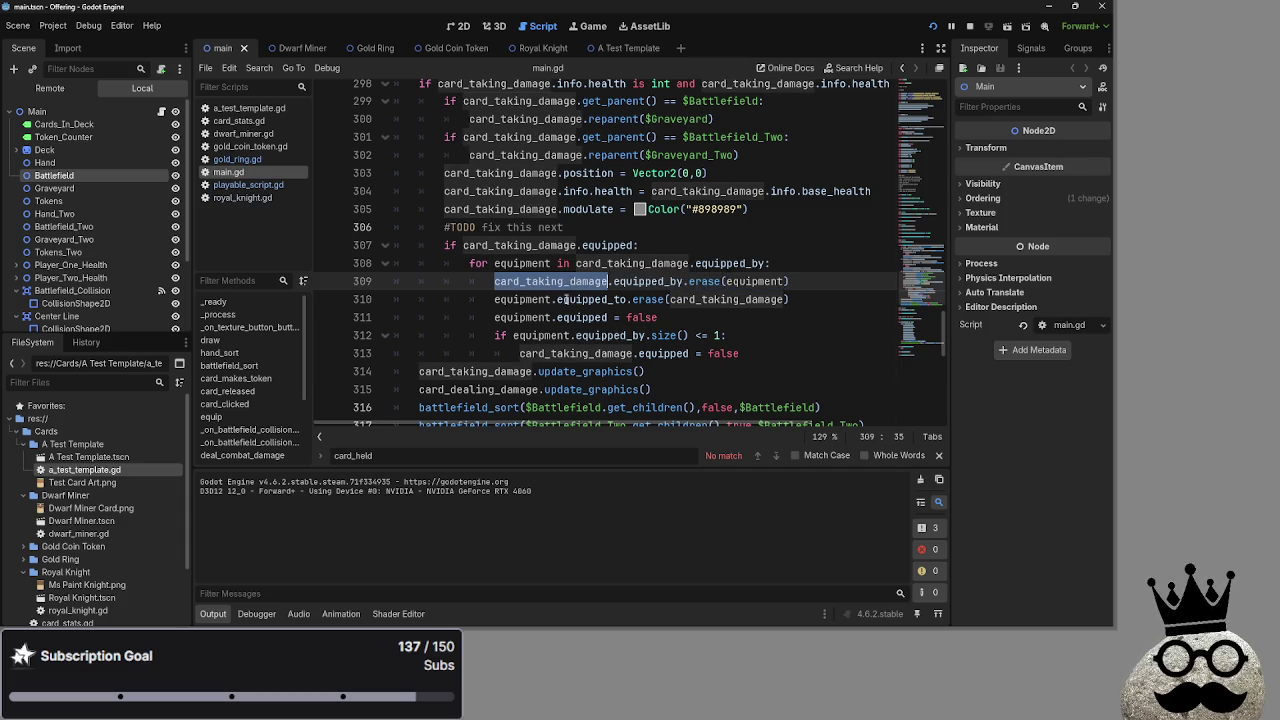
pyautogui.doubleClick(520, 299)
pyautogui.doubleClick(592, 299)
pyautogui.click(657, 299)
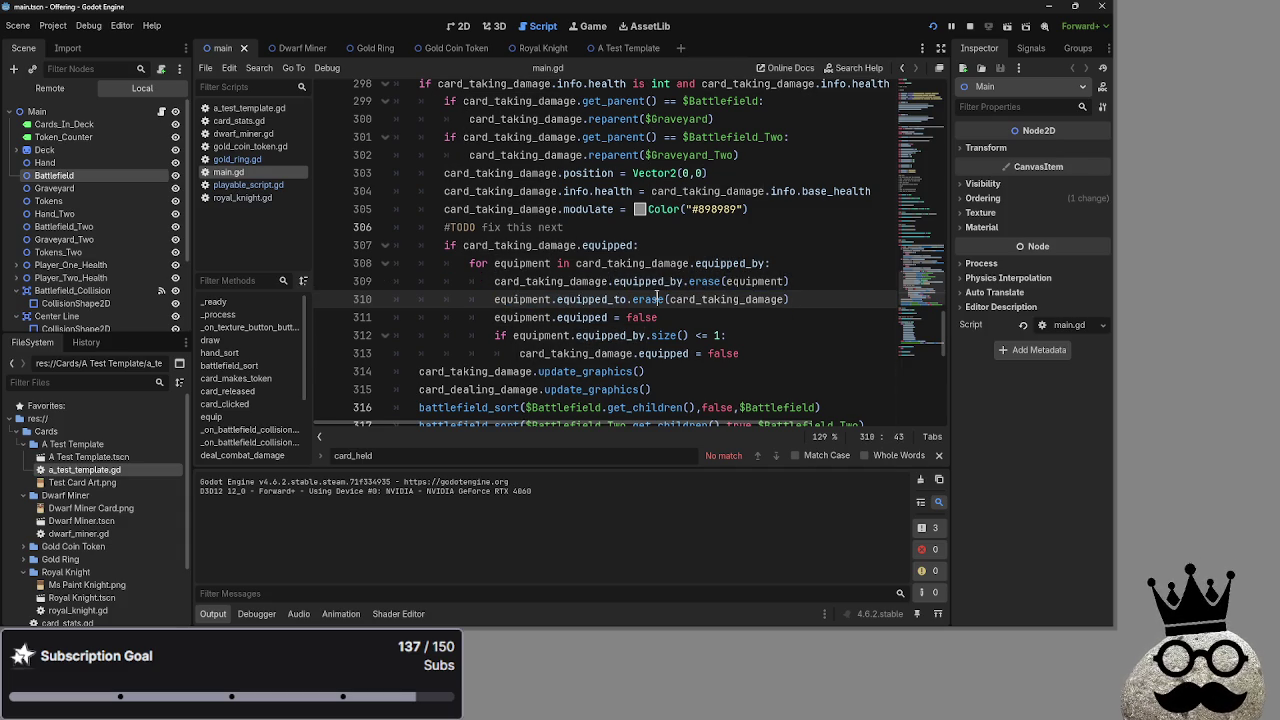
pyautogui.doubleClick(728, 299)
pyautogui.hotkey('ctrl', 'c')
pyautogui.click(507, 299)
pyautogui.doubleClick(507, 299)
pyautogui.click(520, 317)
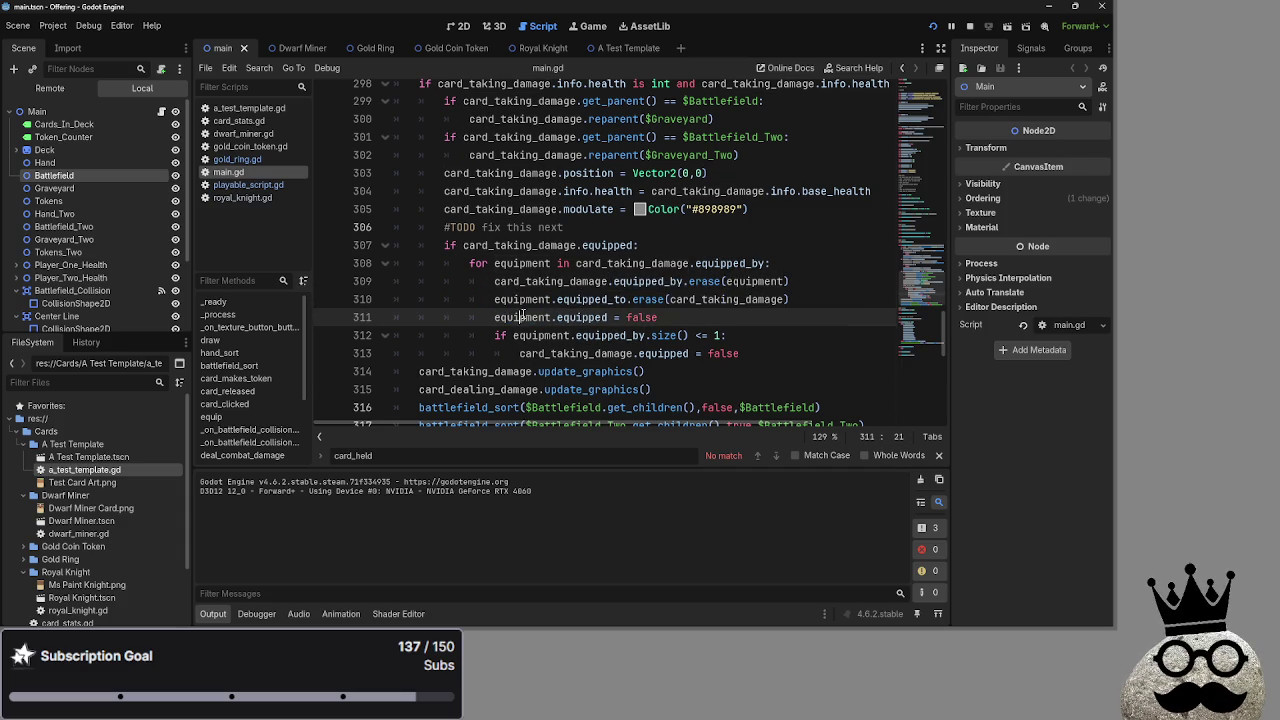
pyautogui.doubleClick(580, 317)
pyautogui.doubleClick(520, 317)
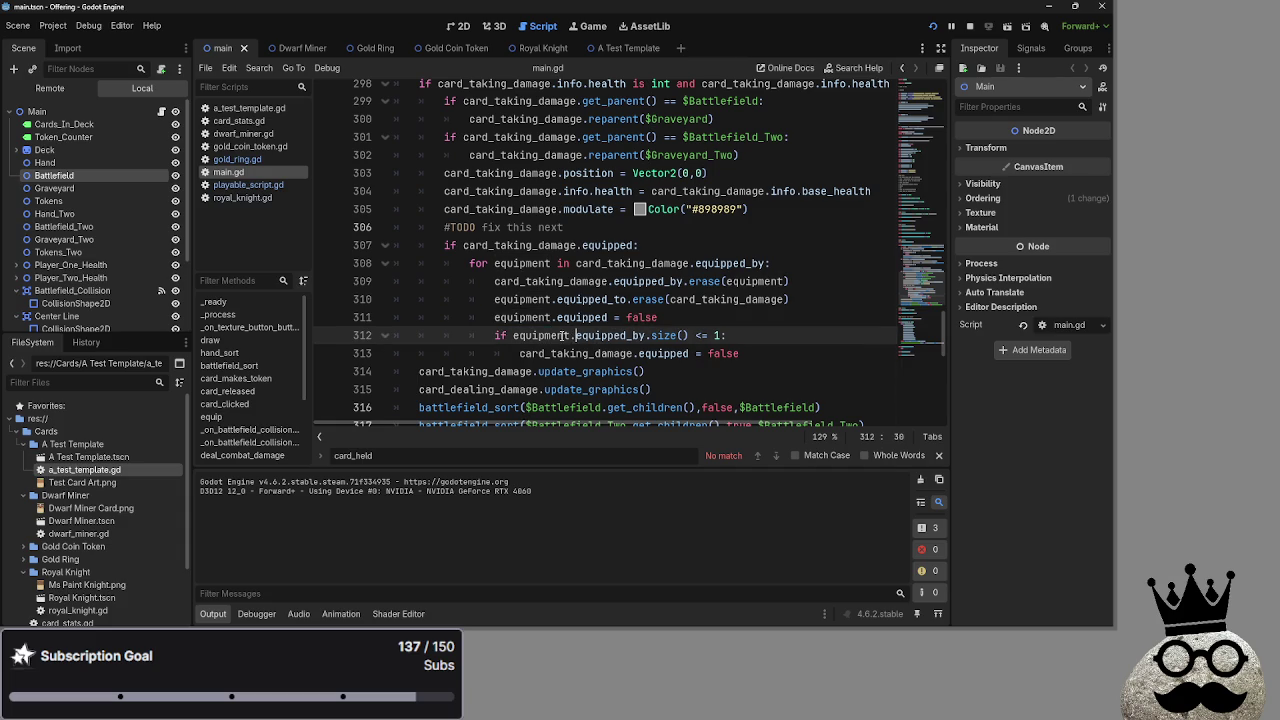
# Replace equipment with card_taking_damage in the line-312 if condition, delete the blank line, and run
pyautogui.click(685, 318)
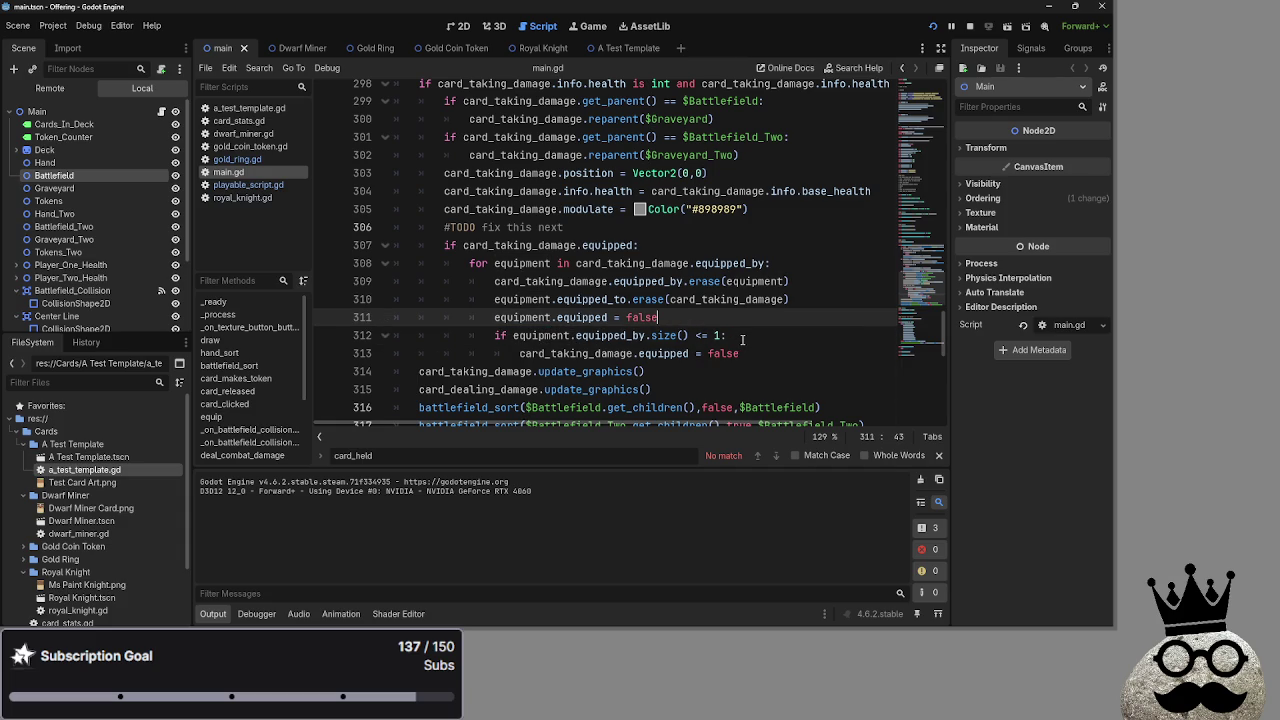
pyautogui.press('Return')
pyautogui.moveTo(766, 372)
pyautogui.mouseDown()
pyautogui.moveTo(521, 353)
pyautogui.moveTo(519, 371)
pyautogui.mouseUp()
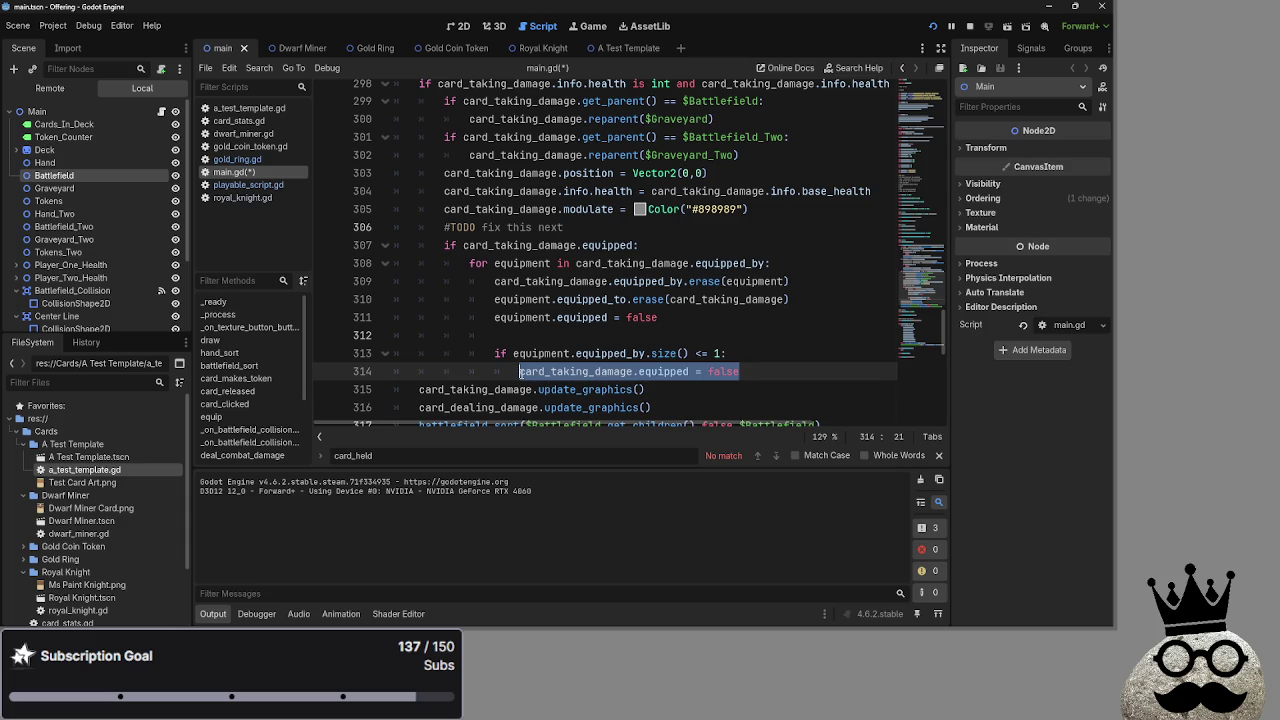
pyautogui.click(533, 355)
pyautogui.doubleClick(533, 355)
pyautogui.hotkey('ctrl', 'v')
pyautogui.click(784, 362)
pyautogui.click(590, 336)
pyautogui.press('BackSpace')
pyautogui.press('BackSpace')
pyautogui.press('BackSpace')
pyautogui.click(985, 27)
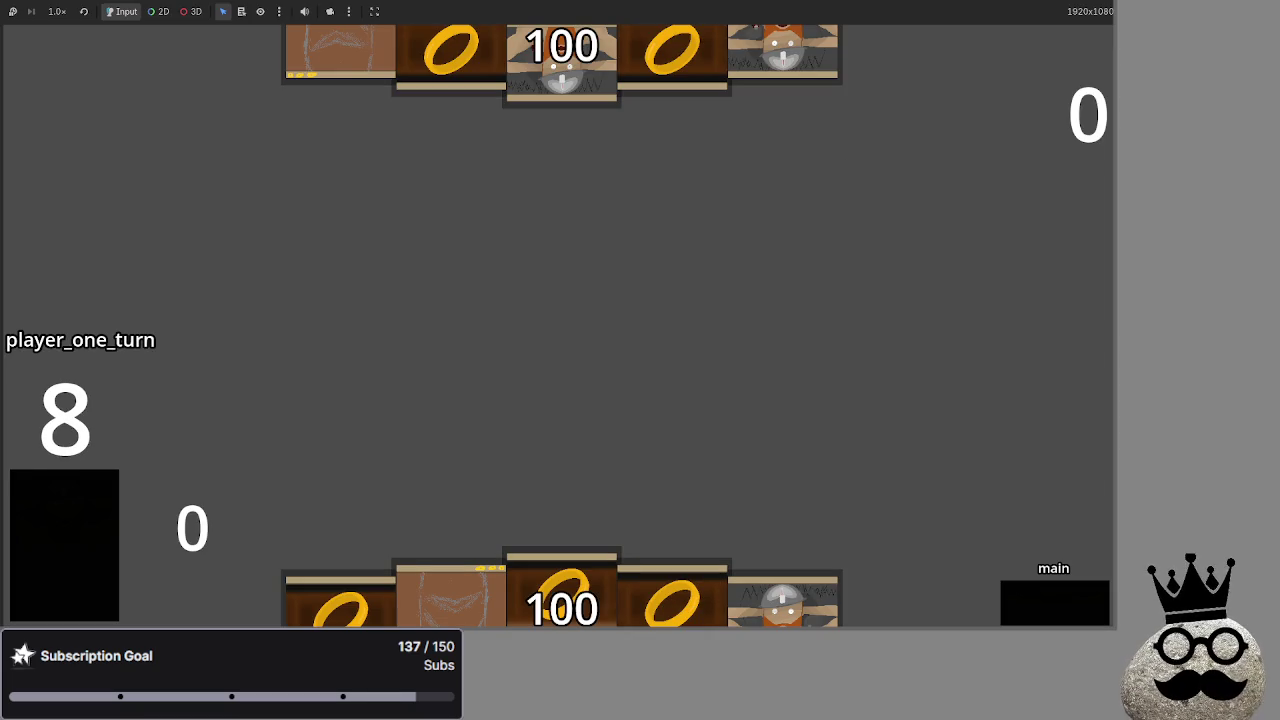
# Play the dwarf card and three ring cards onto player one's board
pyautogui.moveTo(783, 600); pyautogui.dragTo(767, 374)
pyautogui.click(695, 598)
pyautogui.click(450, 598)
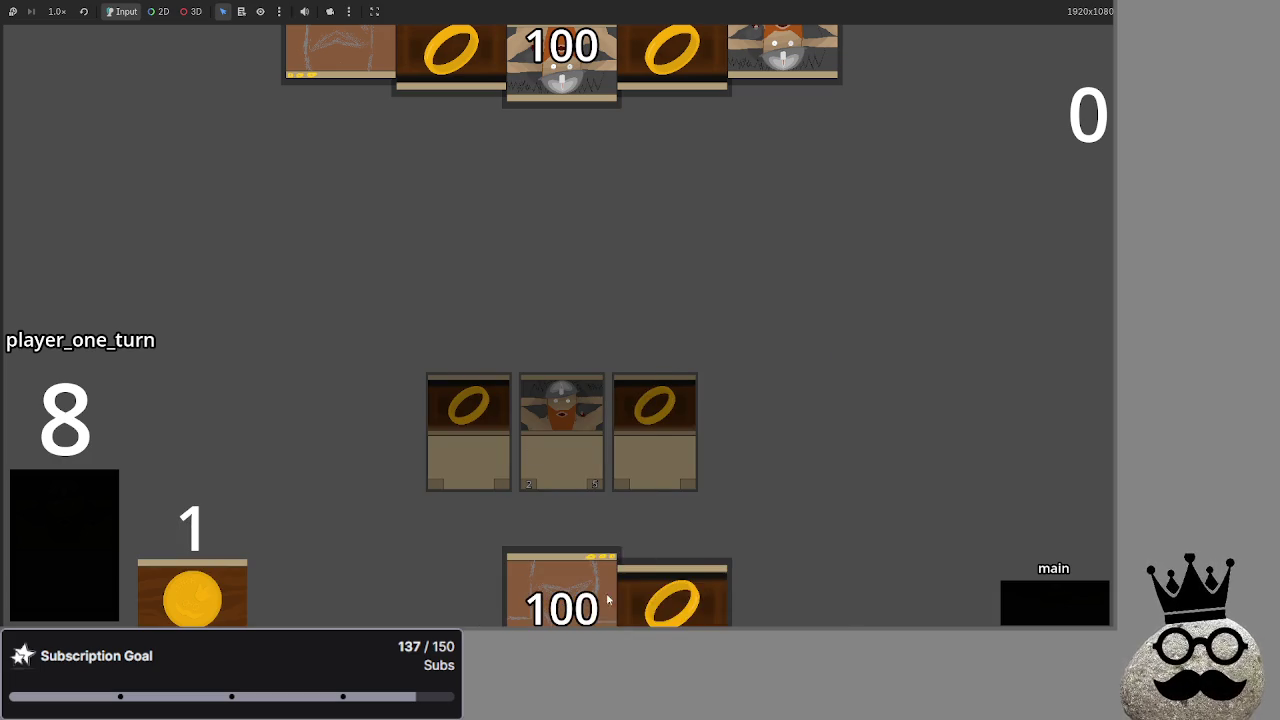
pyautogui.click(670, 600)
# Advance player one through attack, block, damage and main_two, then end the turn
pyautogui.click(1069, 592)
pyautogui.click(1069, 595)
pyautogui.click(1069, 595)
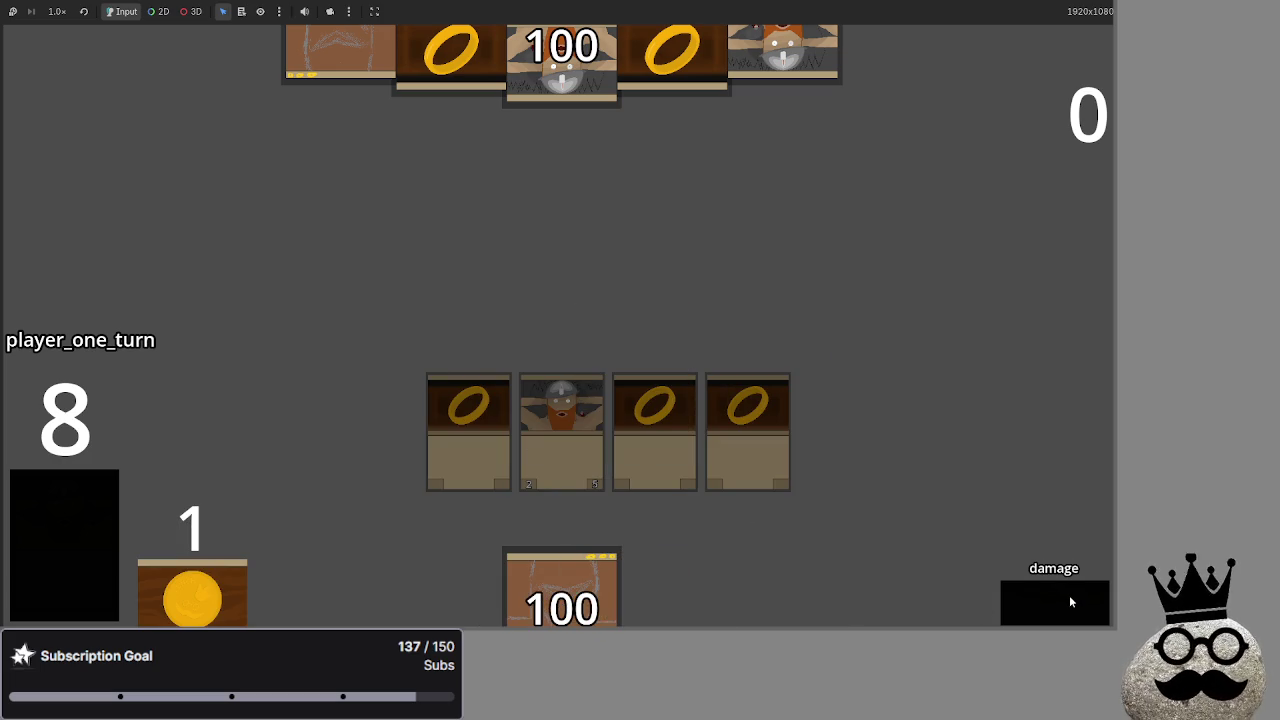
pyautogui.click(1069, 595)
pyautogui.click(1069, 595)
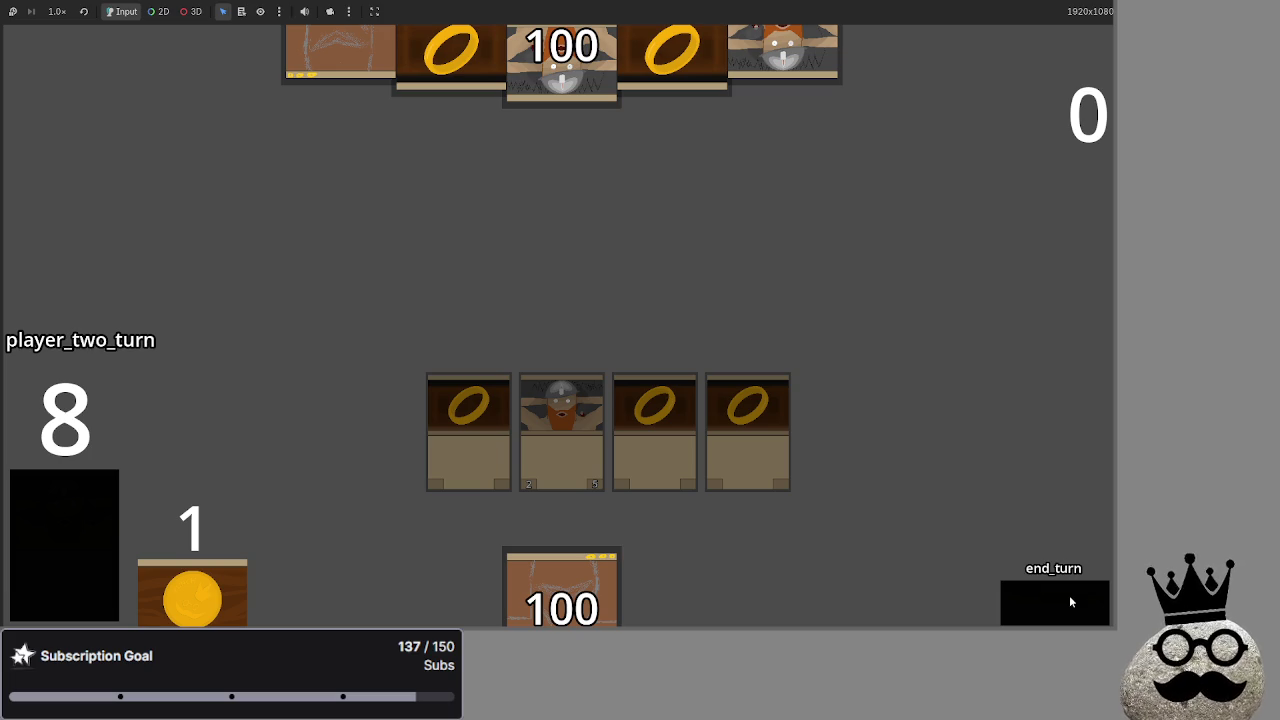
# Run player two's turn to end_turn, then take player one through refresh and draw to attack
pyautogui.click(1069, 595)
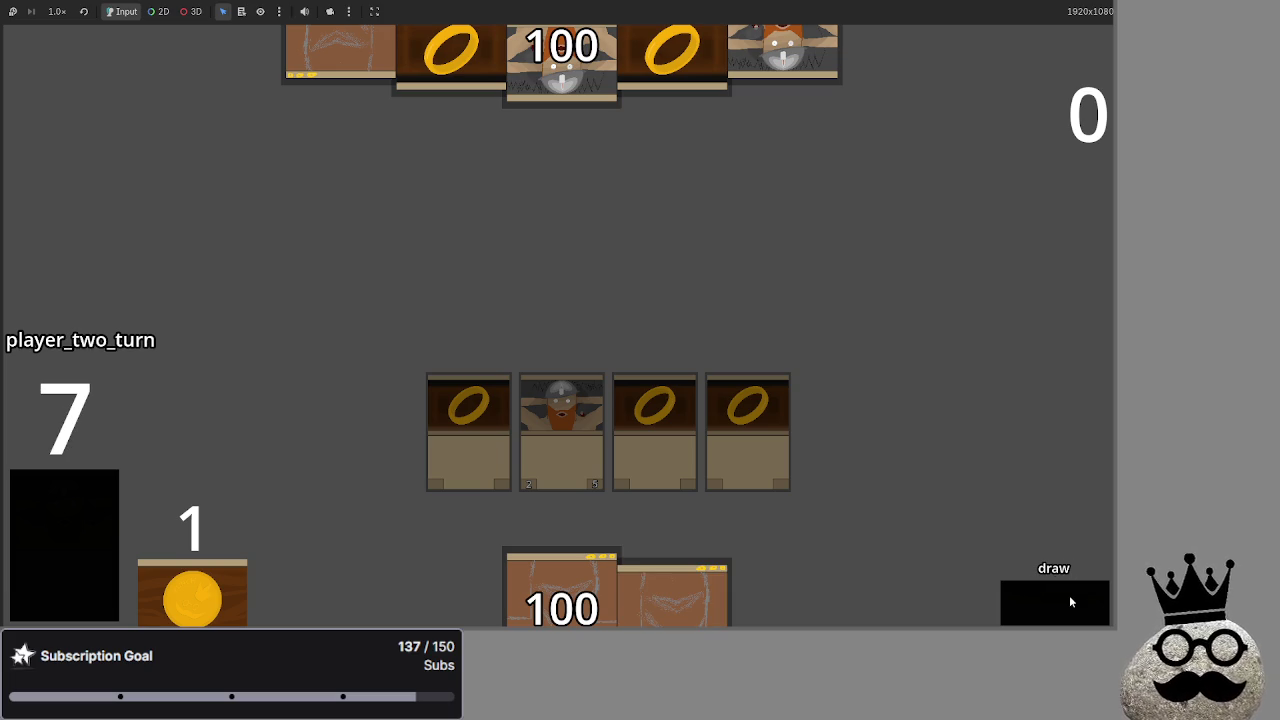
pyautogui.click(1069, 595)
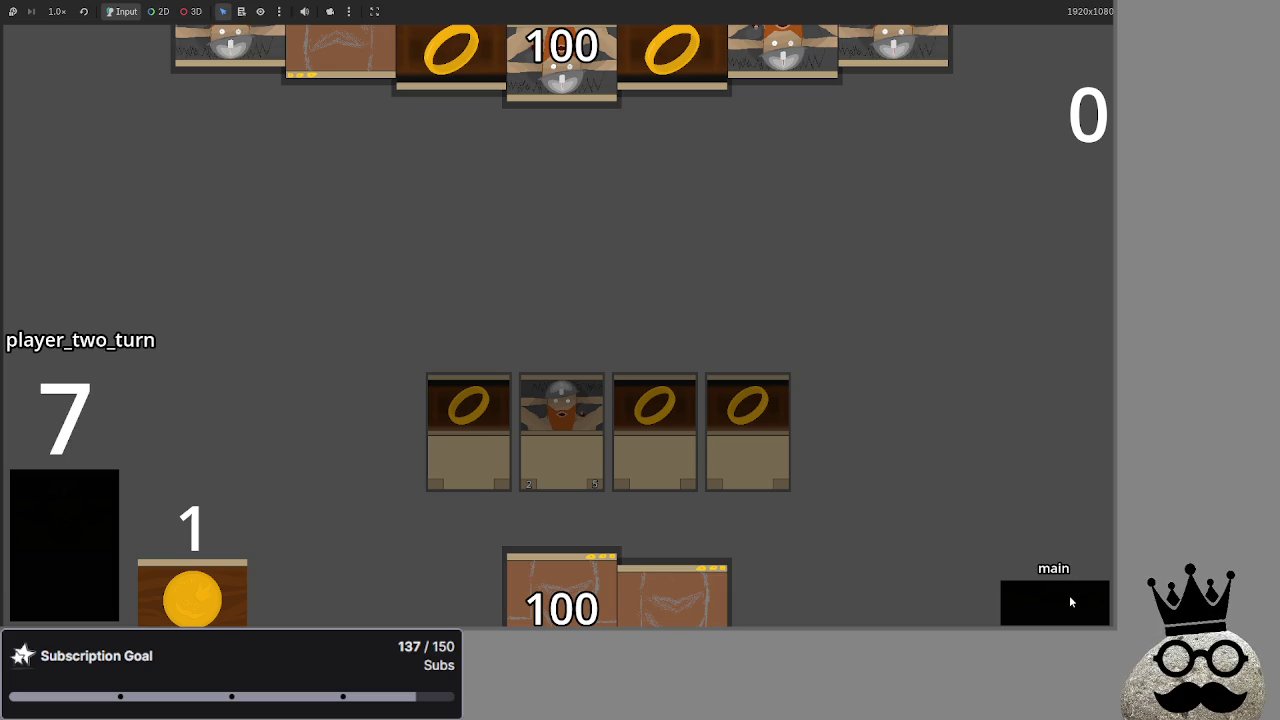
pyautogui.click(1069, 595)
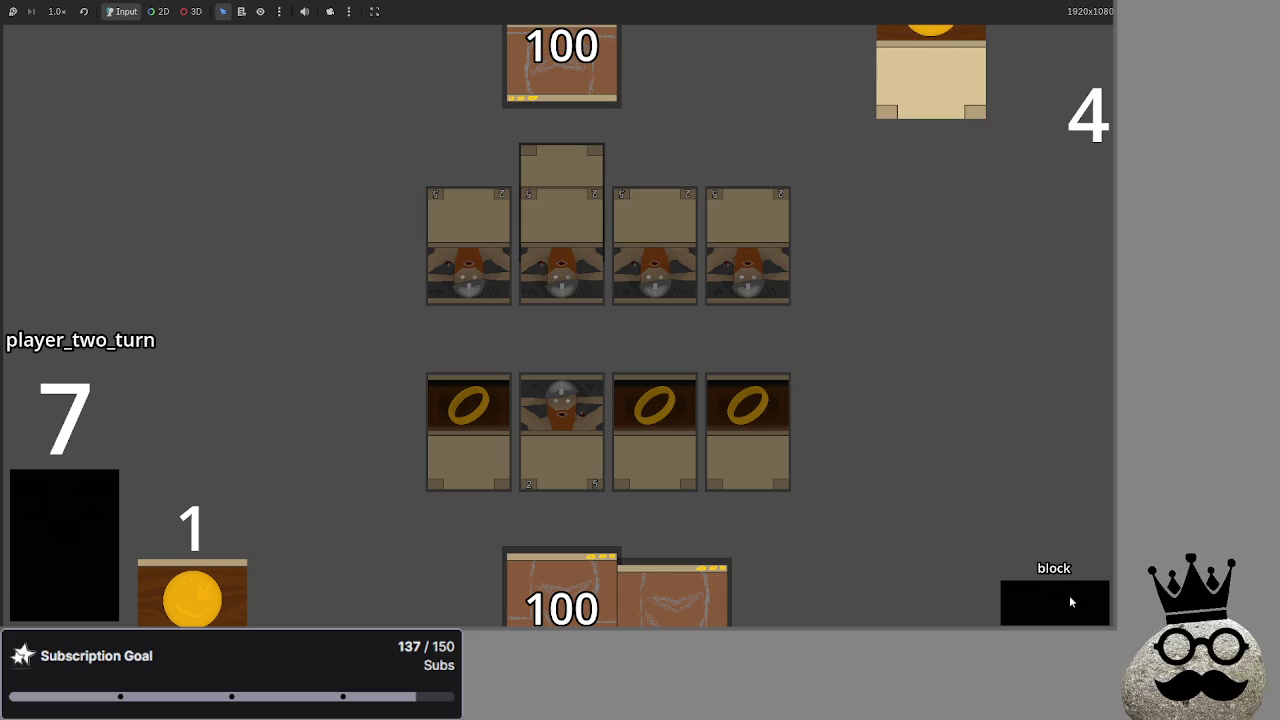
pyautogui.click(1060, 597)
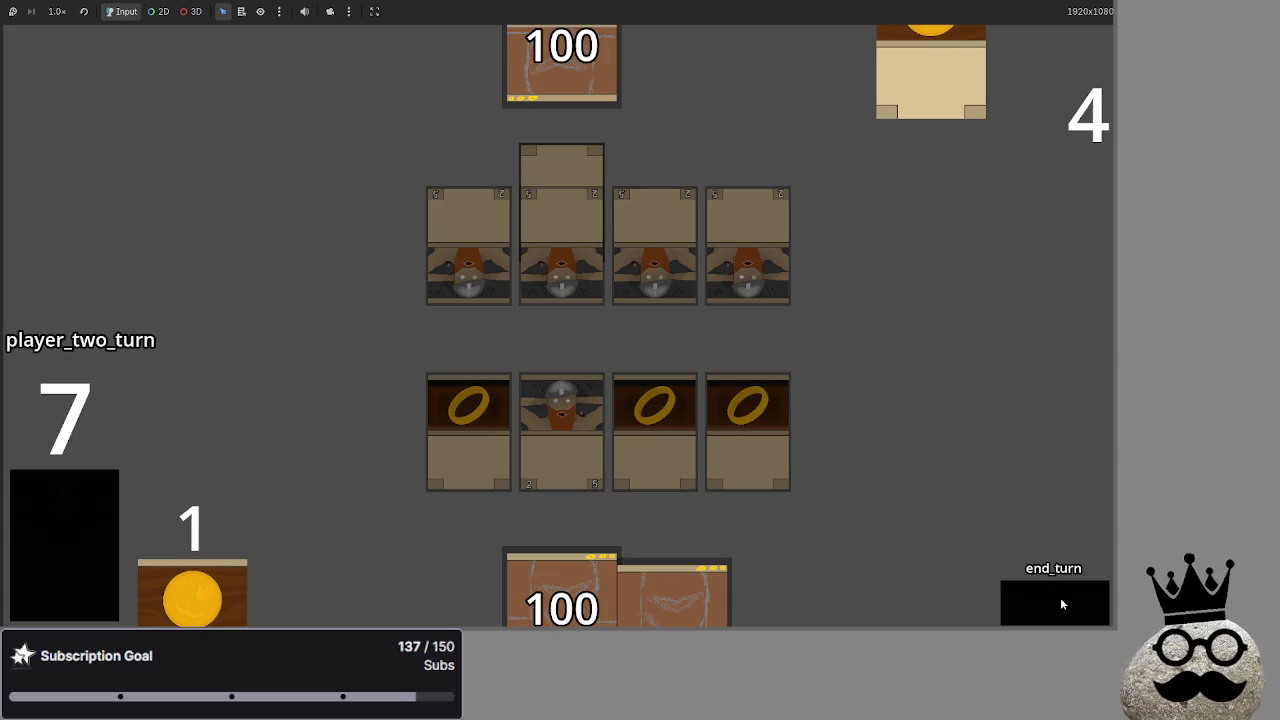
pyautogui.click(1060, 597)
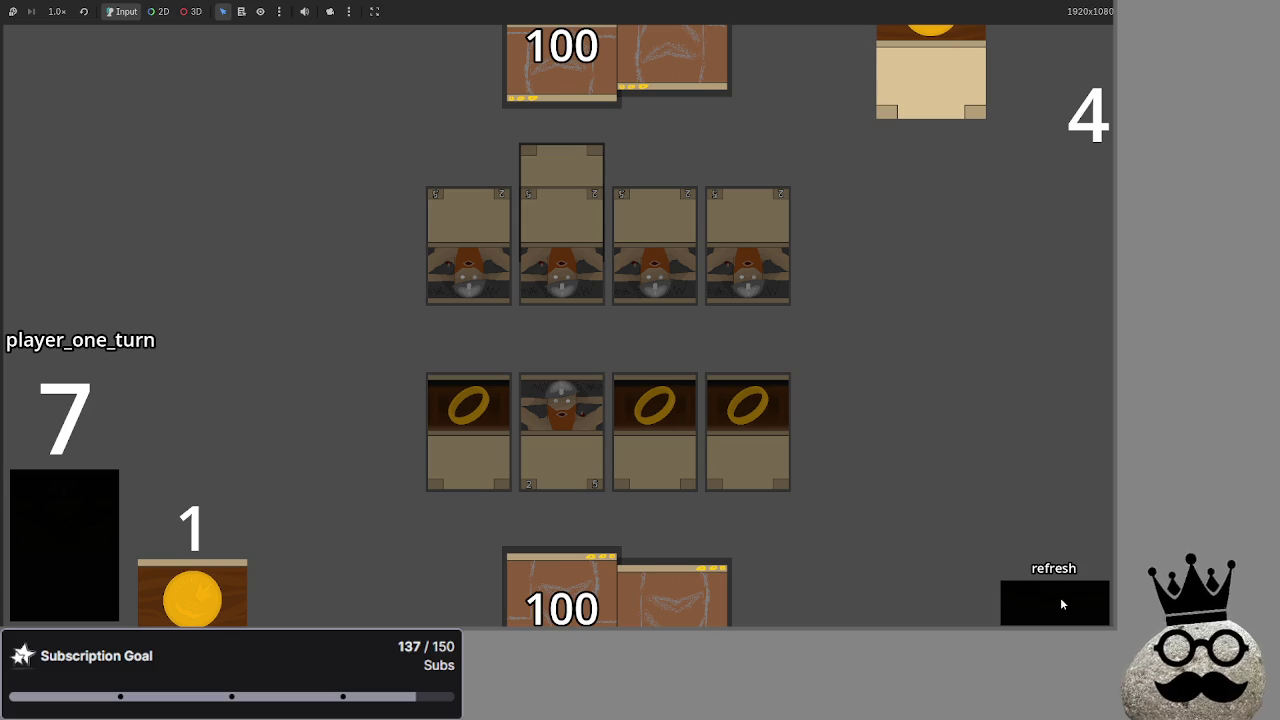
pyautogui.click(1060, 602)
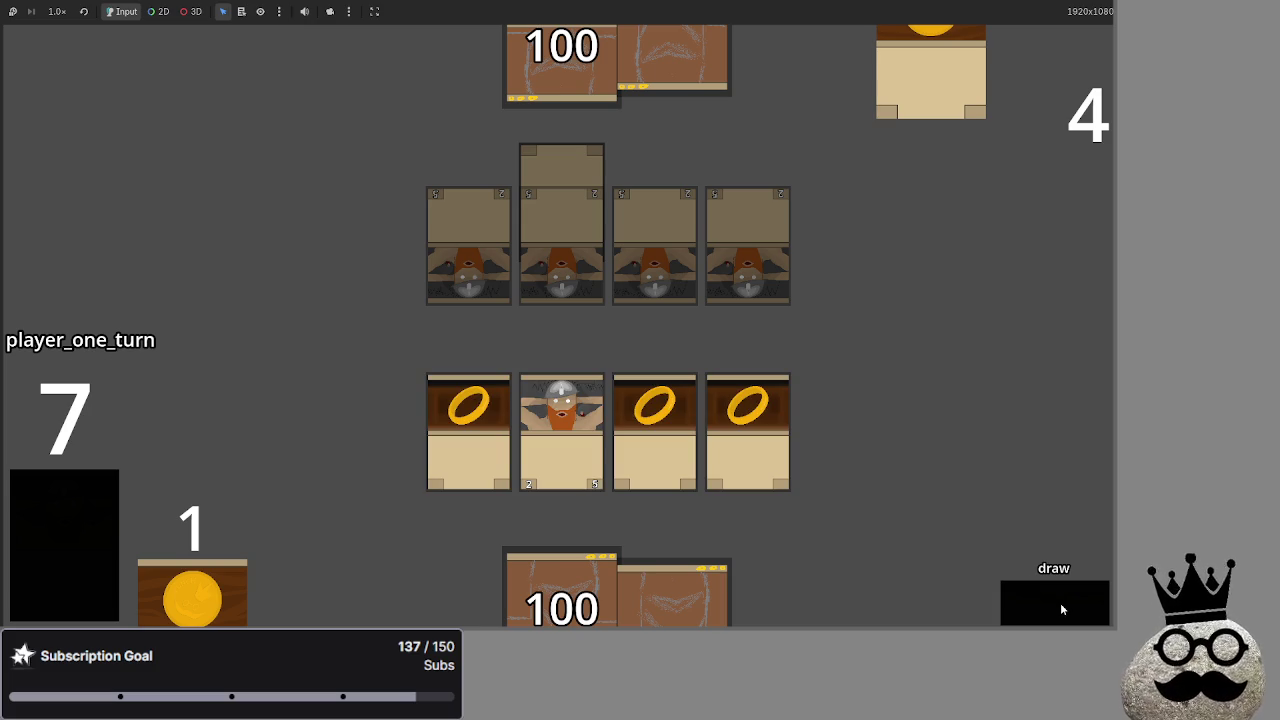
pyautogui.click(1095, 599)
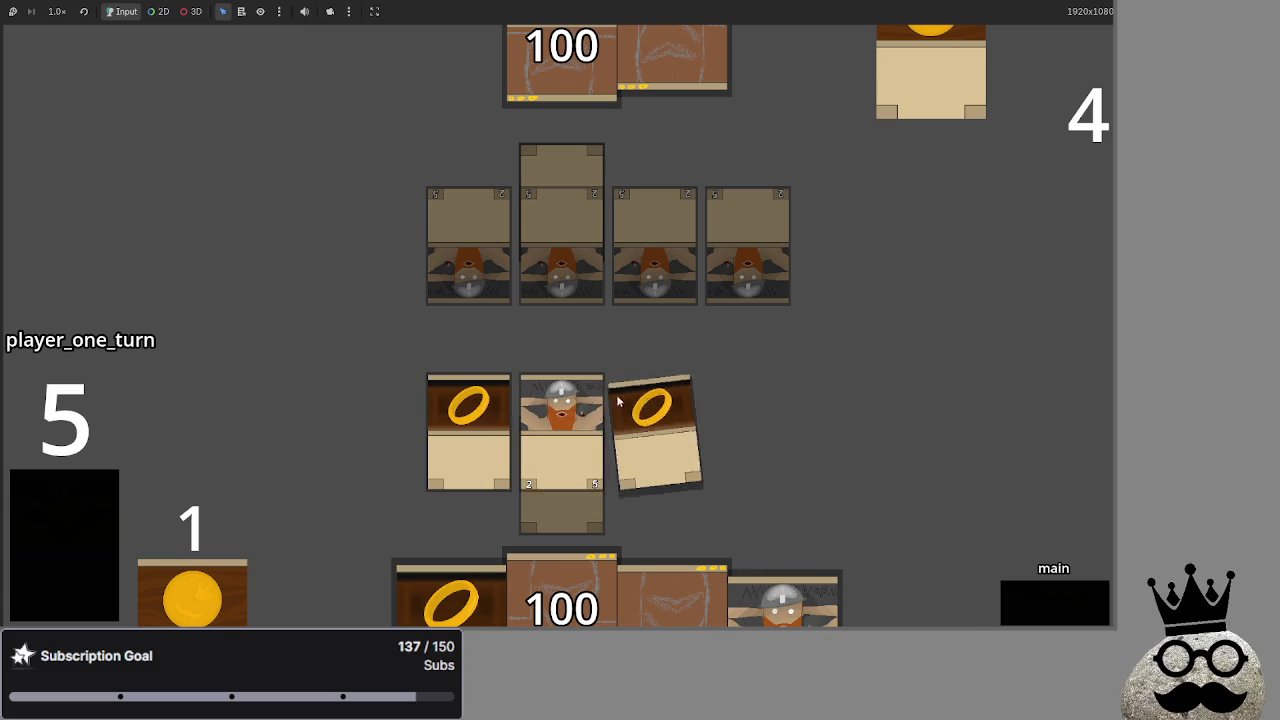
pyautogui.click(1040, 614)
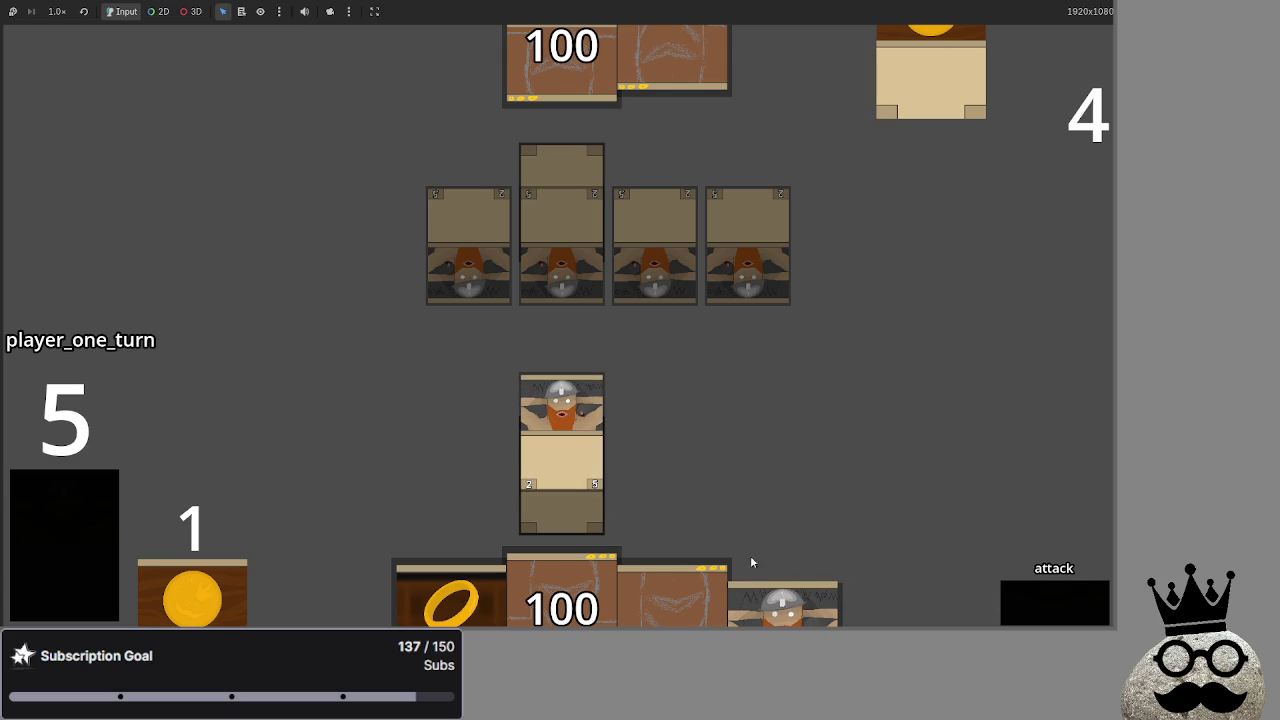
# Resolve block and combat into main_two, then play a dwarf, the reddish card and a ring
pyautogui.click(1037, 609)
pyautogui.click(1041, 609)
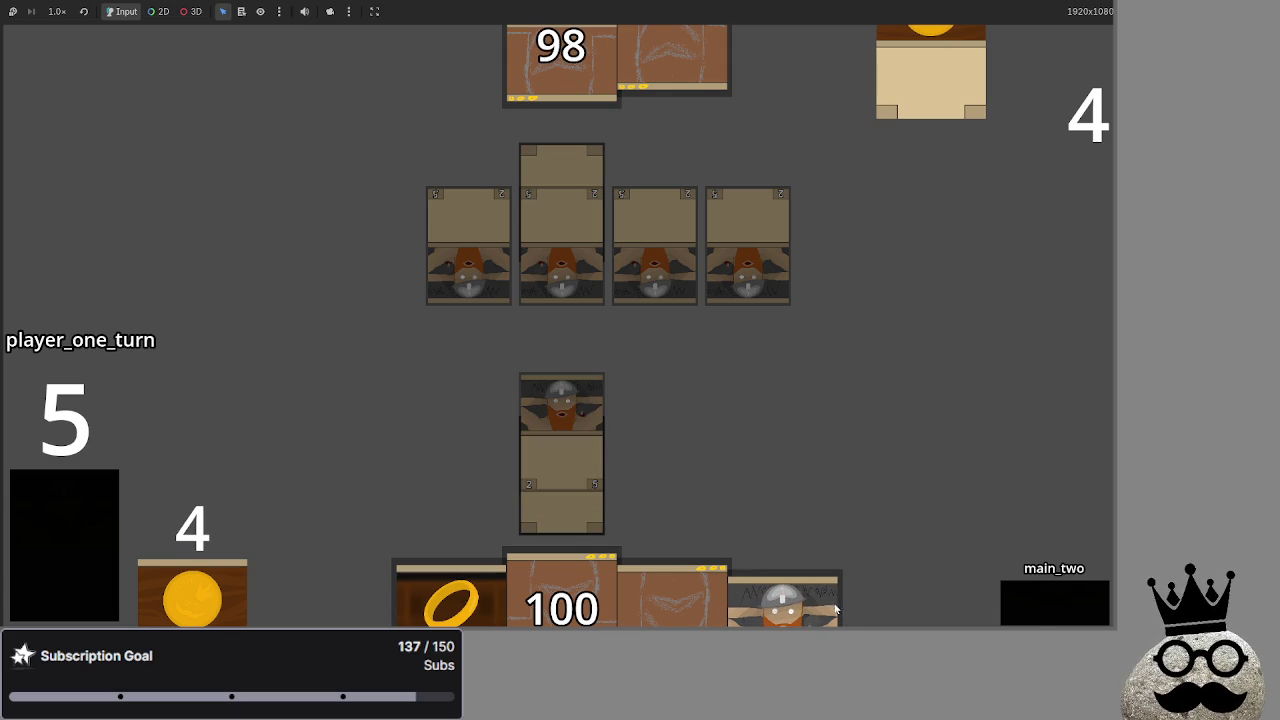
pyautogui.moveTo(836, 607); pyautogui.dragTo(866, 434)
pyautogui.moveTo(674, 597)
pyautogui.mouseDown()
pyautogui.moveTo(814, 386)
pyautogui.moveTo(820, 400)
pyautogui.mouseUp()
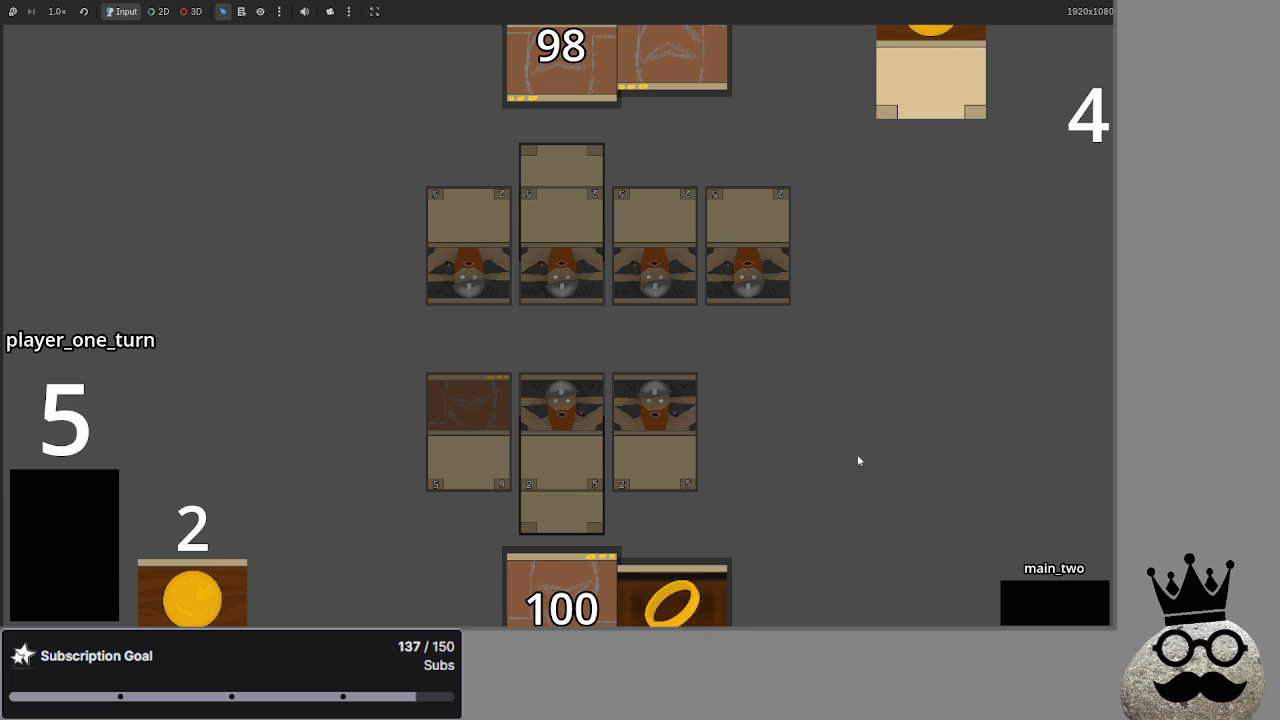
pyautogui.moveTo(677, 594); pyautogui.dragTo(748, 420)
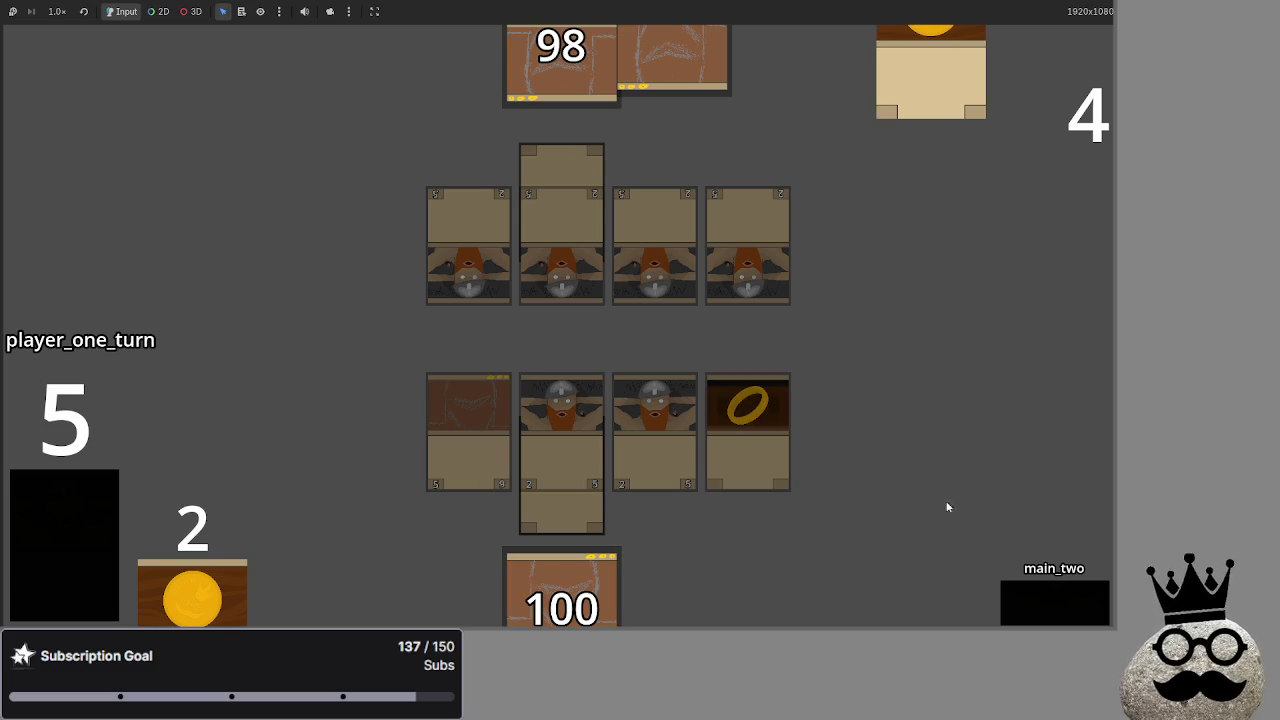
# Pass to player two, draw two cards, play a dwarf and ring, and advance to main_two
pyautogui.click(1050, 595)
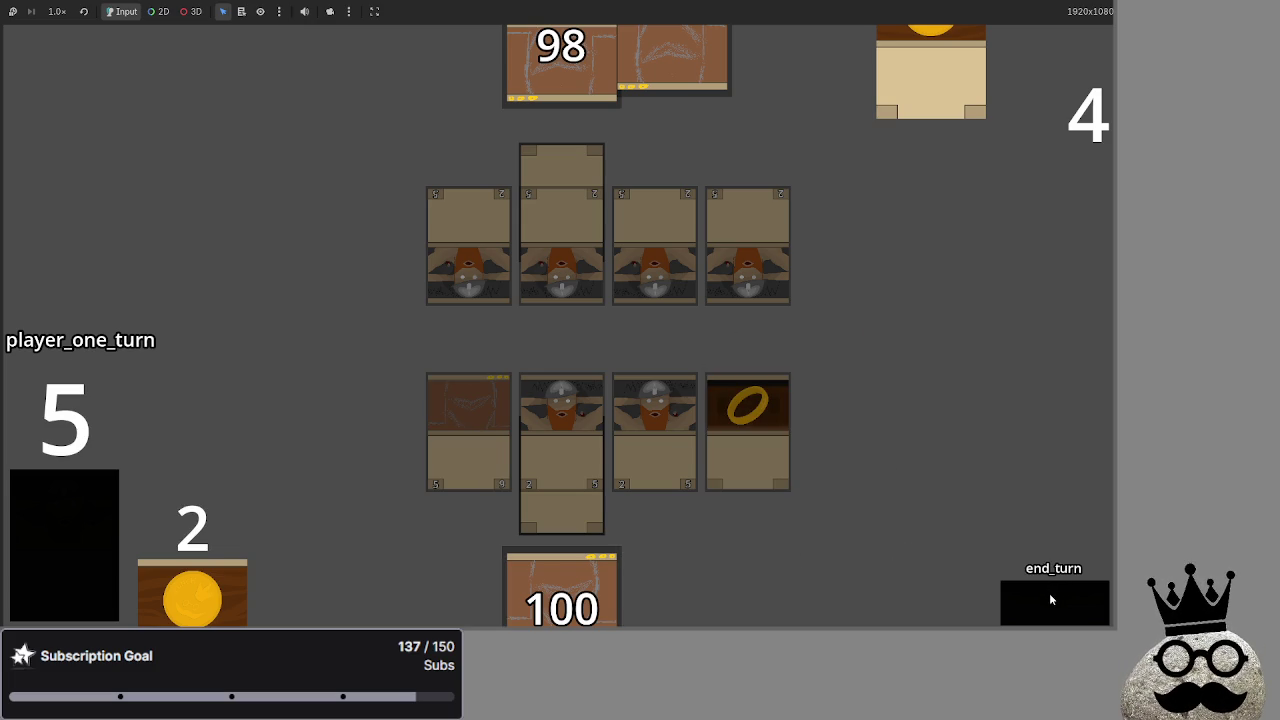
pyautogui.click(1050, 595)
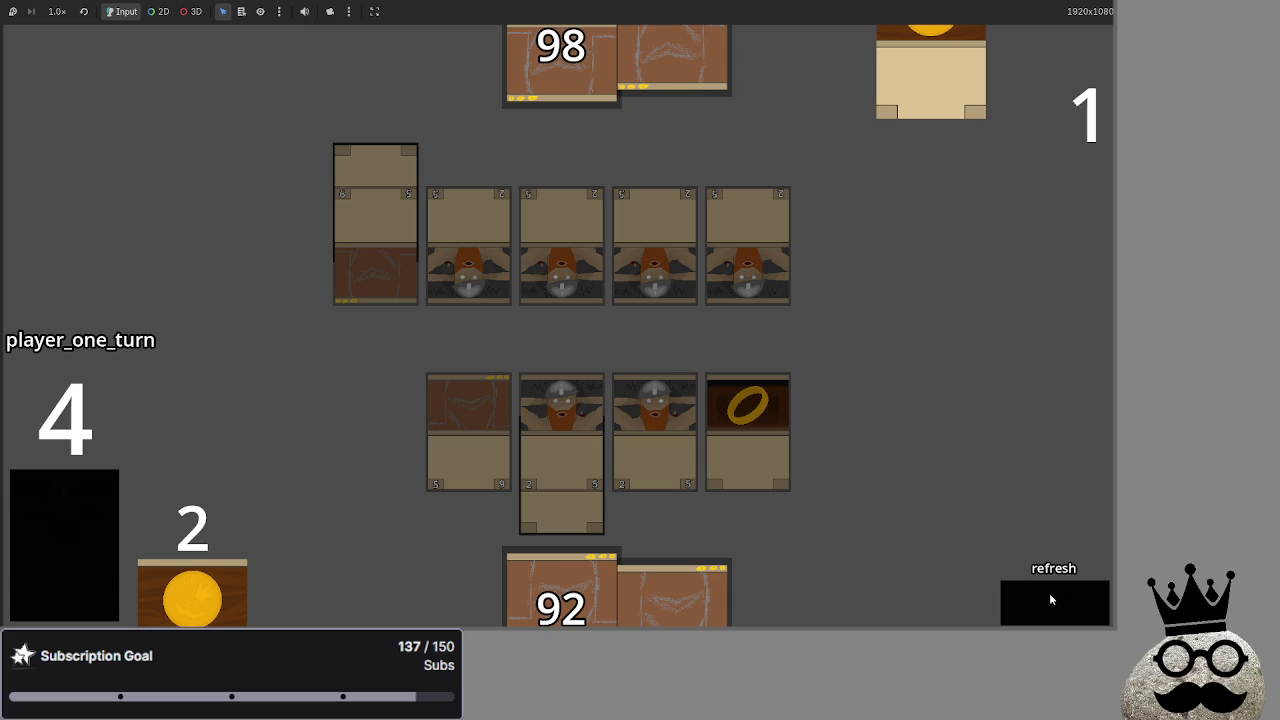
pyautogui.click(1049, 599)
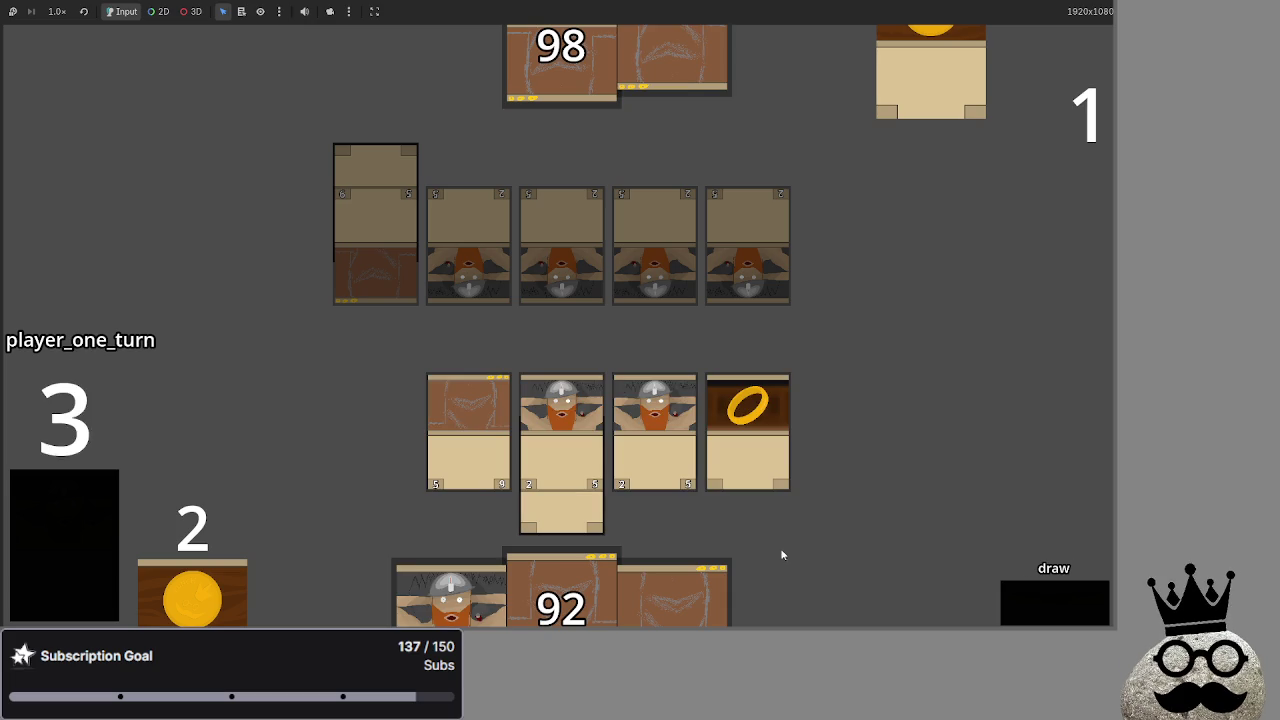
pyautogui.moveTo(432, 597)
pyautogui.mouseDown()
pyautogui.moveTo(350, 420)
pyautogui.moveTo(842, 425)
pyautogui.mouseUp()
pyautogui.click(1018, 587)
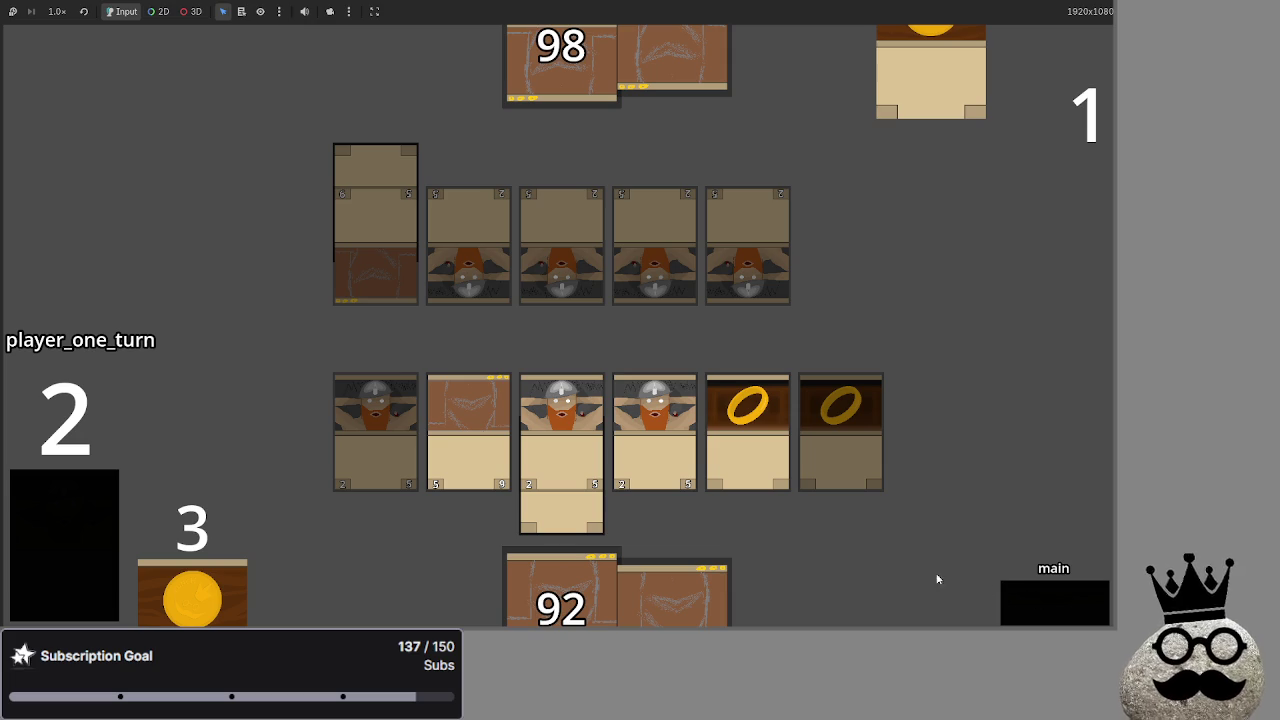
pyautogui.click(1046, 598)
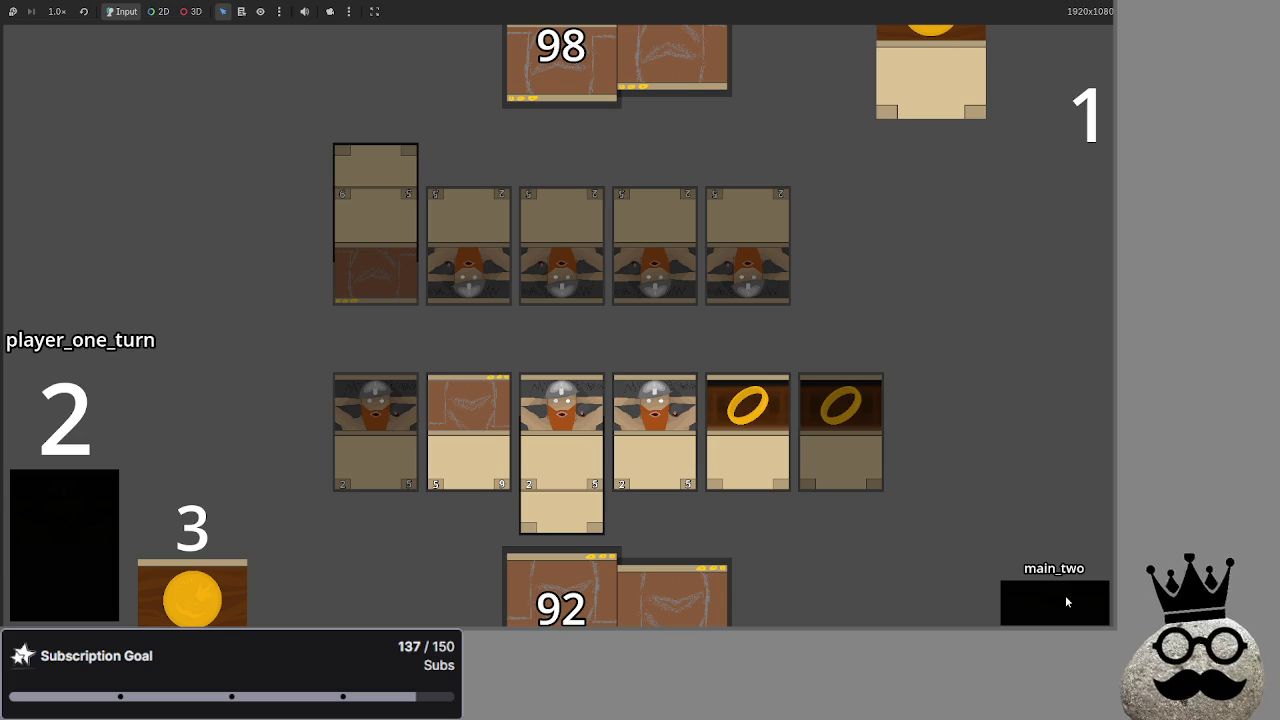
pyautogui.click(1066, 601)
# Rearrange the ring card, pass the turn, and advance past blocking to end_turn
pyautogui.click(737, 395)
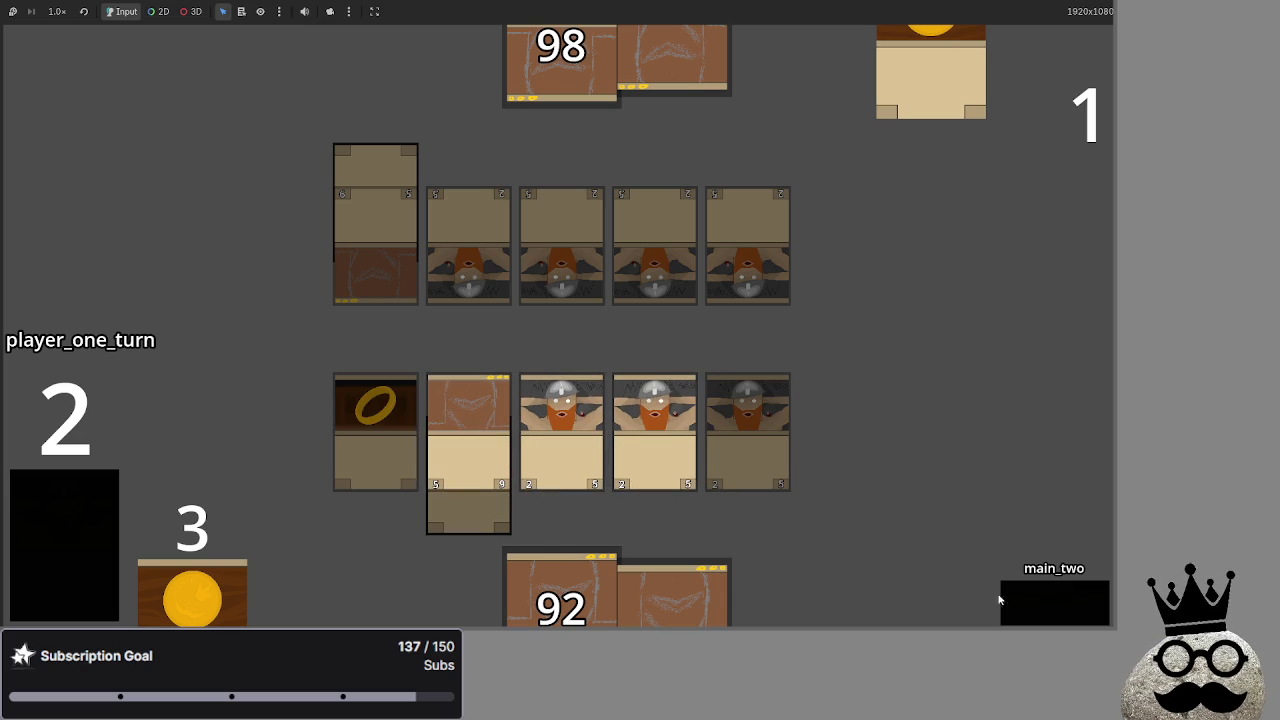
pyautogui.click(1052, 607)
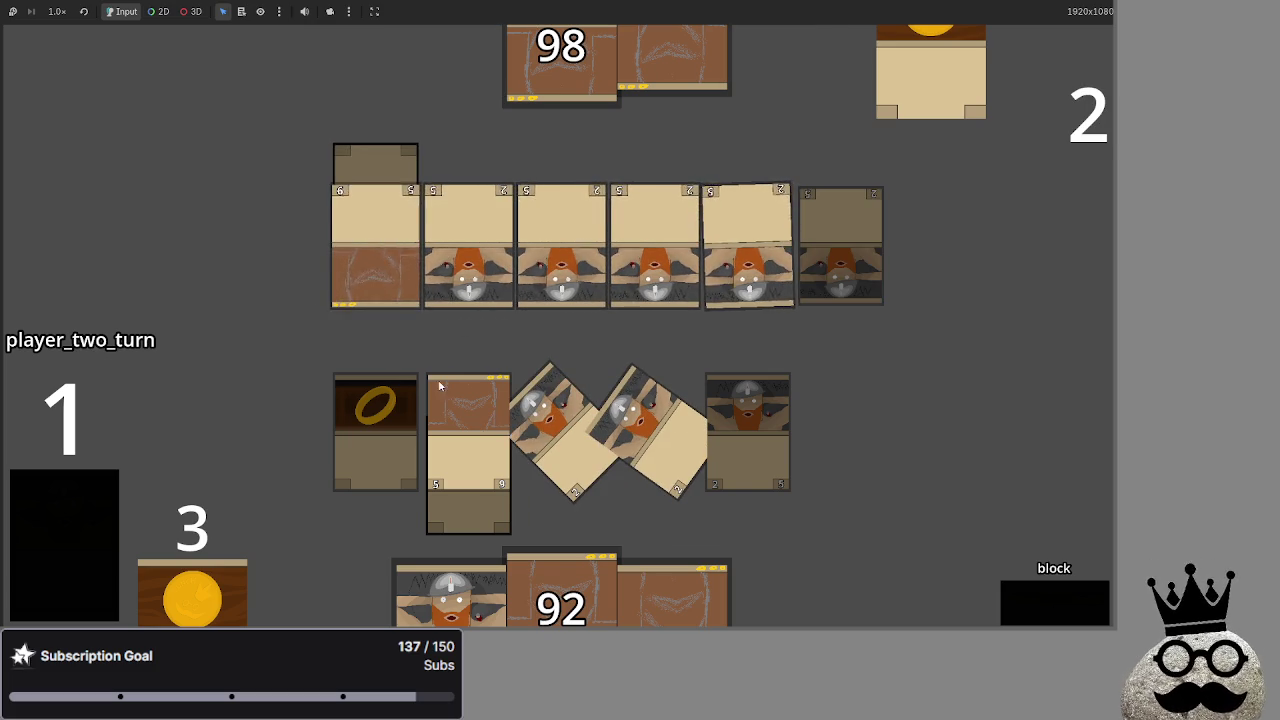
pyautogui.click(1058, 610)
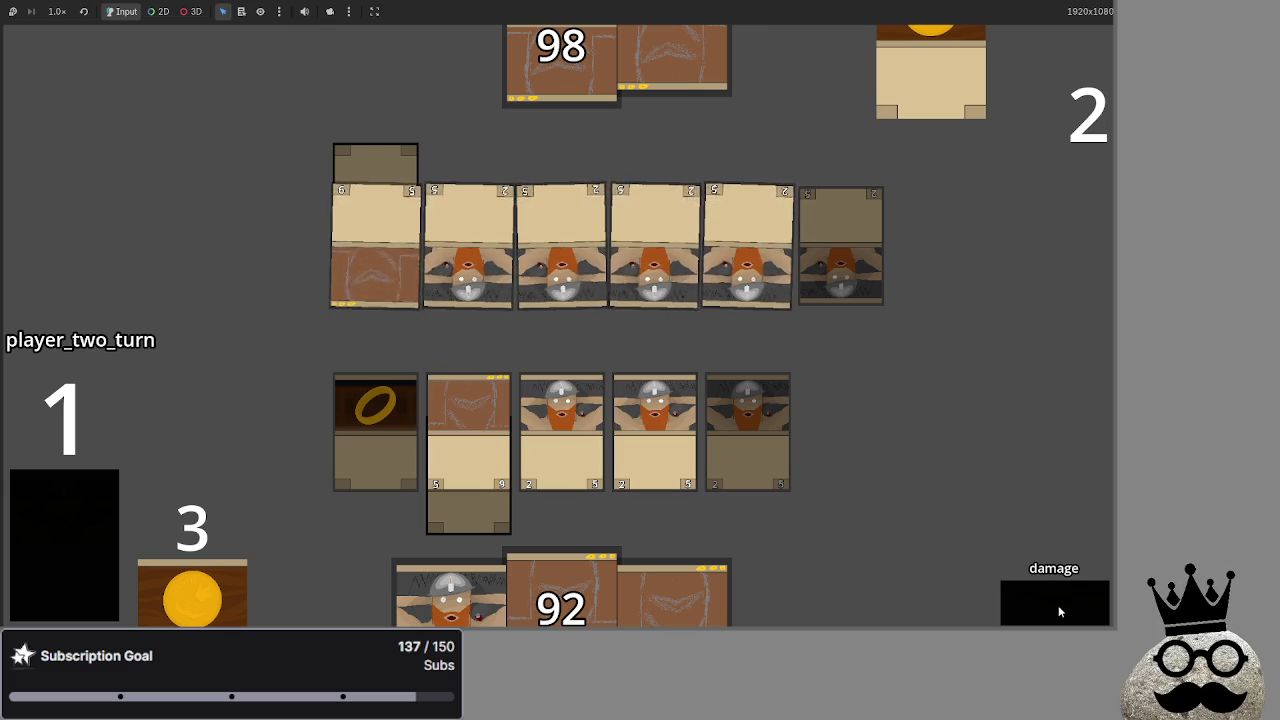
pyautogui.click(1058, 605)
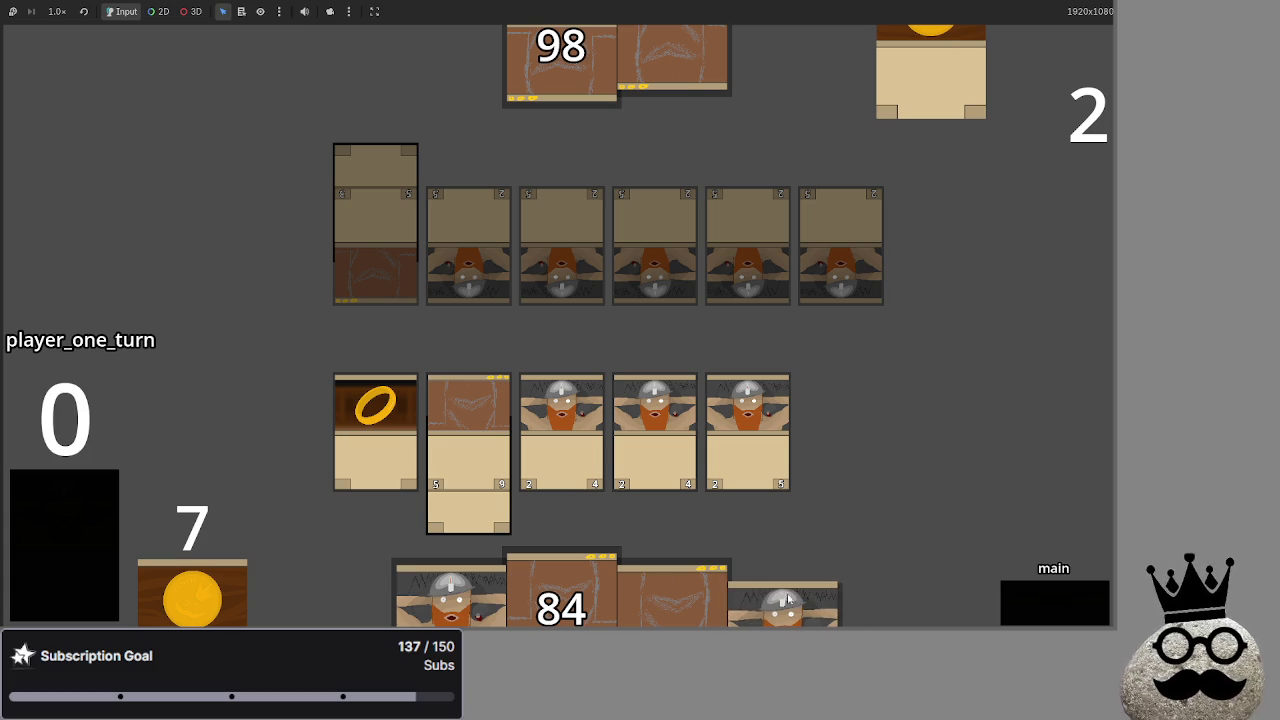
# Play two dwarves and two more hand cards, then equip a ring onto a dwarf
pyautogui.moveTo(800, 600); pyautogui.dragTo(900, 420)
pyautogui.moveTo(500, 555)
pyautogui.mouseDown()
pyautogui.moveTo(640, 465)
pyautogui.moveTo(610, 490)
pyautogui.mouseUp()
pyautogui.moveTo(563, 568); pyautogui.dragTo(934, 432)
pyautogui.moveTo(560, 590)
pyautogui.mouseDown()
pyautogui.moveTo(960, 312)
pyautogui.moveTo(955, 322)
pyautogui.mouseUp()
pyautogui.moveTo(399, 397); pyautogui.dragTo(468, 410)
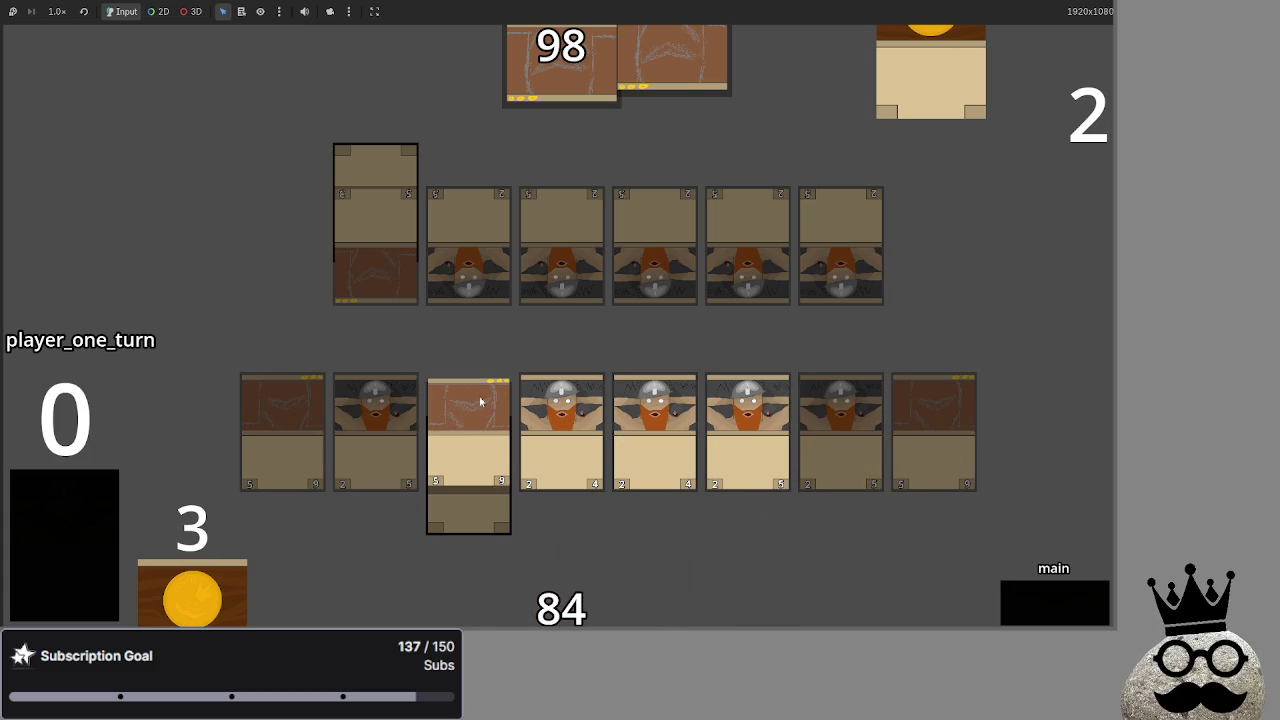
# Finish player one's turn, take player two through blocking and damage, and return to the editor
pyautogui.click(1036, 600)
pyautogui.click(1036, 602)
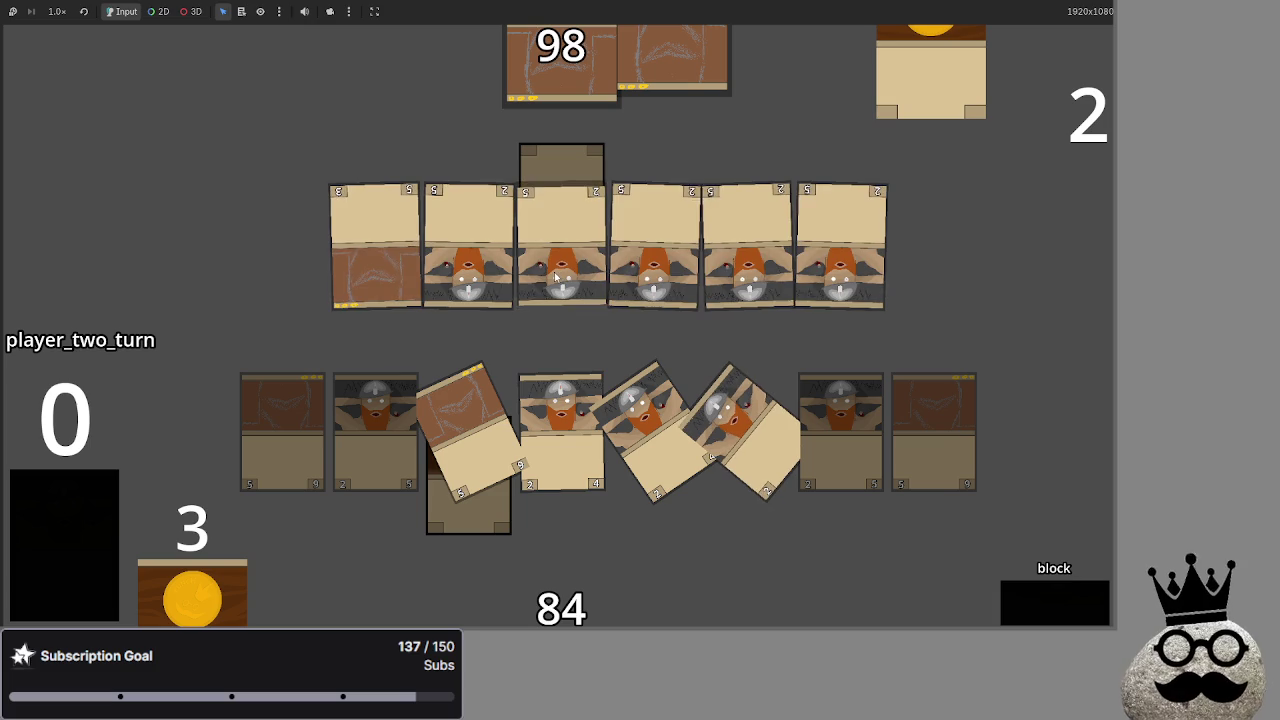
pyautogui.click(1025, 602)
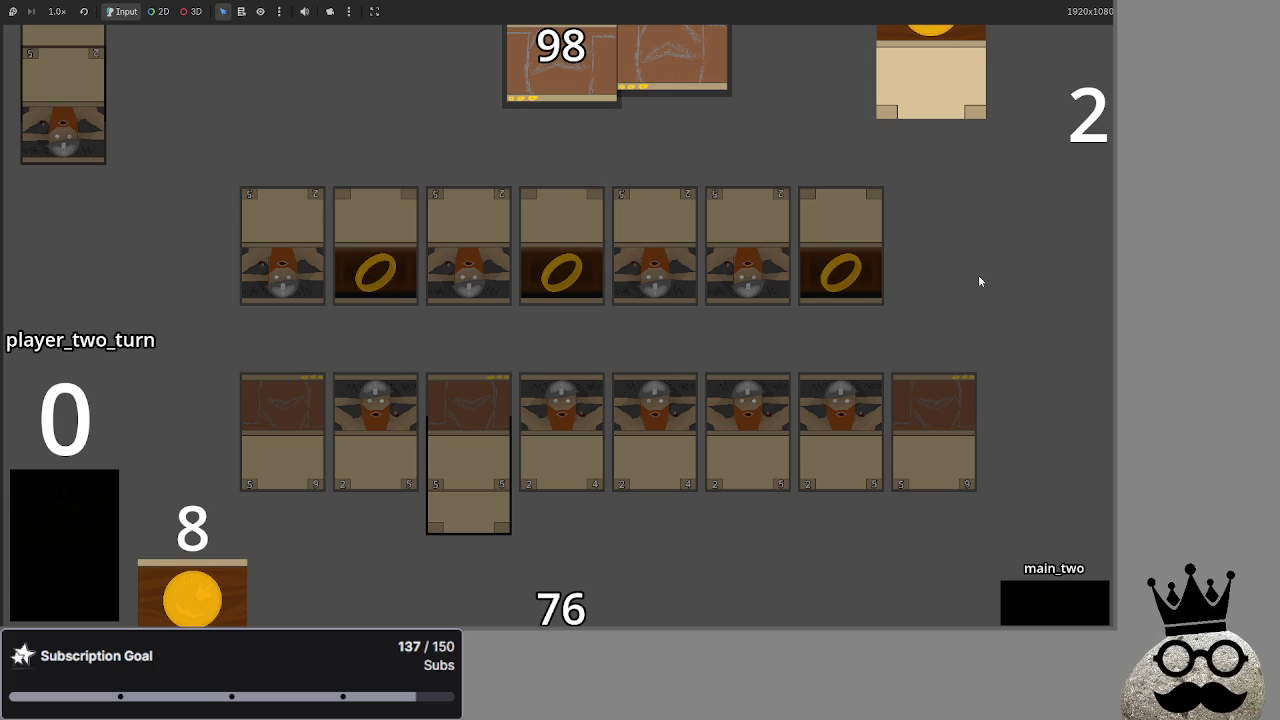
pyautogui.hotkey('alt', 'Tab')
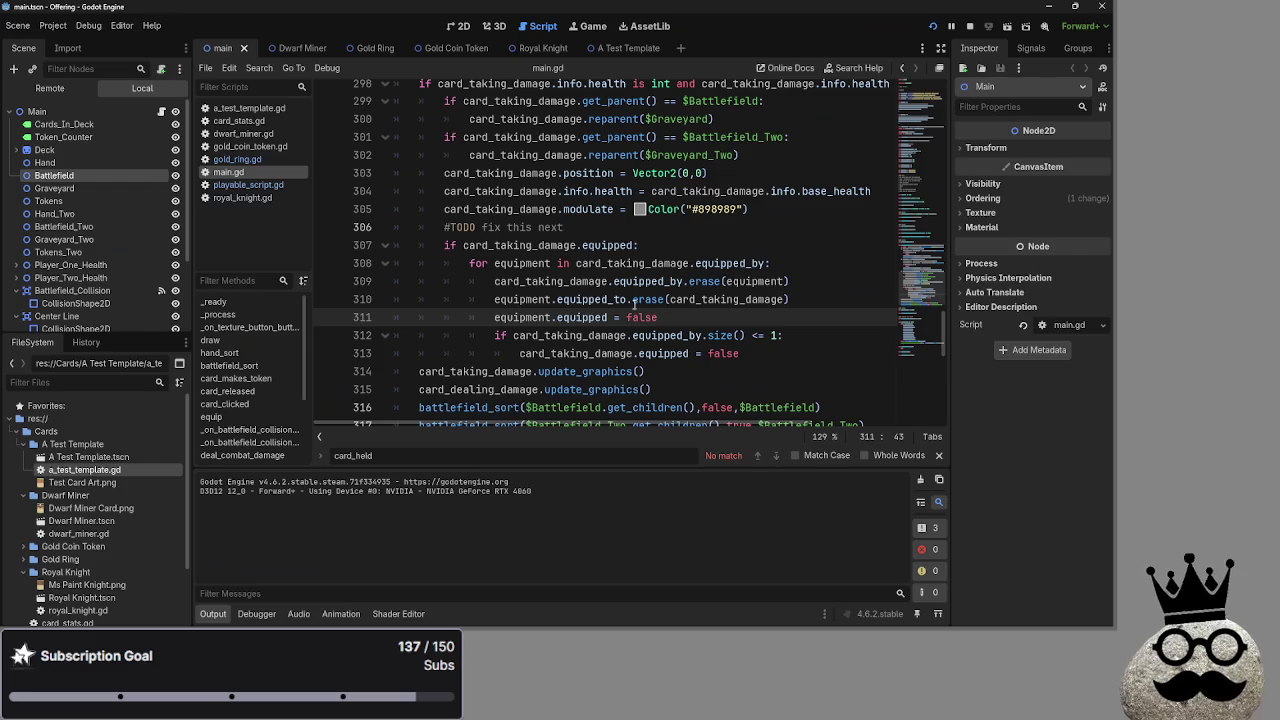
# Delete the '#TODO fix this next' comment line above the equipped check
pyautogui.click(628, 225)
pyautogui.moveTo(597, 228); pyautogui.dragTo(380, 232)
pyautogui.press('BackSpace')
pyautogui.press('BackSpace')
pyautogui.press('BackSpace')
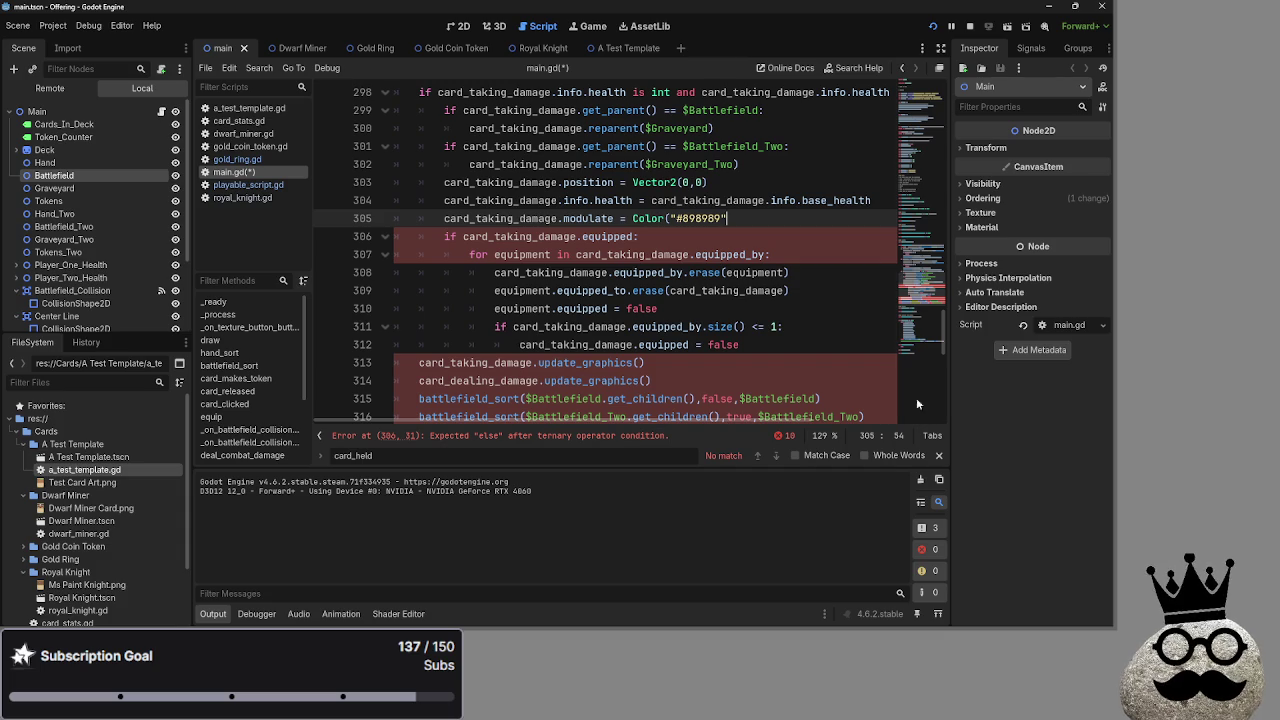
pyautogui.hotkey('ctrl', 'z')
pyautogui.hotkey('ctrl', 'z')
pyautogui.hotkey('ctrl', 'z')
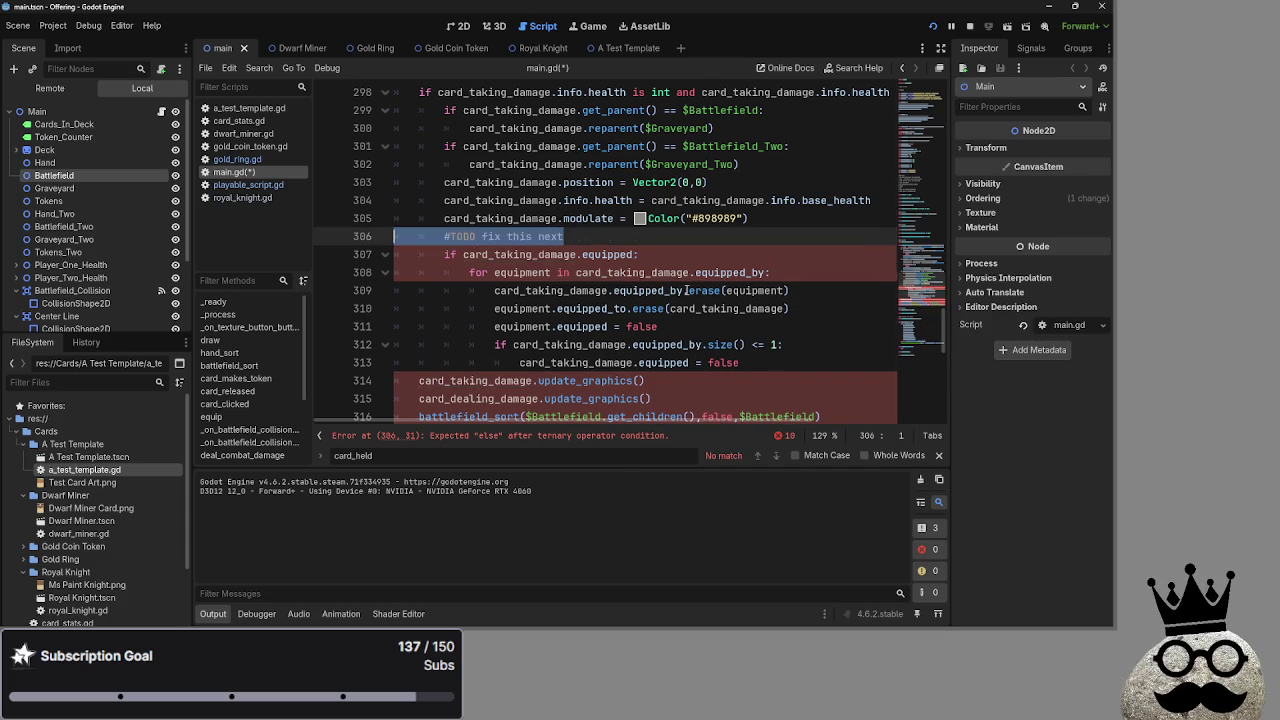
pyautogui.tripleClick(444, 237)
pyautogui.press('BackSpace')
pyautogui.press('BackSpace')
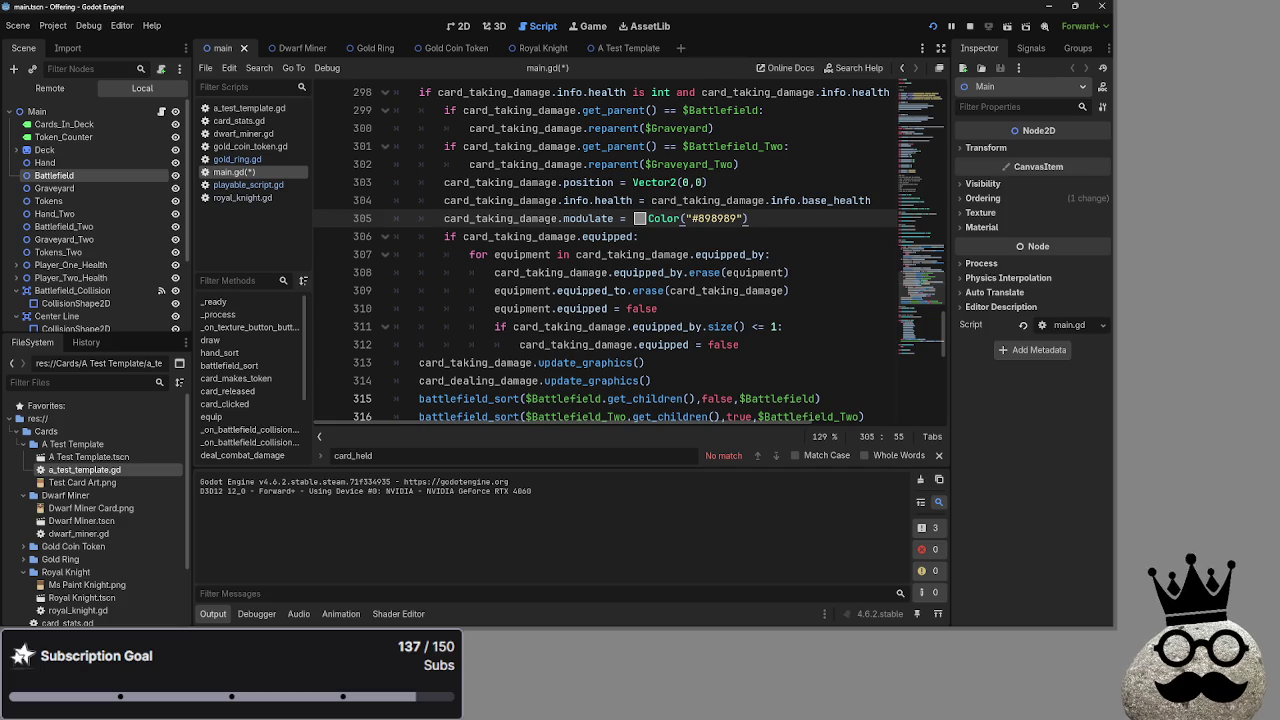
# Review the equipped check on line 306, then bring the Steam library to the front
pyautogui.click(786, 232)
pyautogui.press('Up')
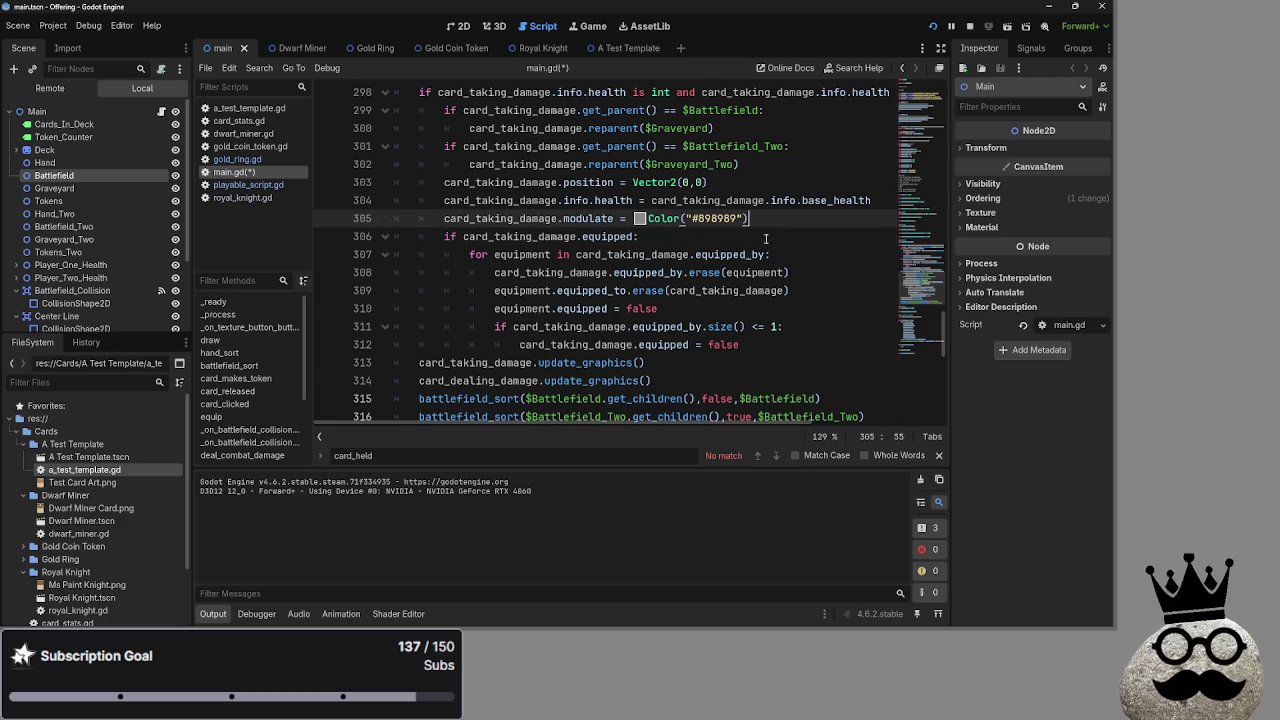
pyautogui.click(764, 240)
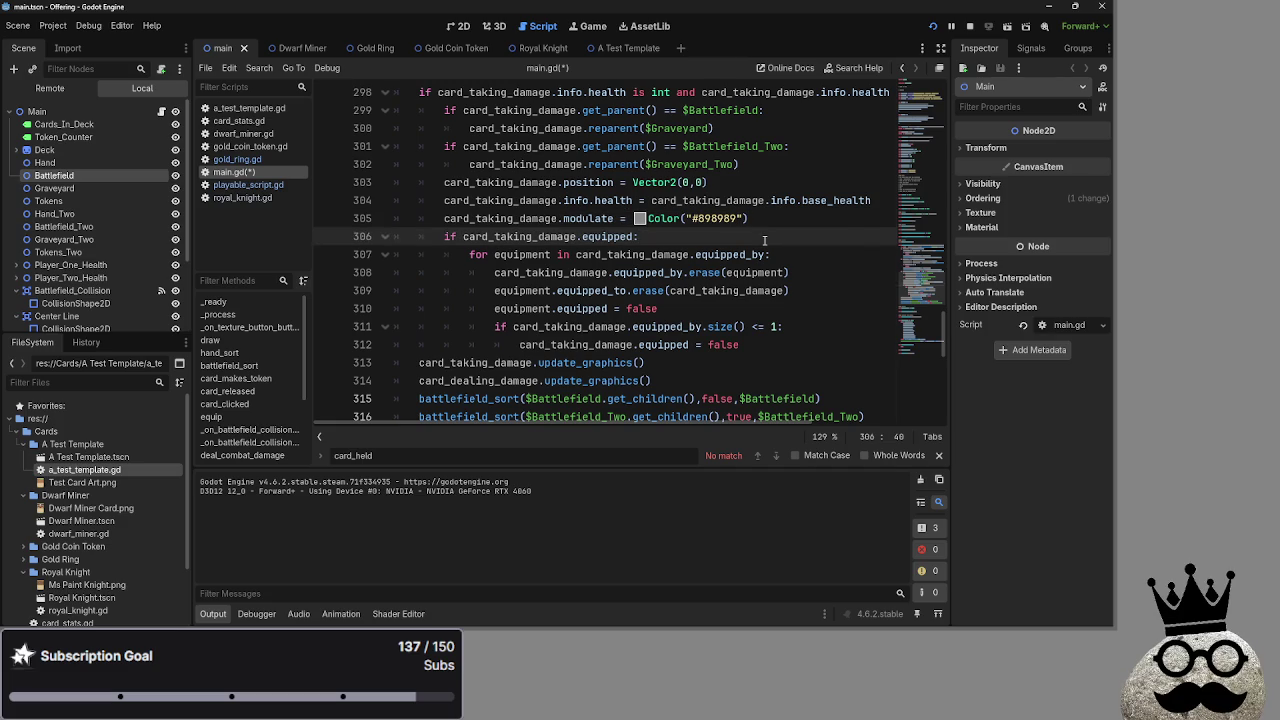
pyautogui.hotkey('alt', 'Tab')
pyautogui.hotkey('alt', 'Tab')
pyautogui.hotkey('alt', 'Tab')
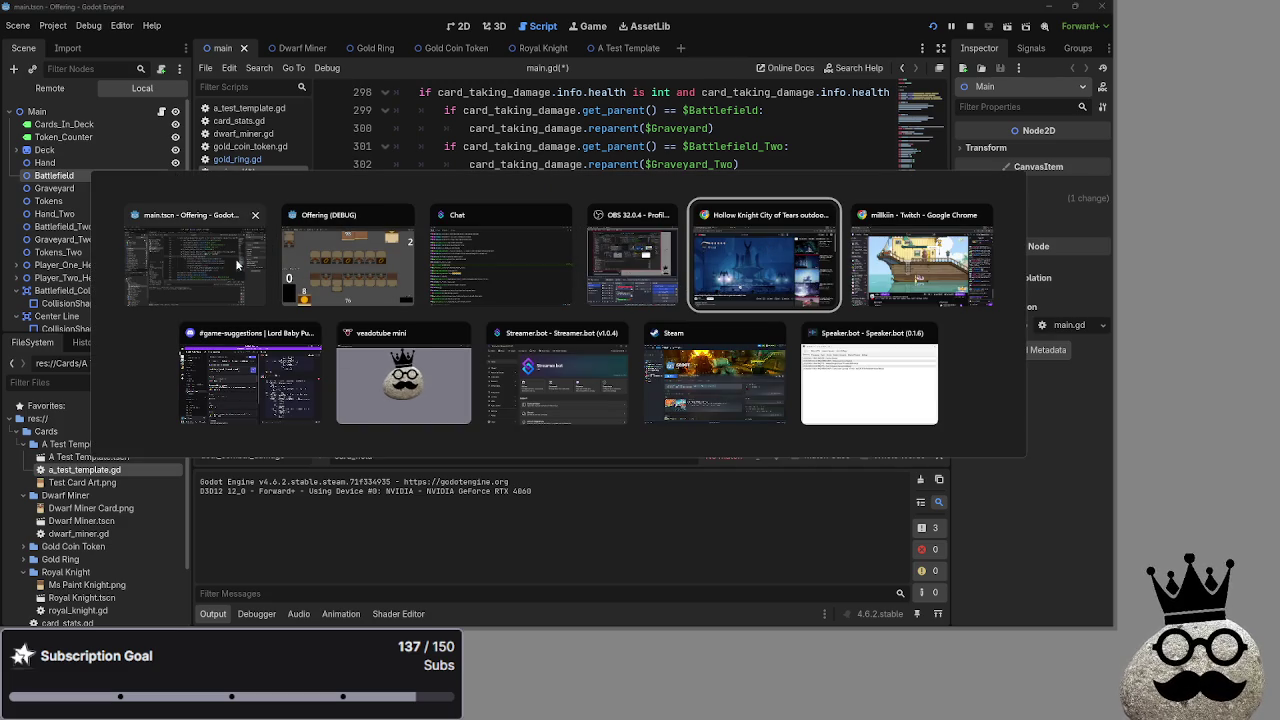
pyautogui.press('Escape')
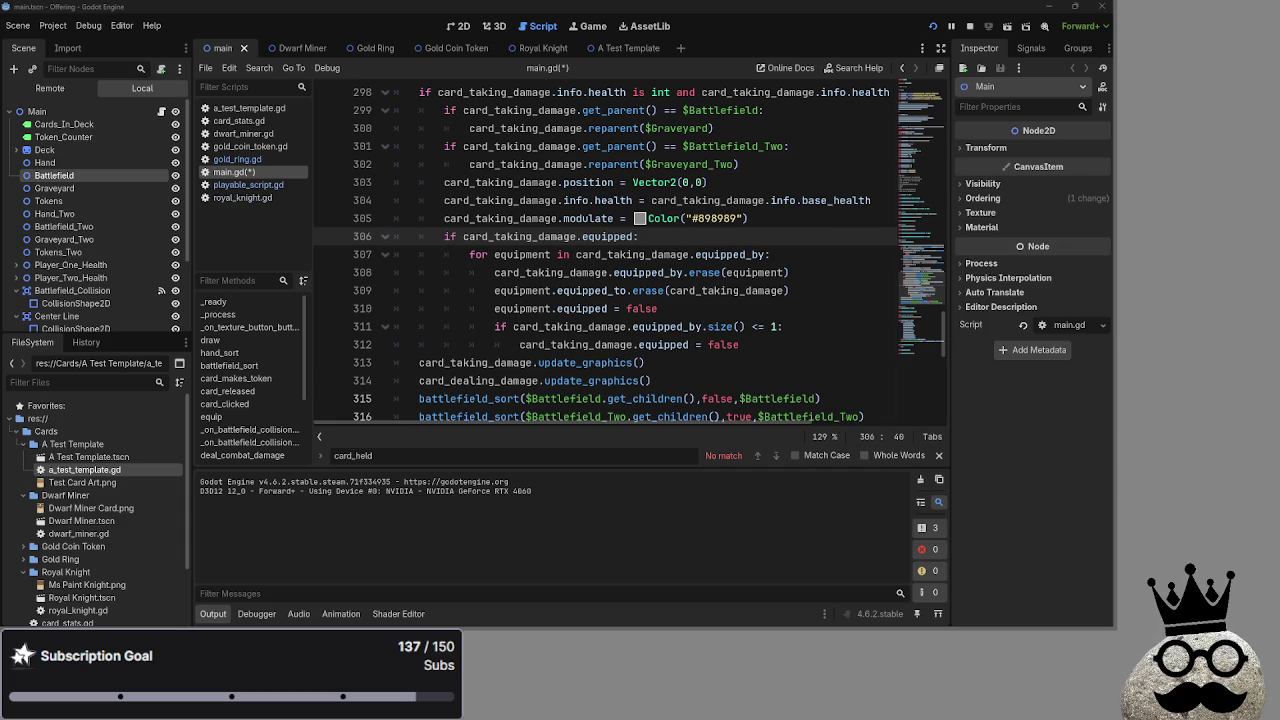
pyautogui.hotkey('alt', 'Tab')
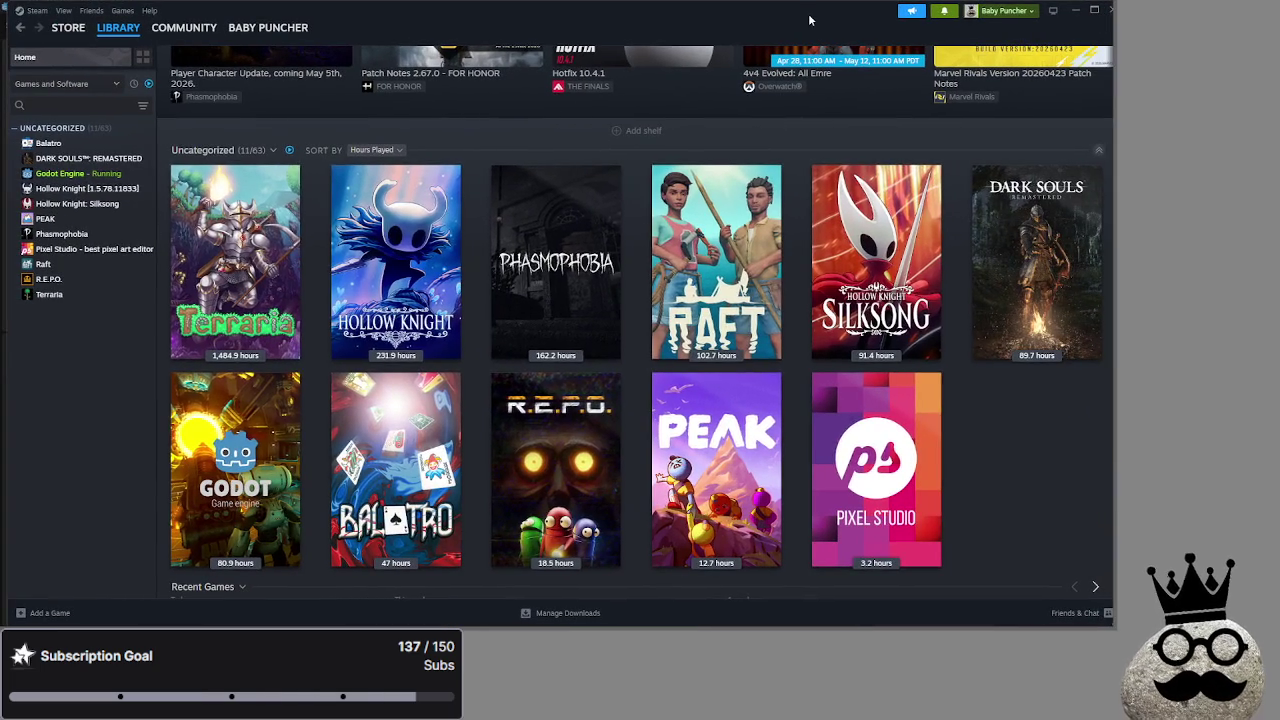
pyautogui.hotkey('alt', 'Tab')
pyautogui.hotkey('alt', 'Tab')
pyautogui.hotkey('alt', 'Tab')
pyautogui.press('Escape')
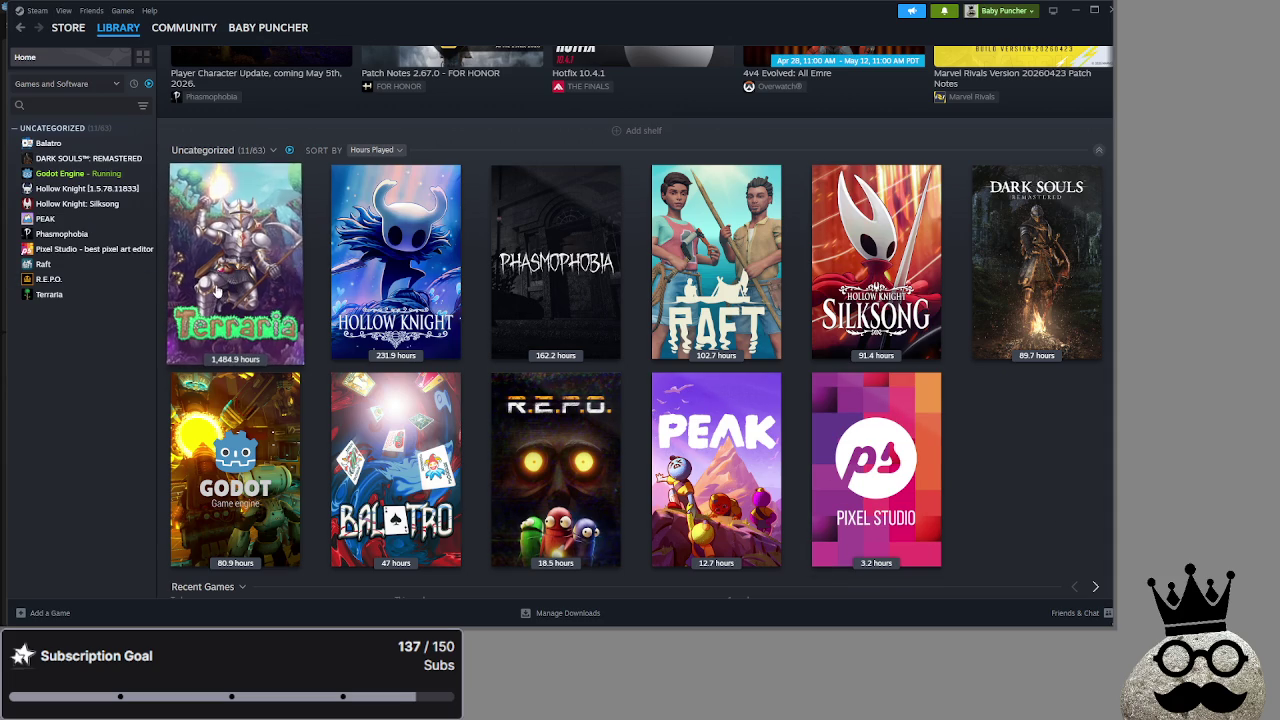
pyautogui.moveTo(219, 294)
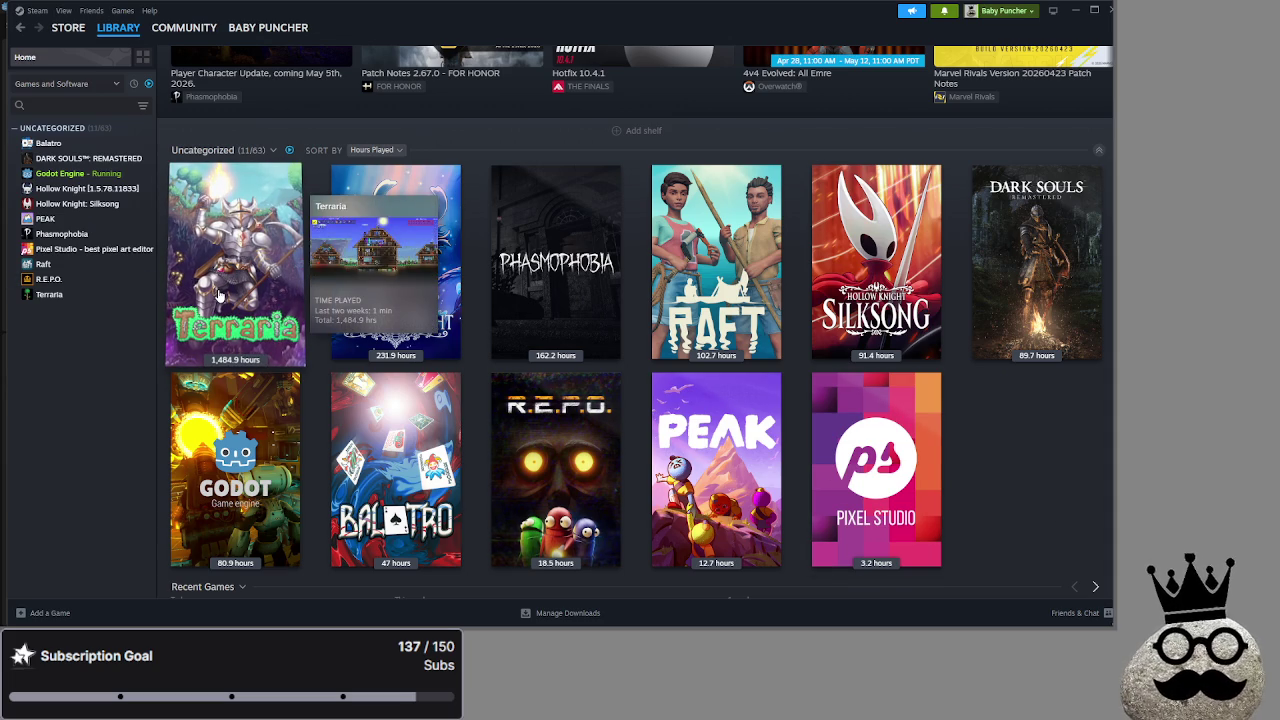
pyautogui.moveTo(362, 320)
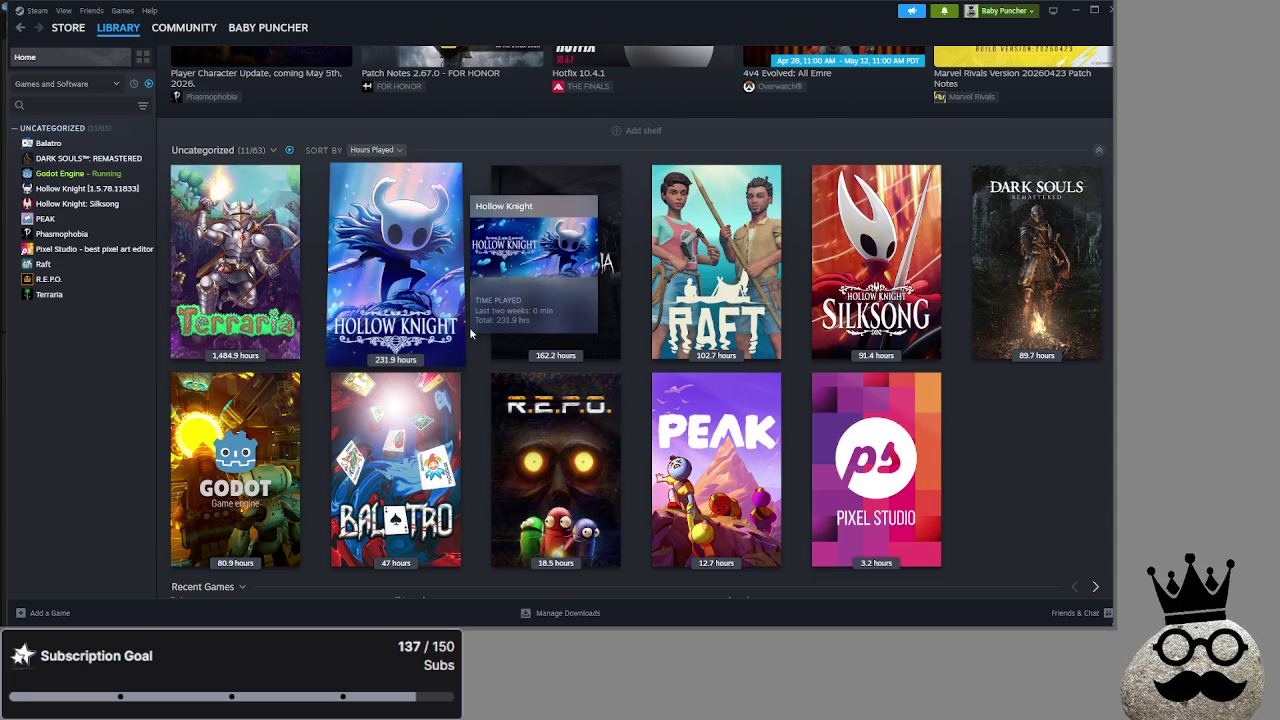
pyautogui.moveTo(712, 336)
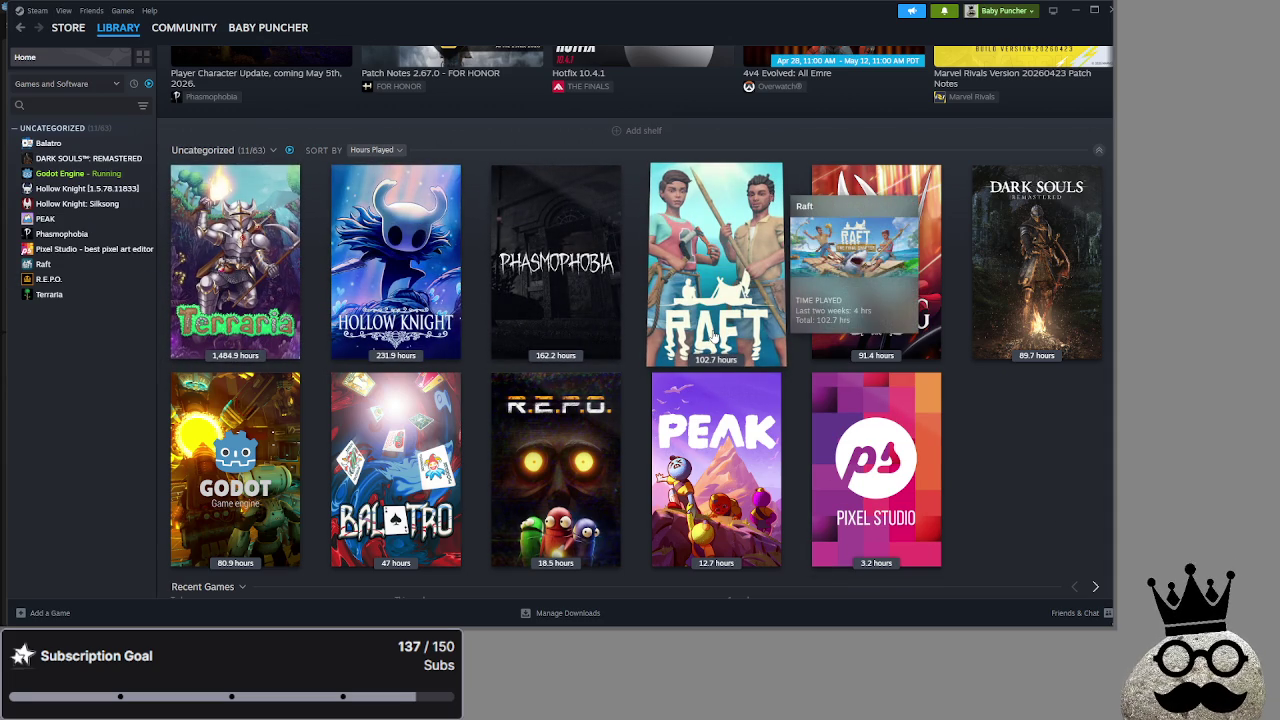
pyautogui.moveTo(905, 343)
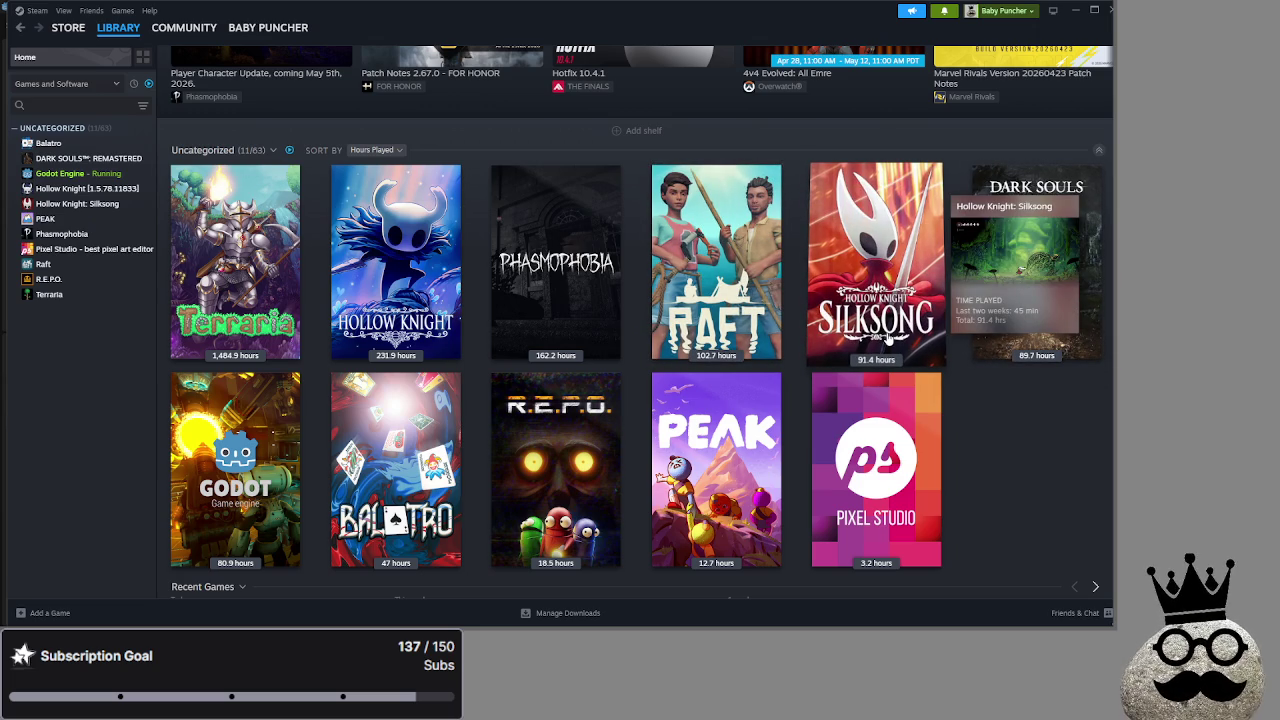
pyautogui.moveTo(1000, 343)
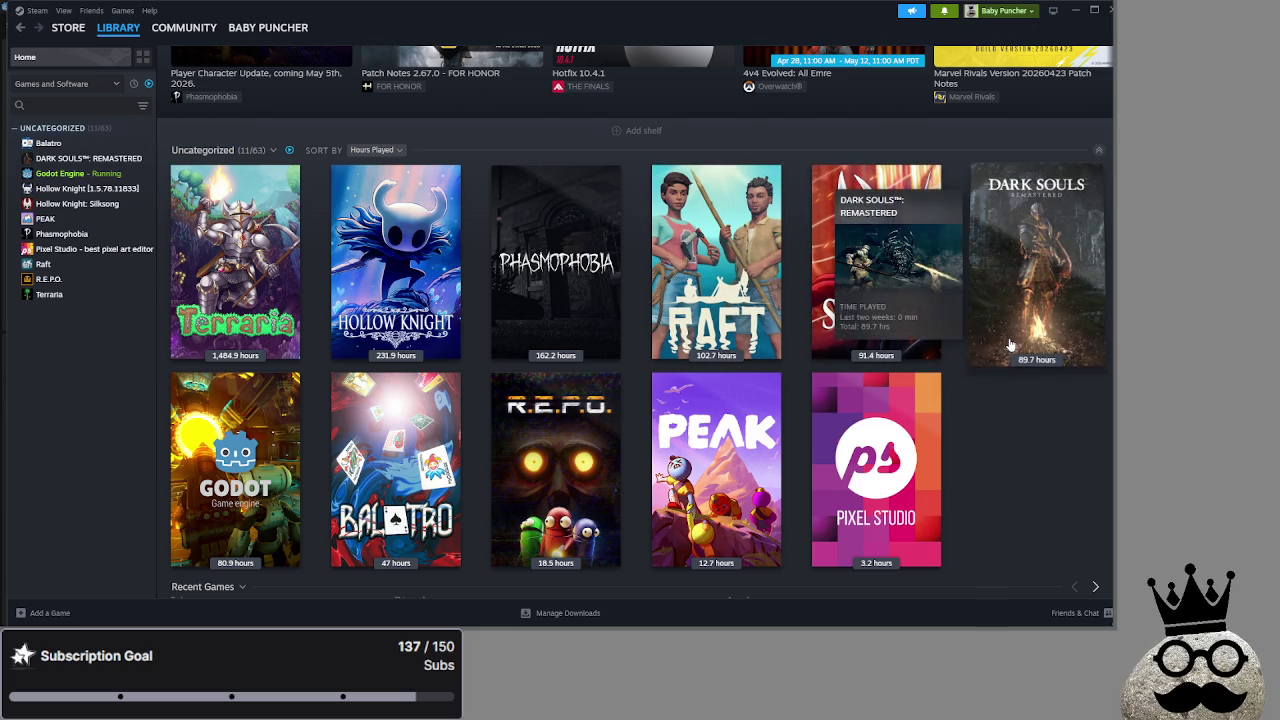
pyautogui.moveTo(779, 472)
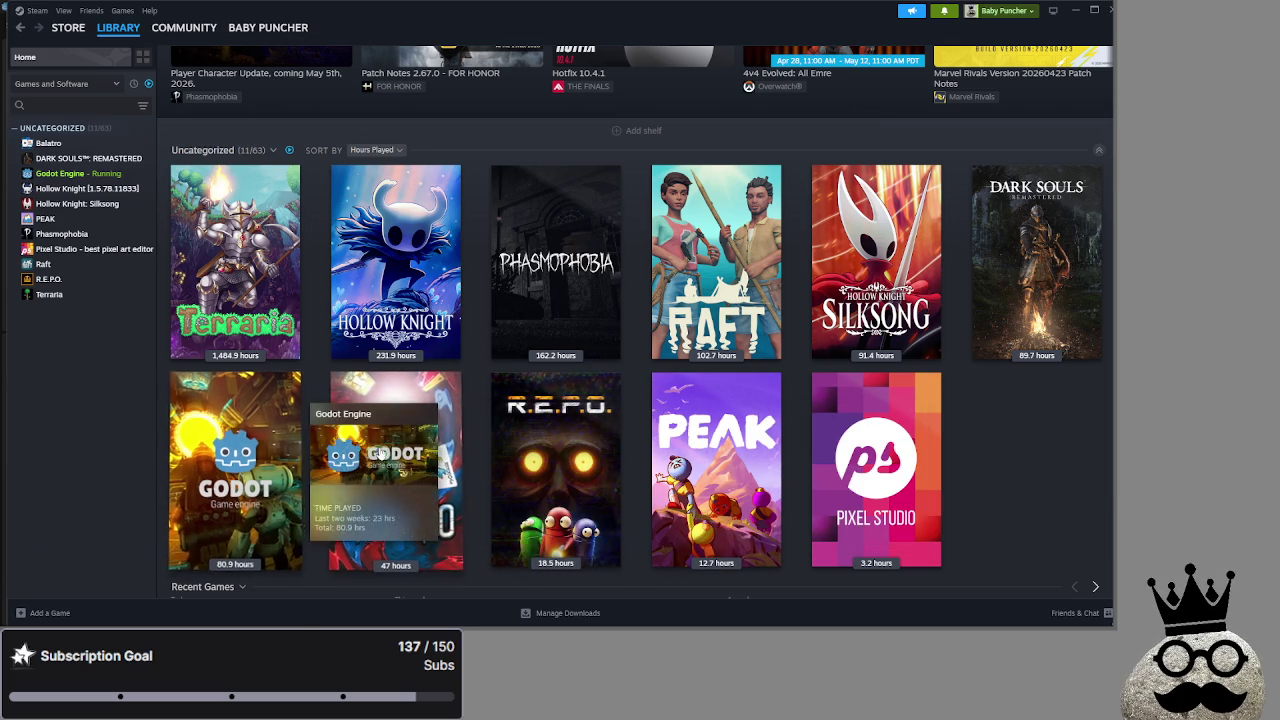
pyautogui.moveTo(397, 451)
pyautogui.moveTo(232, 442)
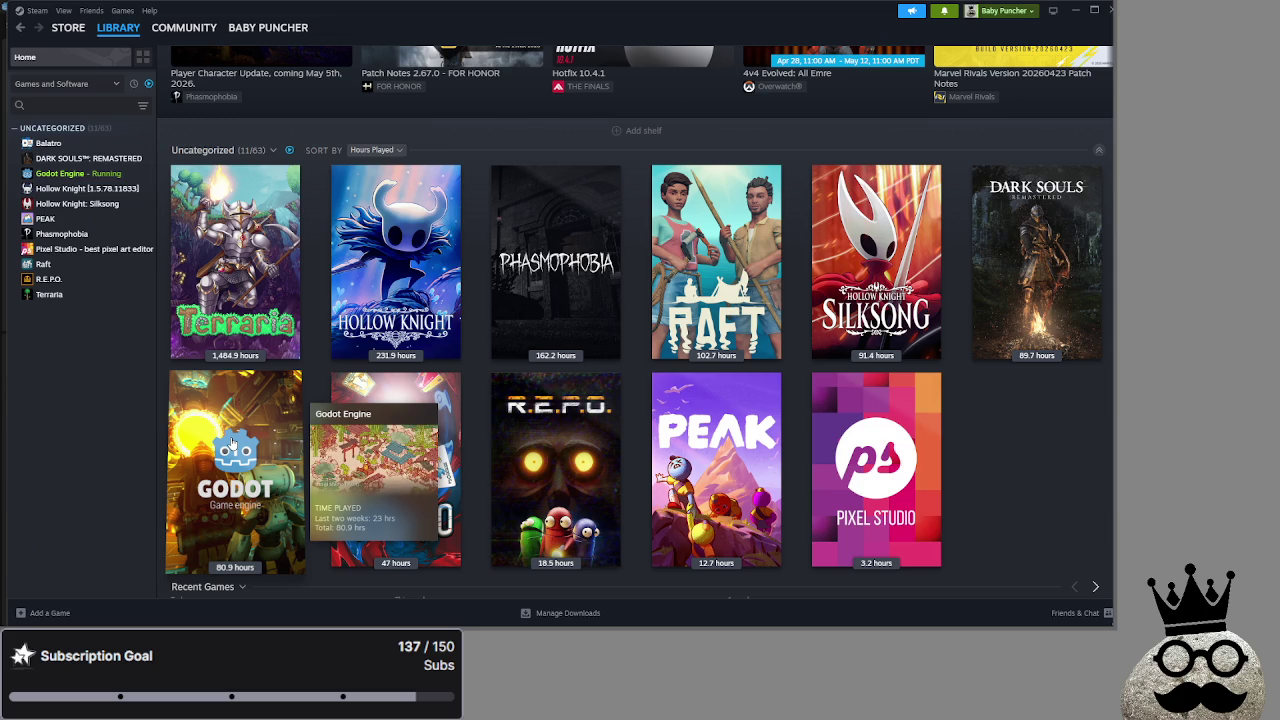
pyautogui.click(148, 83)
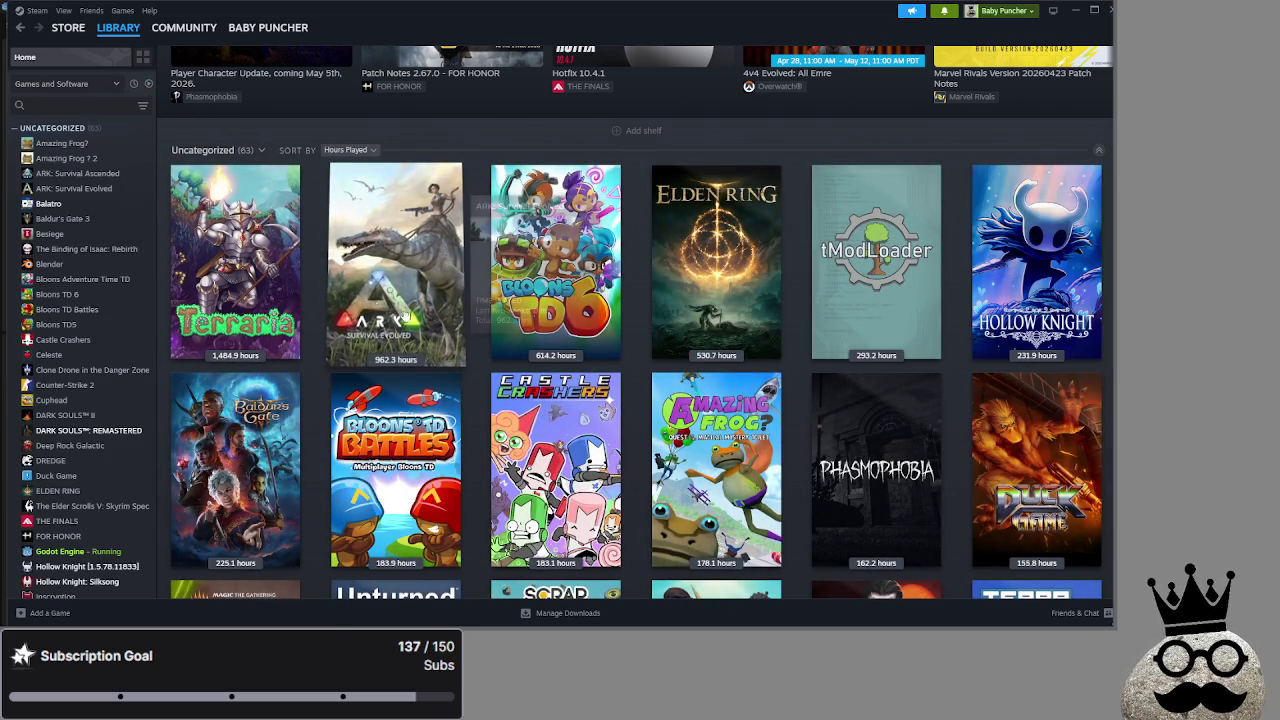
# Browse the full library, open the Castle Crashers page, and read then close a news article
pyautogui.scroll(-1, 740, 390)
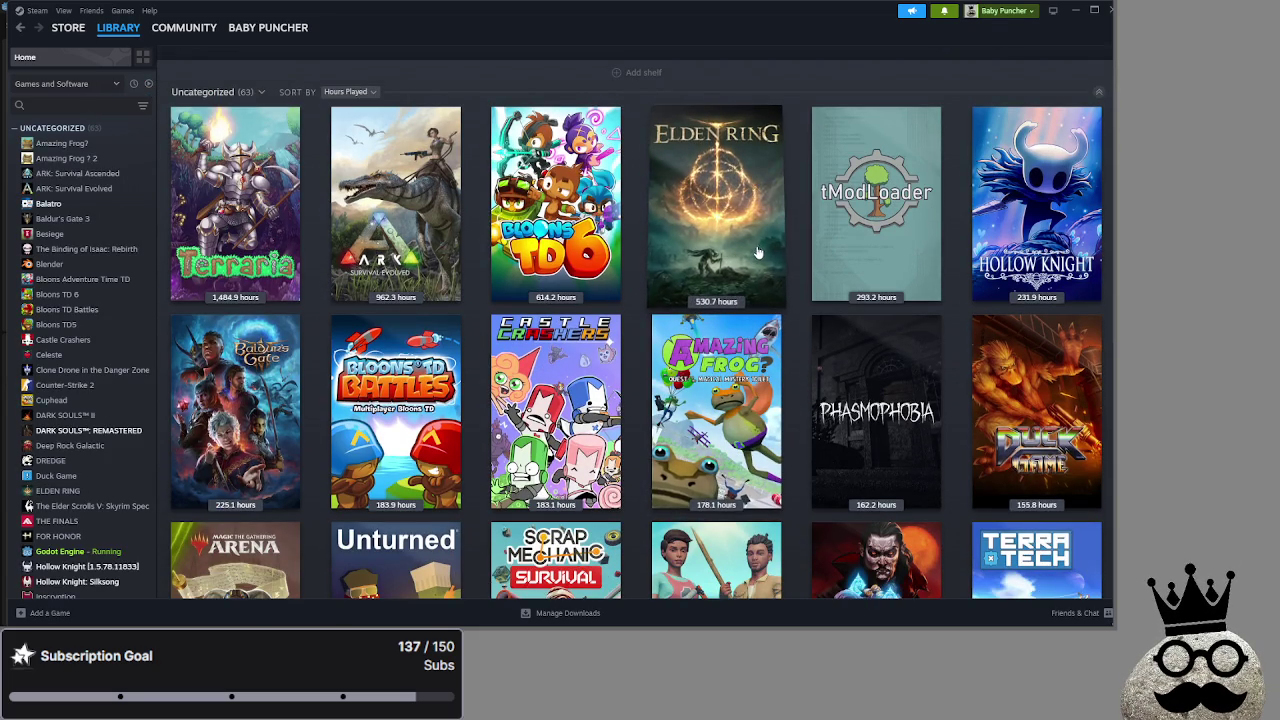
pyautogui.scroll(-2, 785, 430)
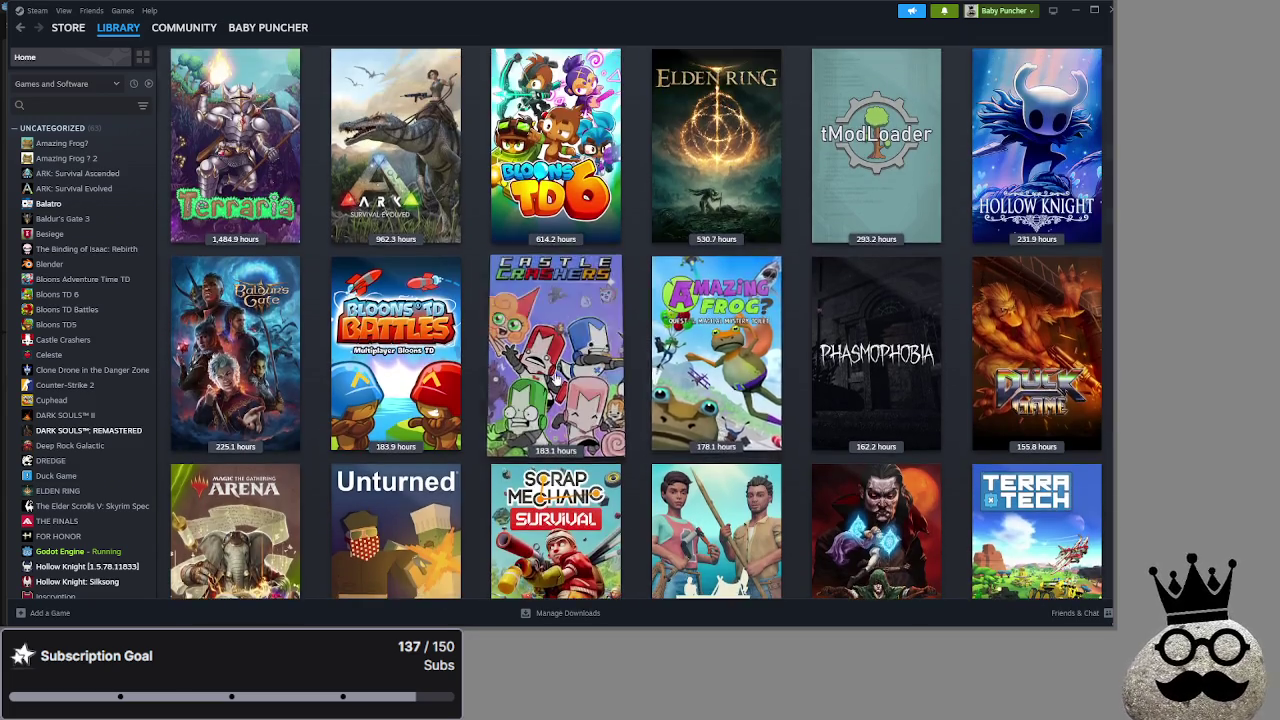
pyautogui.click(556, 350)
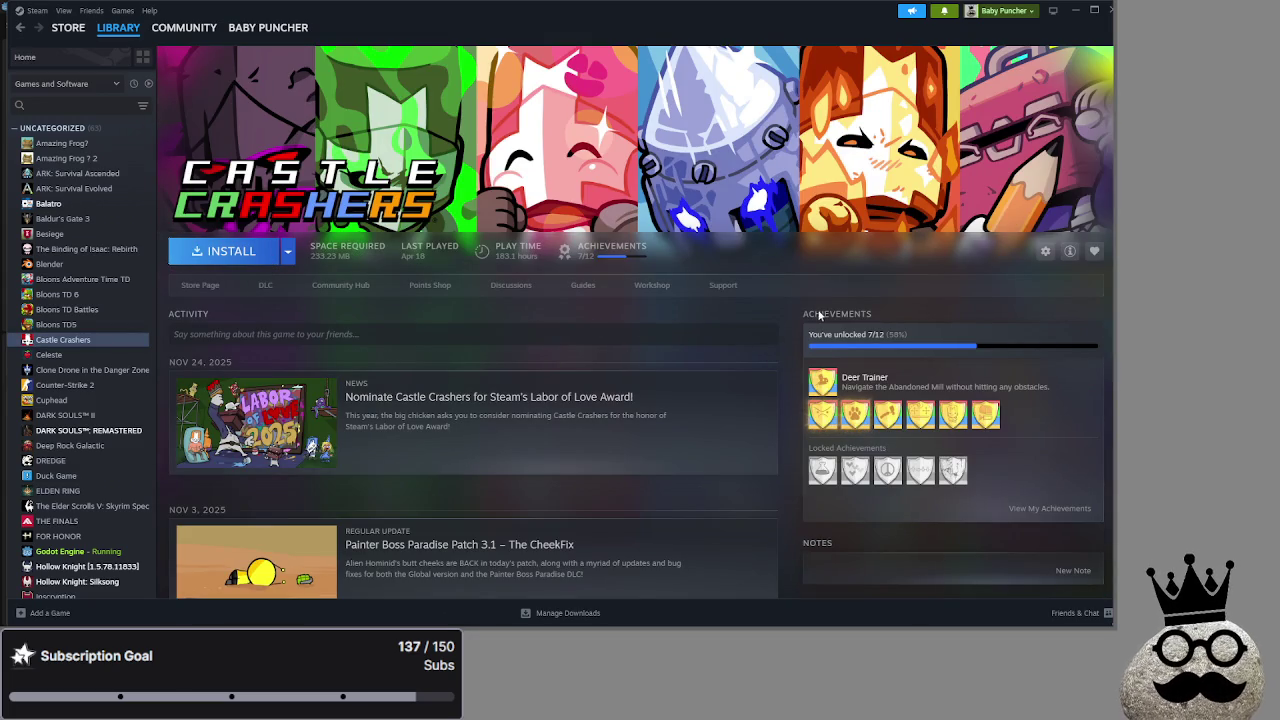
pyautogui.scroll(-1, 384, 296)
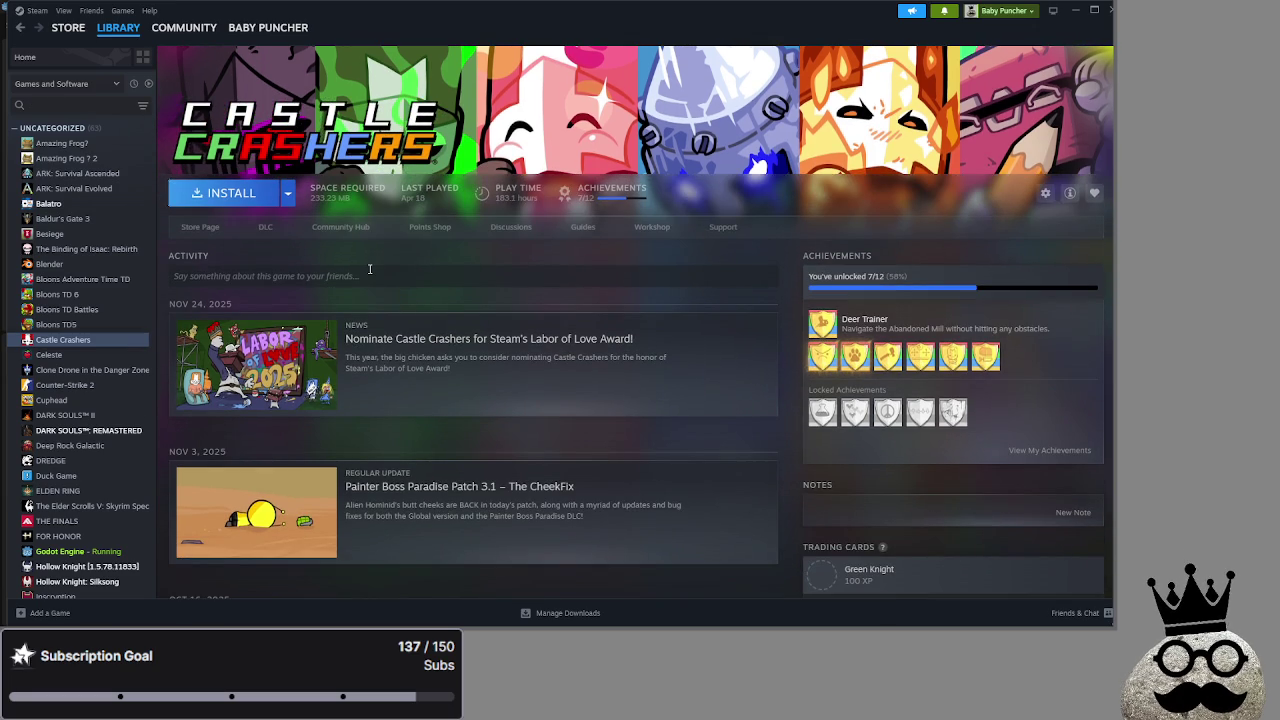
pyautogui.click(538, 505)
pyautogui.scroll(-5, 544, 496)
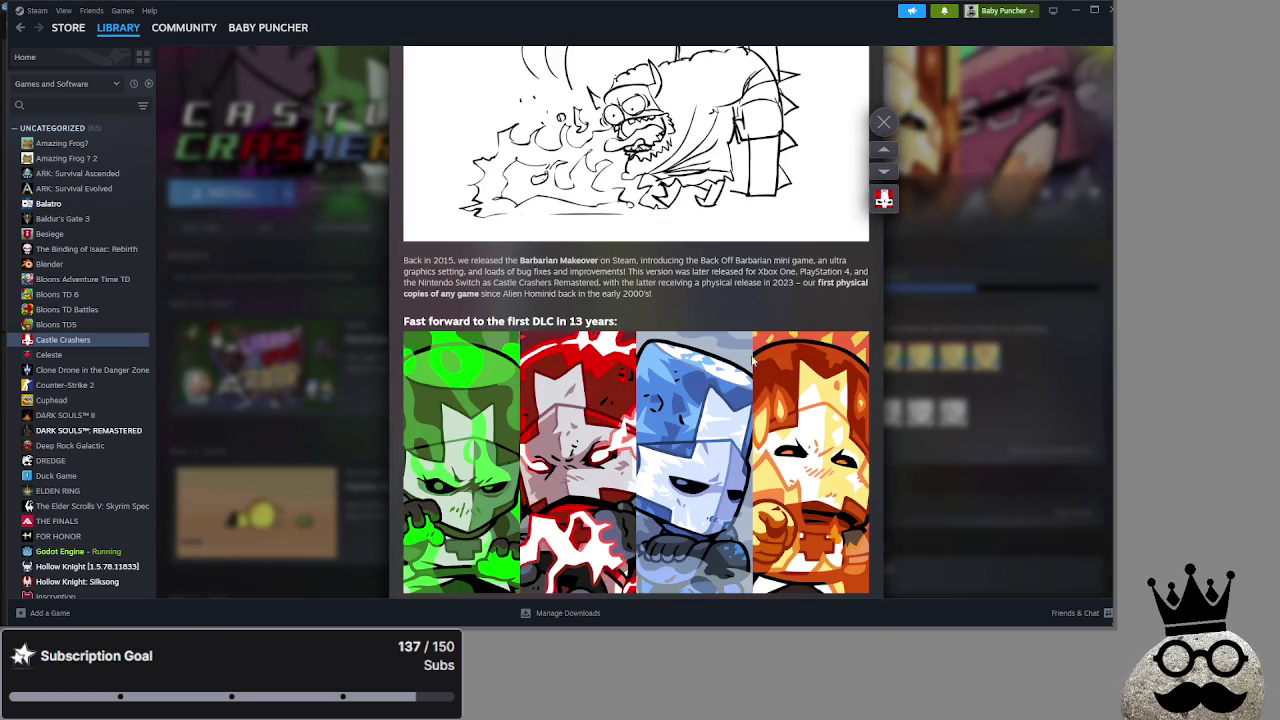
pyautogui.scroll(10, 787, 362)
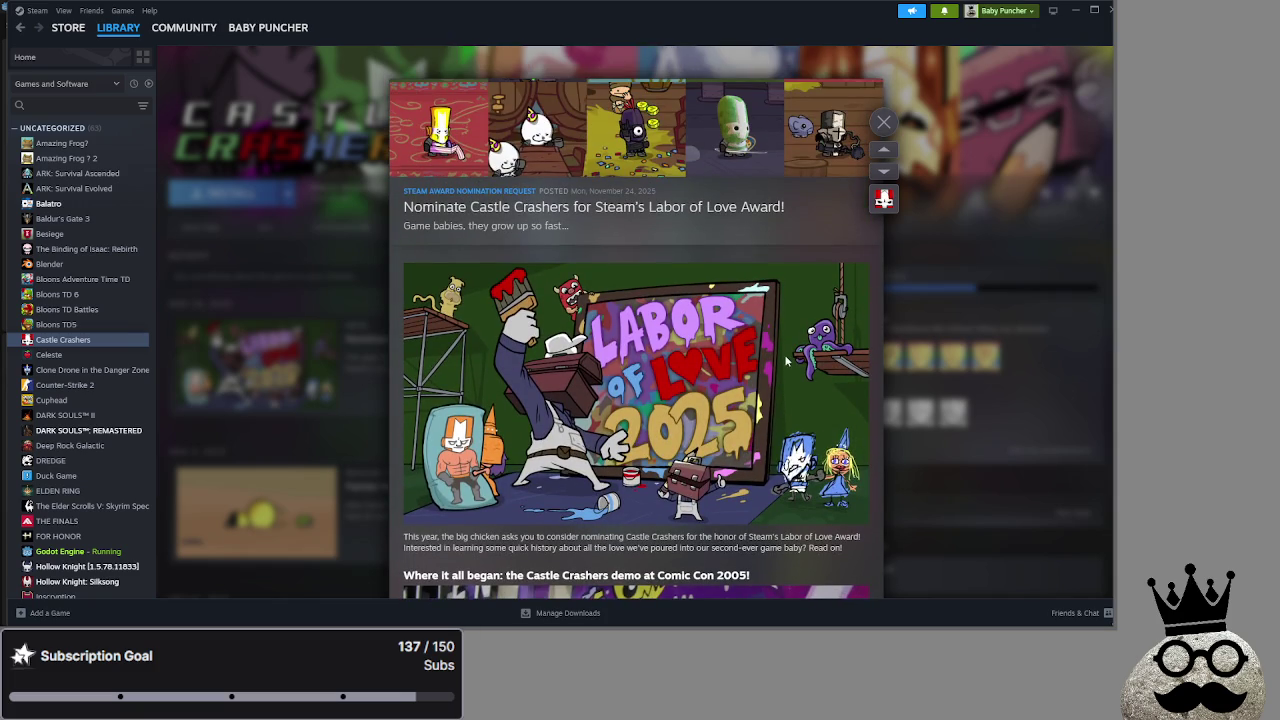
pyautogui.click(886, 123)
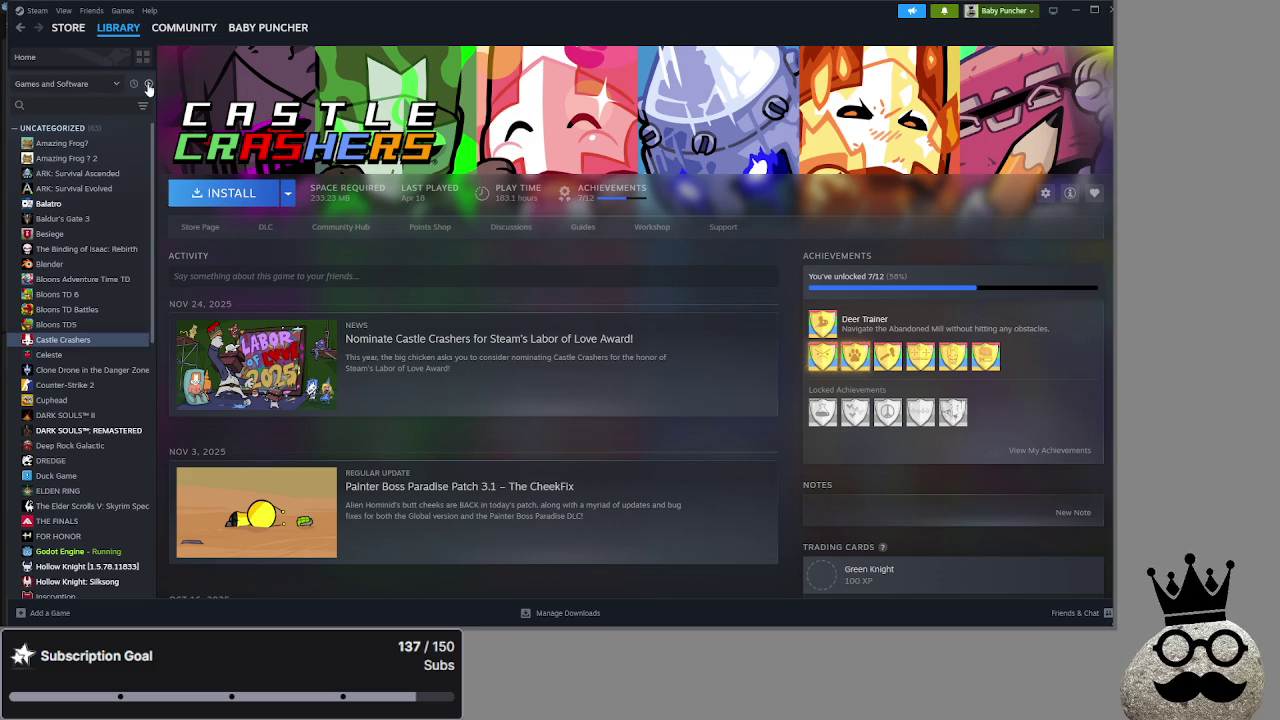
# Re-enable the ready-to-play filter, return to library Home, and switch back to Godot
pyautogui.click(148, 83)
pyautogui.click(130, 57)
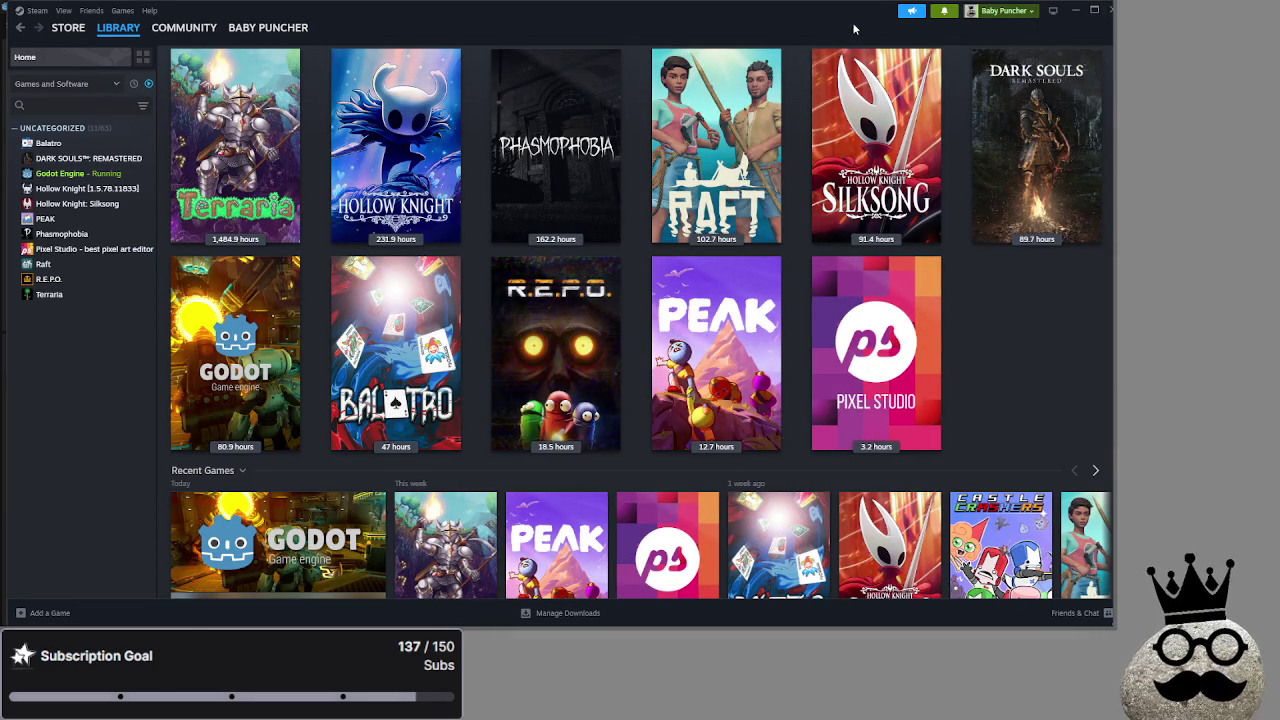
pyautogui.hotkey('alt', 'Tab')
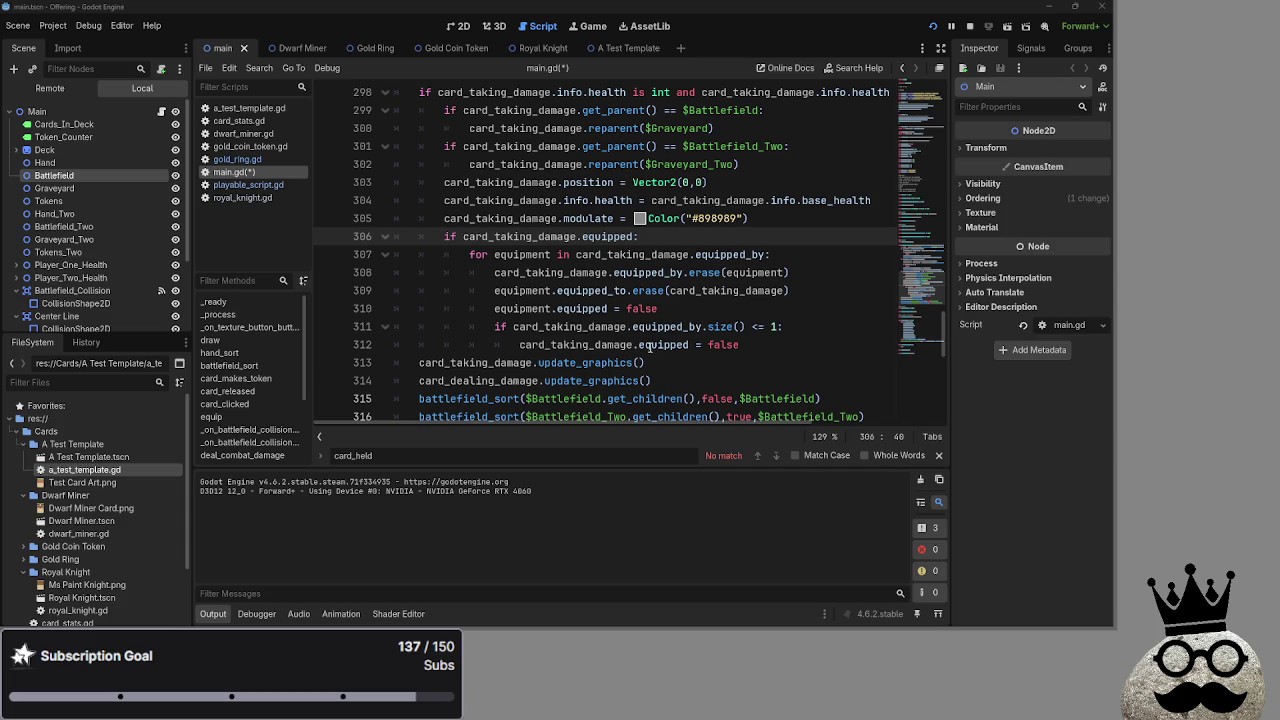
# Inspect the equipped_by loop around line 307 in main.gd
pyautogui.press('Down')
pyautogui.press('Down')
pyautogui.press('Down')
pyautogui.press('End')
pyautogui.press('Up')
pyautogui.press('Up')
pyautogui.press('Up')
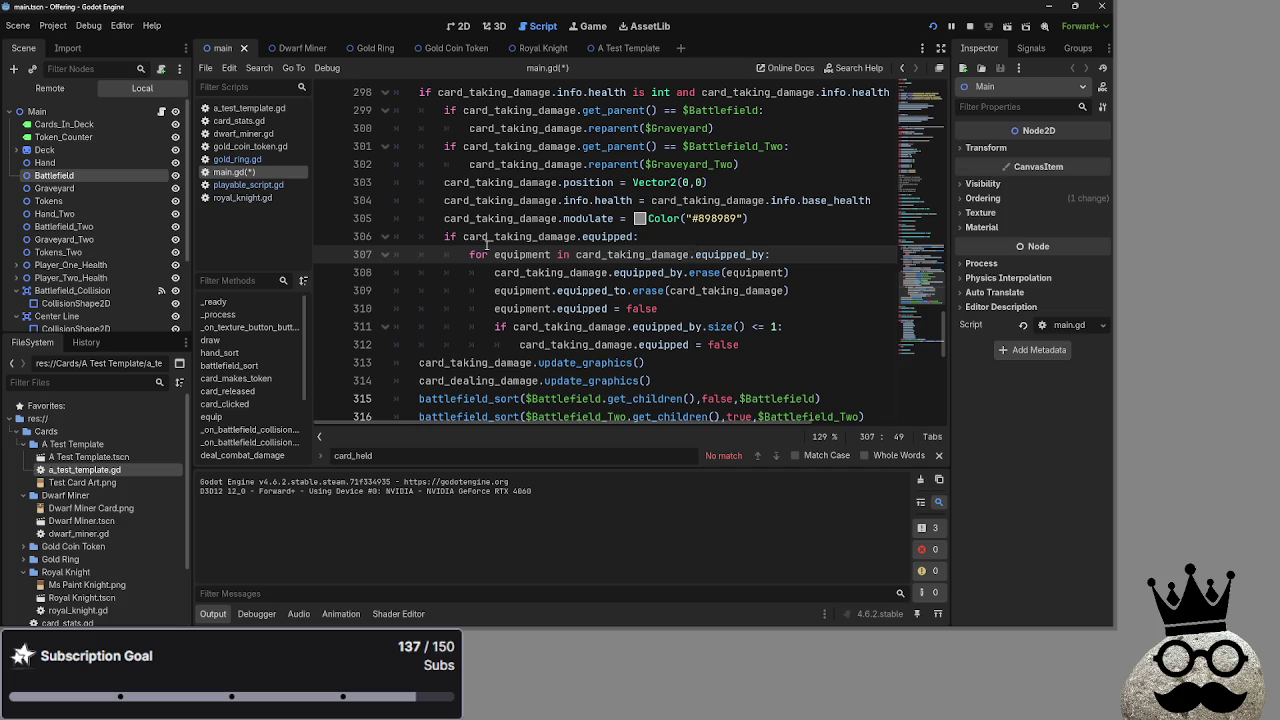
pyautogui.click(559, 255)
pyautogui.hotkey('ctrl', 'Right')
pyautogui.hotkey('ctrl', 'Right')
pyautogui.hotkey('ctrl', 'Right')
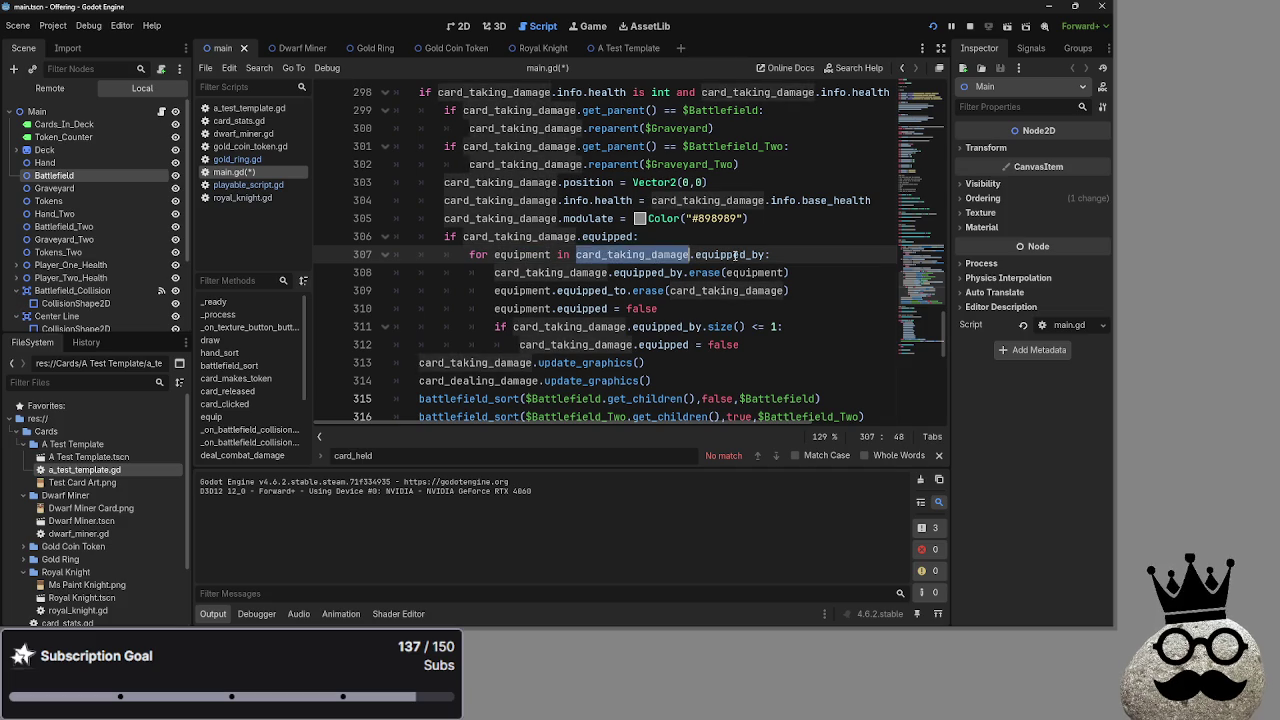
pyautogui.hotkey('ctrl', 'shift', 'Right')
# Check the equipped assignment on line 310, then open playable_script.gd at its var declarations
pyautogui.doubleClick(648, 272)
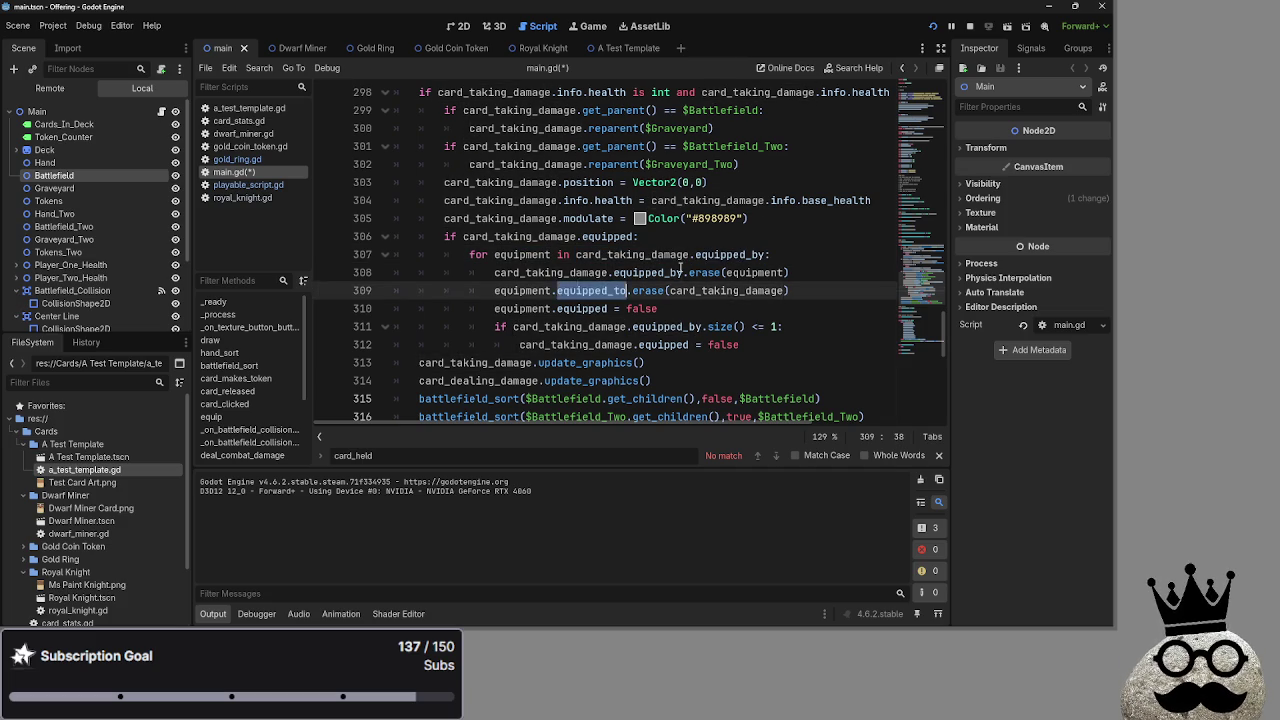
pyautogui.click(823, 270)
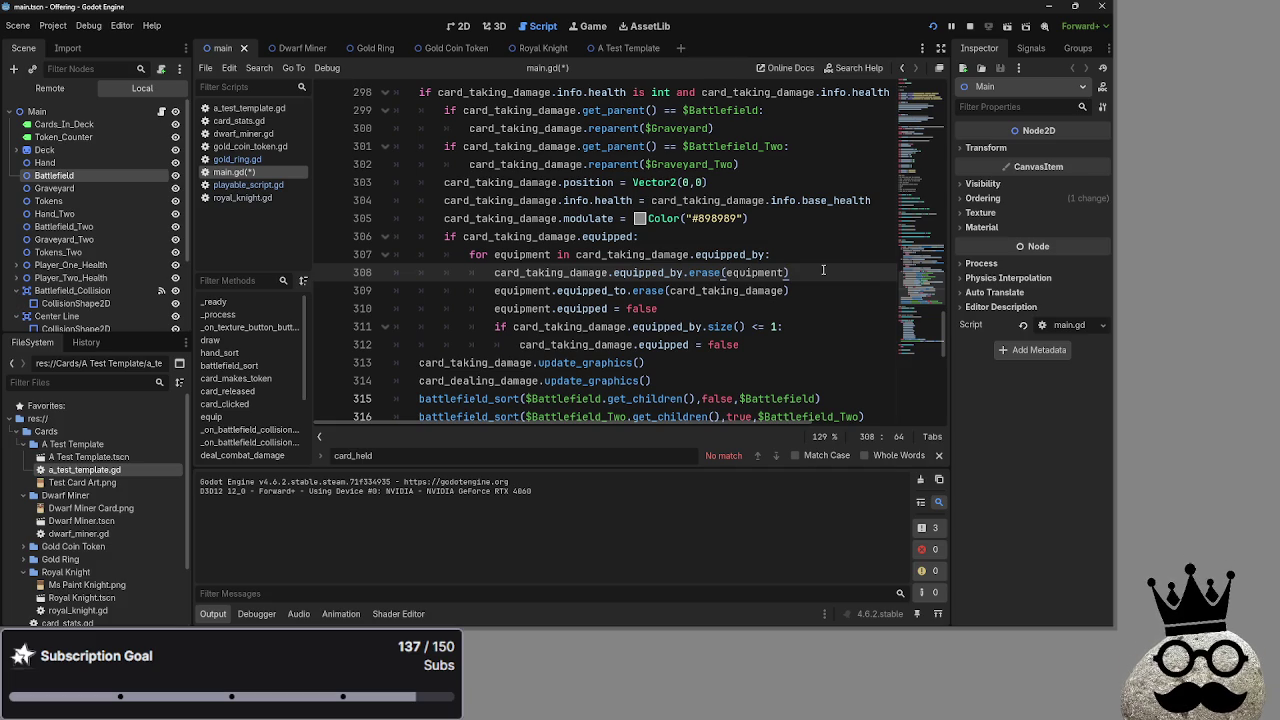
pyautogui.click(604, 308)
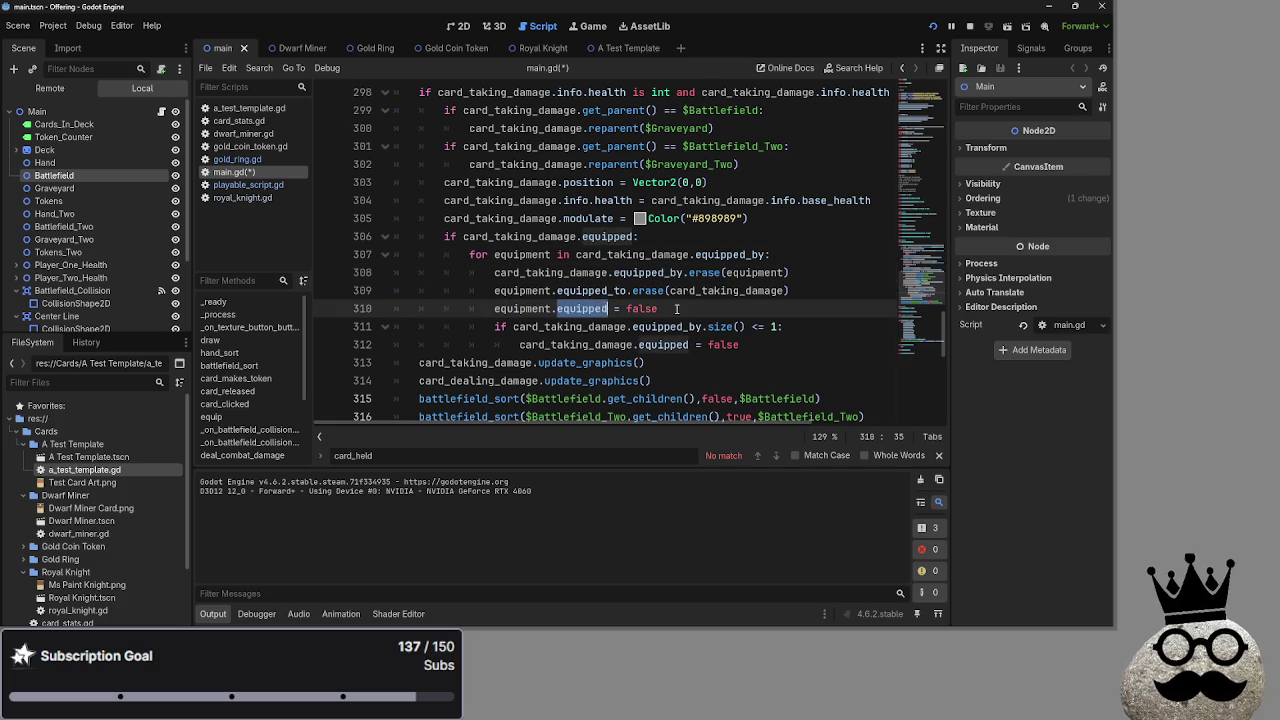
pyautogui.click(586, 310)
pyautogui.press('End')
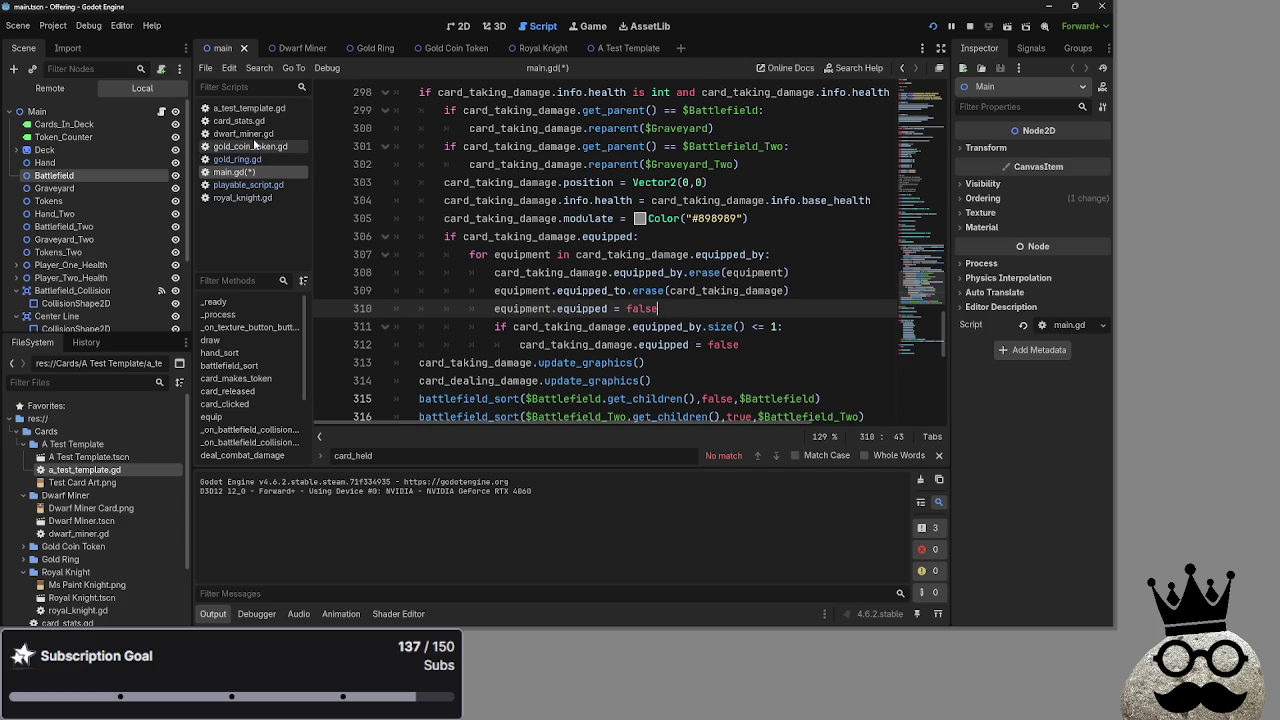
pyautogui.click(250, 184)
pyautogui.scroll(20, 534, 282)
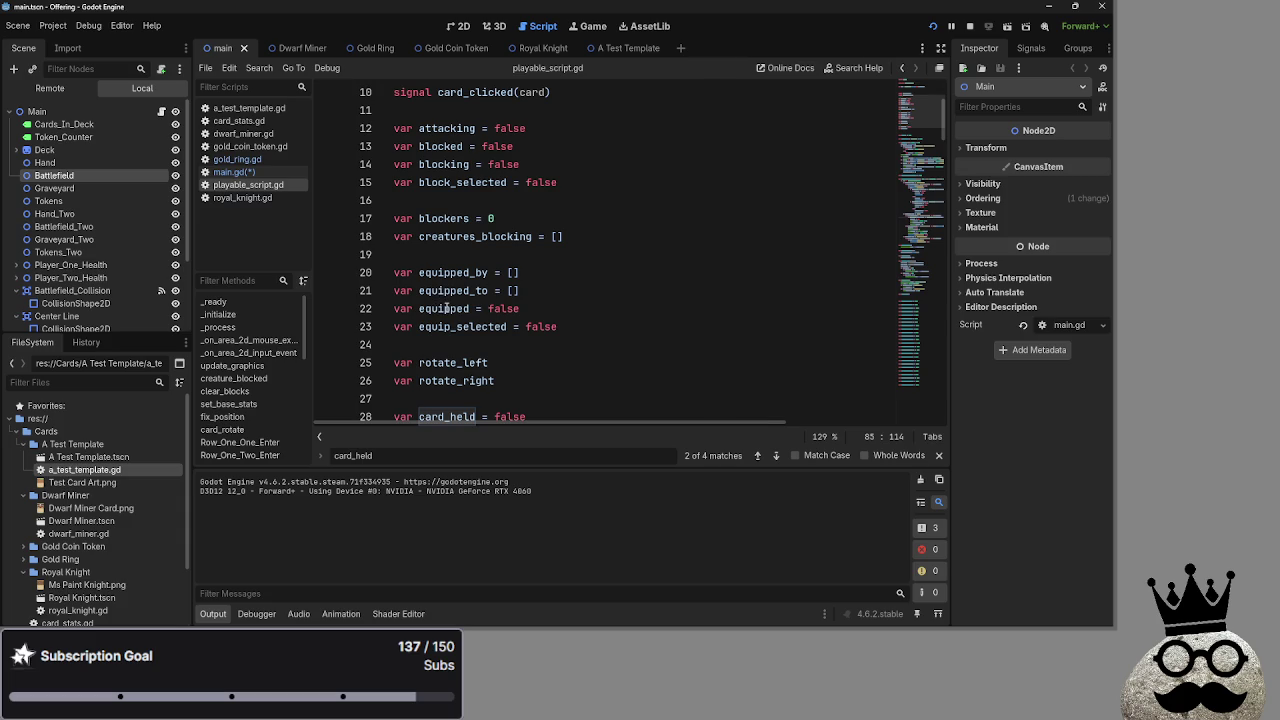
# Select the equipped declaration in playable_script.gd, then return to main.gd's 'equipped = false' on line 310
pyautogui.doubleClick(444, 308)
pyautogui.click(245, 197)
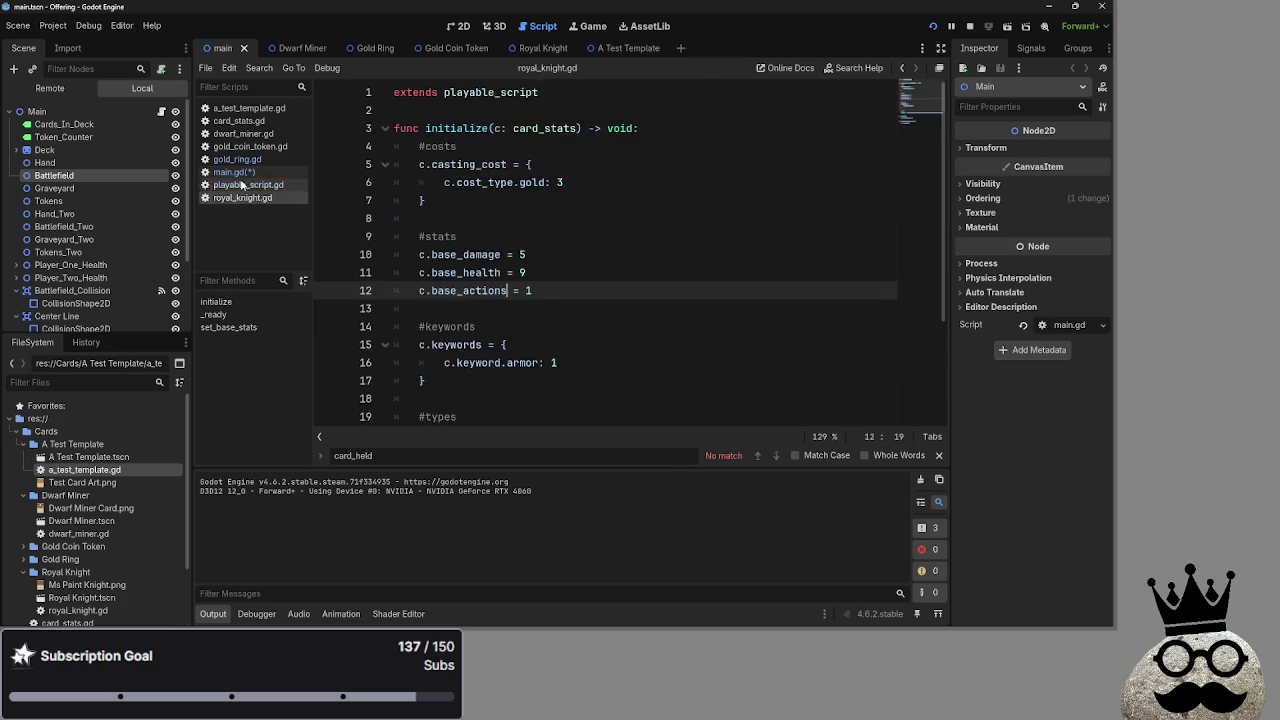
pyautogui.click(235, 172)
pyautogui.doubleClick(641, 309)
pyautogui.click(680, 310)
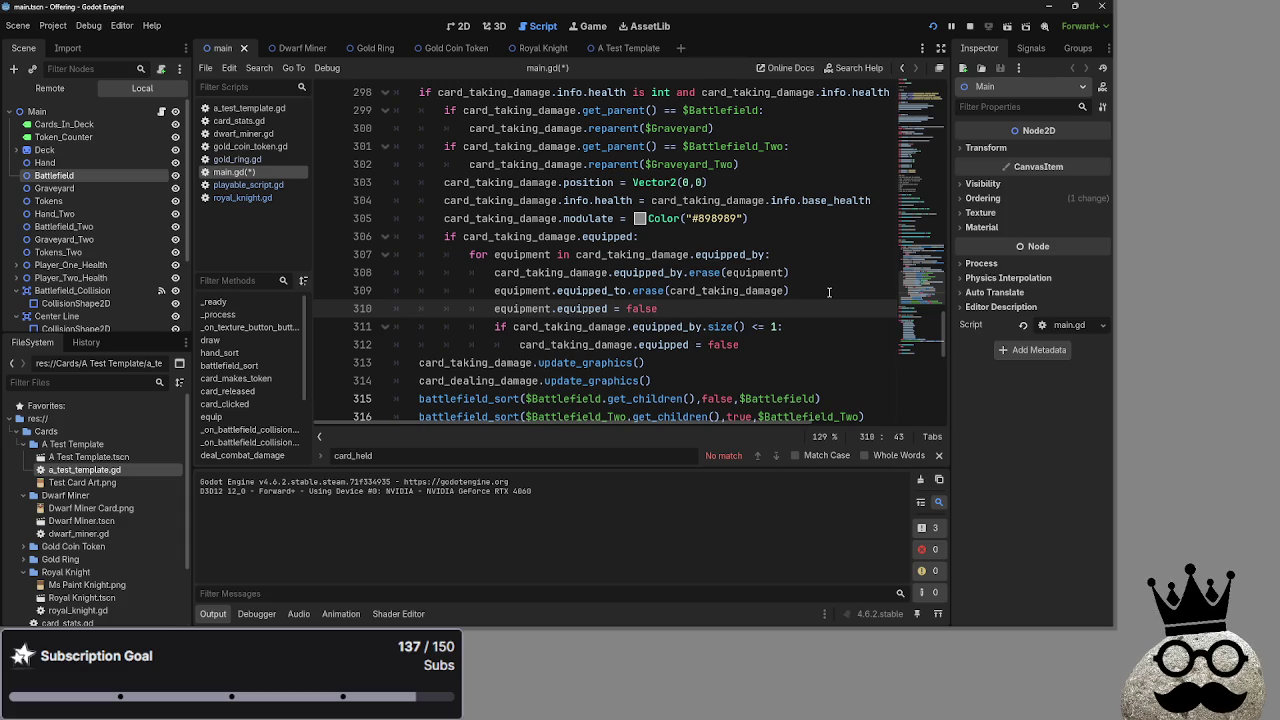
# Move 'card_taking_damage.equipped = false' onto a new line inside the unequip loop
pyautogui.click(829, 291)
pyautogui.press('Return')
pyautogui.moveTo(740, 362); pyautogui.dragTo(516, 362)
pyautogui.moveTo(600, 362); pyautogui.dragTo(494, 308)
pyautogui.click(697, 327)
pyautogui.moveTo(697, 333)
pyautogui.mouseDown()
pyautogui.moveTo(494, 327)
pyautogui.moveTo(519, 363)
pyautogui.mouseUp()
pyautogui.click(612, 330)
pyautogui.press('BackSpace')
pyautogui.press('BackSpace')
pyautogui.press('BackSpace')
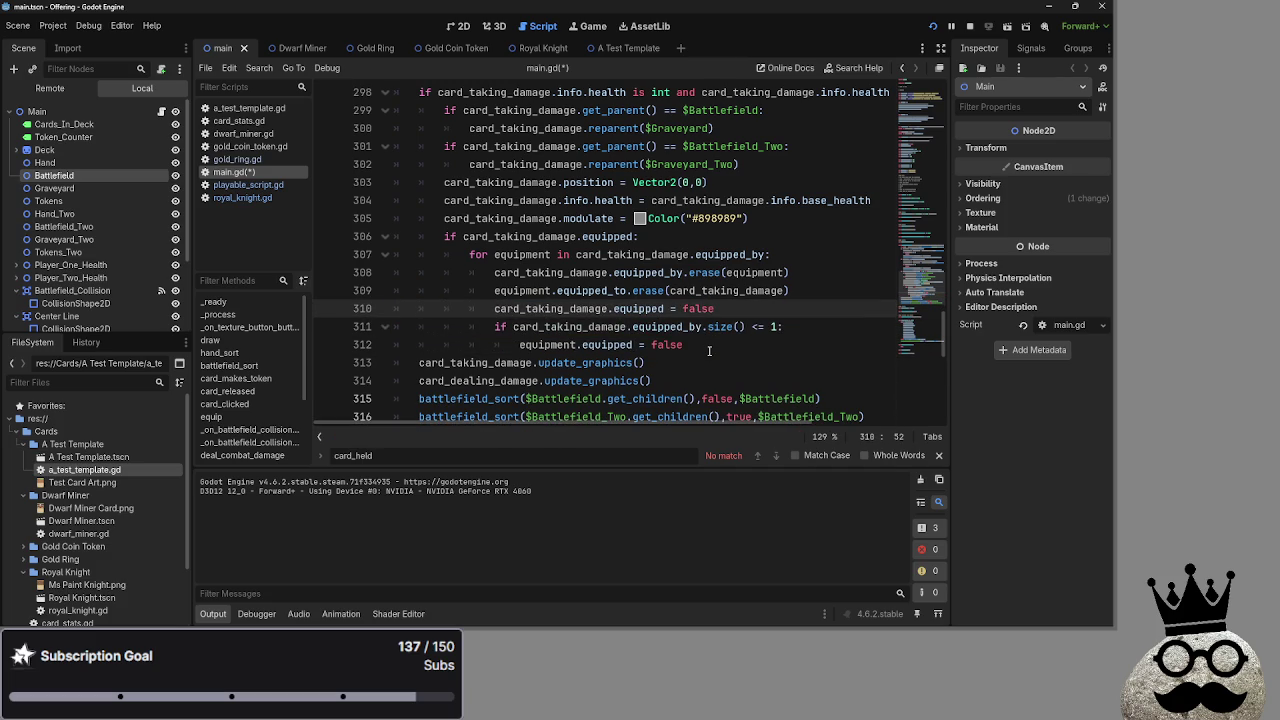
# Move 'equipment.equipped = false' up to line 311 and delete the equipped_by size check
pyautogui.press('Return')
pyautogui.moveTo(684, 362)
pyautogui.mouseDown()
pyautogui.moveTo(521, 362)
pyautogui.moveTo(494, 327)
pyautogui.mouseUp()
pyautogui.moveTo(785, 345); pyautogui.dragTo(366, 345)
pyautogui.press('BackSpace')
pyautogui.press('BackSpace')
pyautogui.press('BackSpace')
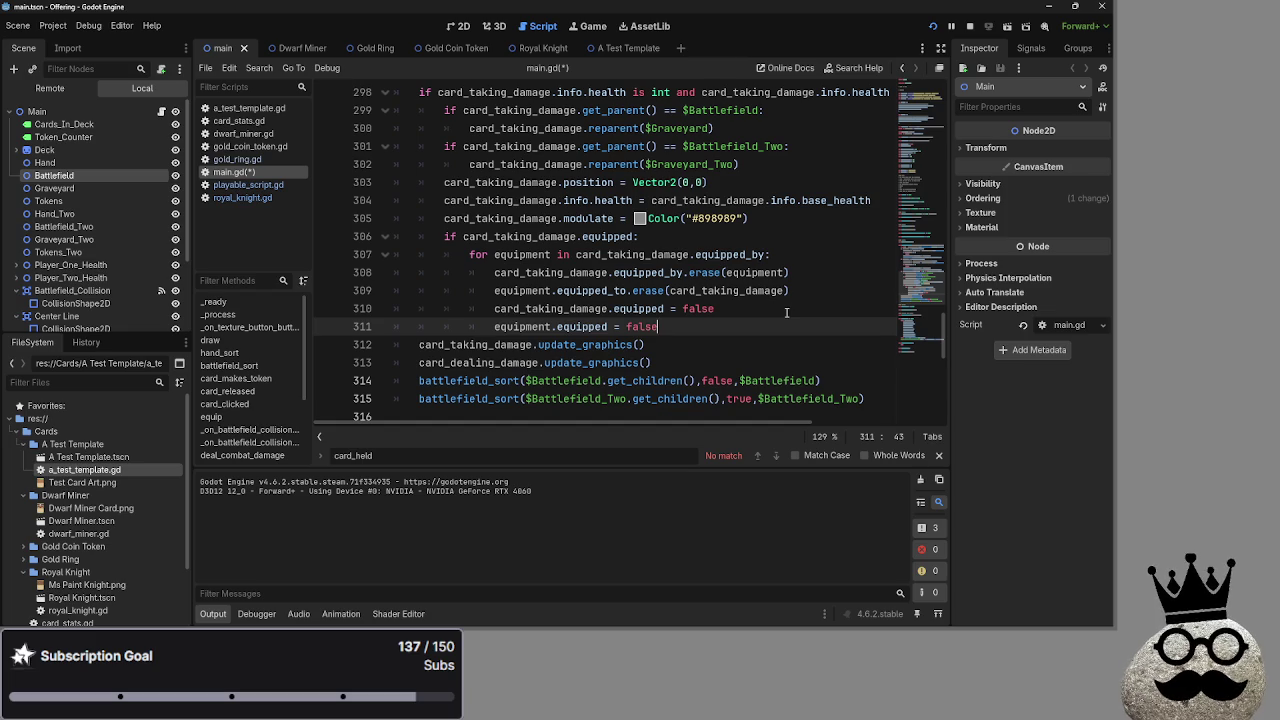
# Review the edited loop lines 307–310 around card_taking_damage and the equipped_to erase
pyautogui.moveTo(762, 289)
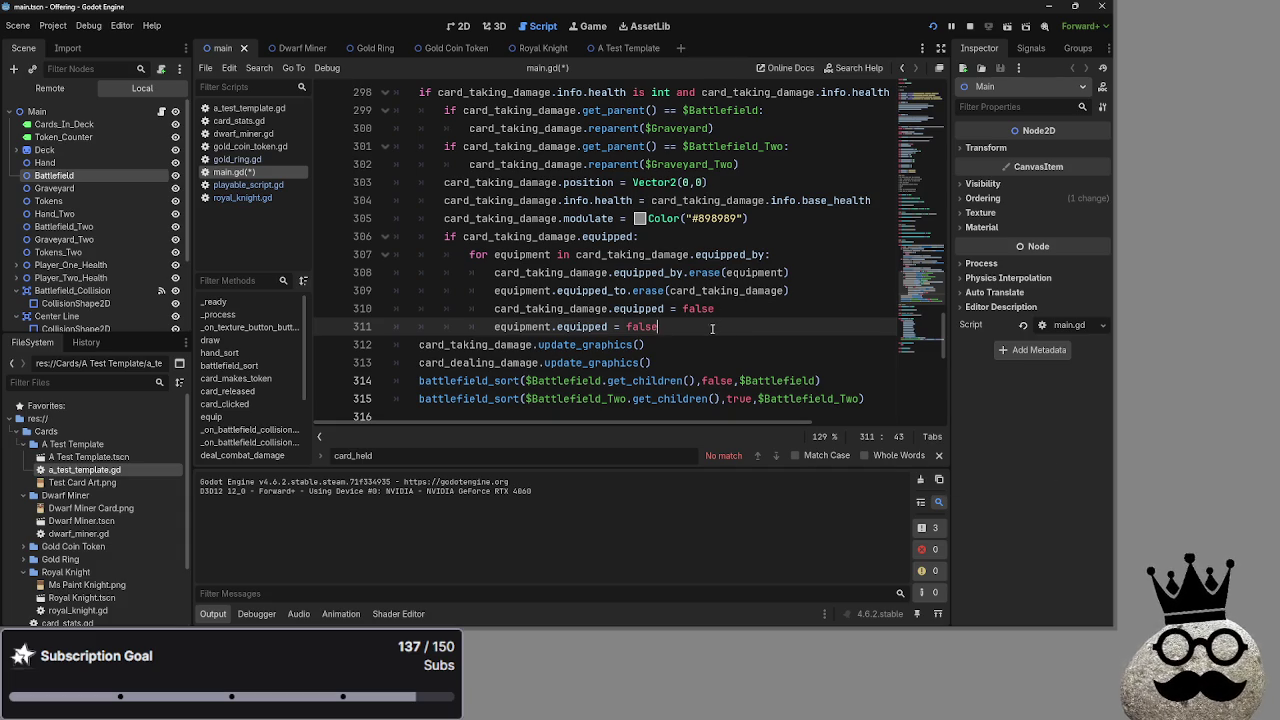
pyautogui.click(814, 292)
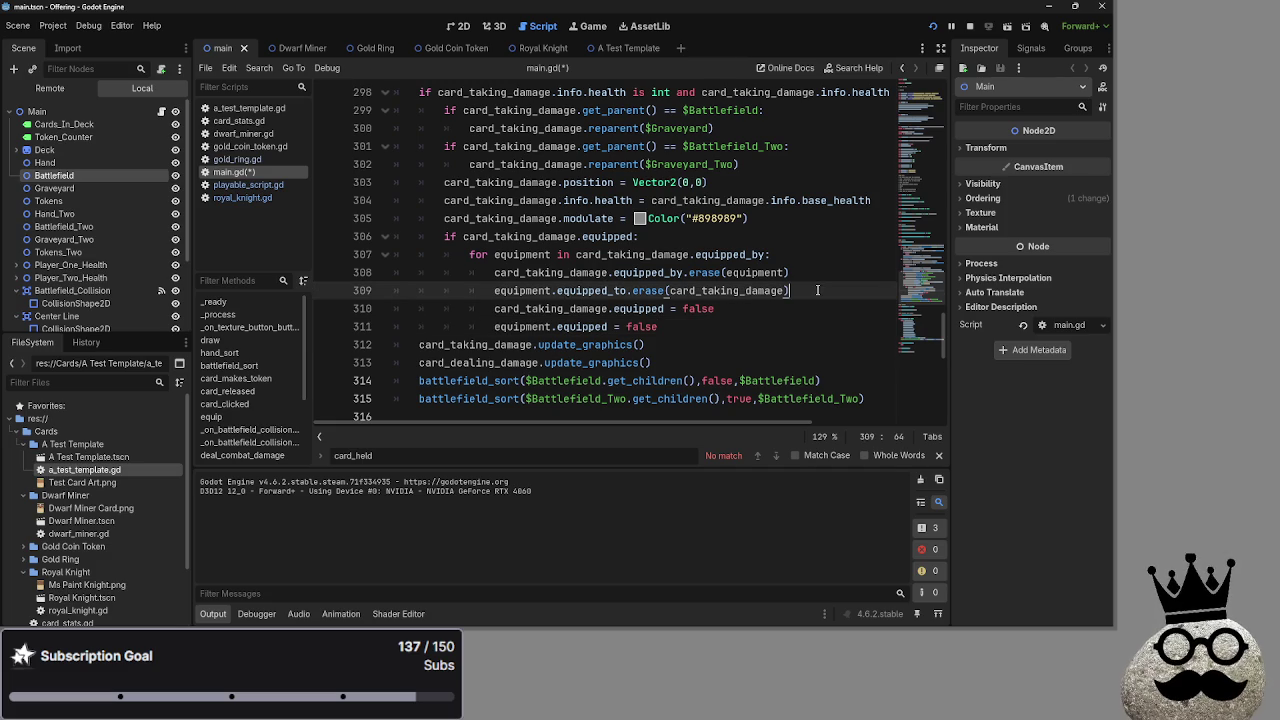
pyautogui.click(770, 316)
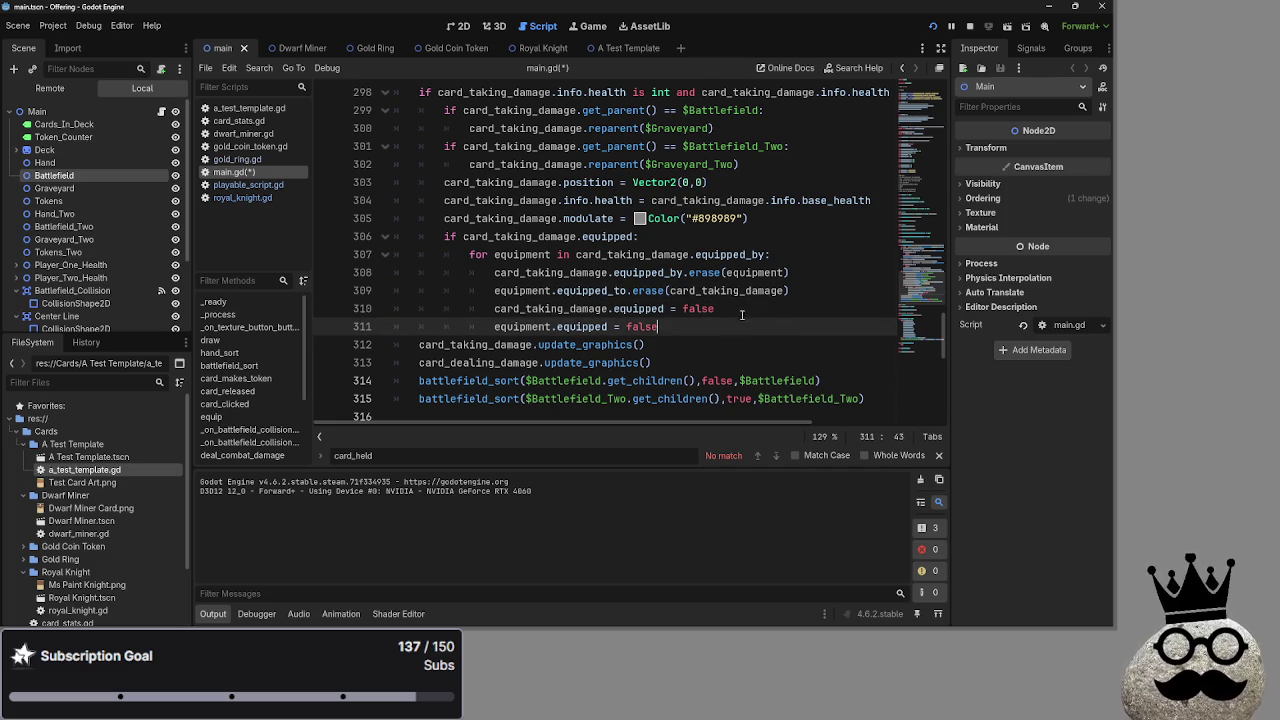
pyautogui.click(811, 287)
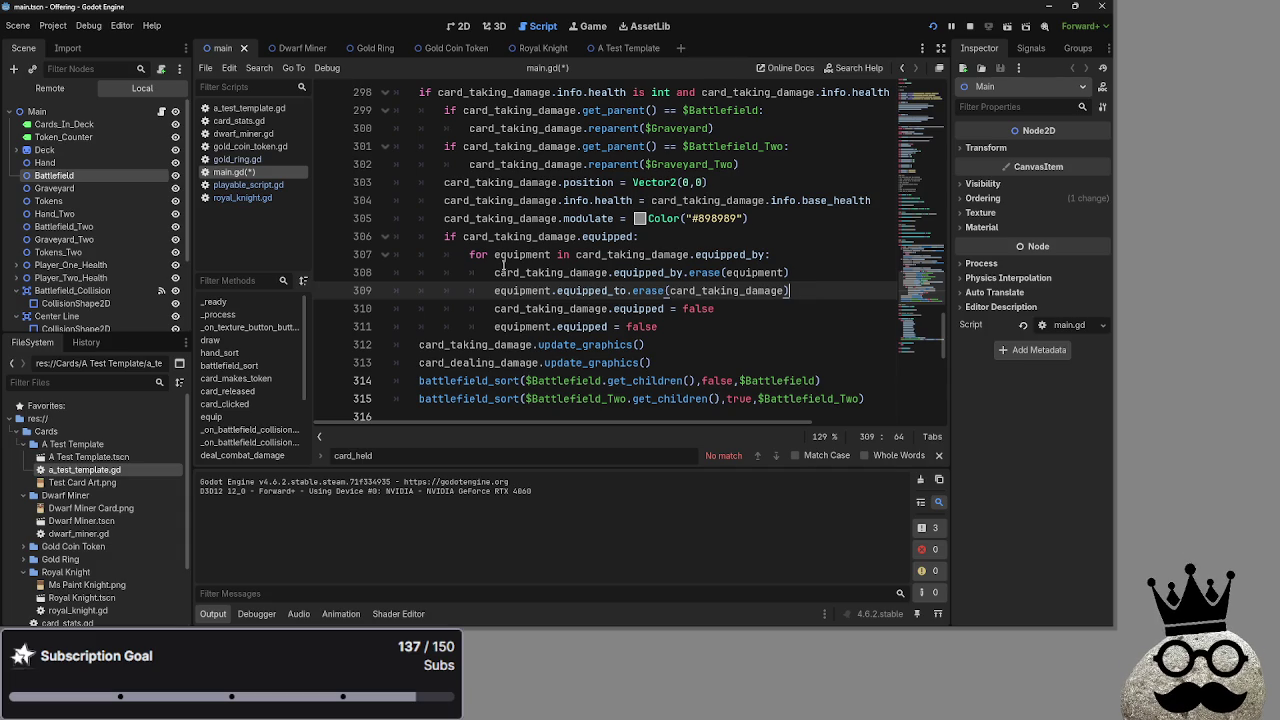
pyautogui.click(500, 271)
pyautogui.doubleClick(570, 272)
pyautogui.doubleClick(648, 272)
pyautogui.click(770, 254)
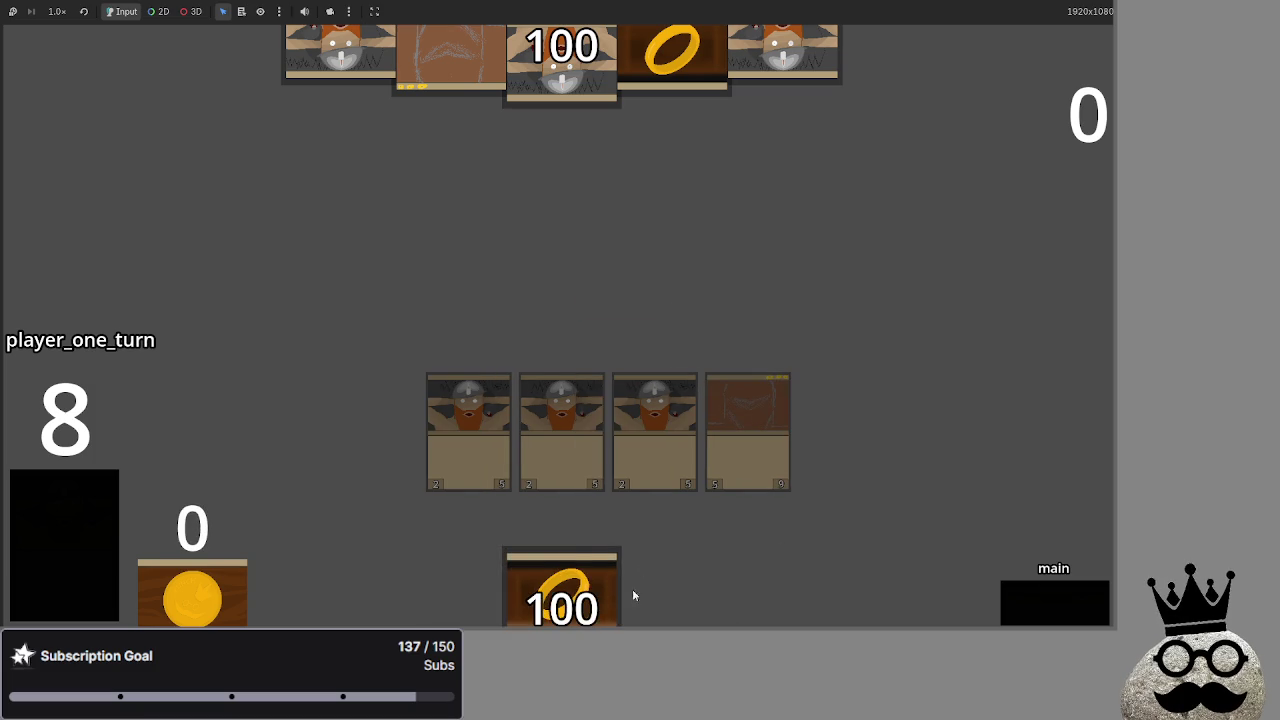
# Play the ring card and advance player one through the phases to end the turn
pyautogui.click(1027, 603)
pyautogui.click(1027, 603)
pyautogui.click(1027, 603)
pyautogui.click(1027, 603)
pyautogui.click(1027, 603)
# Run player two's turn through attack, block and damage, then end it back to refresh
pyautogui.click(1027, 603)
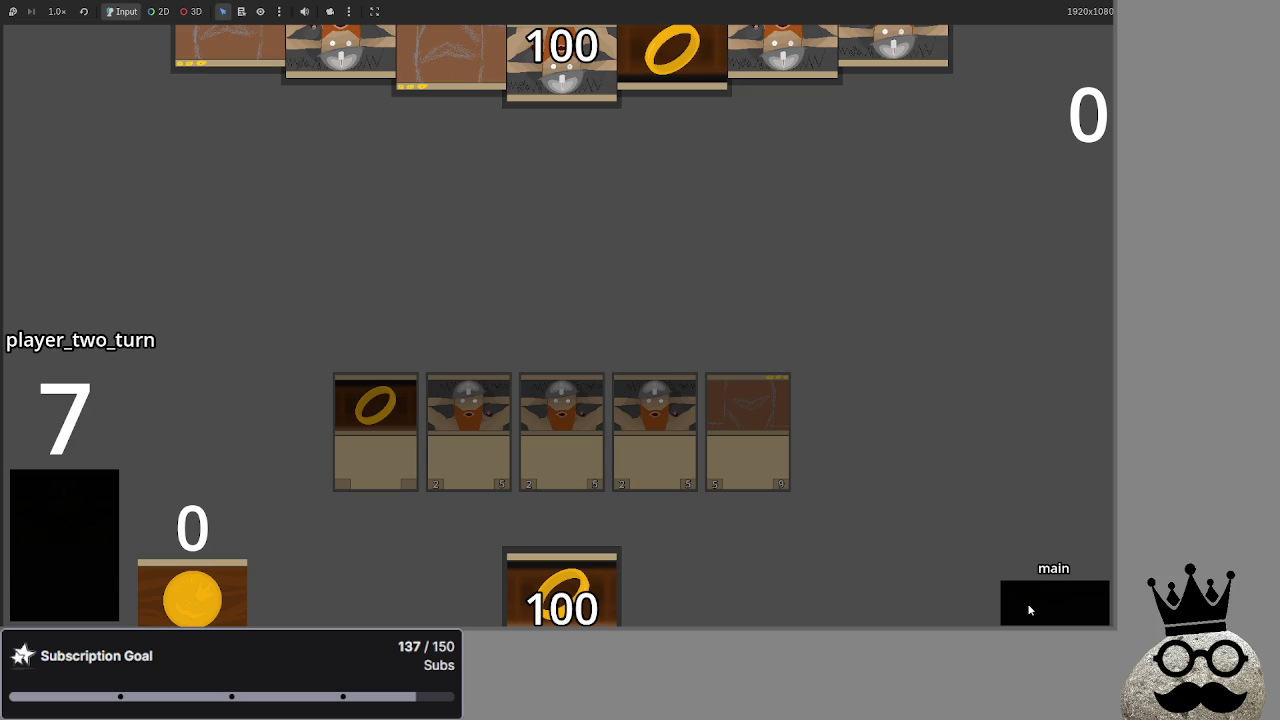
pyautogui.click(1027, 603)
pyautogui.click(1027, 603)
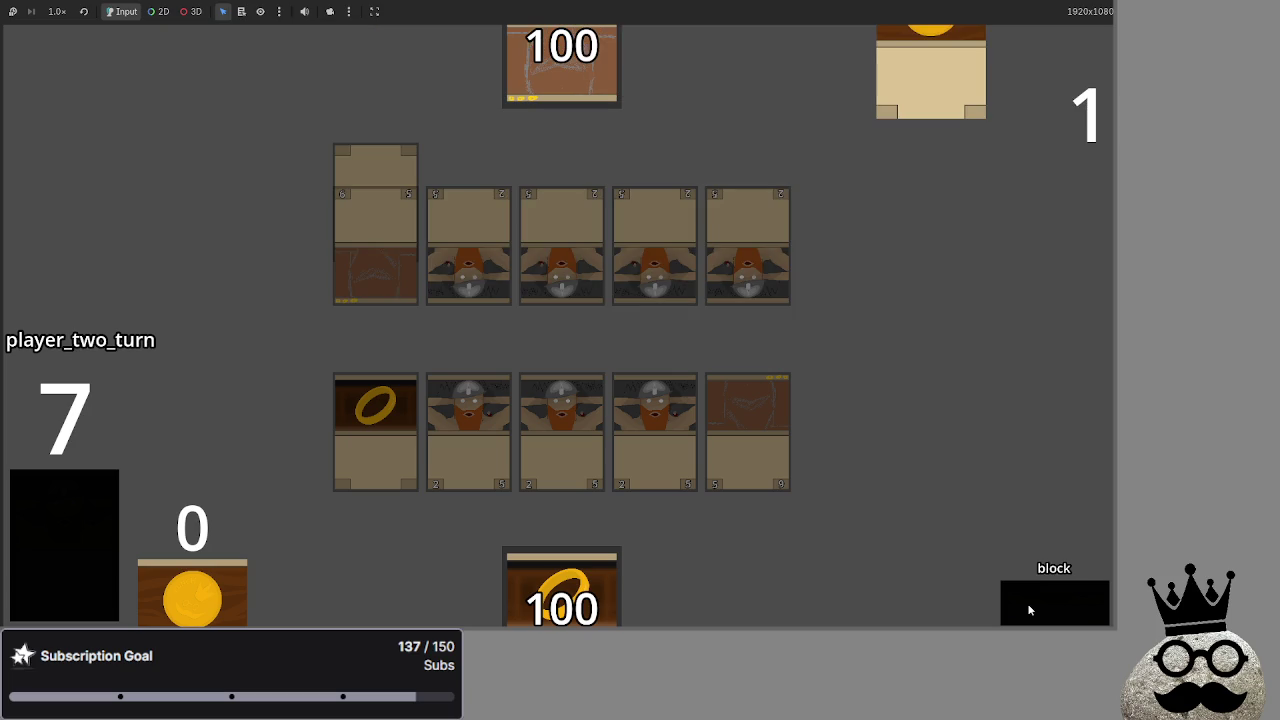
pyautogui.click(1027, 603)
pyautogui.click(1027, 603)
pyautogui.click(1027, 603)
pyautogui.click(1027, 603)
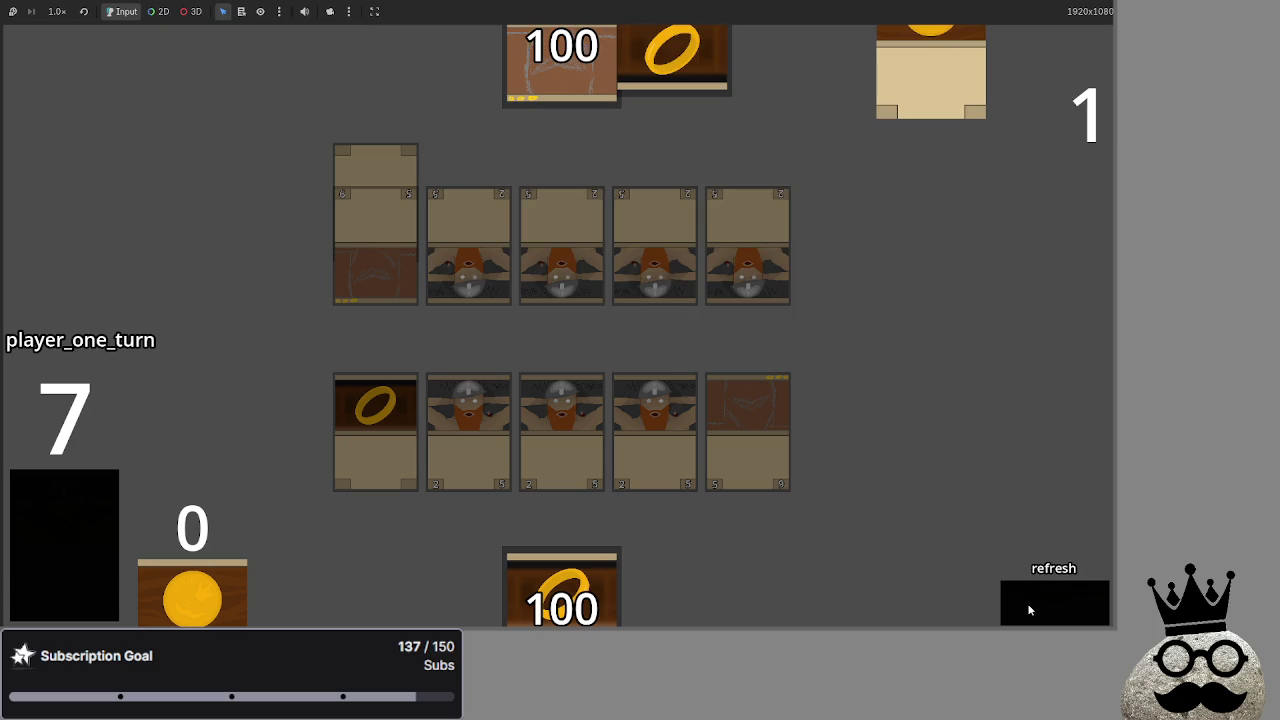
pyautogui.click(1027, 603)
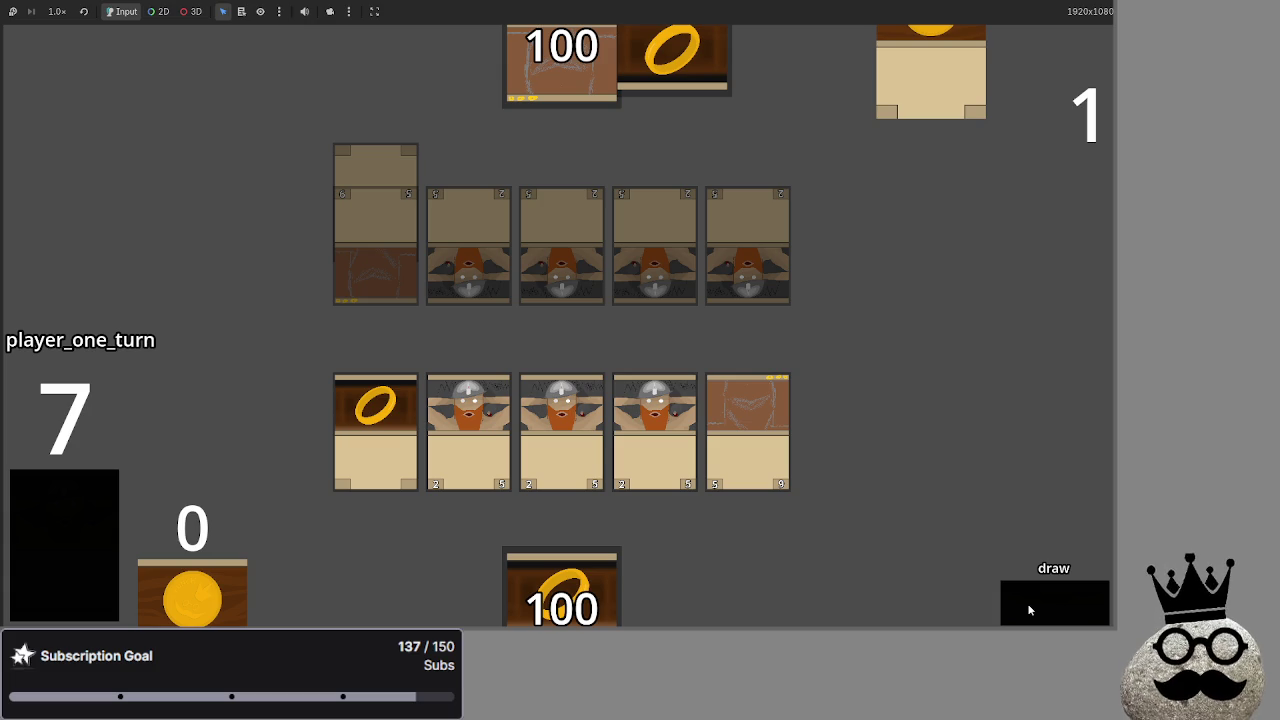
# Draw cards for player one and play the dwarf and ring cards to the board
pyautogui.click(1027, 603)
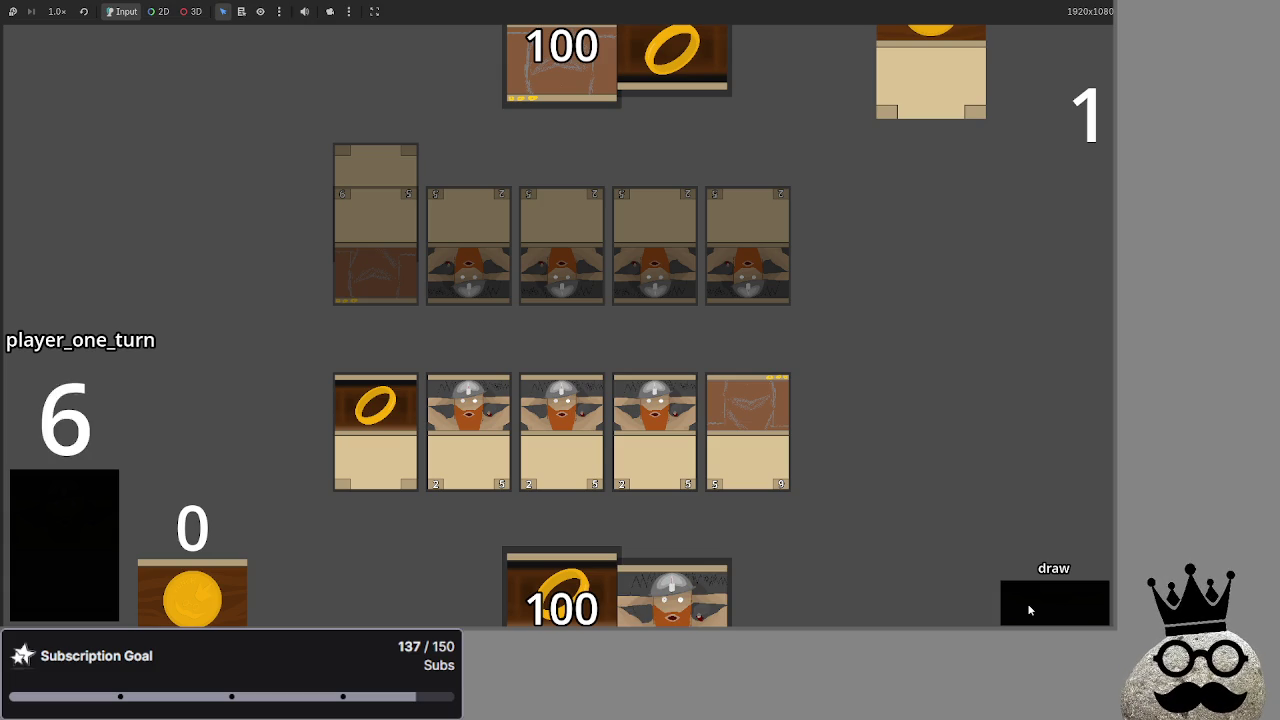
pyautogui.click(700, 607)
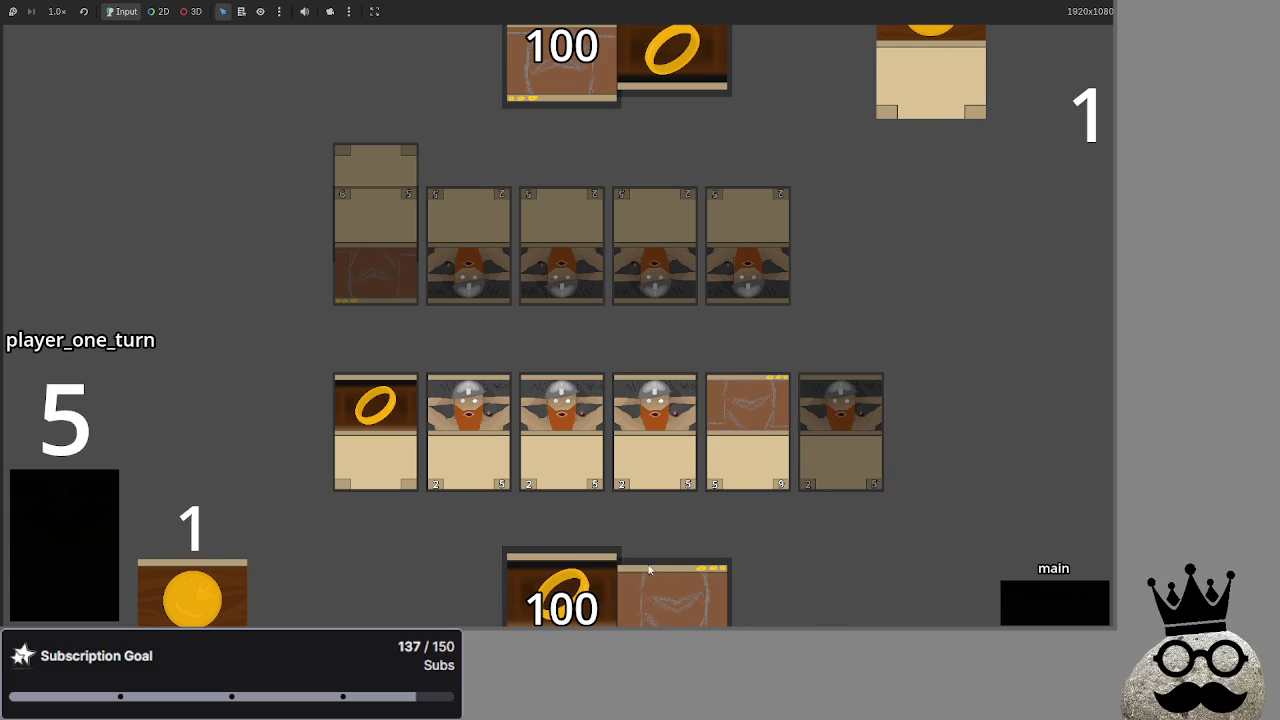
pyautogui.click(560, 592)
pyautogui.moveTo(560, 592)
pyautogui.mouseDown()
pyautogui.moveTo(798, 340)
pyautogui.moveTo(732, 418)
pyautogui.mouseUp()
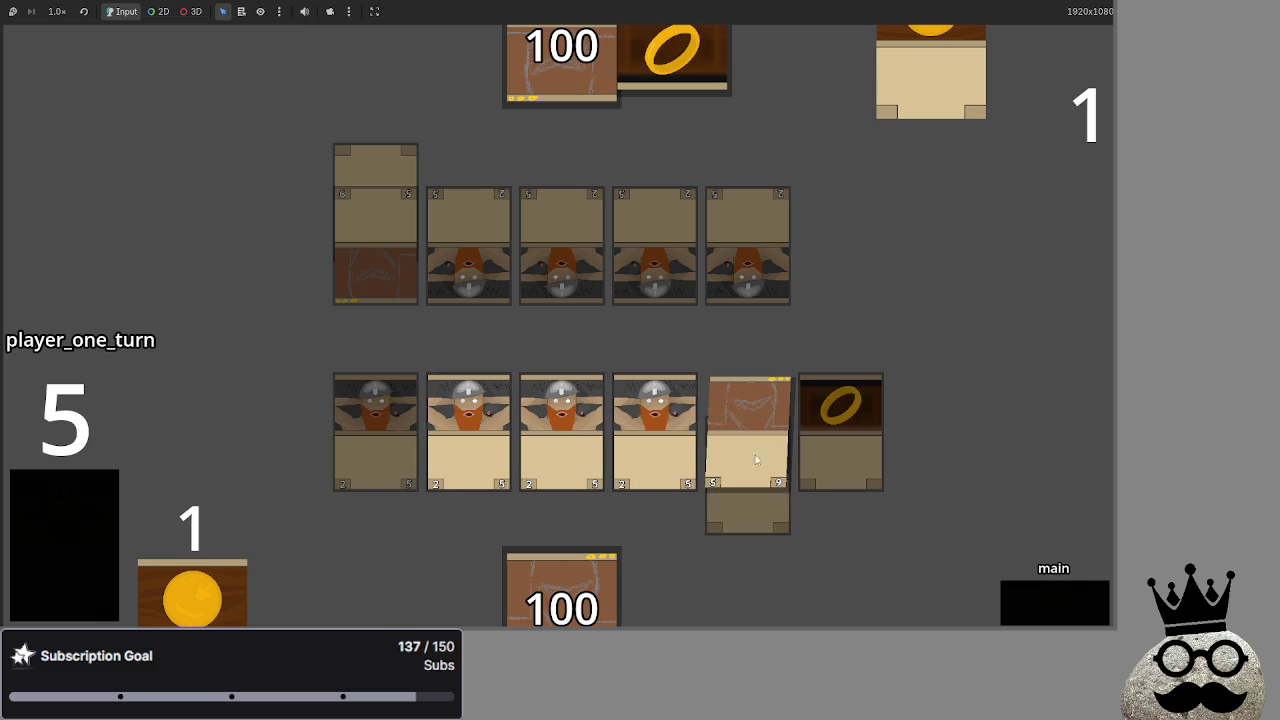
# Advance player one through block, damage and main_two to end_turn, then return to the editor
pyautogui.click(1047, 599)
pyautogui.click(1047, 599)
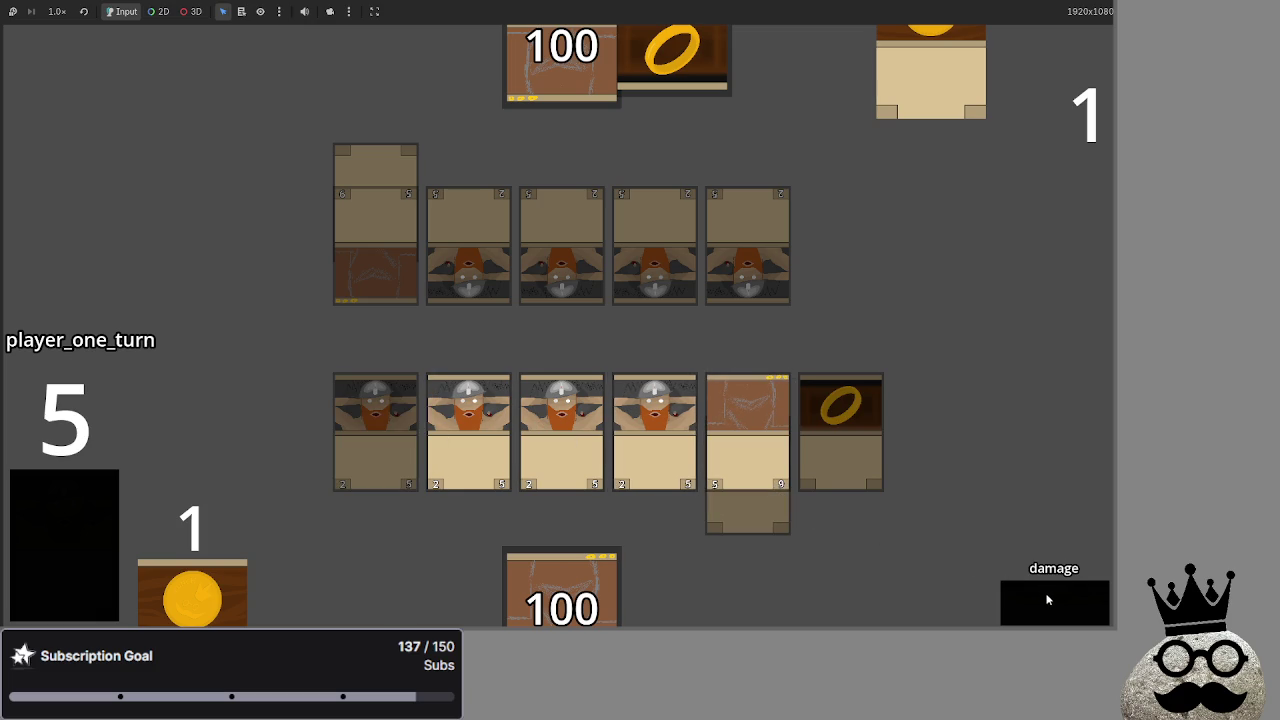
pyautogui.click(1047, 599)
pyautogui.click(1041, 597)
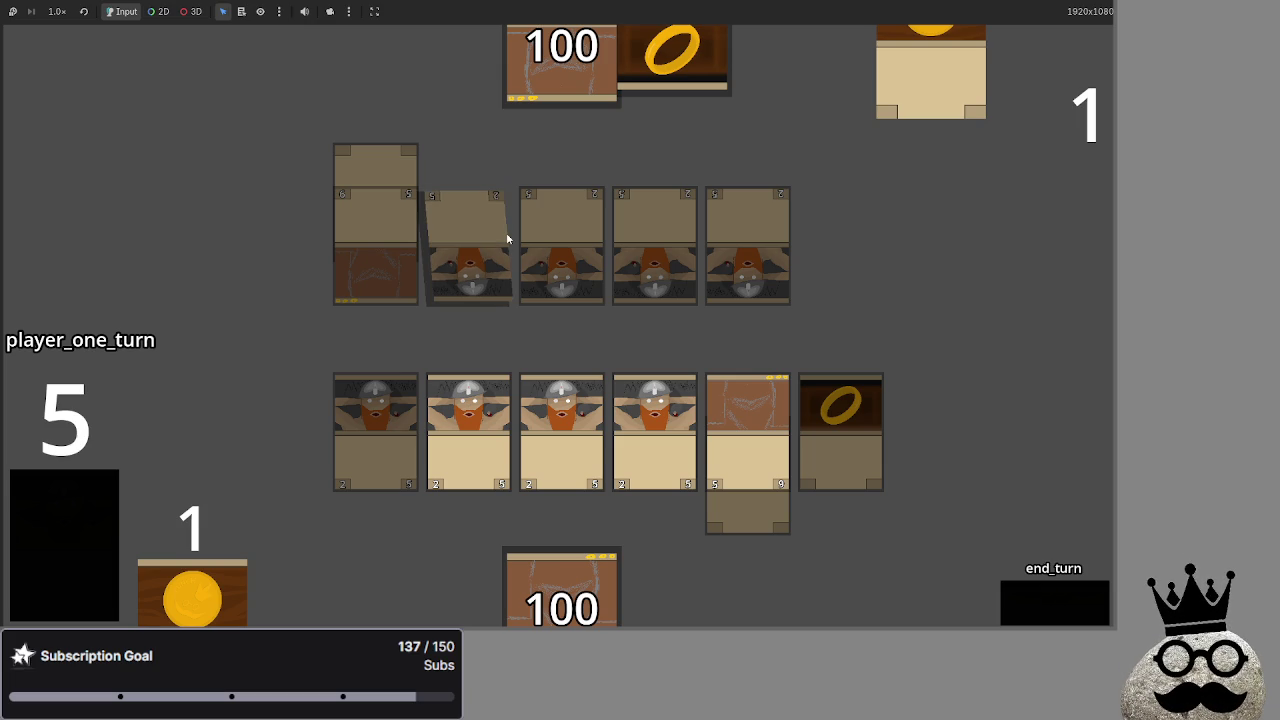
pyautogui.hotkey('alt', 'Tab')
pyautogui.scroll(10, 570, 286)
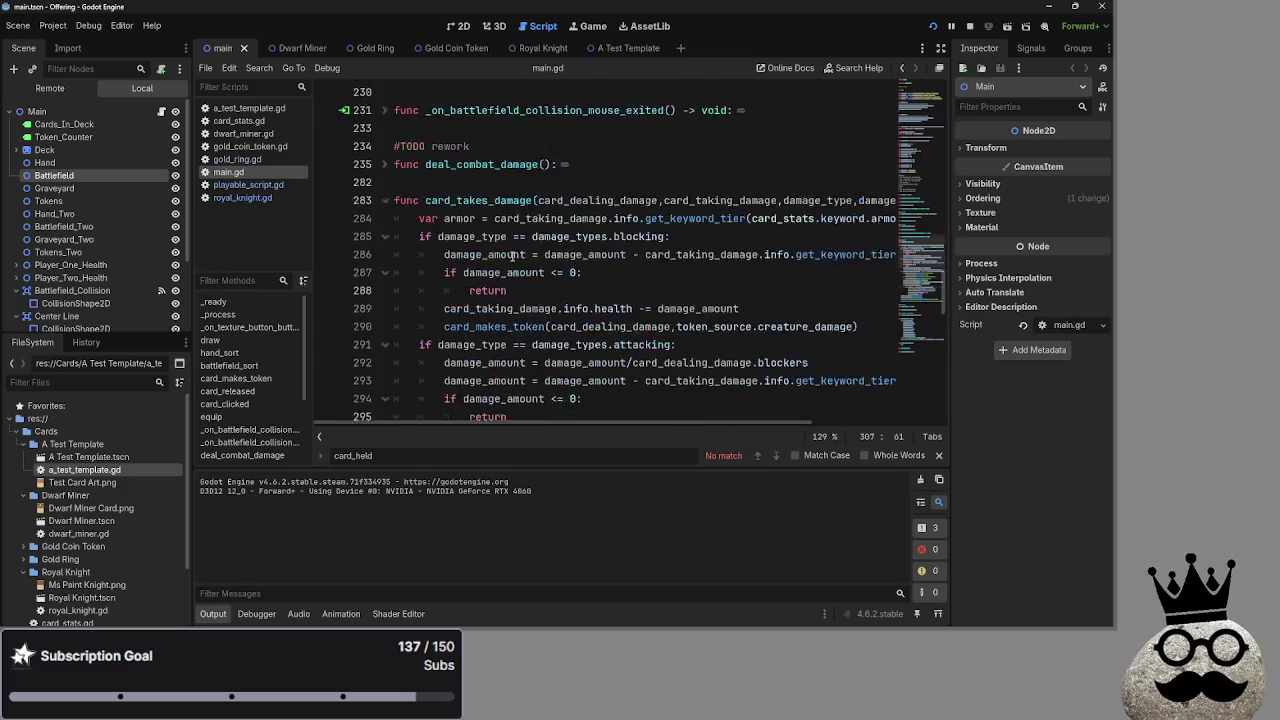
pyautogui.scroll(5, 570, 286)
pyautogui.moveTo(631, 326); pyautogui.dragTo(392, 326)
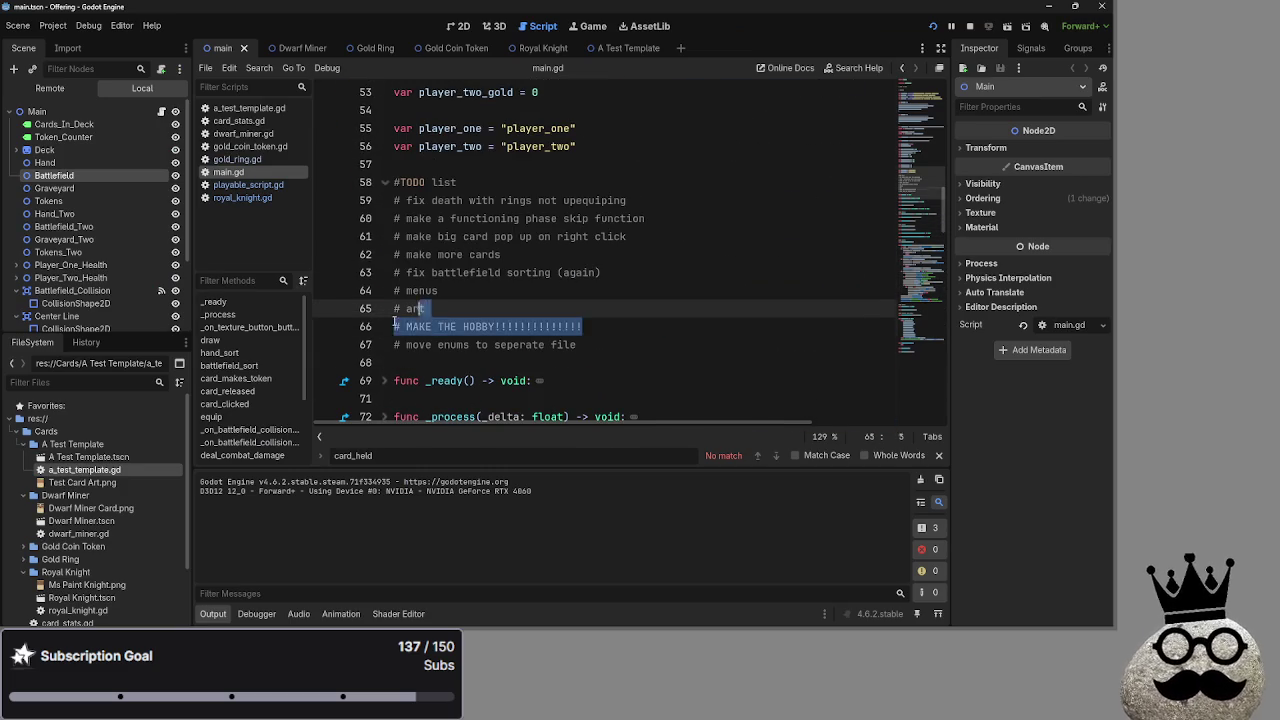
pyautogui.moveTo(652, 330)
pyautogui.mouseDown()
pyautogui.moveTo(673, 332)
pyautogui.moveTo(425, 328)
pyautogui.mouseUp()
pyautogui.click(735, 334)
pyautogui.scroll(-10, 642, 308)
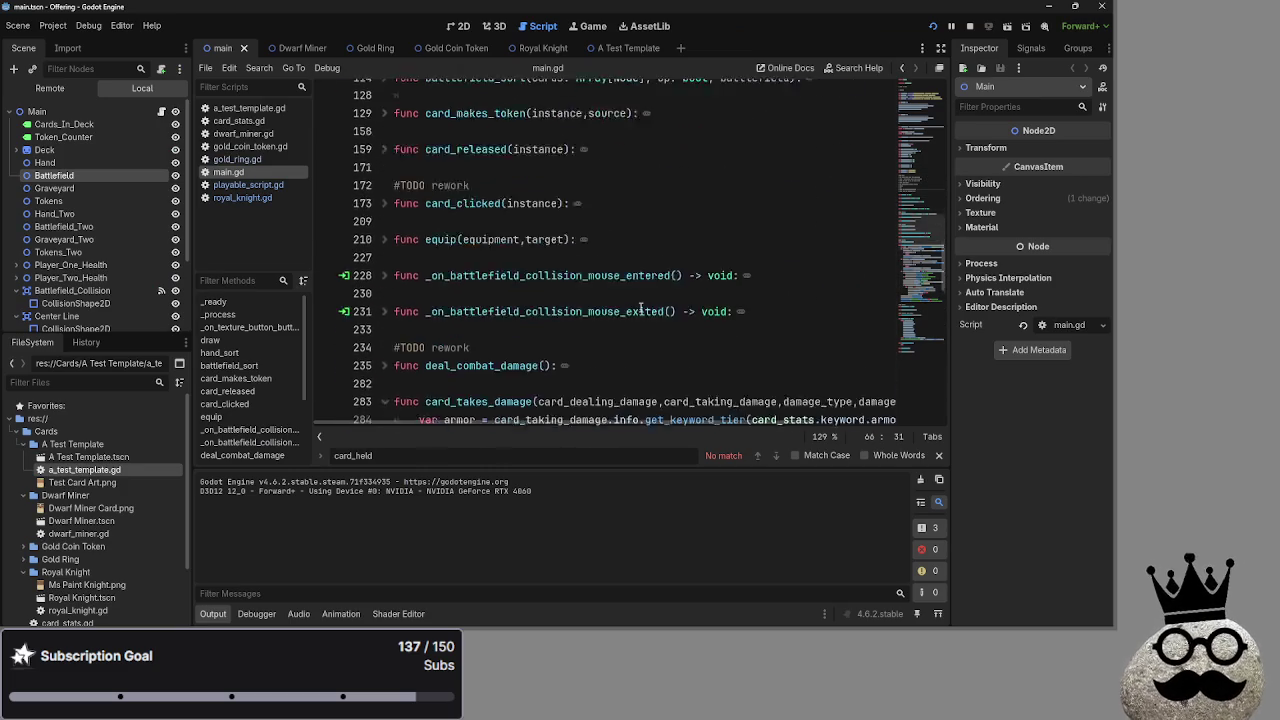
pyautogui.hotkey('alt', 'Tab')
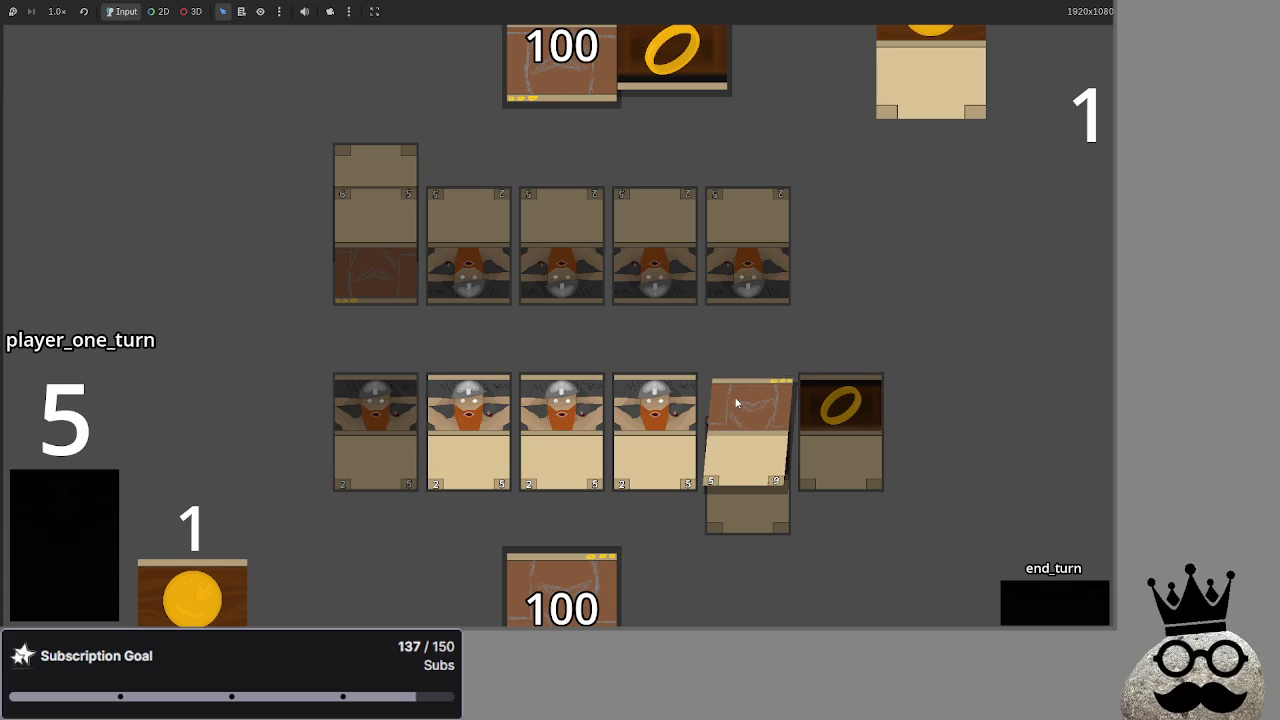
# End player one's turn and advance player two through draw and main to attack
pyautogui.click(1054, 601)
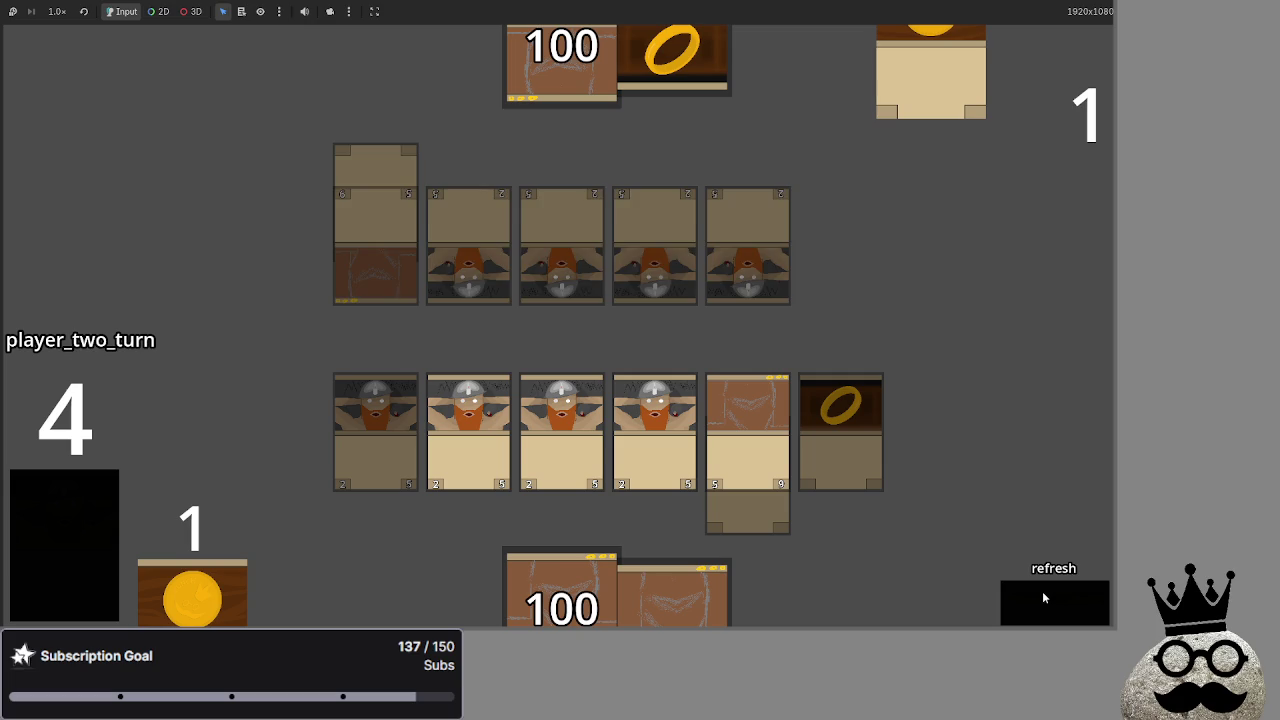
pyautogui.click(1043, 597)
pyautogui.click(1043, 597)
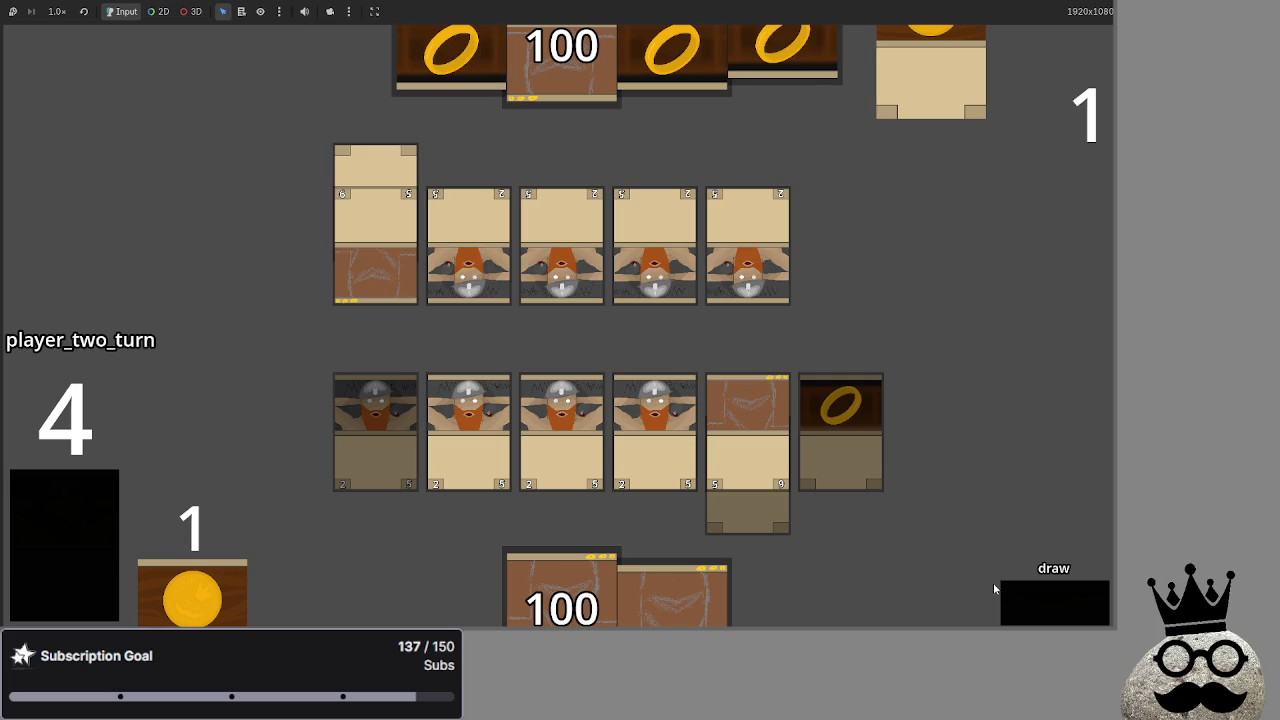
pyautogui.click(1082, 618)
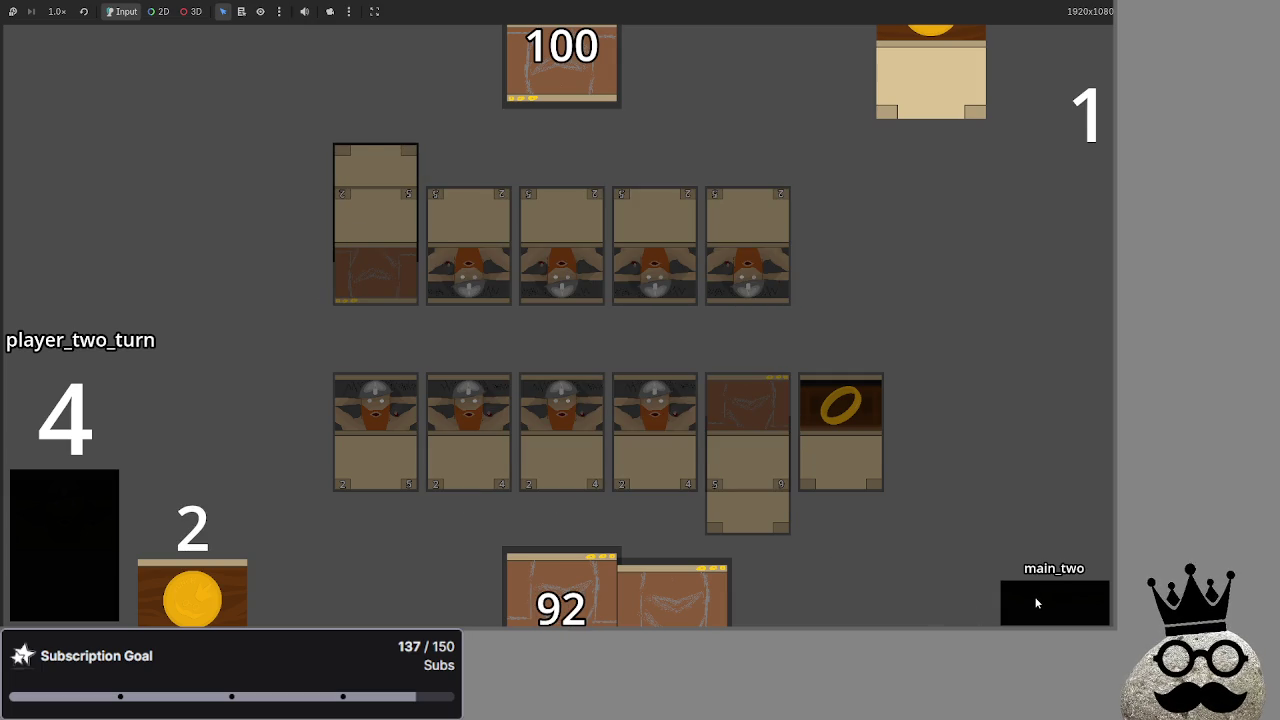
# Cycle player one's turn through refresh, draw, block and damage to its end
pyautogui.click(1036, 603)
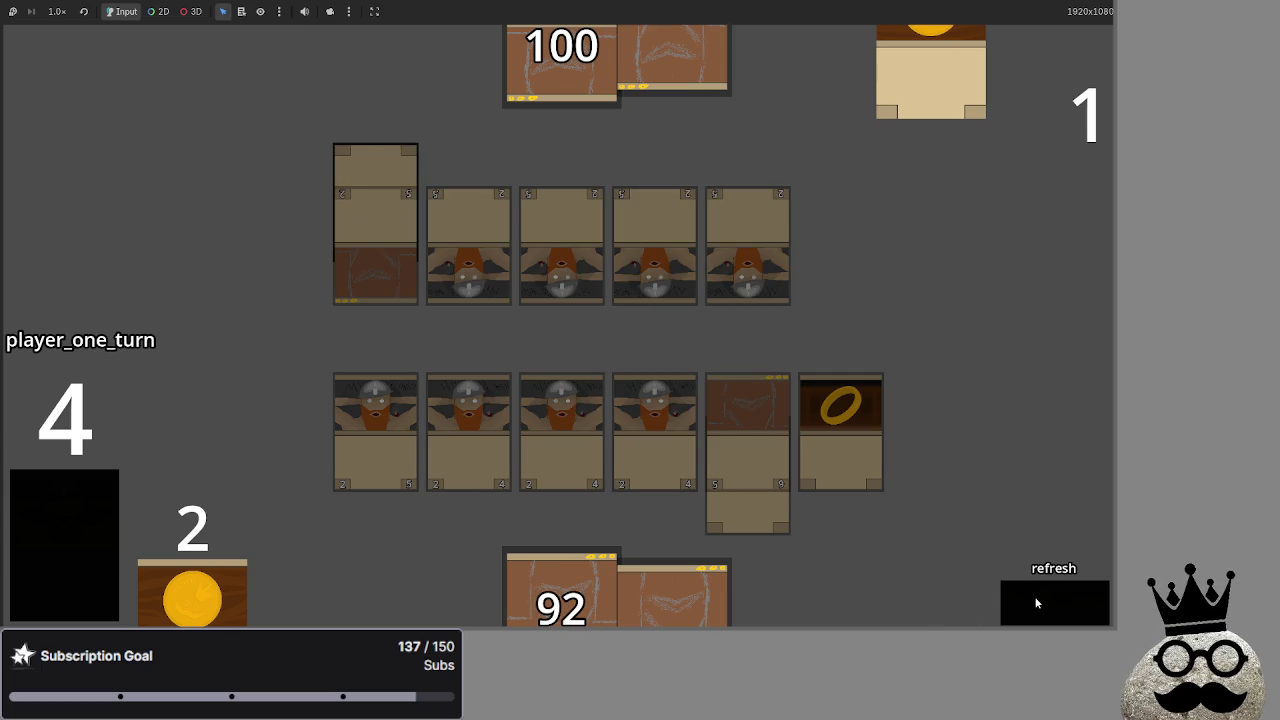
pyautogui.click(1036, 603)
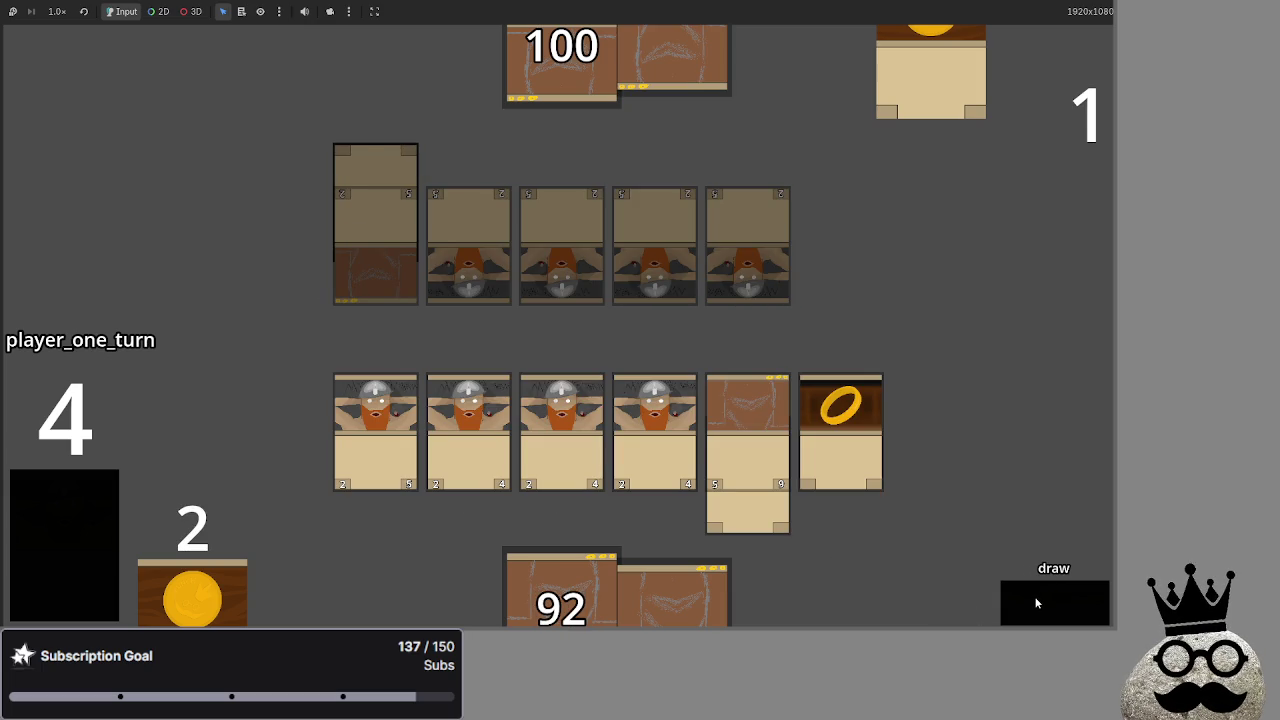
pyautogui.click(1034, 602)
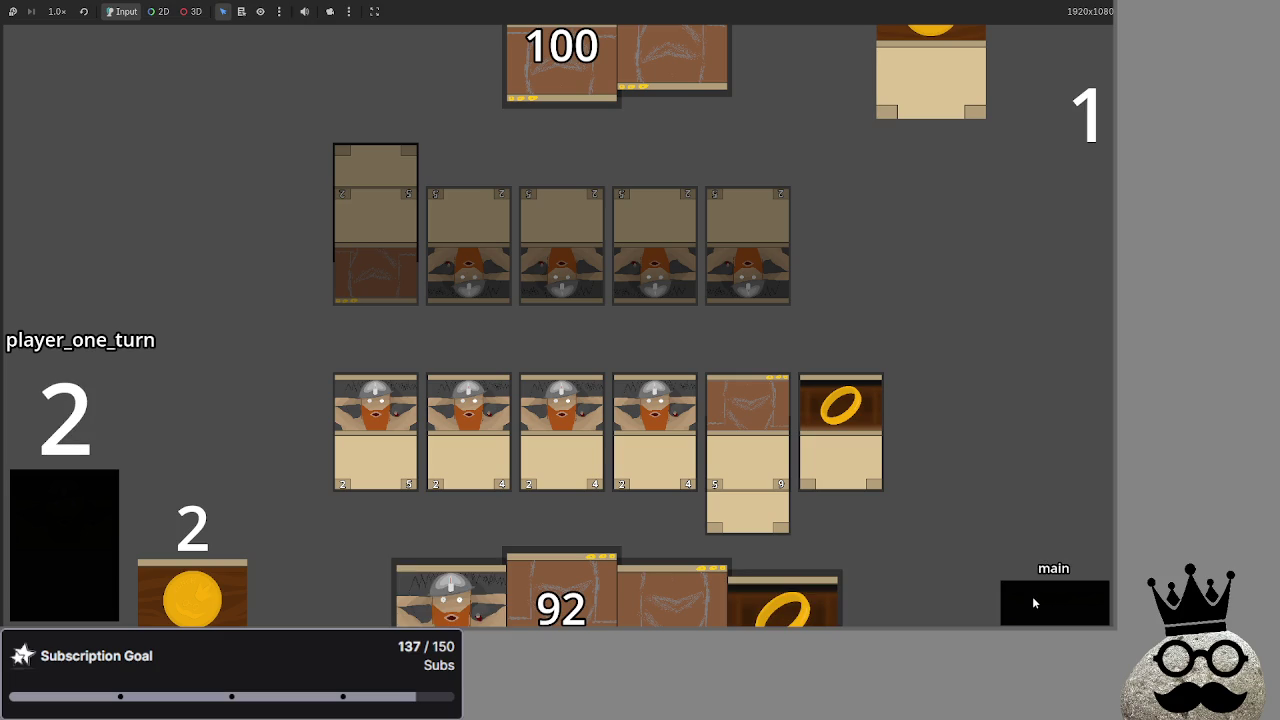
pyautogui.click(1034, 602)
pyautogui.click(1032, 596)
pyautogui.click(1032, 596)
pyautogui.click(1032, 596)
# Run player two's turn, fielding a dwarf and attacking until combat damage hits the bottom player
pyautogui.click(1057, 608)
pyautogui.click(1057, 606)
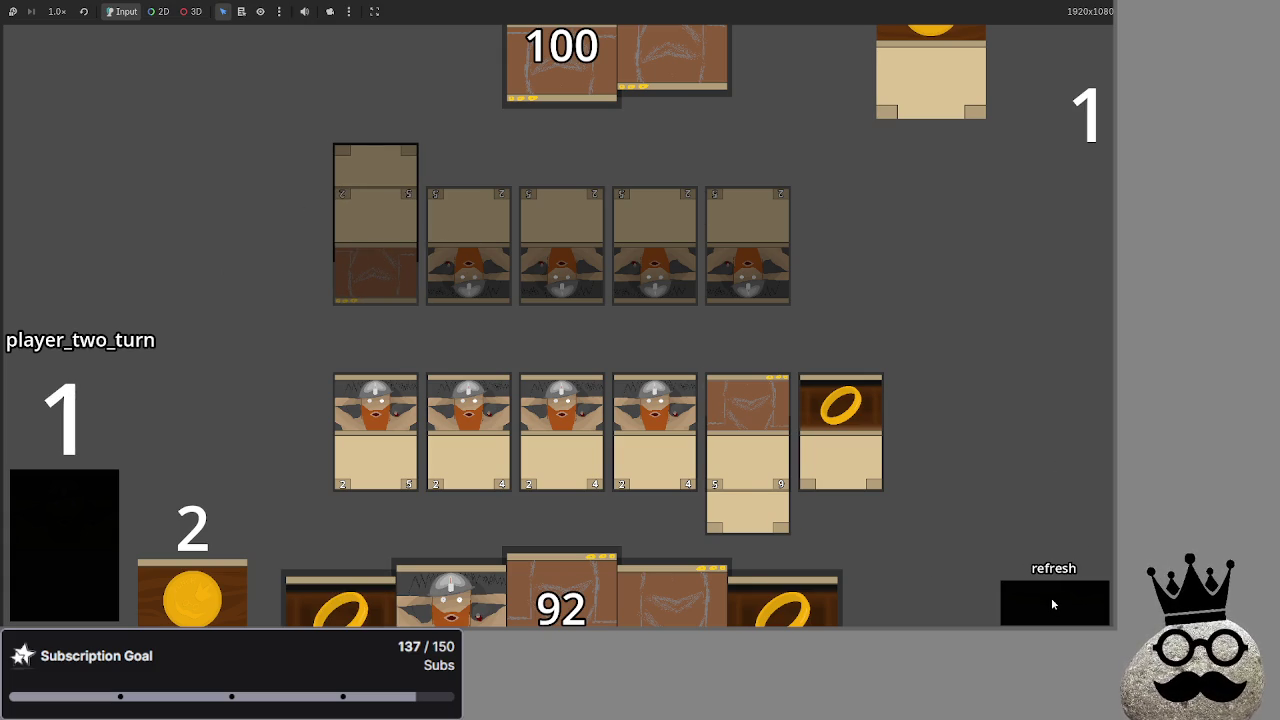
pyautogui.click(1051, 597)
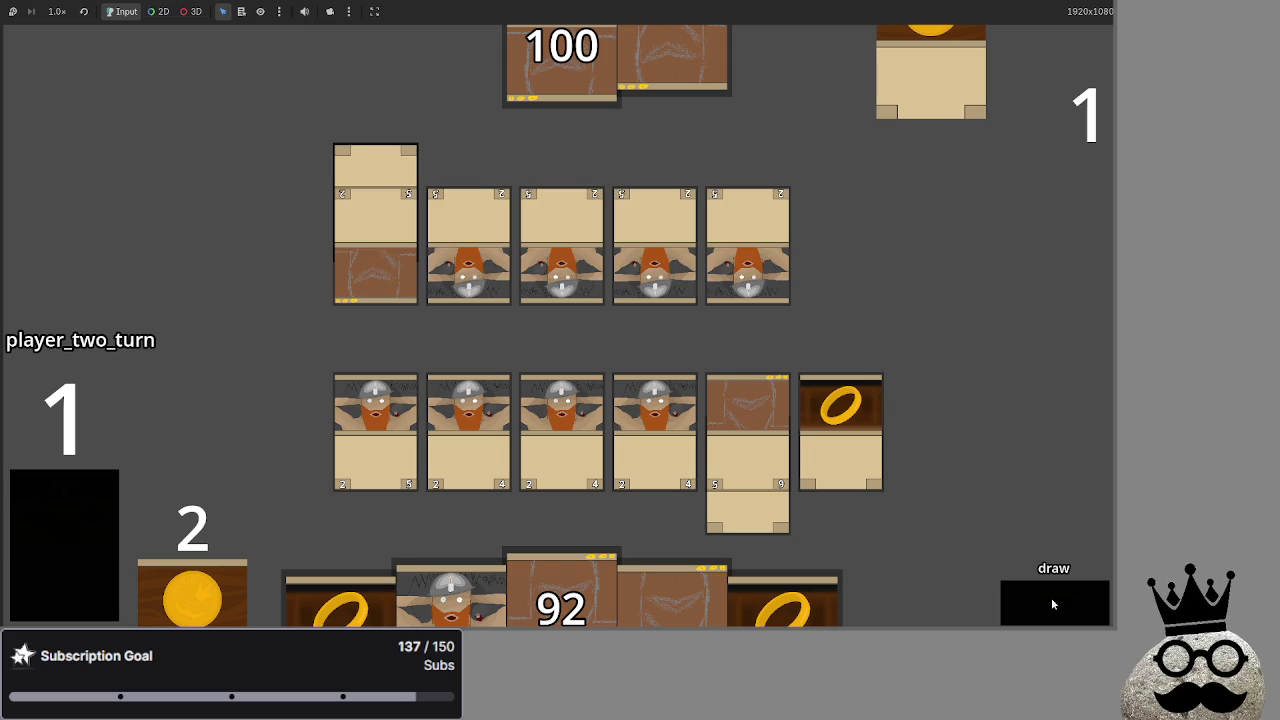
pyautogui.click(1051, 597)
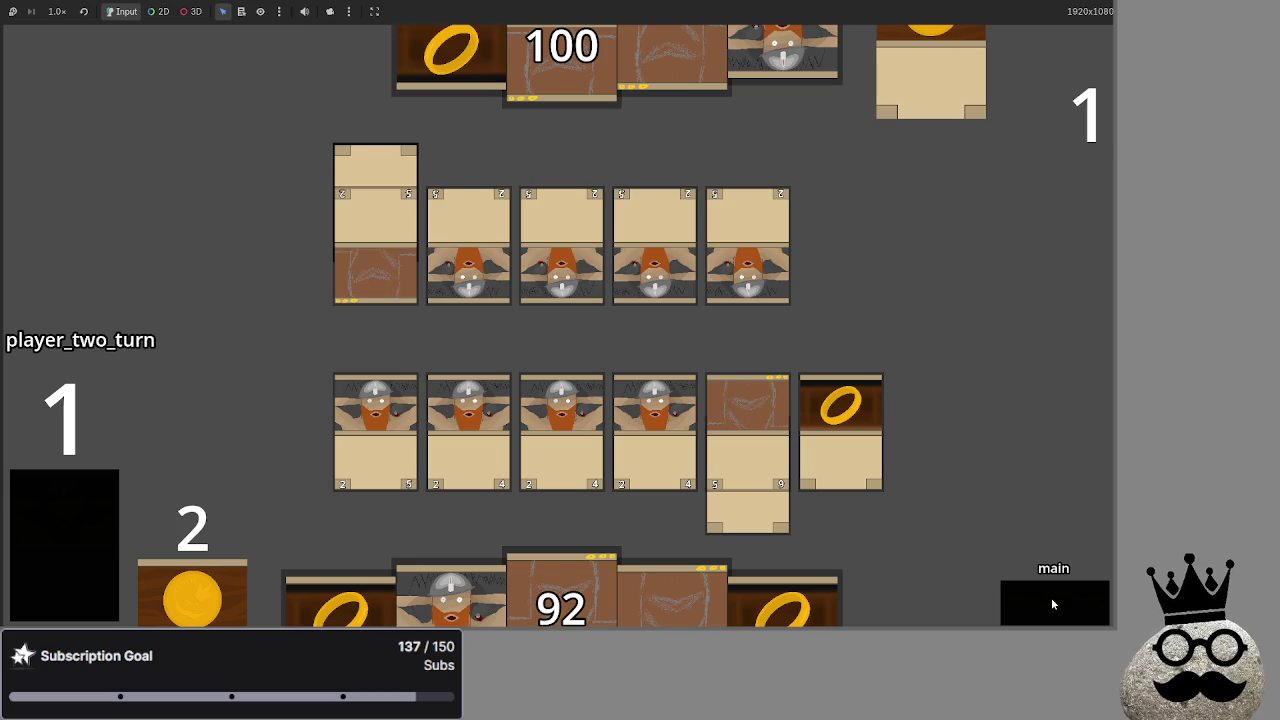
pyautogui.click(1051, 597)
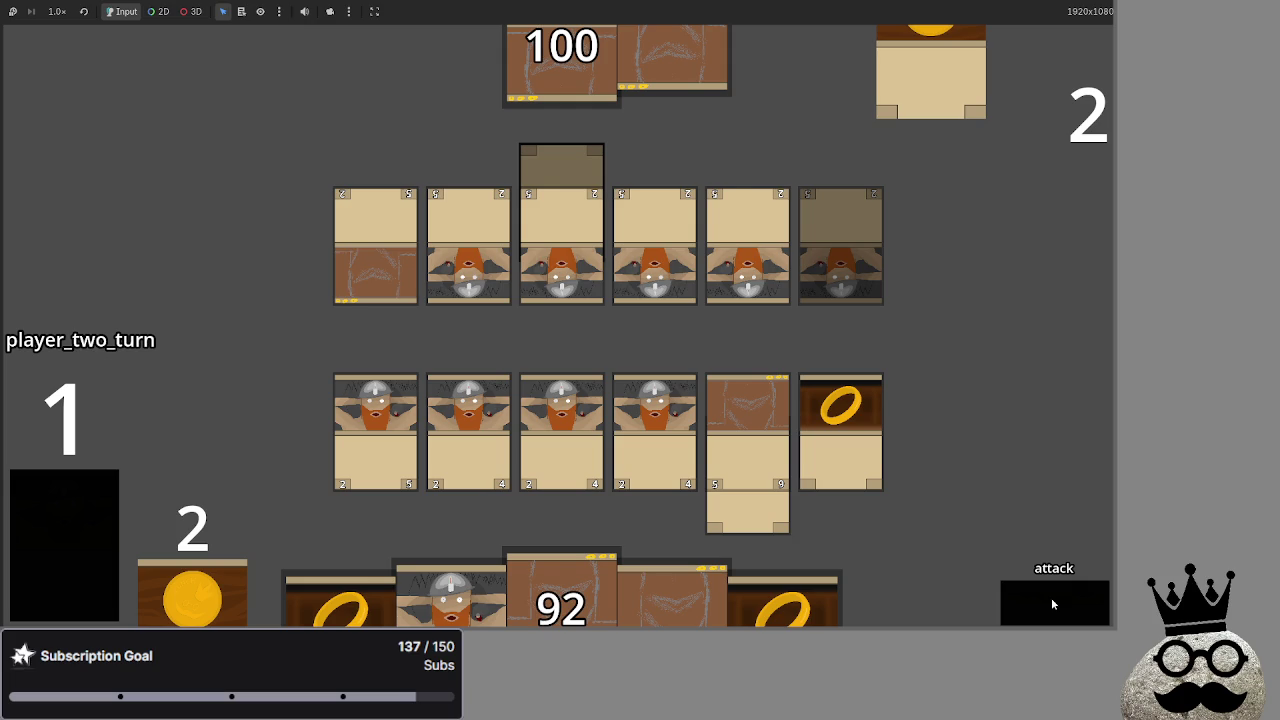
pyautogui.click(1051, 597)
pyautogui.click(734, 392)
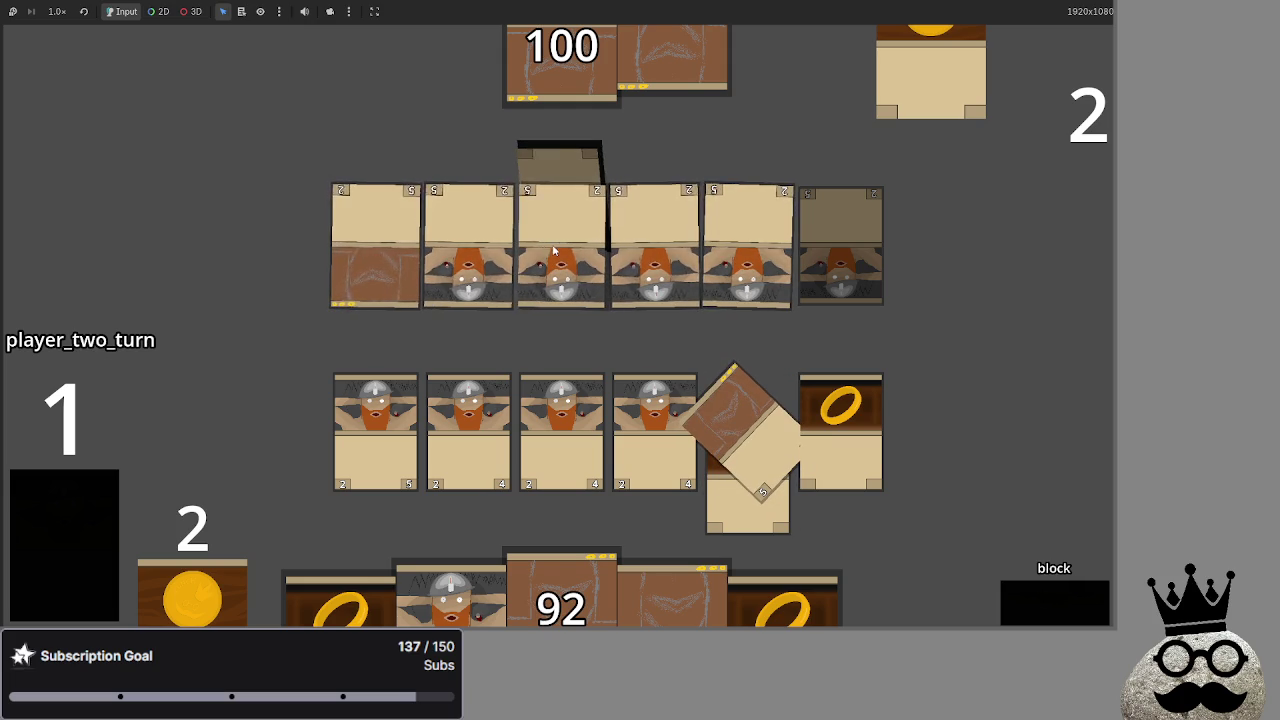
pyautogui.click(1063, 607)
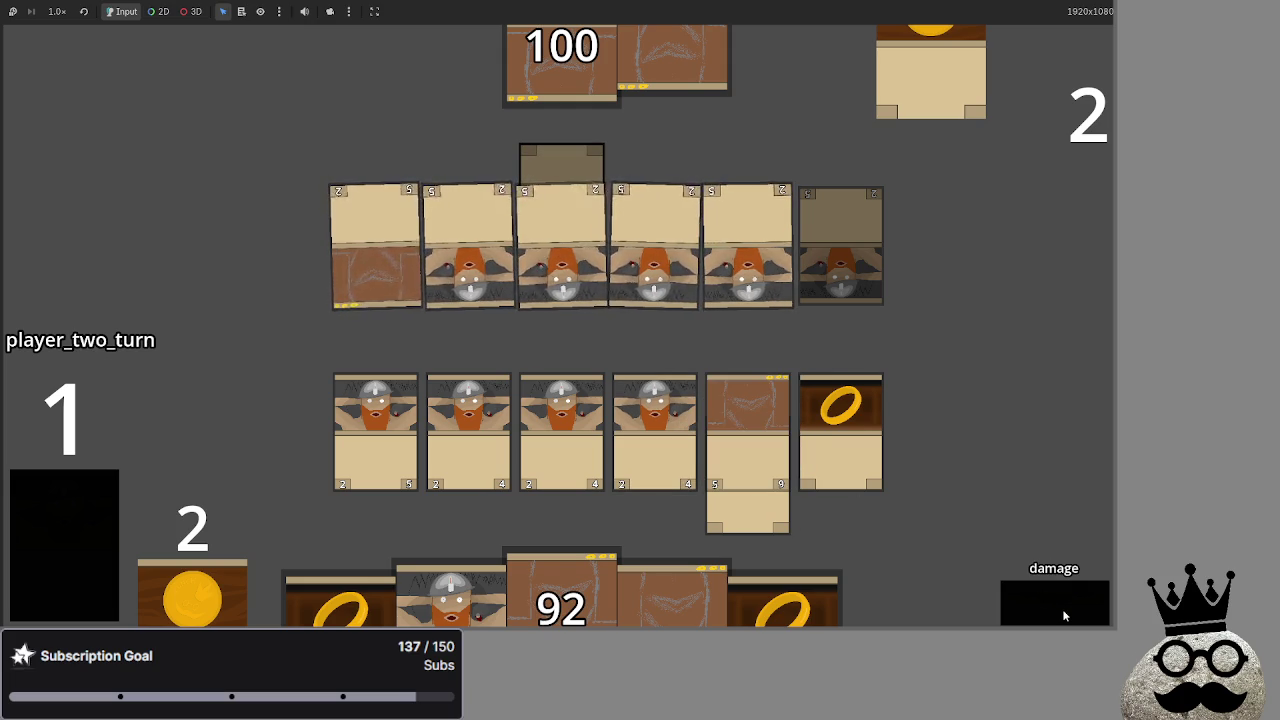
pyautogui.click(1062, 608)
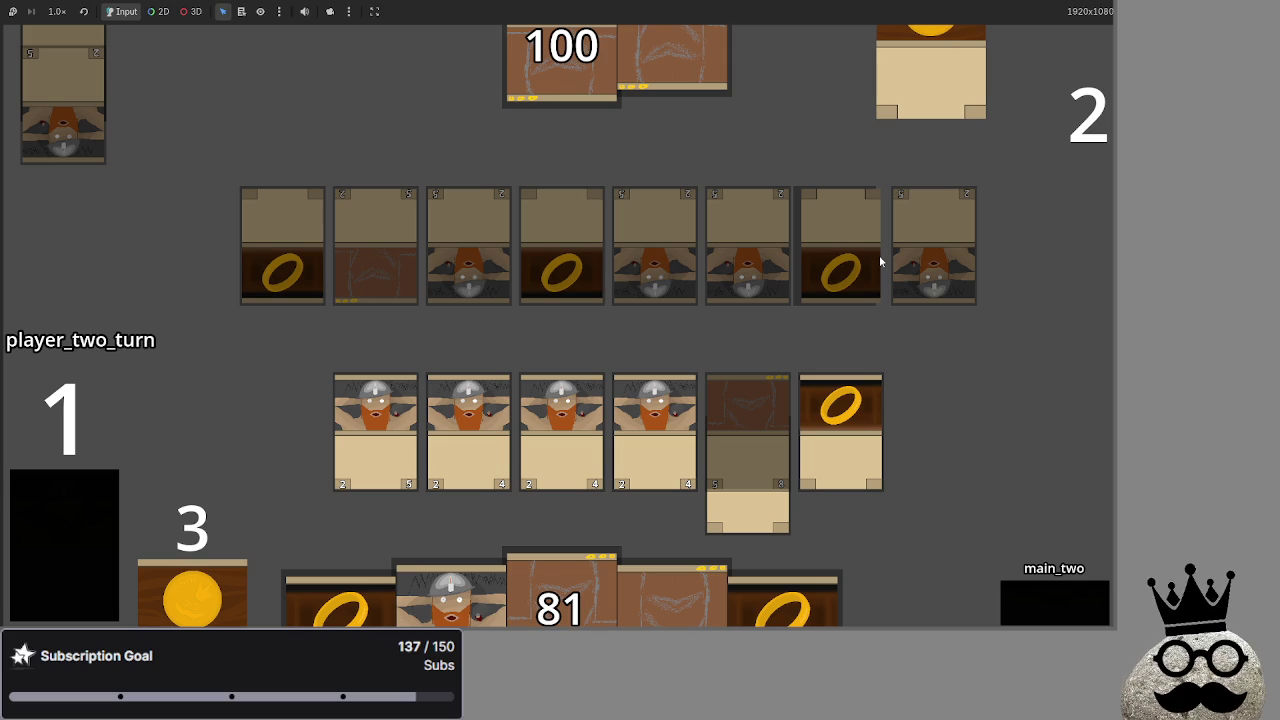
pyautogui.hotkey('alt', 'Tab')
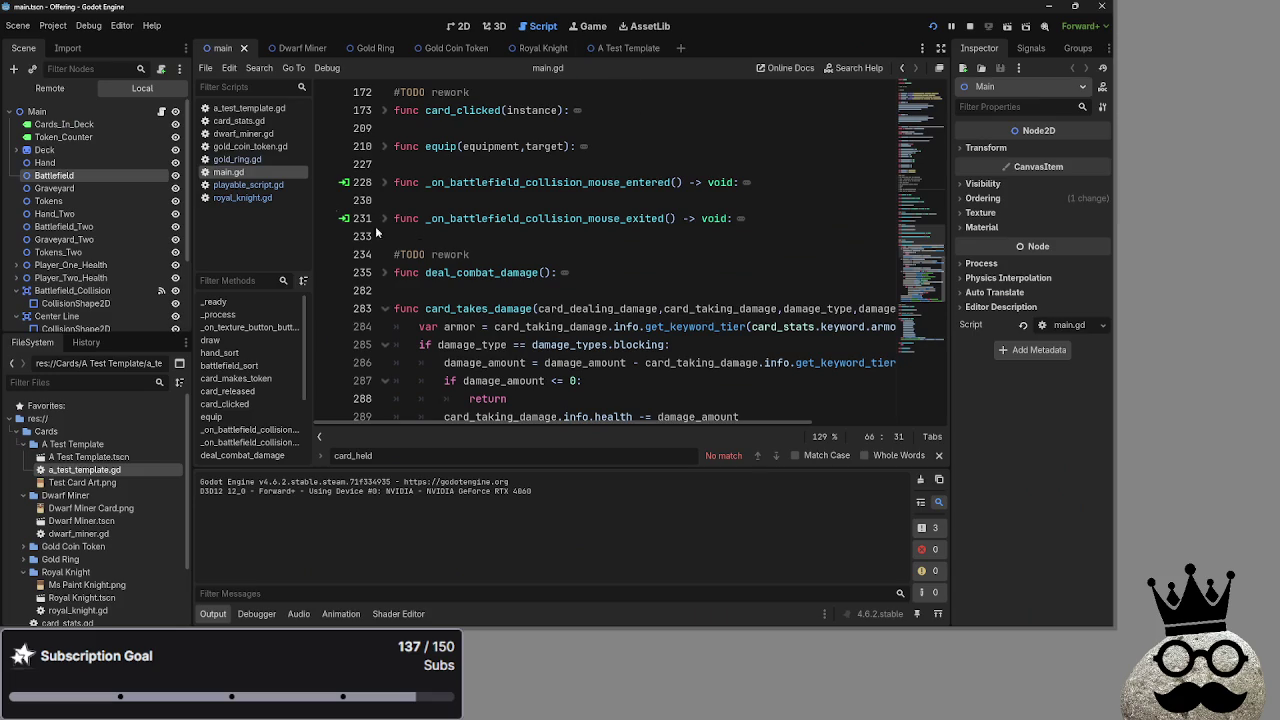
pyautogui.scroll(-8, 528, 236)
pyautogui.scroll(-3, 528, 236)
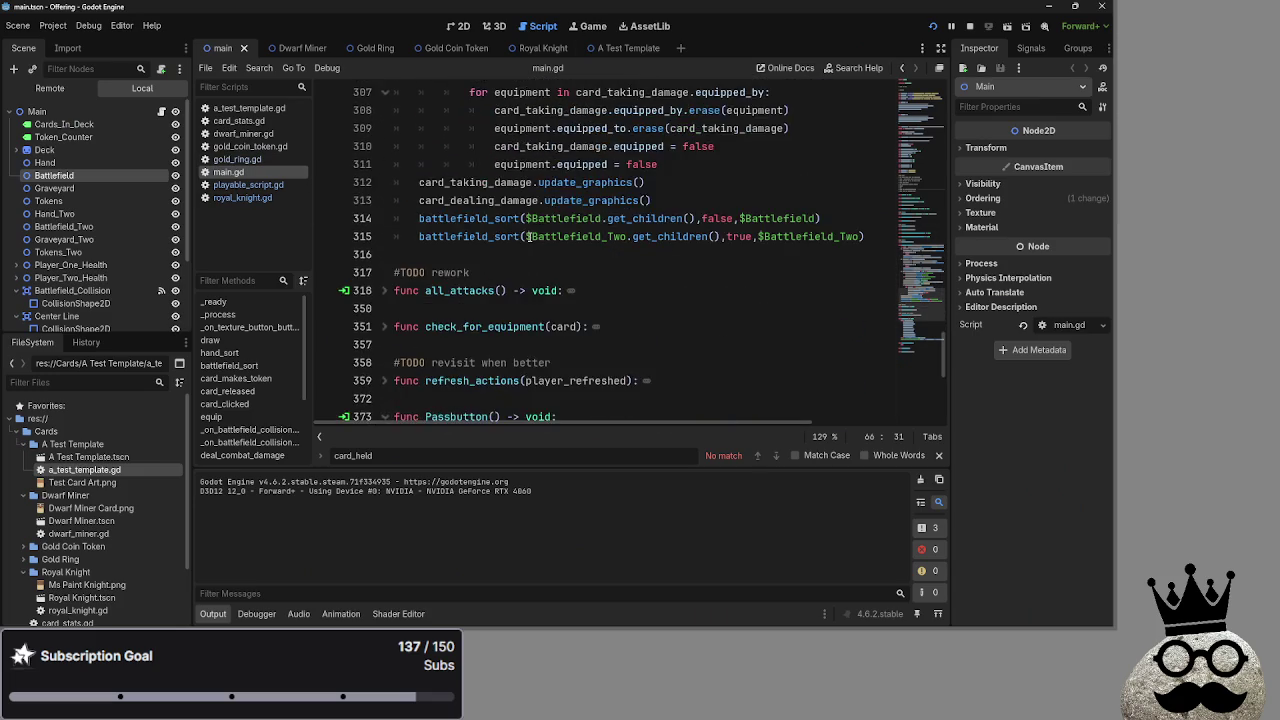
pyautogui.scroll(3, 555, 275)
pyautogui.moveTo(692, 326); pyautogui.dragTo(398, 257)
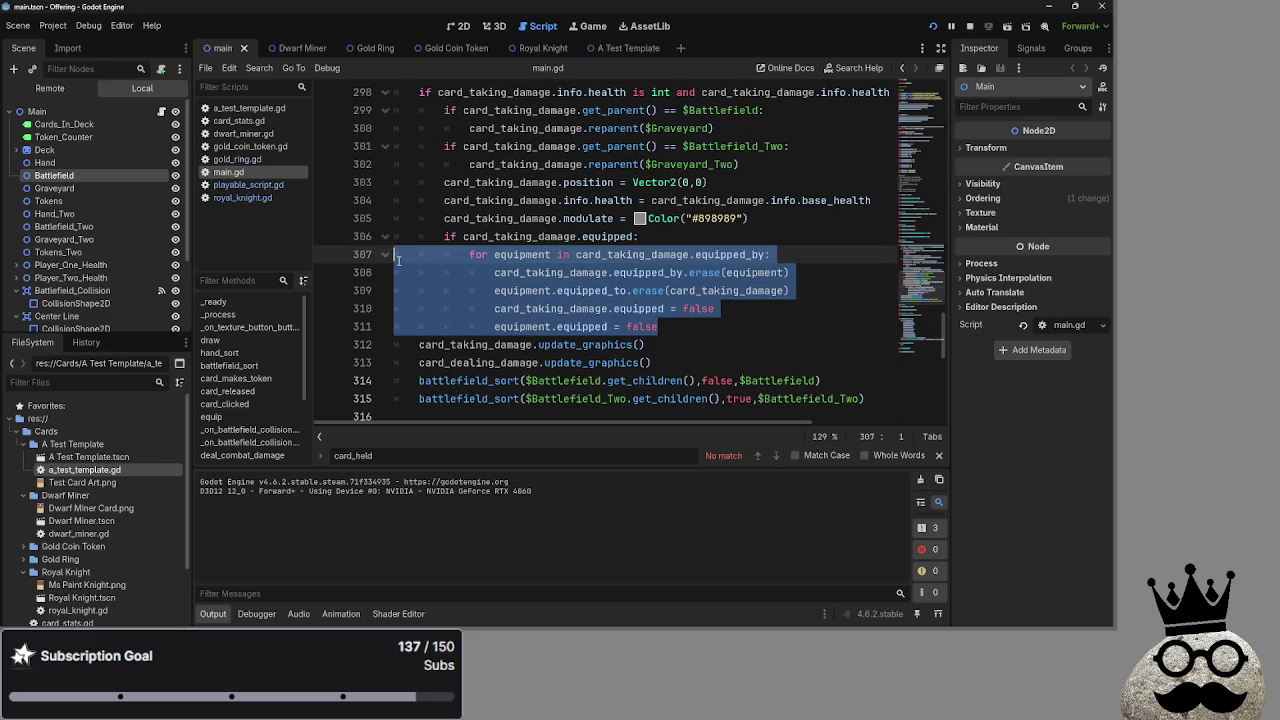
pyautogui.click(715, 326)
pyautogui.moveTo(715, 326); pyautogui.dragTo(369, 272)
pyautogui.click(737, 310)
pyautogui.doubleClick(550, 272)
pyautogui.click(640, 272)
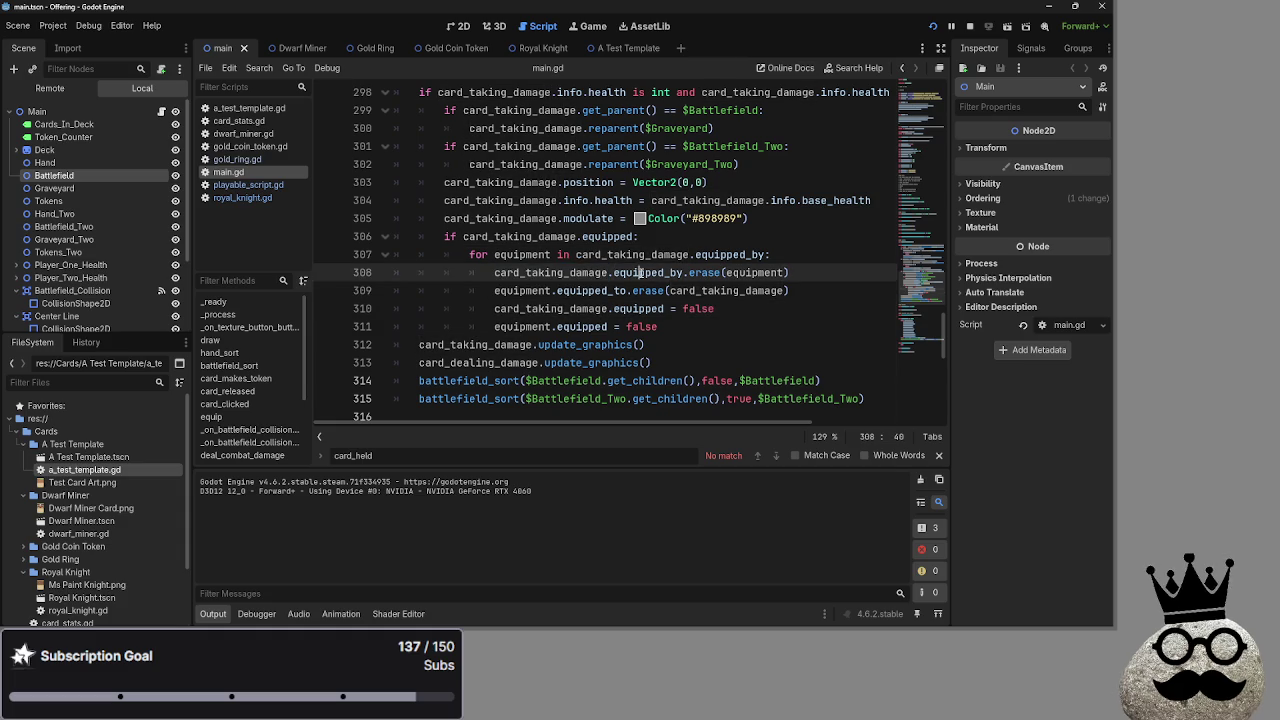
pyautogui.doubleClick(645, 272)
pyautogui.doubleClick(755, 272)
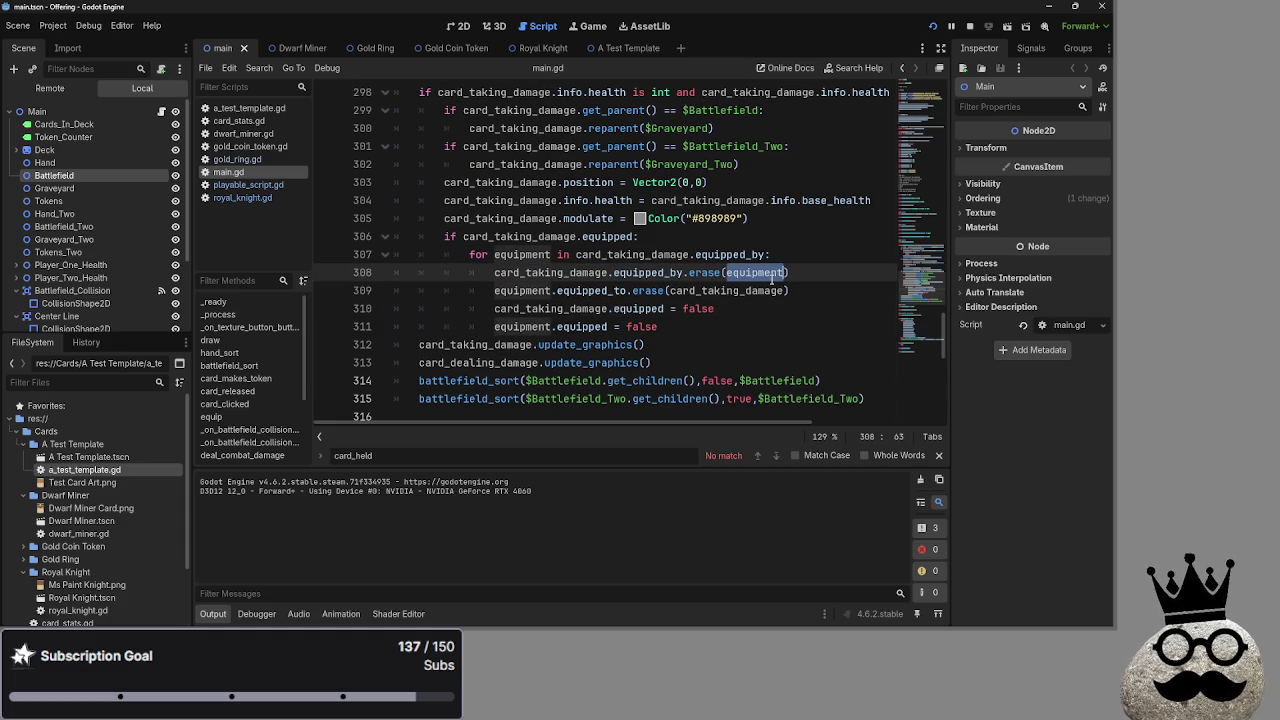
pyautogui.click(564, 272)
pyautogui.moveTo(470, 253); pyautogui.dragTo(775, 254)
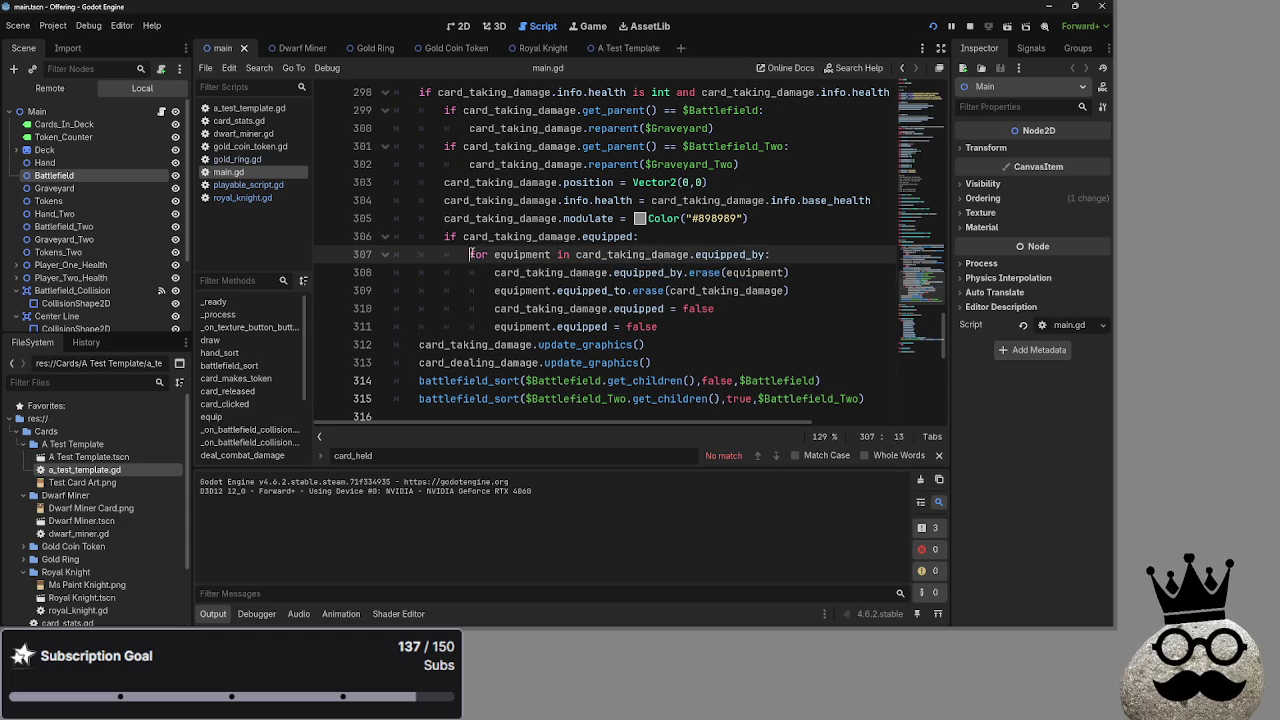
pyautogui.click(787, 258)
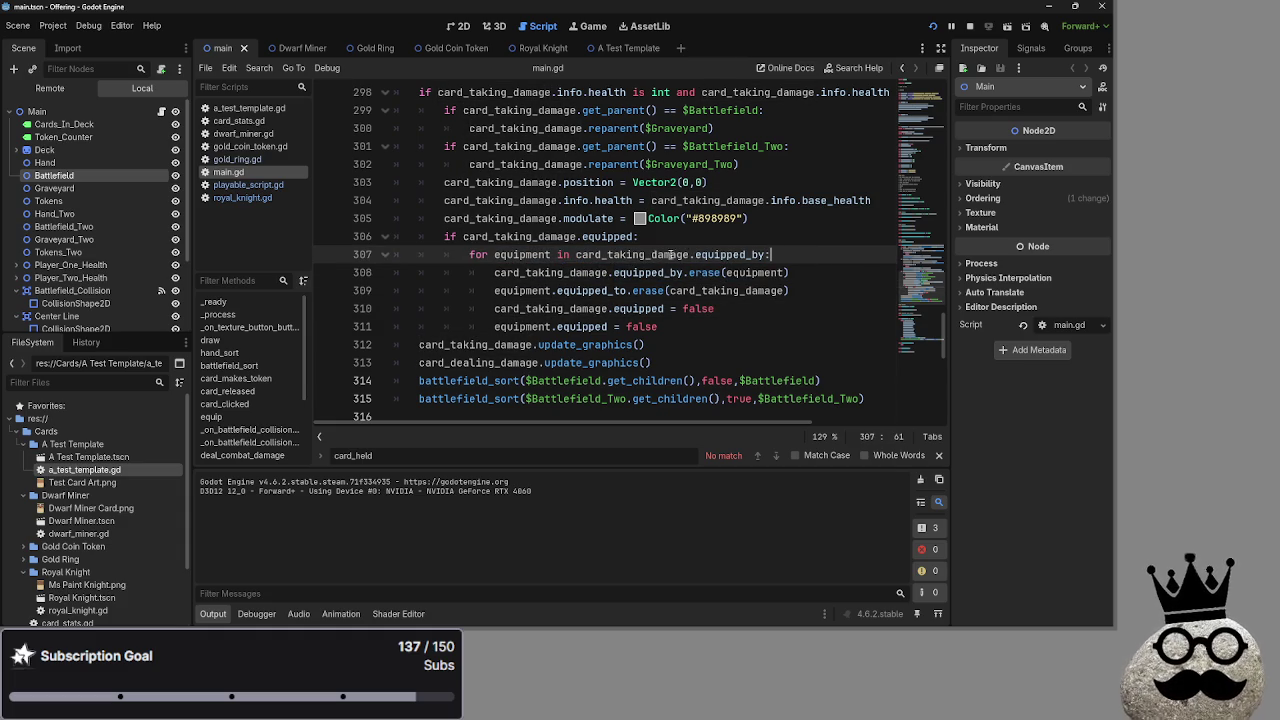
pyautogui.doubleClick(715, 254)
pyautogui.click(610, 254)
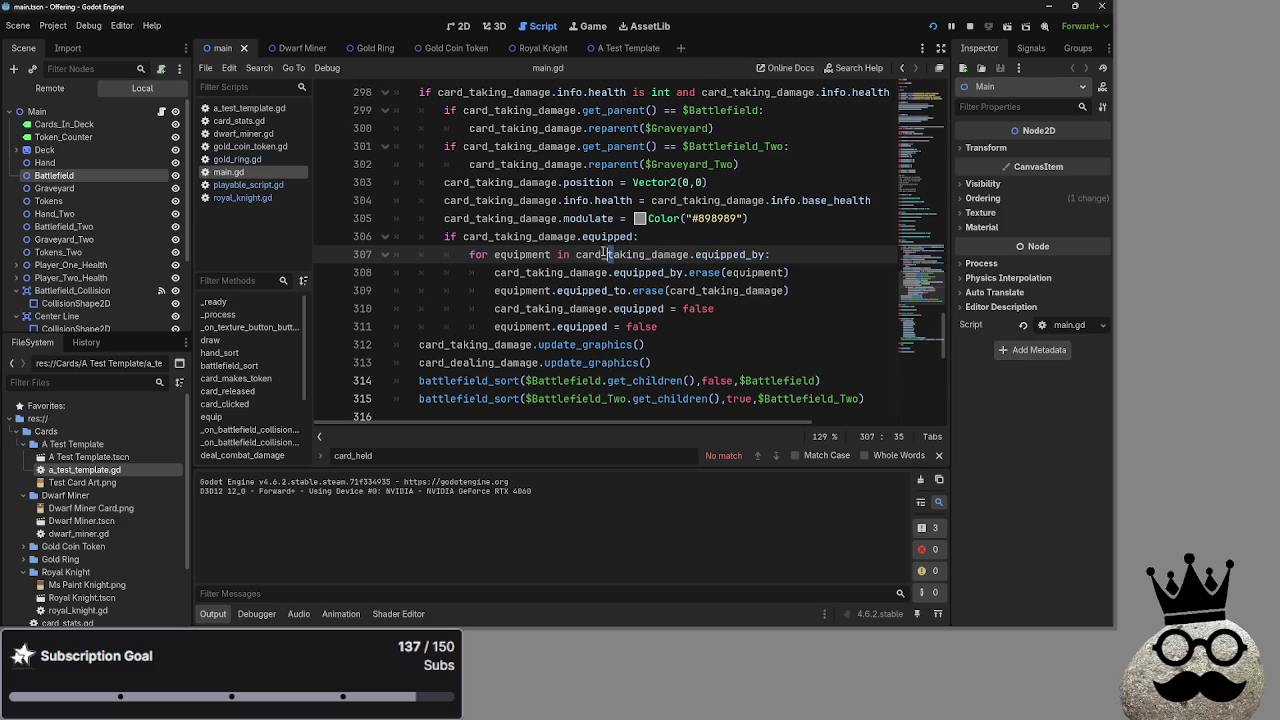
pyautogui.moveTo(576, 254); pyautogui.dragTo(766, 254)
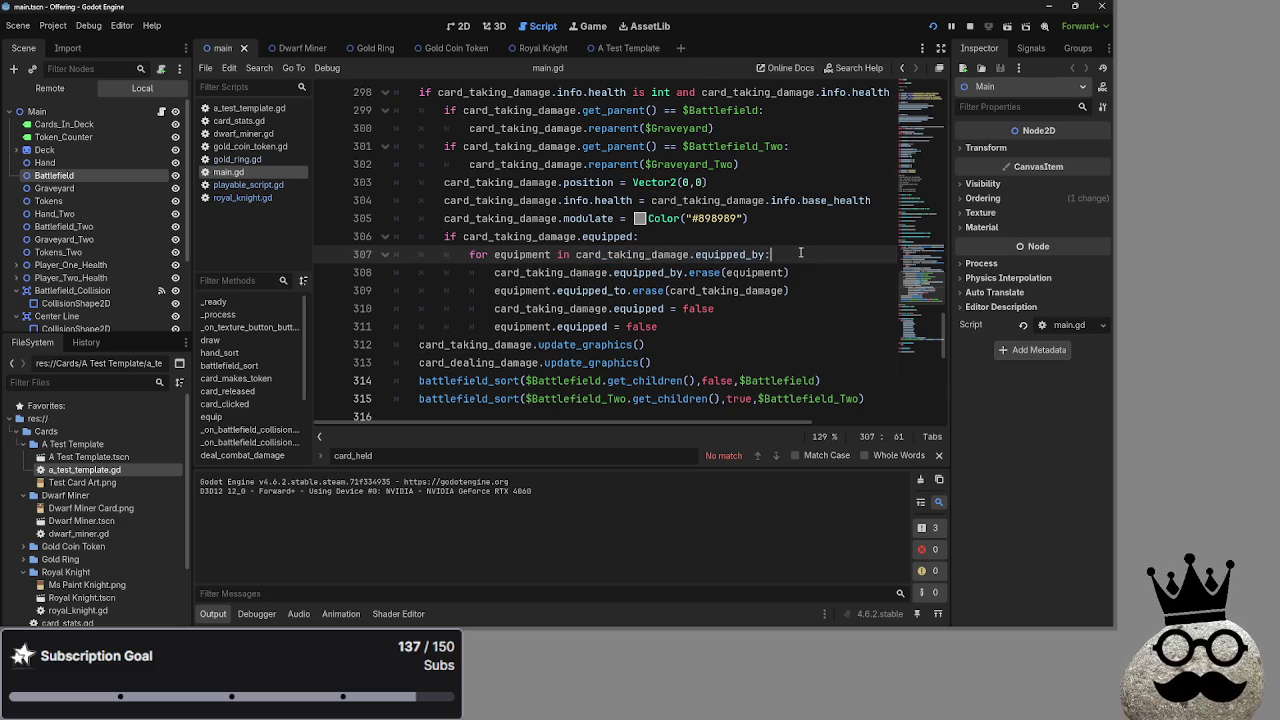
pyautogui.click(800, 252)
pyautogui.press('Up')
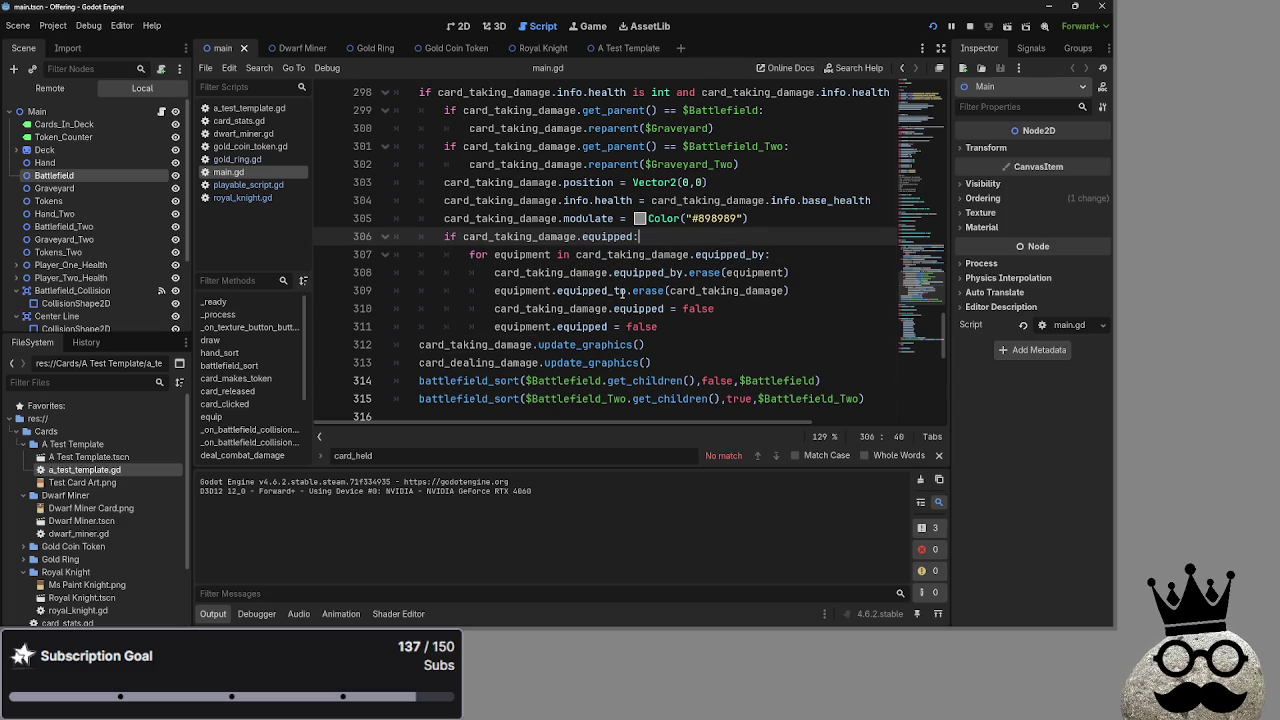
pyautogui.click(493, 290)
pyautogui.doubleClick(505, 290)
pyautogui.click(563, 290)
pyautogui.doubleClick(563, 290)
pyautogui.click(670, 290)
pyautogui.doubleClick(675, 290)
pyautogui.doubleClick(585, 290)
pyautogui.doubleClick(520, 290)
pyautogui.doubleClick(585, 290)
pyautogui.click(645, 290)
pyautogui.doubleClick(725, 290)
pyautogui.click(543, 290)
pyautogui.doubleClick(545, 290)
pyautogui.click(545, 290)
pyautogui.click(552, 310)
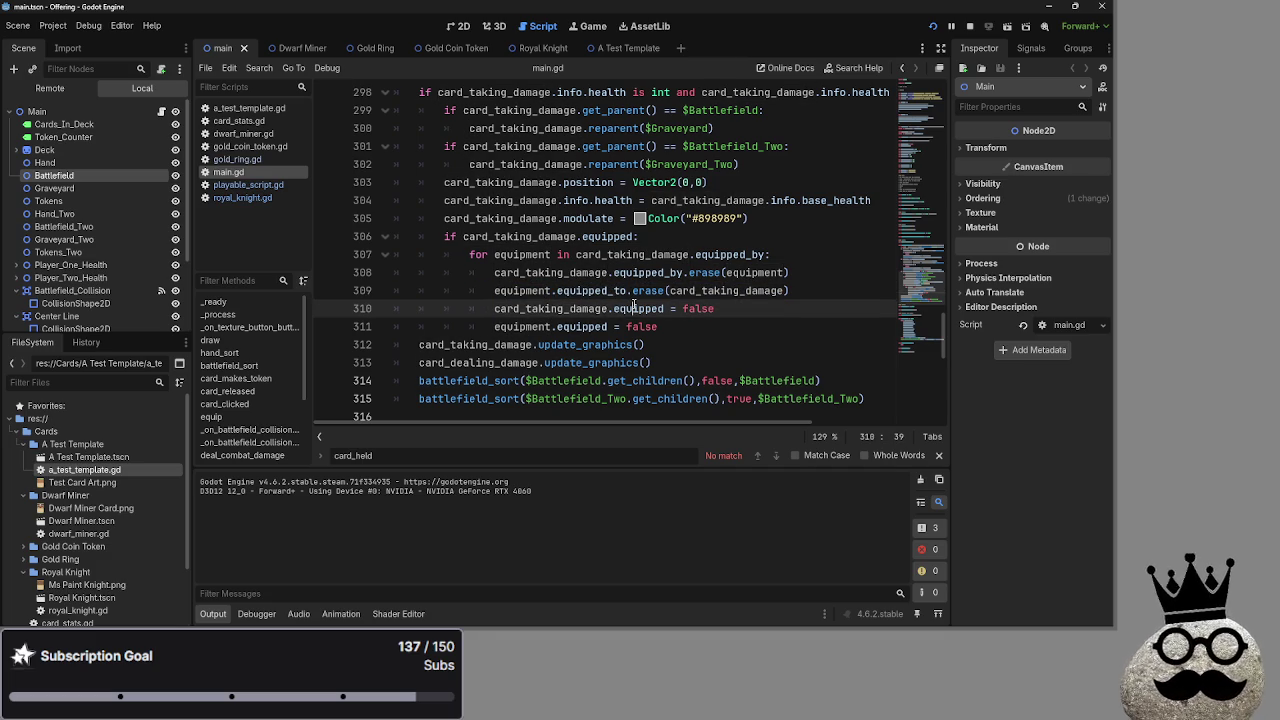
pyautogui.doubleClick(580, 326)
pyautogui.click(702, 326)
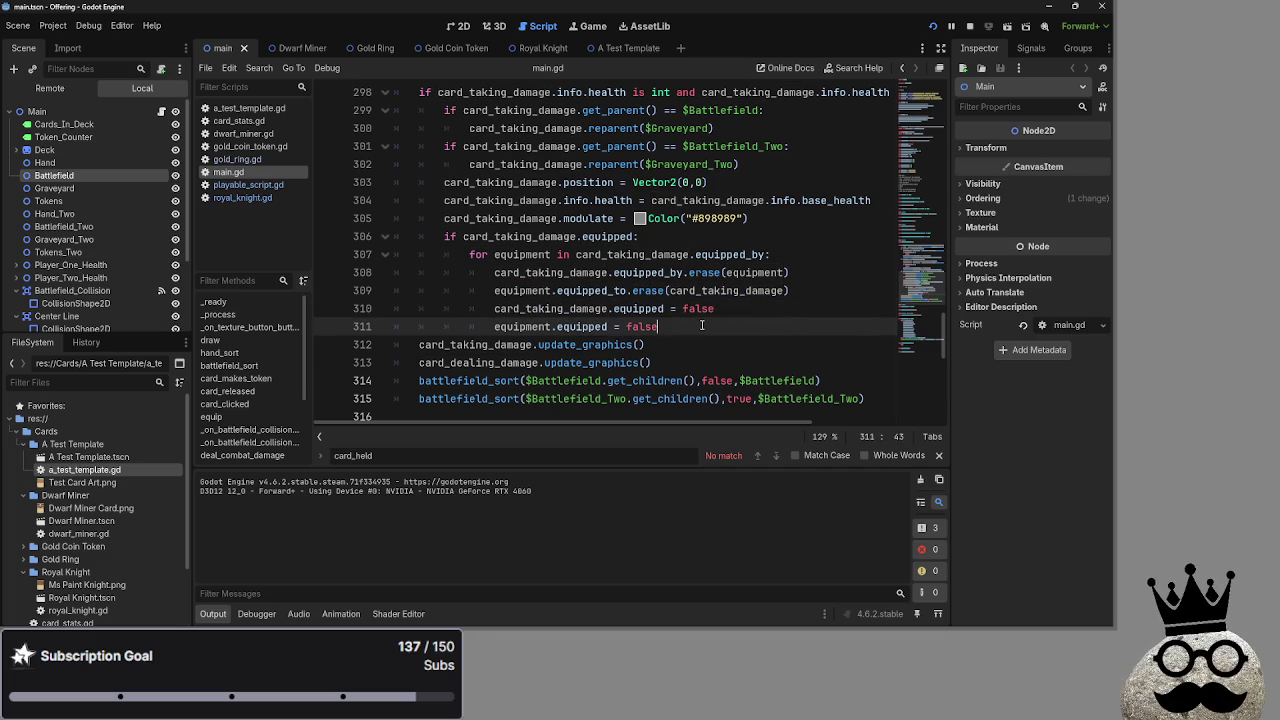
pyautogui.tripleClick(702, 326)
pyautogui.click(675, 338)
pyautogui.tripleClick(694, 326)
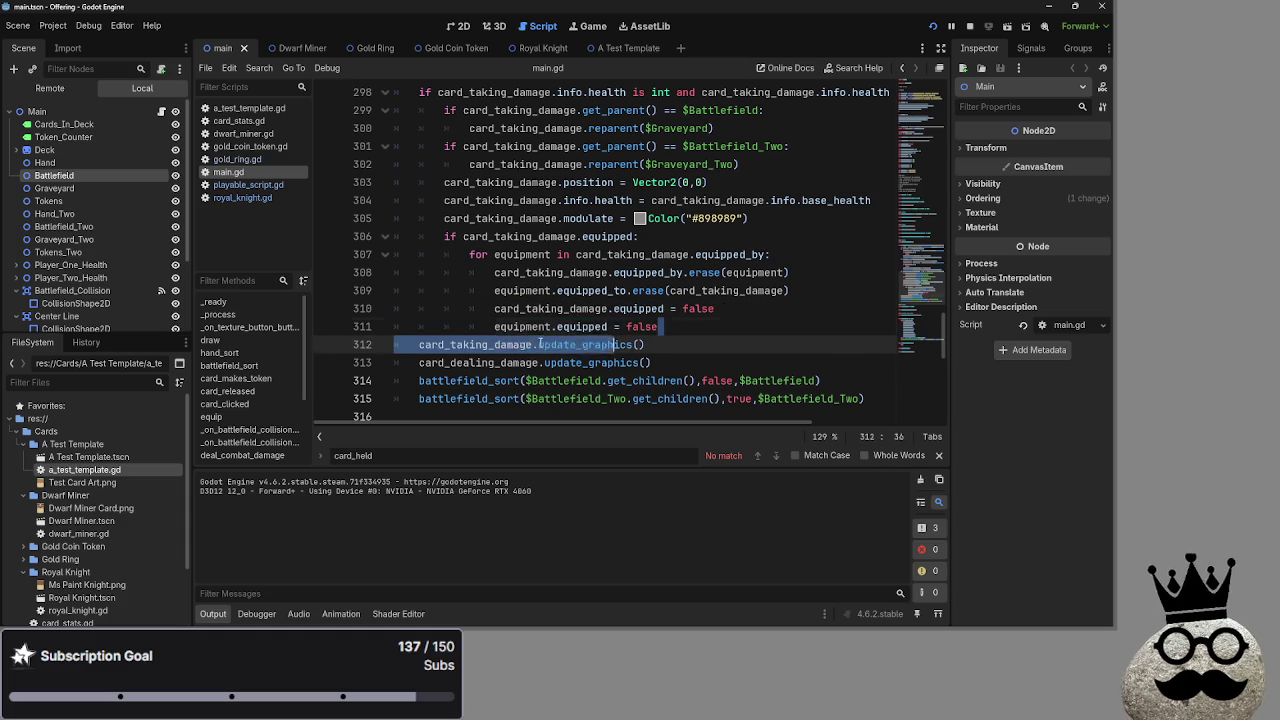
pyautogui.click(692, 325)
pyautogui.moveTo(692, 325); pyautogui.dragTo(494, 326)
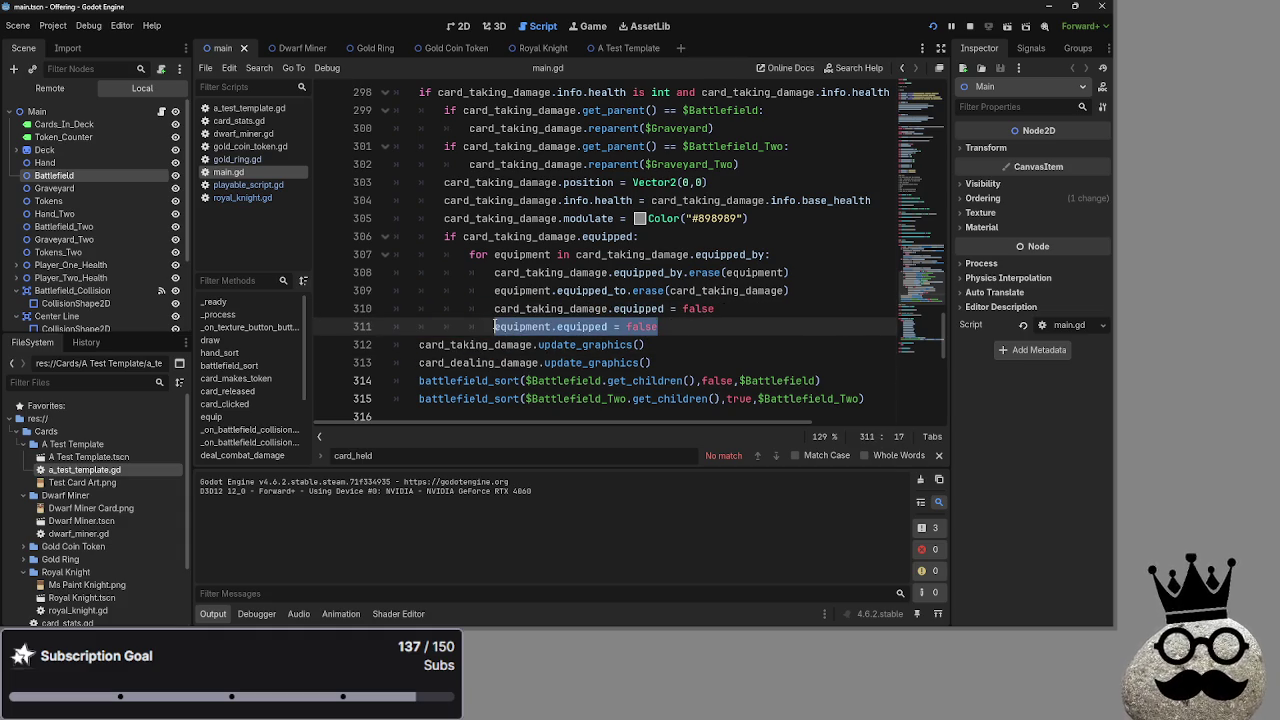
pyautogui.click(725, 326)
pyautogui.moveTo(687, 318)
pyautogui.mouseDown()
pyautogui.moveTo(470, 274)
pyautogui.moveTo(494, 272)
pyautogui.mouseUp()
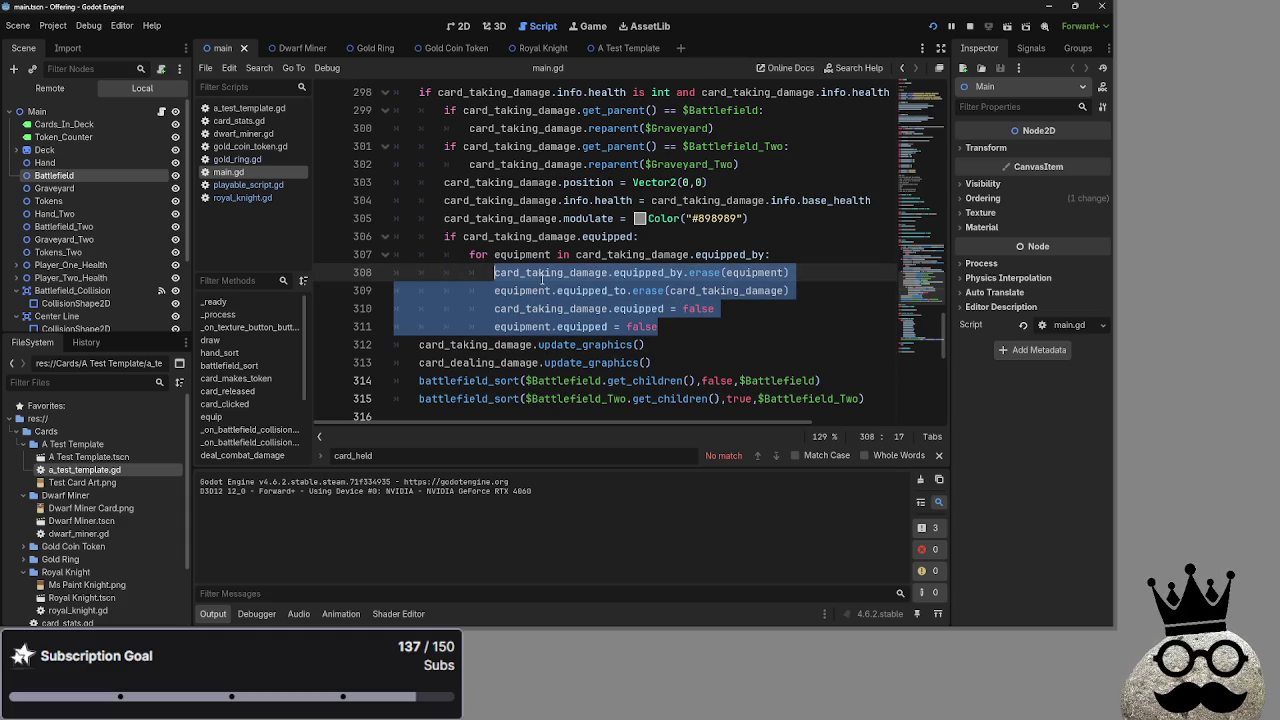
pyautogui.click(765, 315)
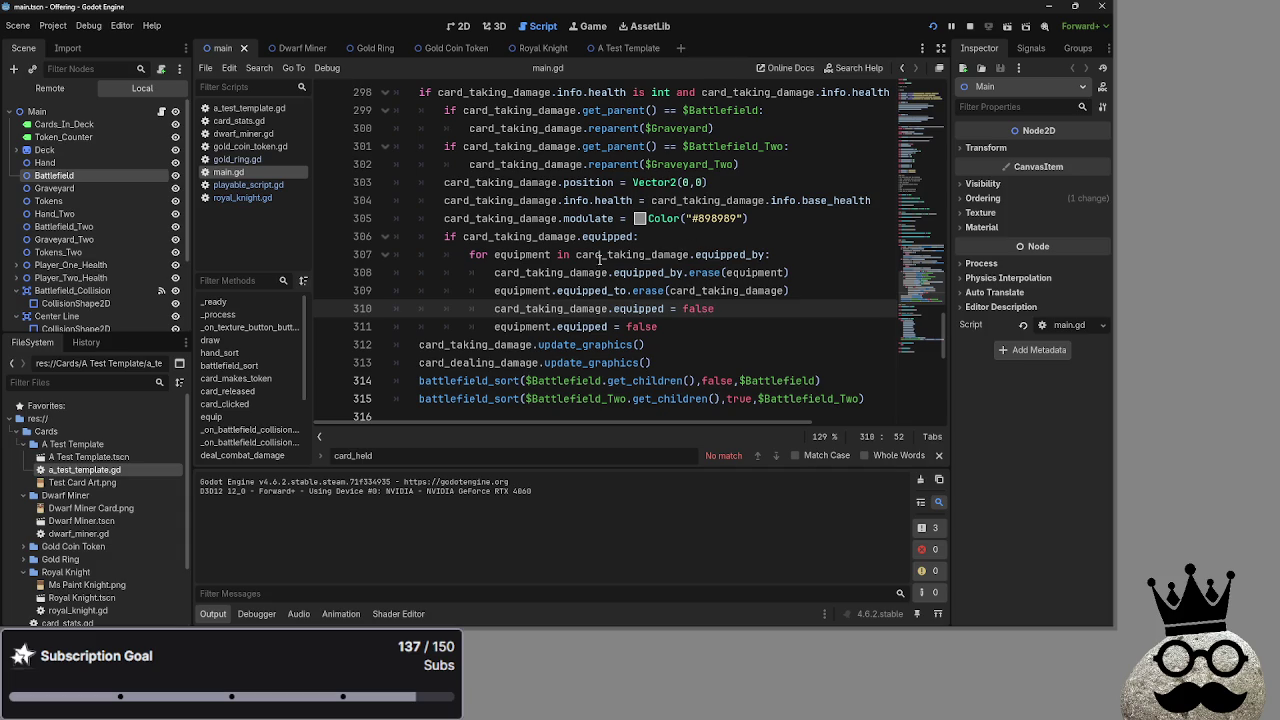
pyautogui.click(388, 256)
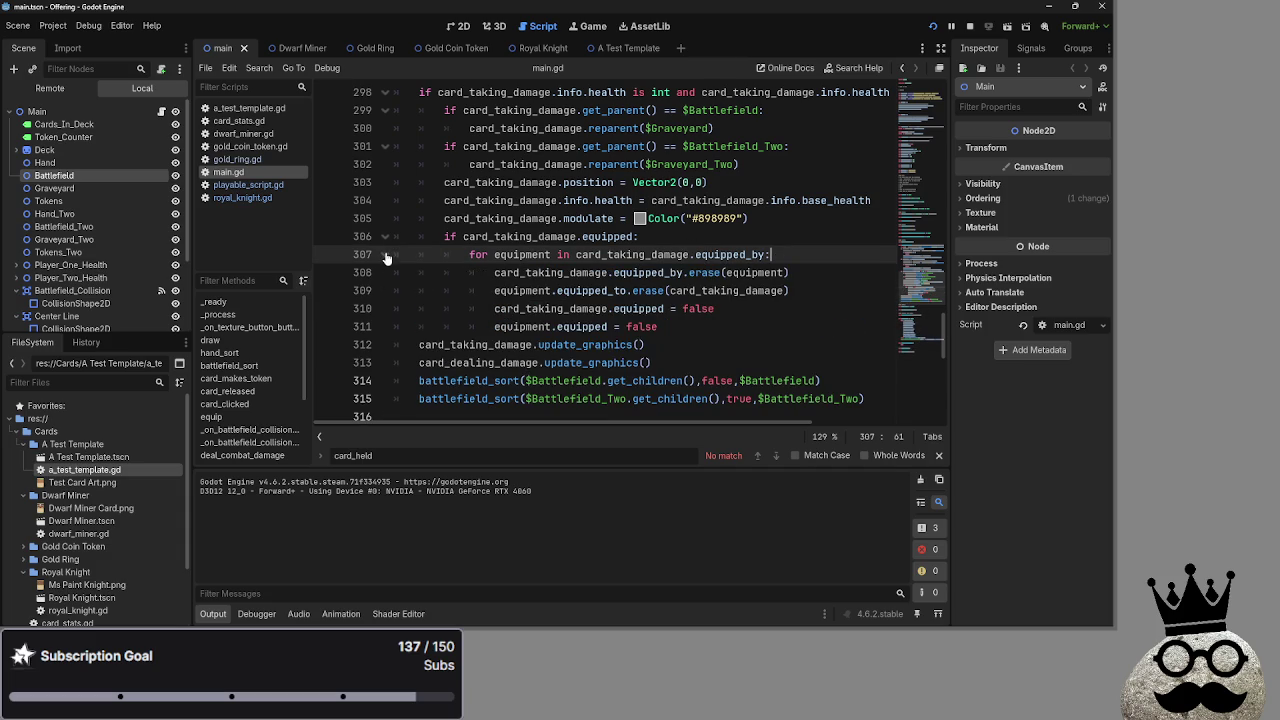
pyautogui.click(741, 328)
pyautogui.scroll(2, 741, 328)
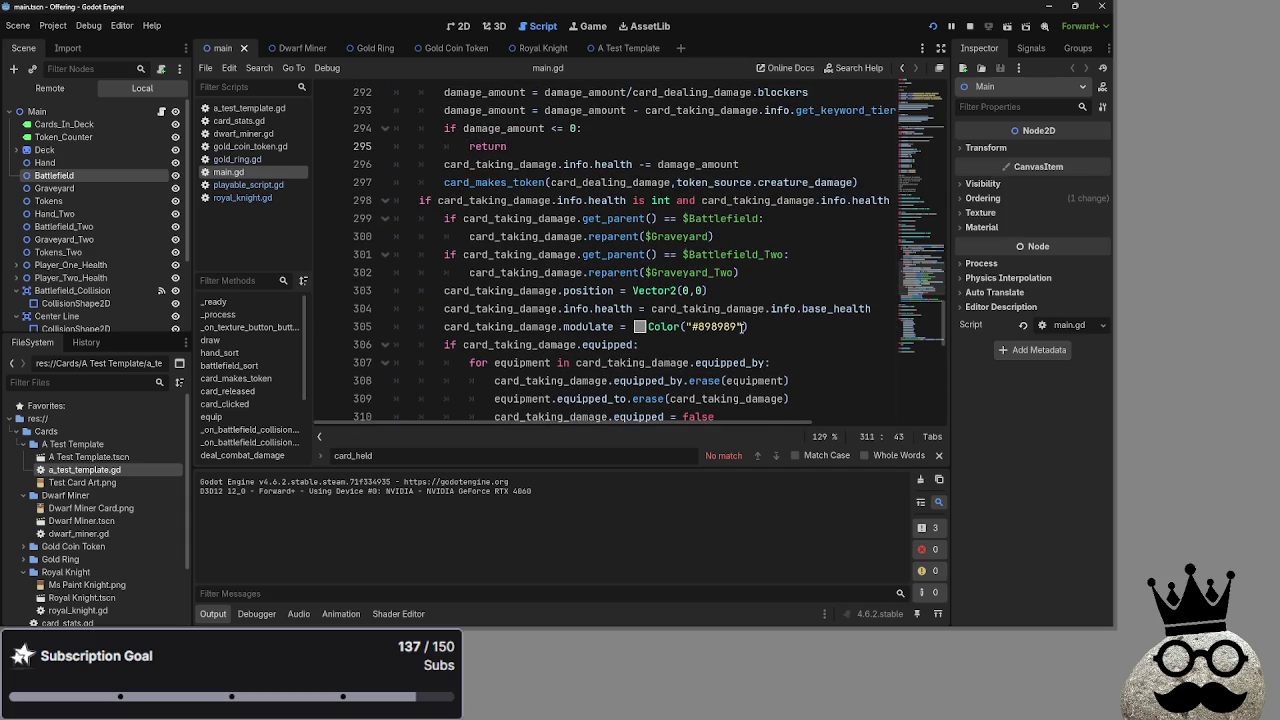
pyautogui.scroll(1, 741, 328)
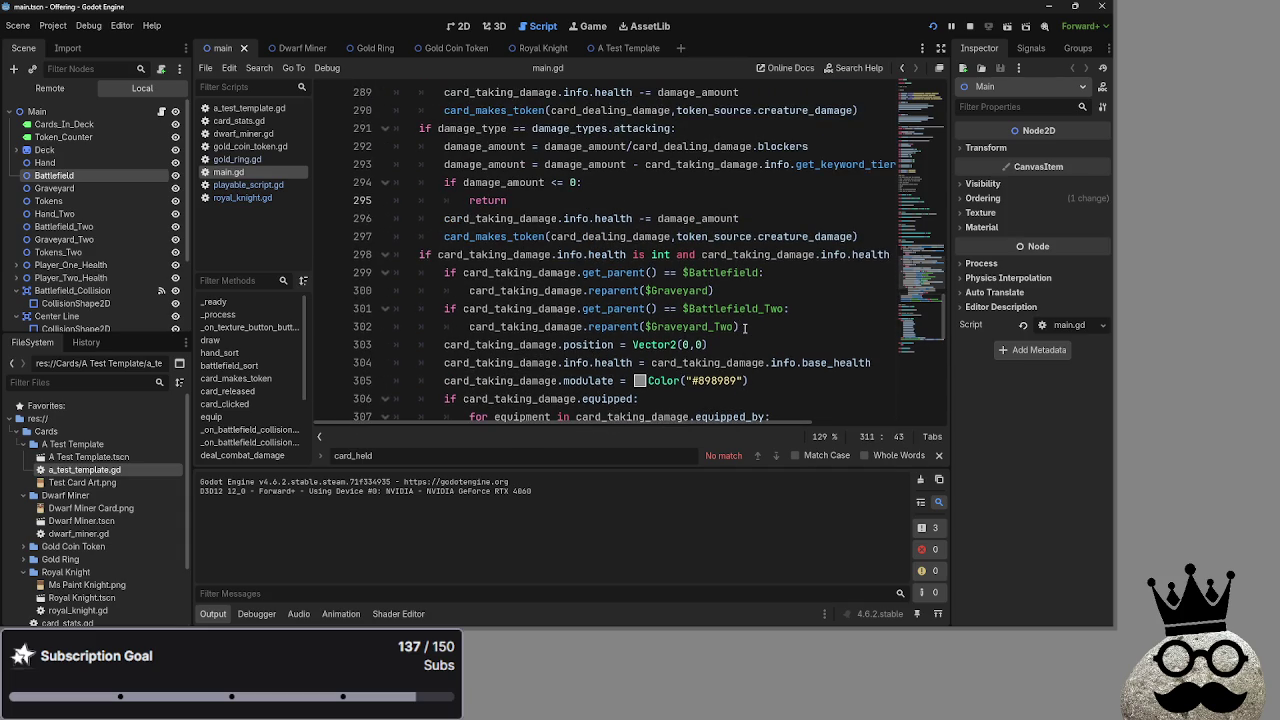
pyautogui.scroll(-3, 746, 327)
pyautogui.moveTo(695, 326)
pyautogui.mouseDown()
pyautogui.moveTo(470, 220)
pyautogui.moveTo(442, 236)
pyautogui.mouseUp()
pyautogui.doubleClick(516, 237)
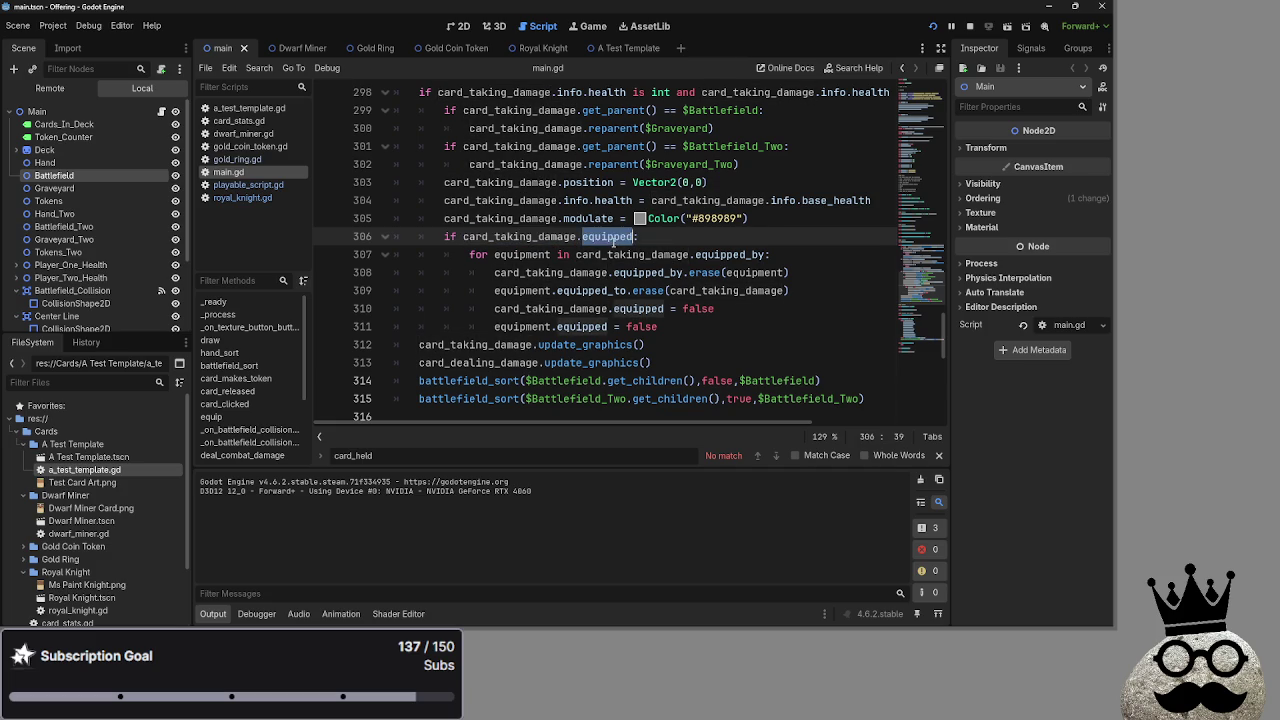
pyautogui.click(541, 252)
pyautogui.doubleClick(541, 245)
pyautogui.click(541, 252)
pyautogui.doubleClick(545, 237)
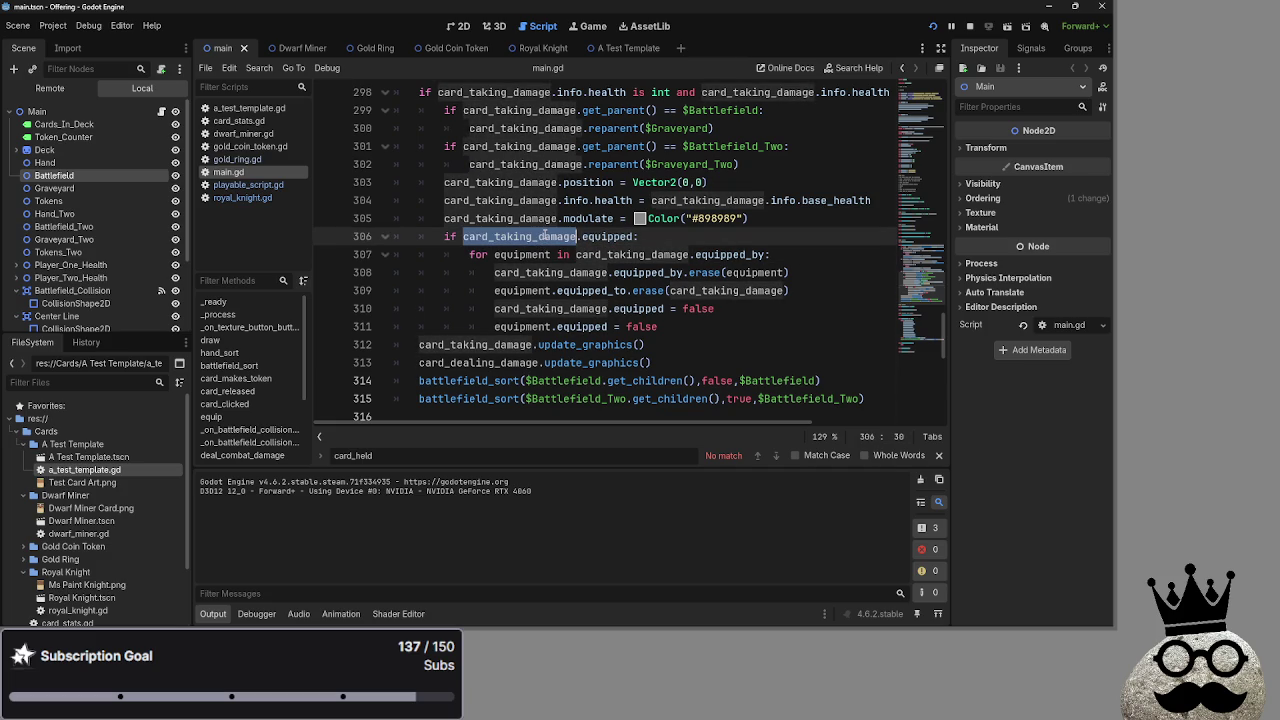
pyautogui.click(778, 255)
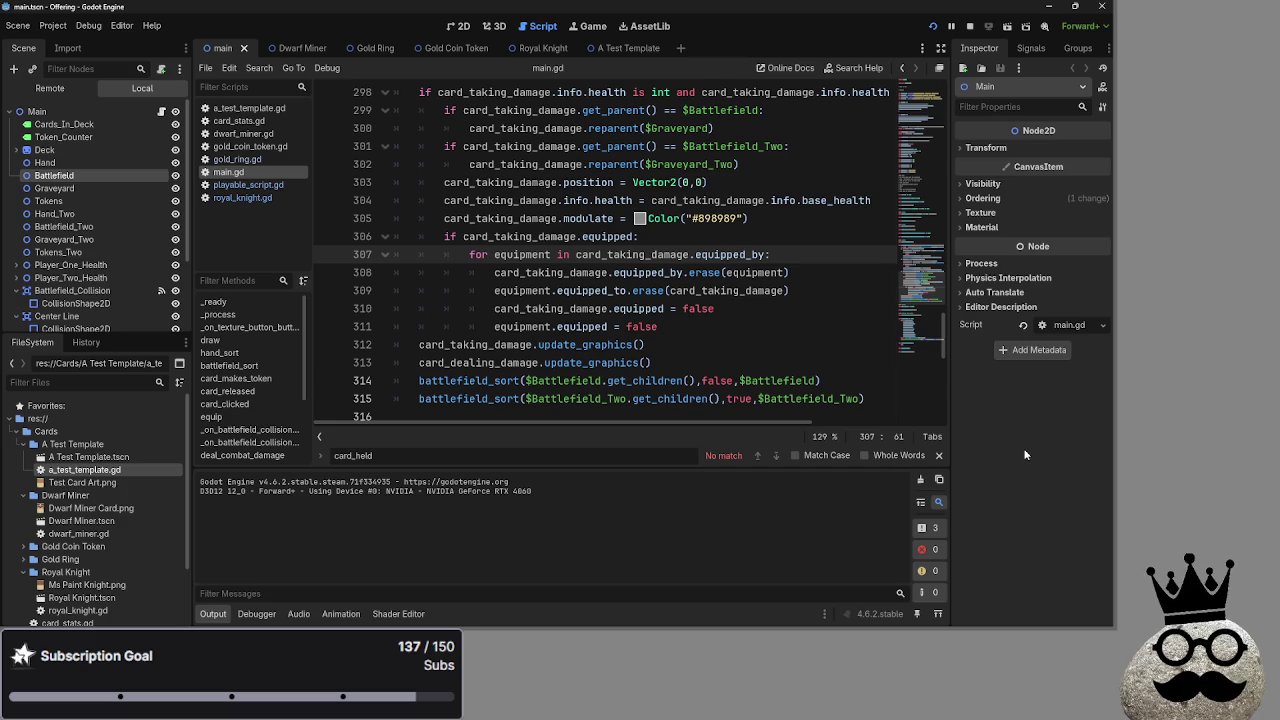
pyautogui.click(803, 313)
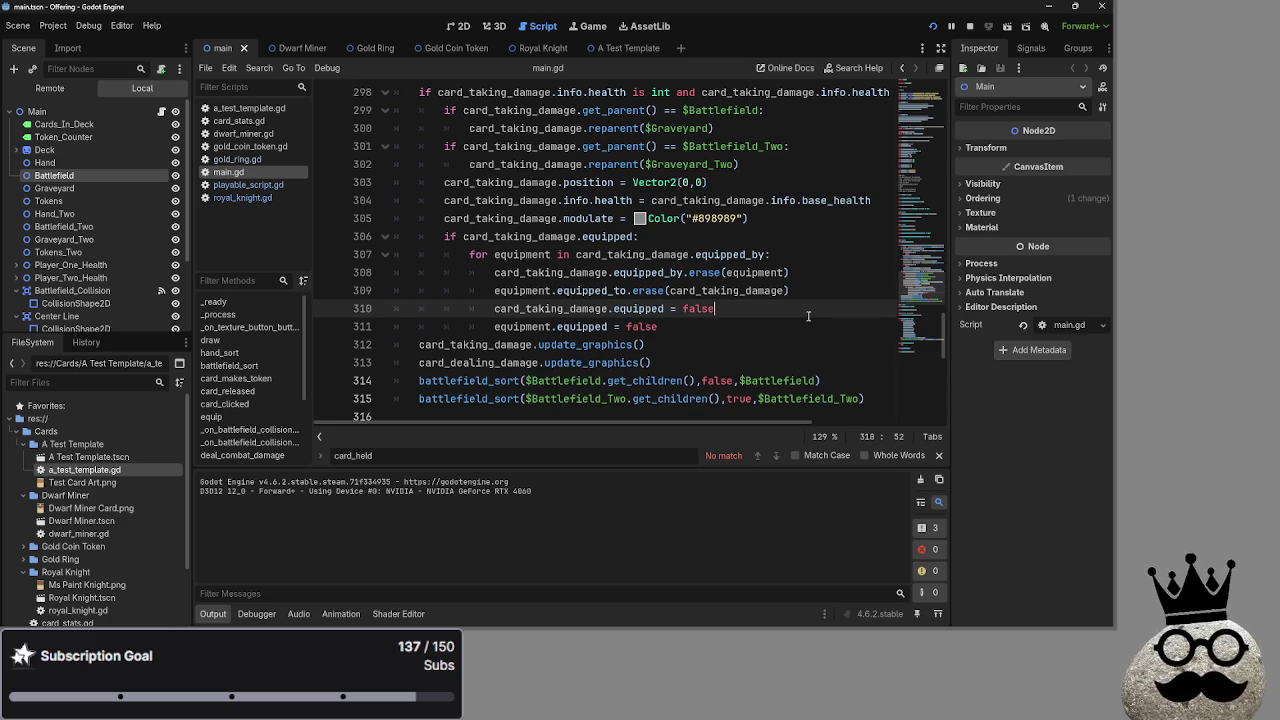
pyautogui.tripleClick(793, 291)
pyautogui.click(816, 277)
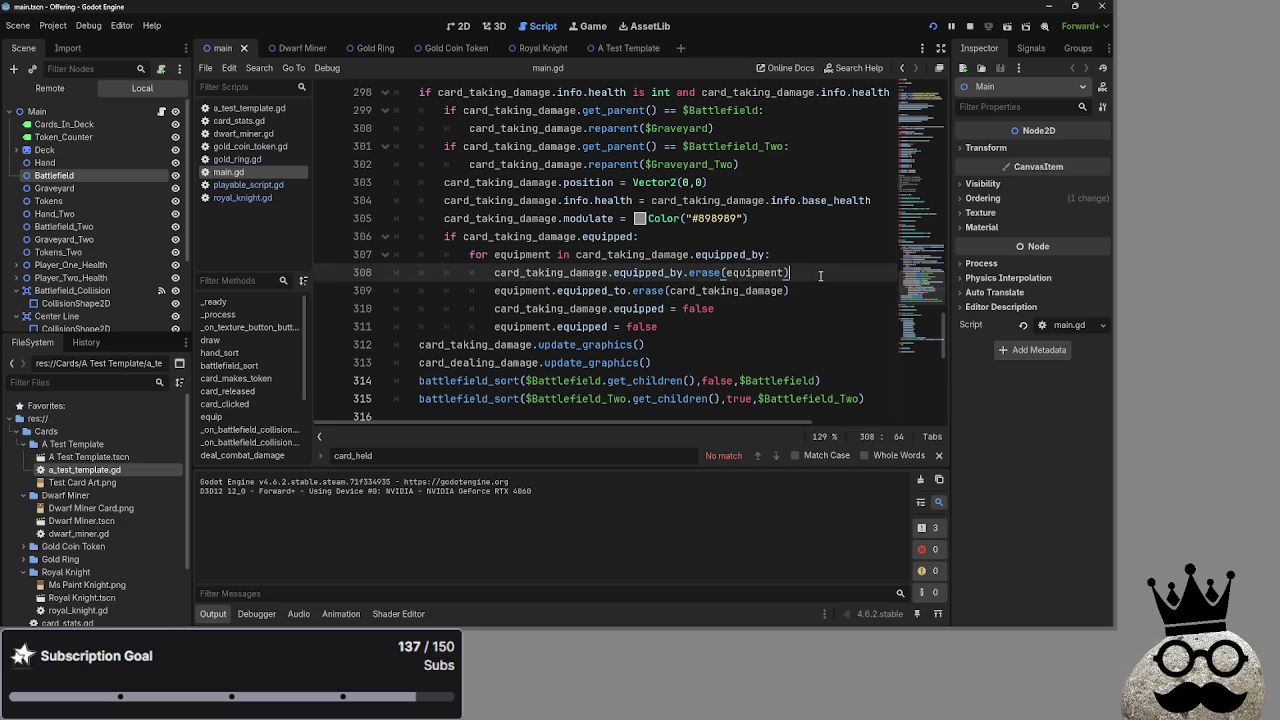
pyautogui.press('Down')
pyautogui.press('Down')
pyautogui.press('Up')
pyautogui.press('Up')
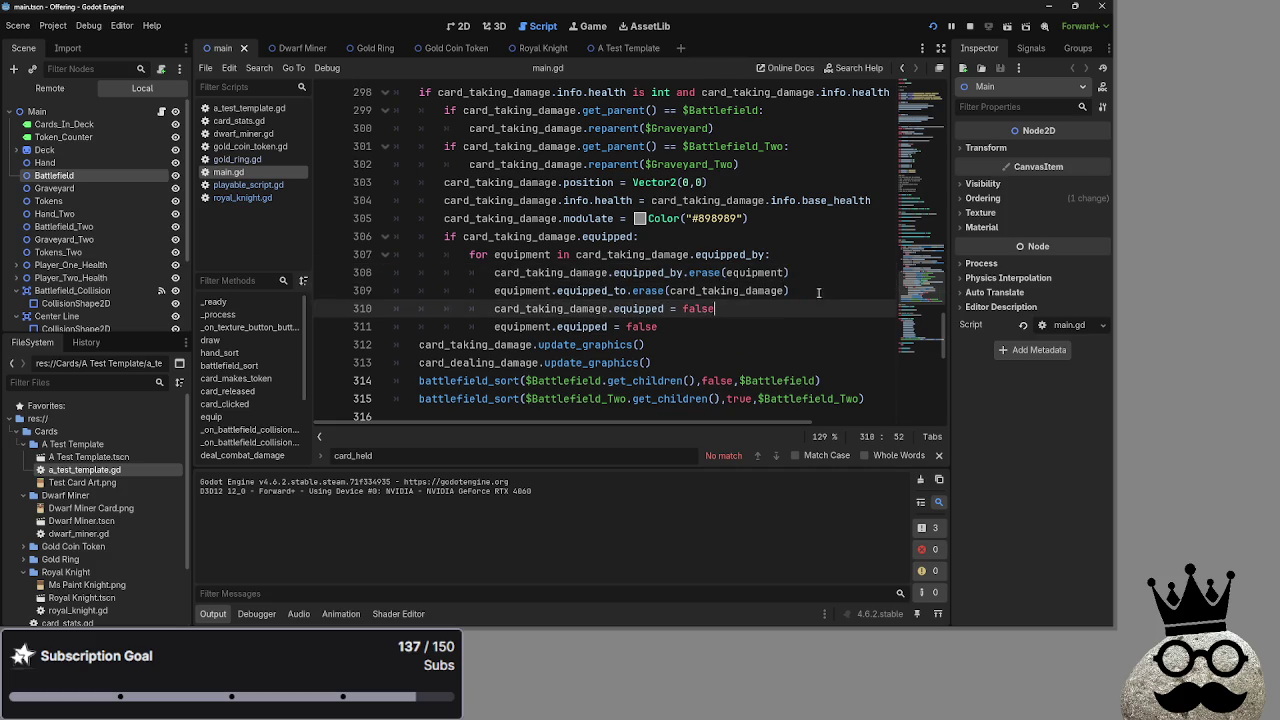
pyautogui.press('Down')
pyautogui.press('Down')
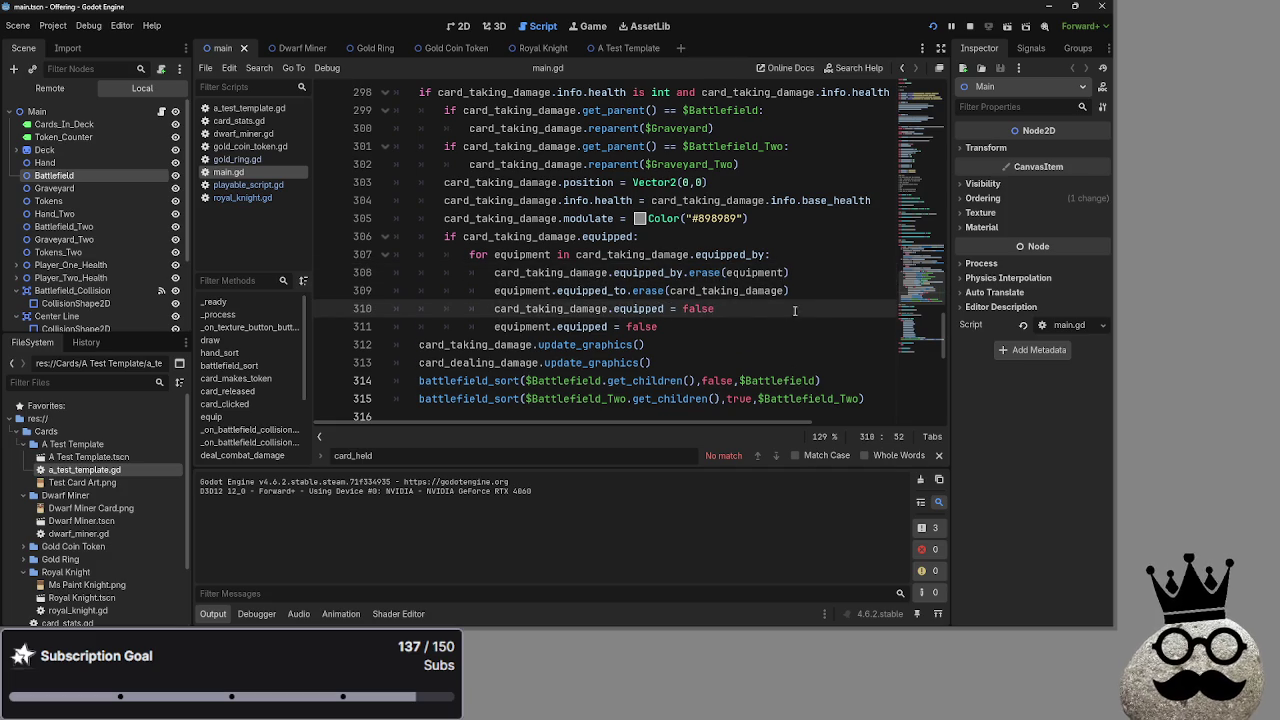
pyautogui.doubleClick(536, 290)
pyautogui.moveTo(714, 308); pyautogui.dragTo(422, 308)
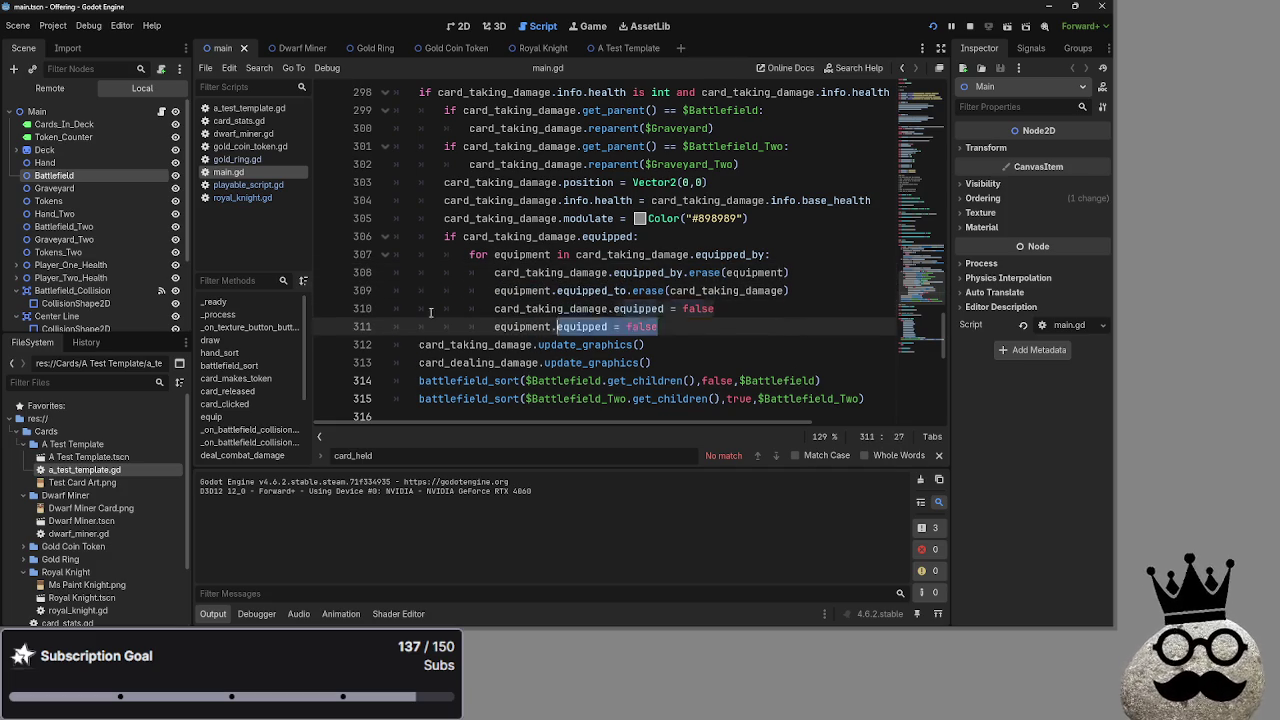
pyautogui.click(714, 325)
pyautogui.hotkey('shift', 'Left')
pyautogui.hotkey('shift', 'Left')
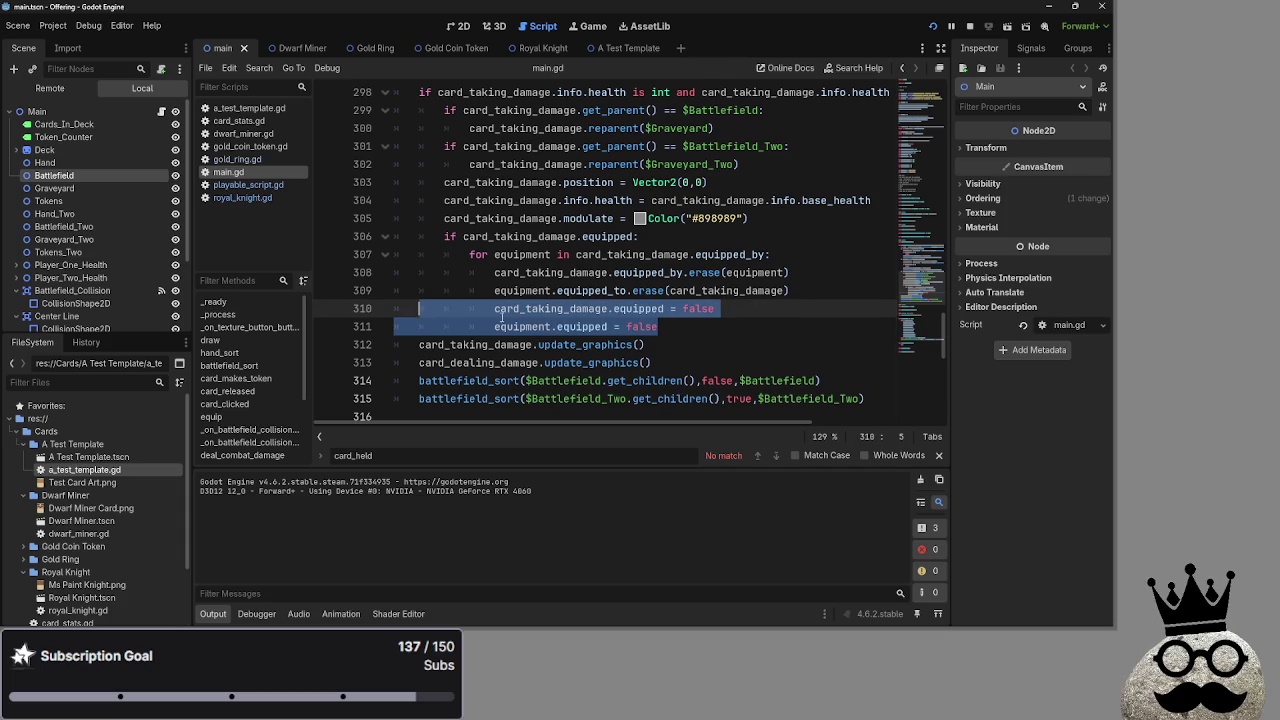
pyautogui.click(783, 330)
pyautogui.hotkey('shift', 'Up')
pyautogui.hotkey('shift', 'Home')
pyautogui.hotkey('shift', 'Home')
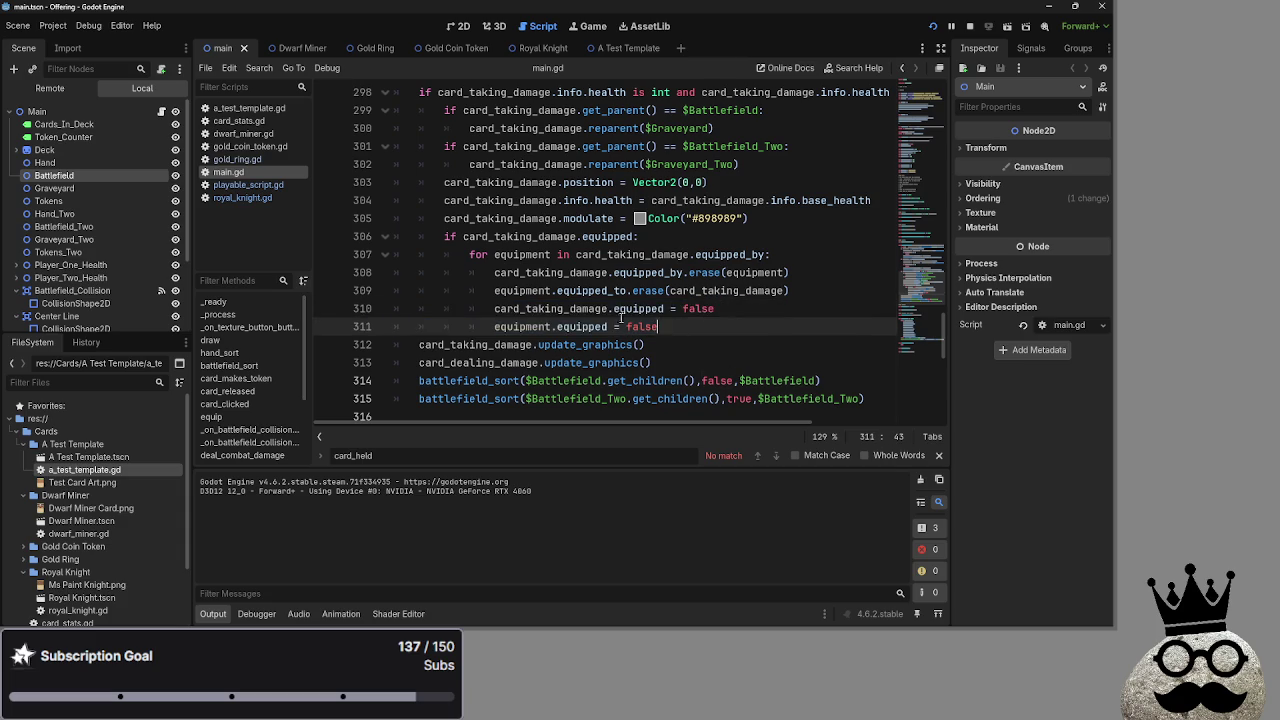
pyautogui.click(707, 329)
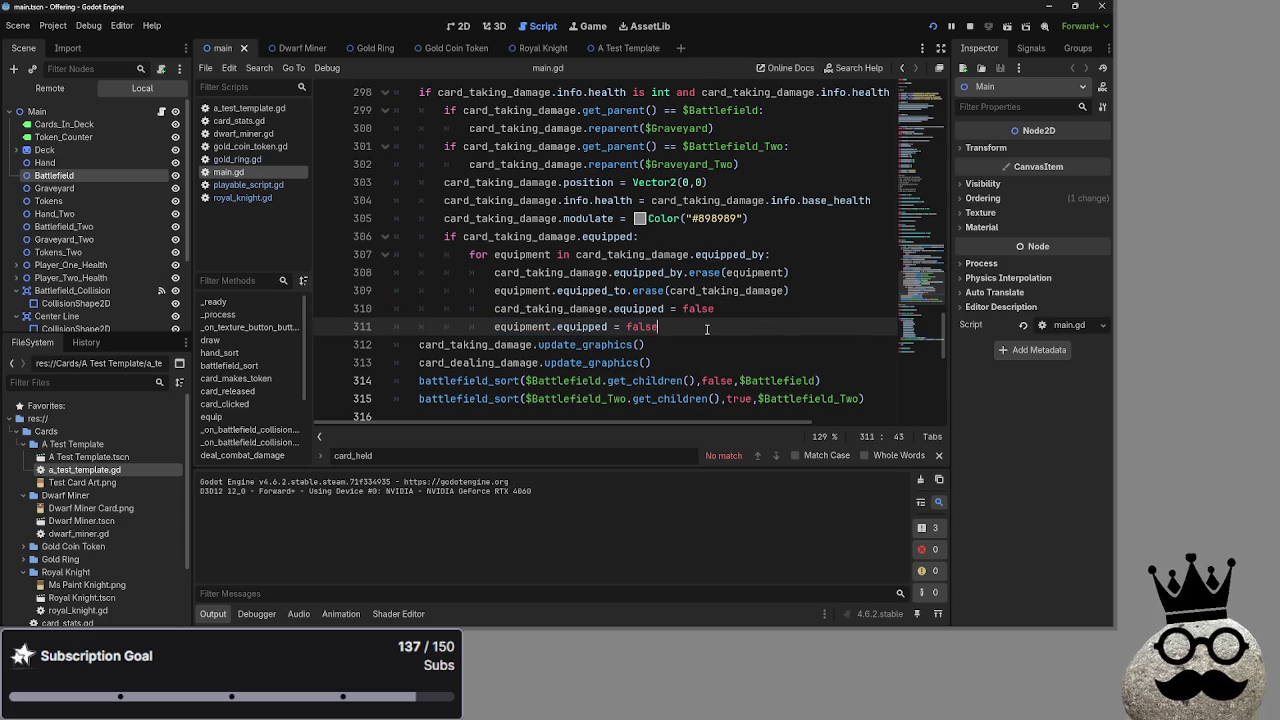
pyautogui.press('Up')
pyautogui.press('End')
pyautogui.hotkey('ctrl', 'shift', 'Left')
pyautogui.click(689, 327)
pyautogui.hotkey('shift', 'Up')
pyautogui.hotkey('shift', 'Up')
pyautogui.click(692, 321)
pyautogui.moveTo(692, 321); pyautogui.dragTo(371, 312)
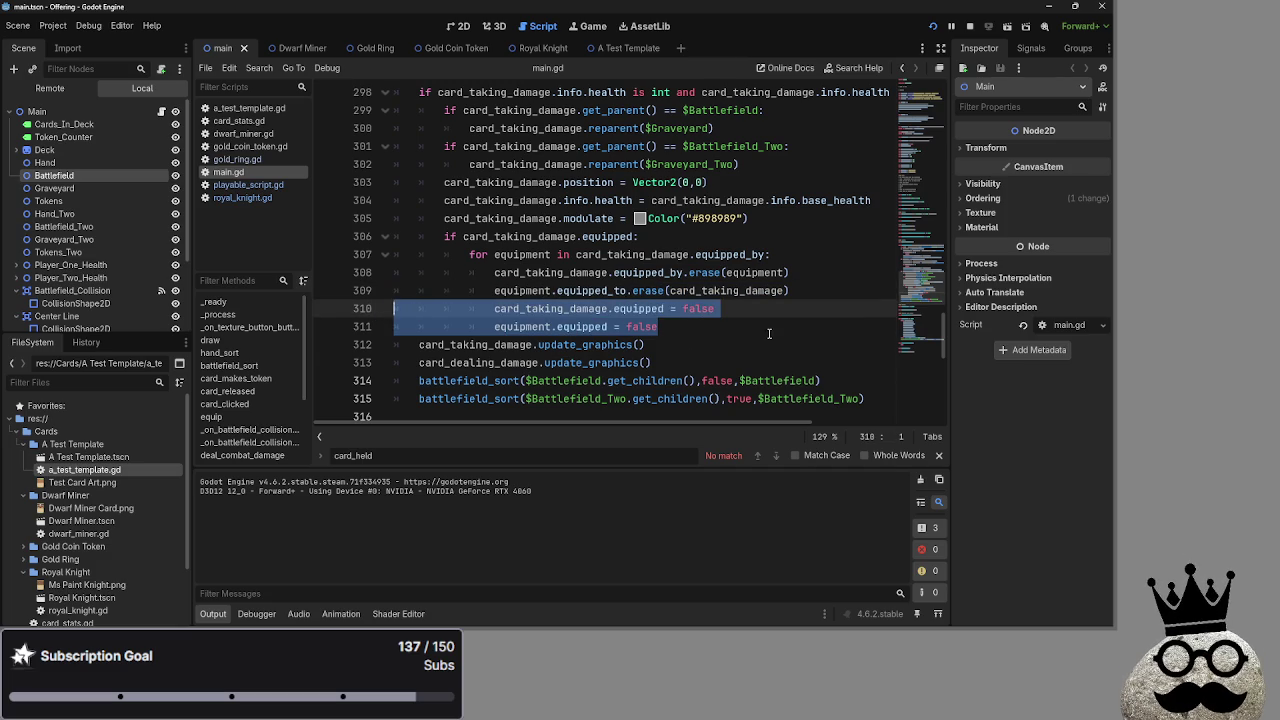
pyautogui.click(769, 333)
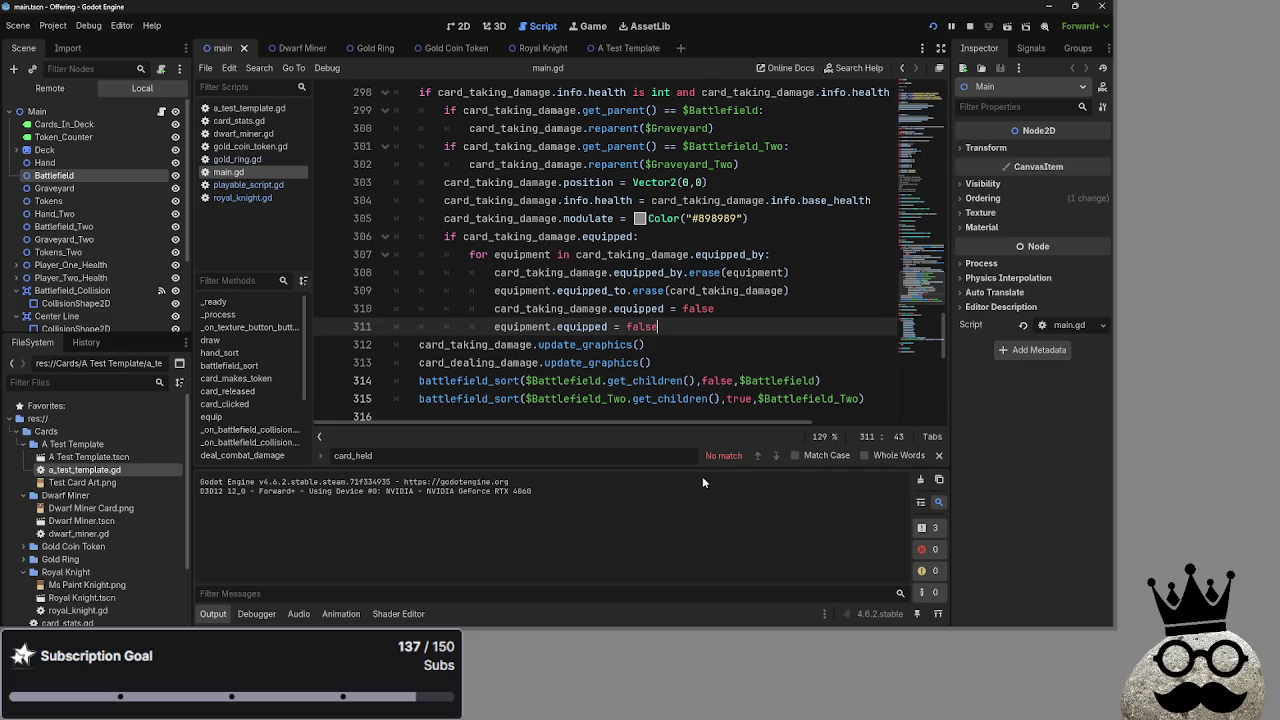
pyautogui.moveTo(664, 326)
pyautogui.mouseDown()
pyautogui.moveTo(500, 310)
pyautogui.moveTo(560, 292)
pyautogui.moveTo(369, 313)
pyautogui.mouseUp()
pyautogui.click(766, 331)
pyautogui.press('BackSpace')
pyautogui.write('E')
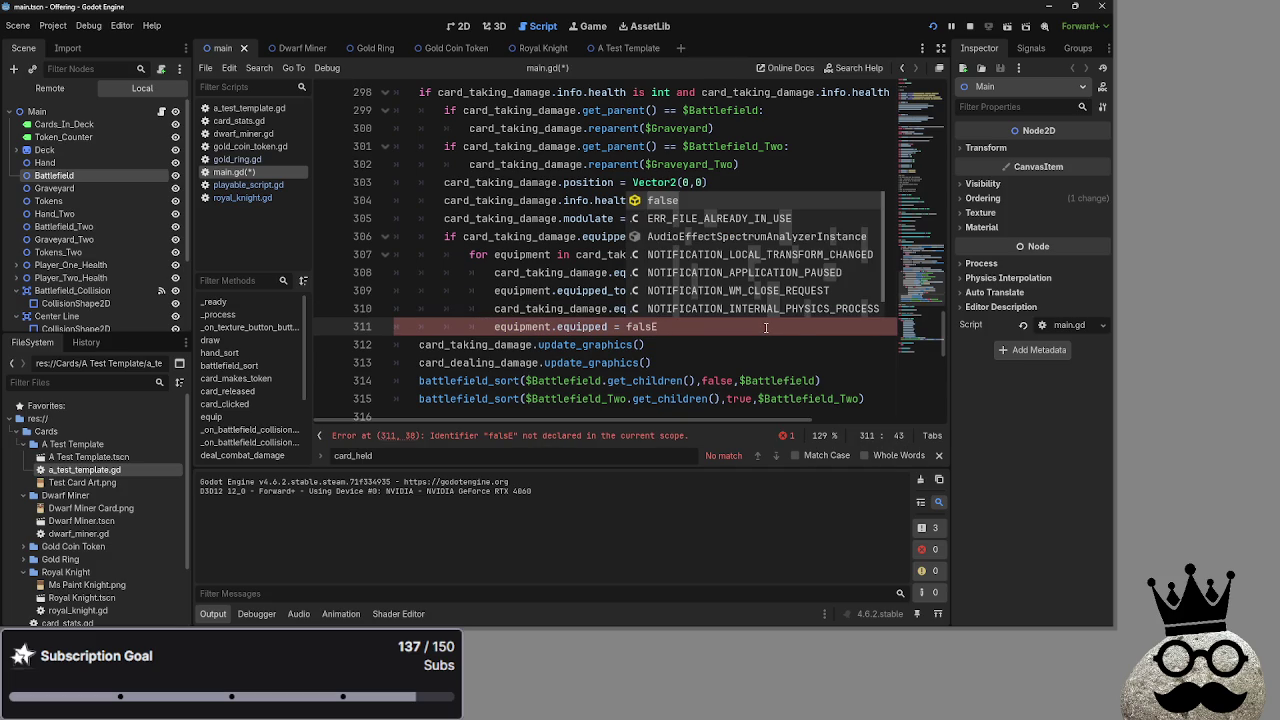
pyautogui.press('Return')
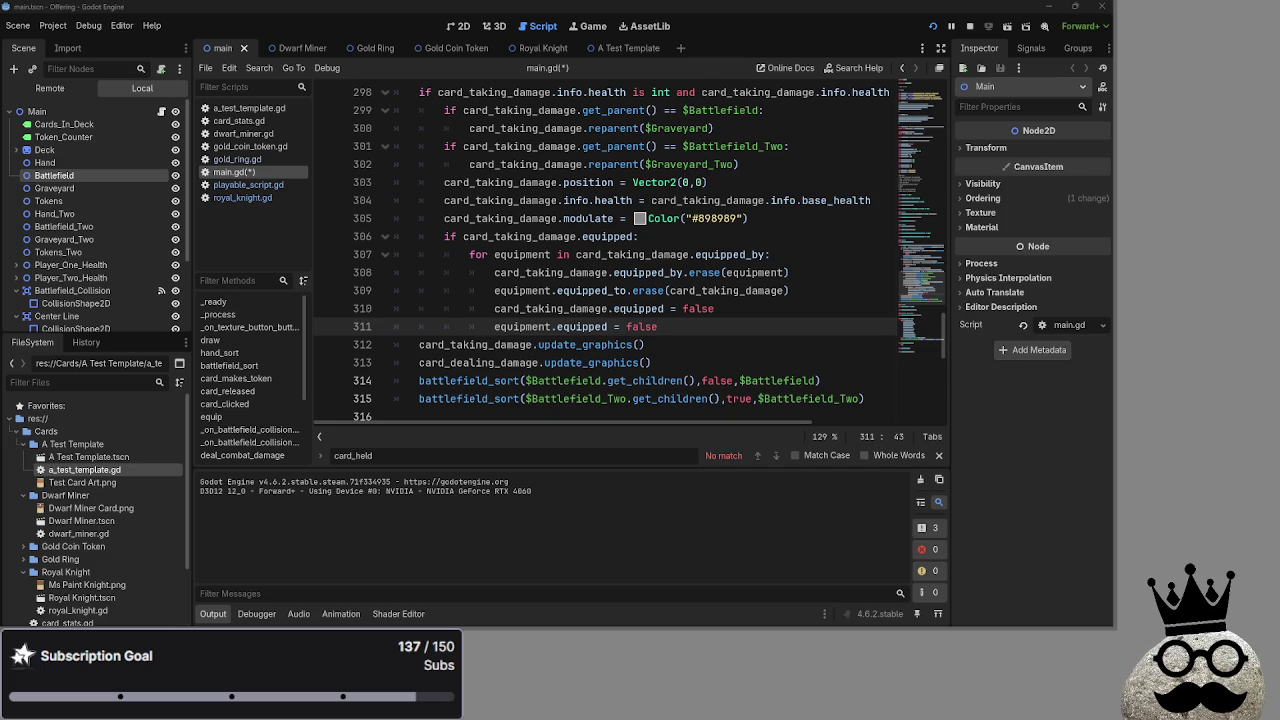
# In playable_script.gd, paste the equipped getter over the existing equipped flag line
pyautogui.click(245, 185)
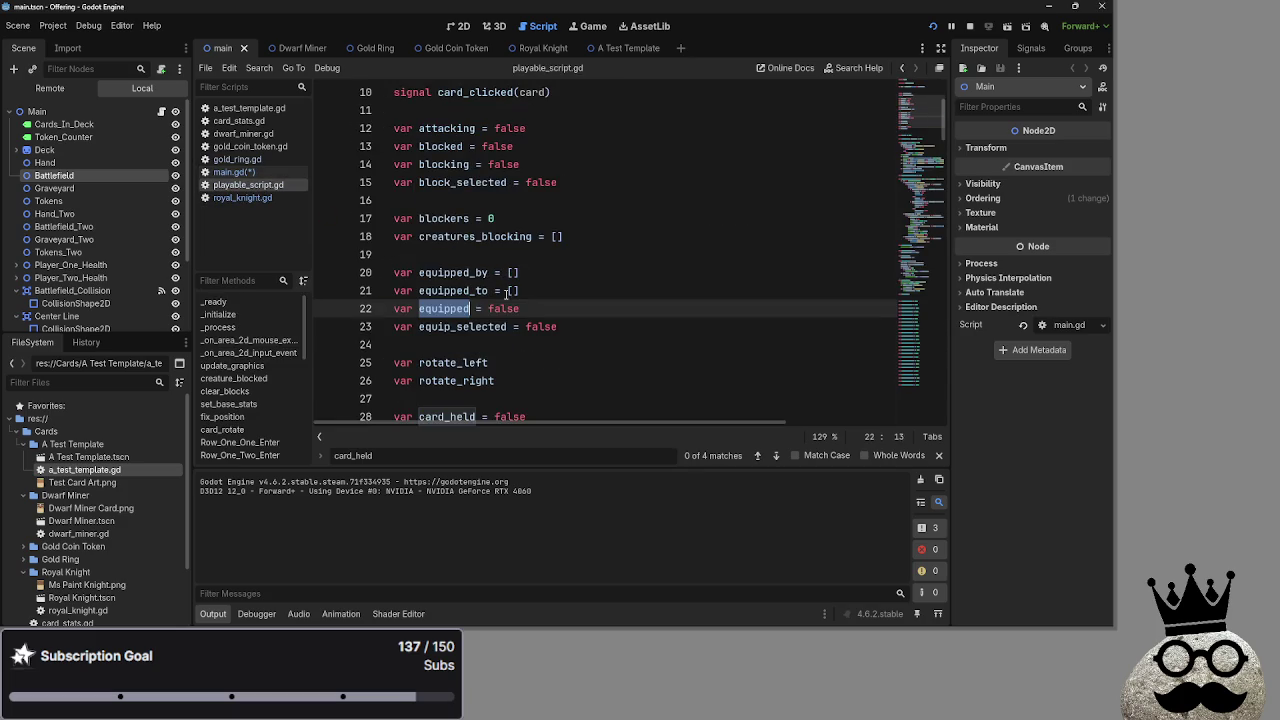
pyautogui.scroll(-1, 514, 302)
pyautogui.press('End')
pyautogui.hotkey('shift', 'Home')
pyautogui.write('var equipped: bool: get: return not equipped_by.is_empty()')
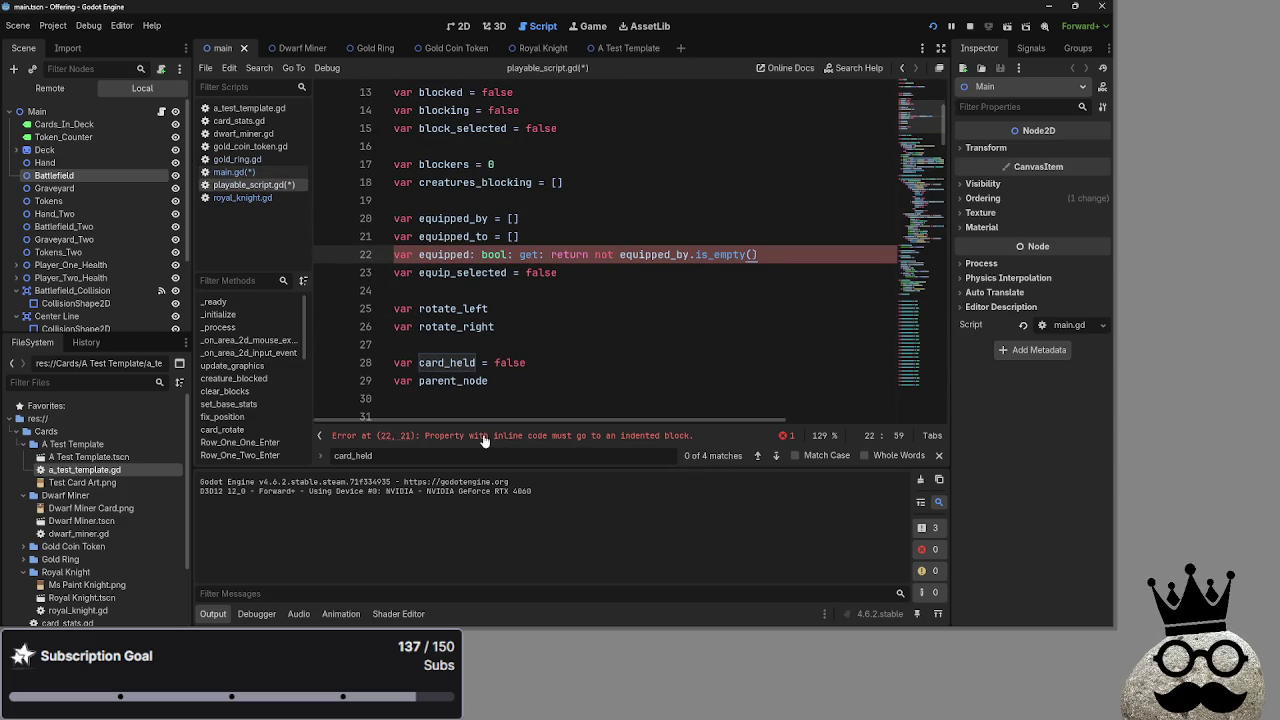
# Check the resulting error, then undo back to the plain equipped flag
pyautogui.moveTo(510, 438); pyautogui.dragTo(692, 445)
pyautogui.click(694, 446)
pyautogui.press('Return')
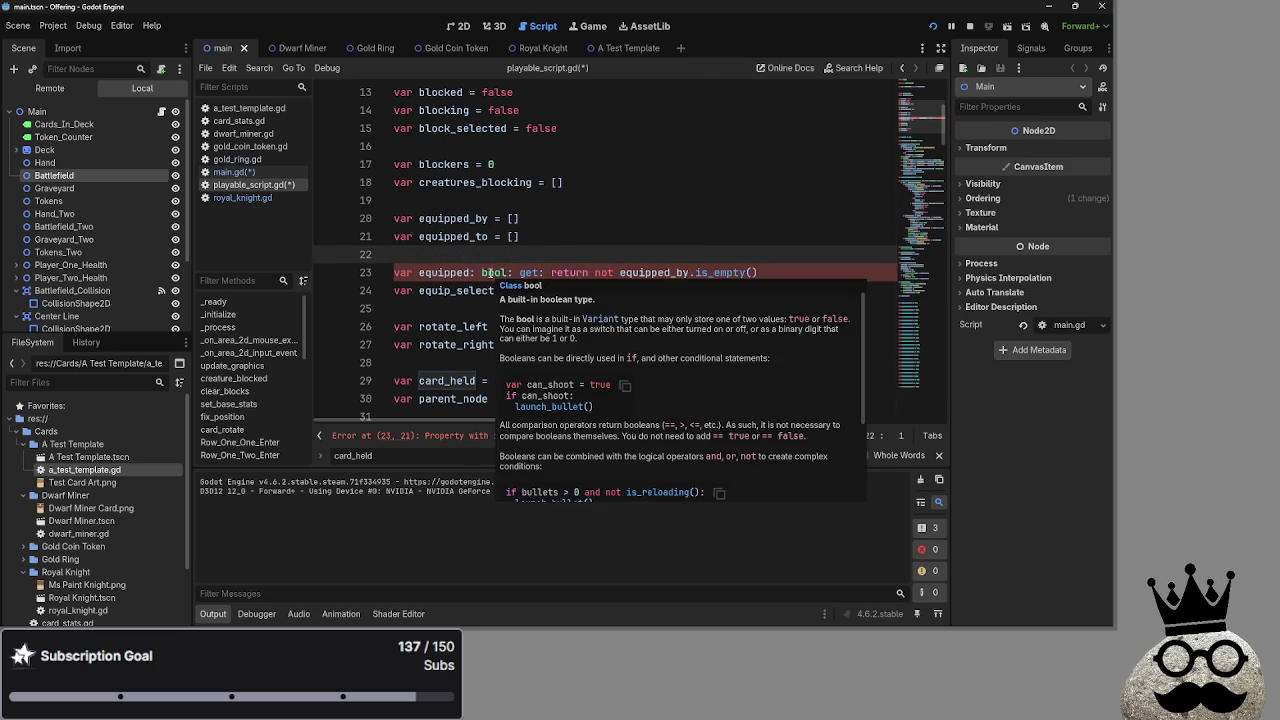
pyautogui.press('BackSpace')
pyautogui.hotkey('ctrl', 'z')
pyautogui.hotkey('ctrl', 'z')
pyautogui.hotkey('ctrl', 'z')
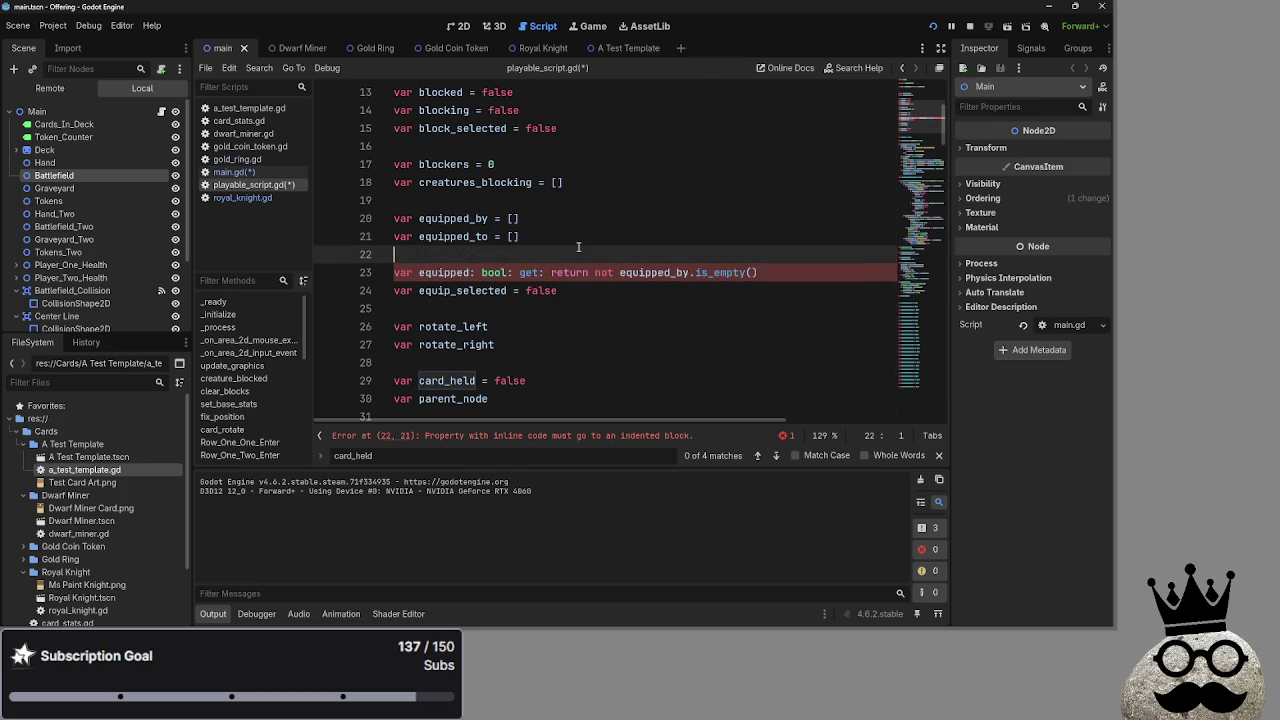
pyautogui.click(583, 267)
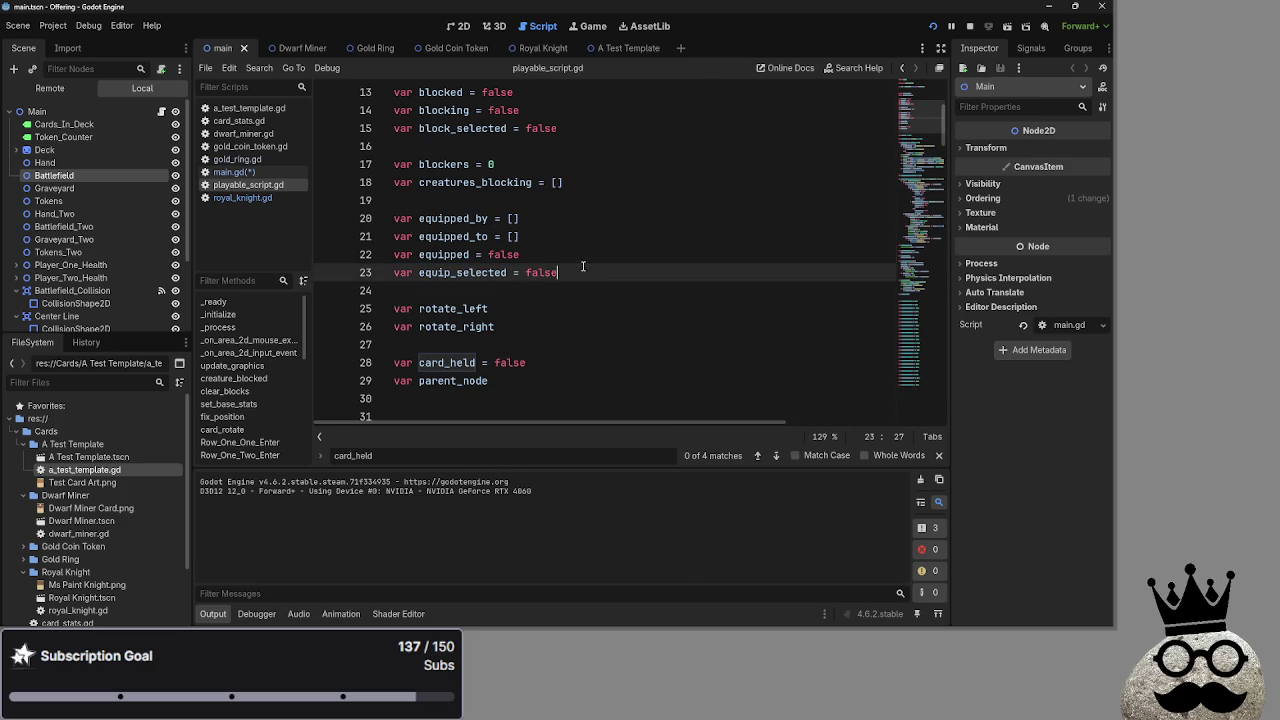
# Review the getters in card_stats.gd for reference before returning to playable_script.gd
pyautogui.click(239, 120)
pyautogui.scroll(-5, 493, 280)
pyautogui.scroll(-5, 493, 280)
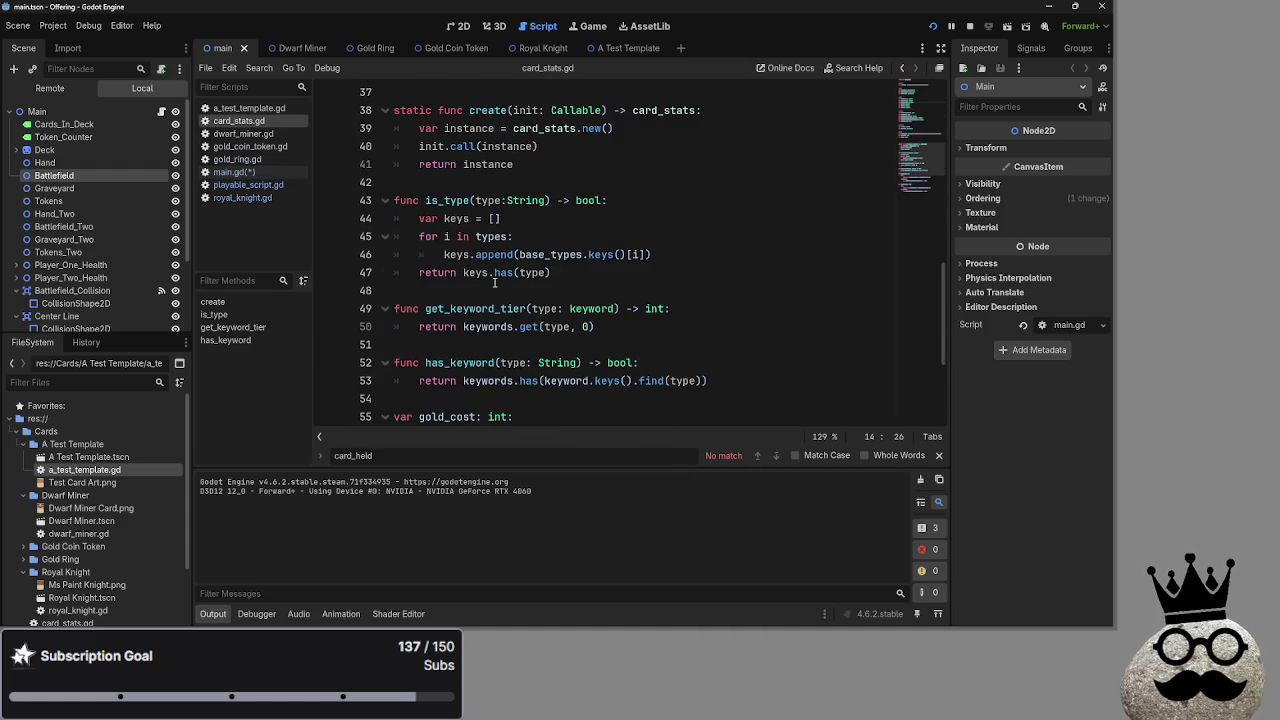
pyautogui.scroll(-3, 493, 282)
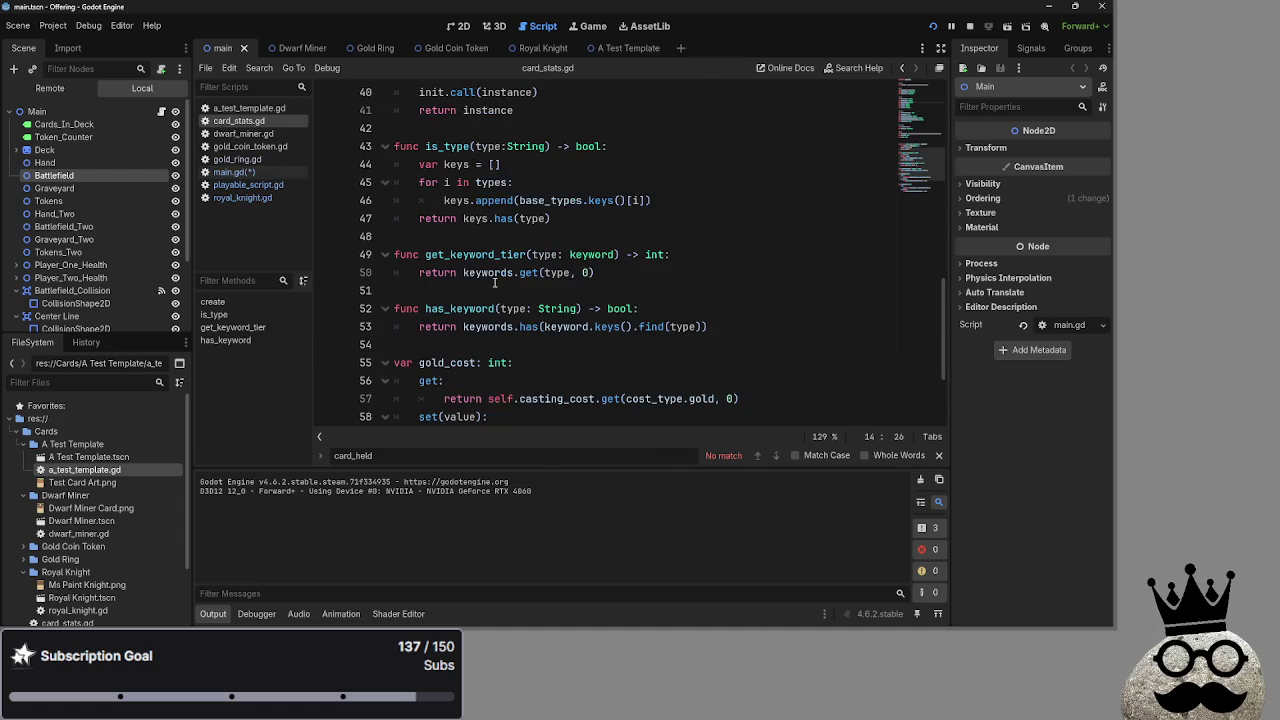
pyautogui.scroll(-1, 493, 283)
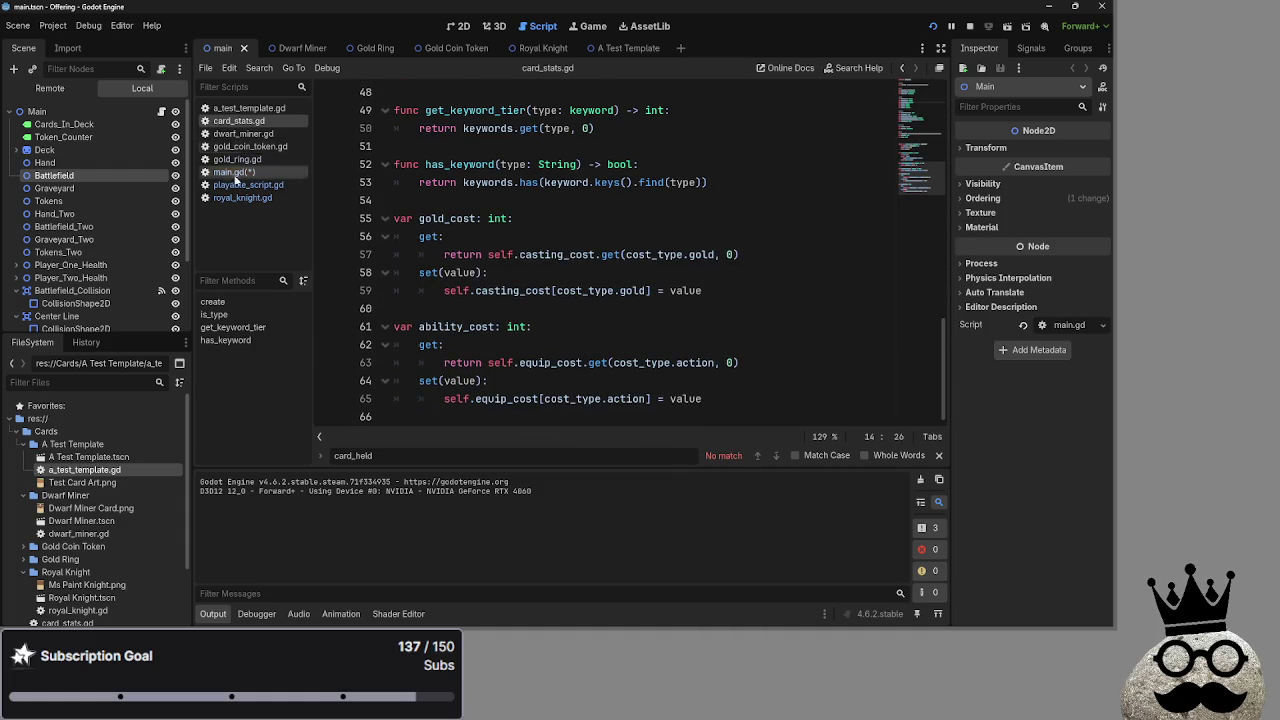
pyautogui.click(230, 172)
pyautogui.scroll(2, 583, 287)
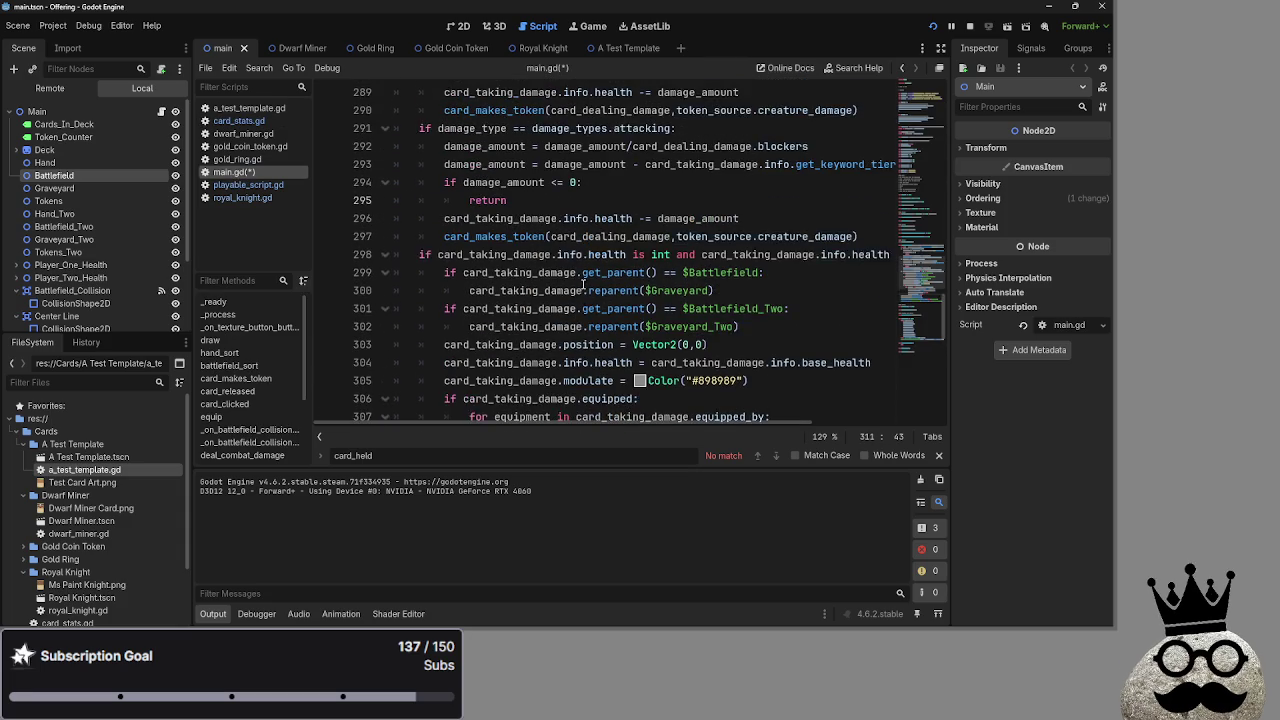
pyautogui.click(248, 184)
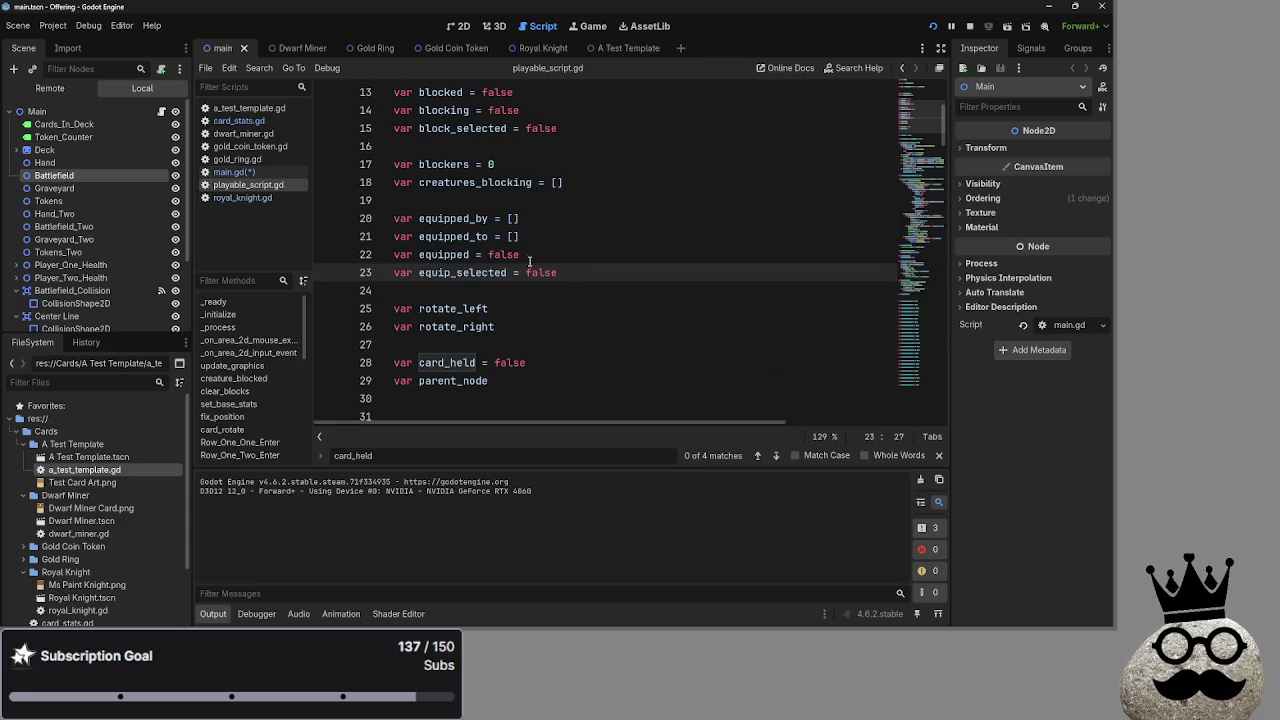
# Replace 'var equipped = false' with the pasted getter, putting get on its own indented line
pyautogui.tripleClick(606, 256)
pyautogui.press('BackSpace')
pyautogui.press('Delete')
pyautogui.press('Return')
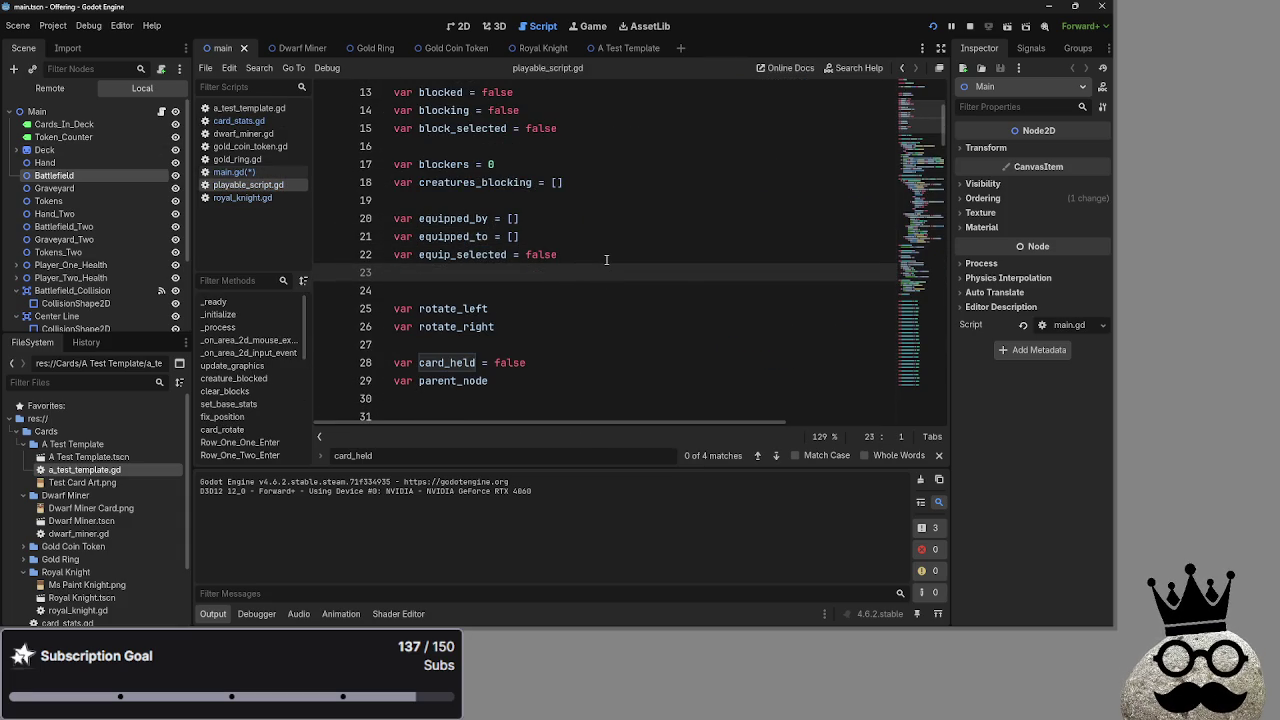
pyautogui.write('var equipped: bool: get: return not equipped_by.is_empty()')
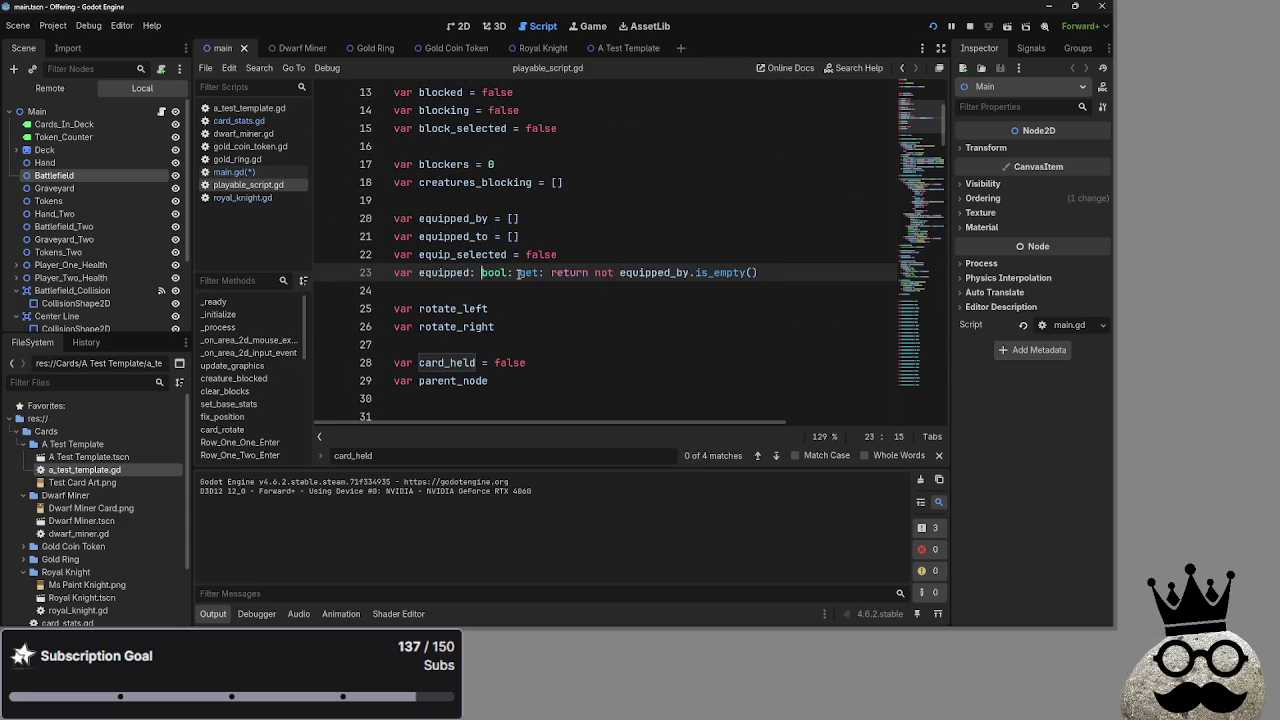
pyautogui.click(519, 272)
pyautogui.press('Return')
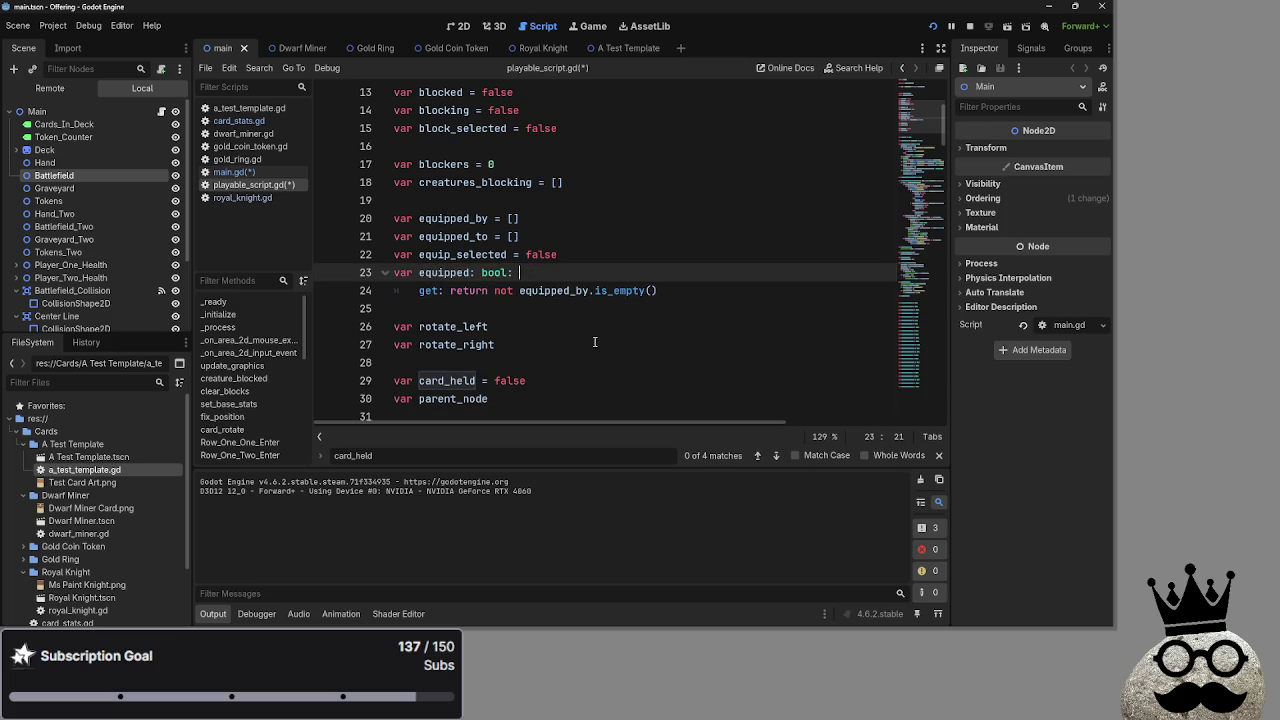
# Check the finished equipped getter returning not equipped_by.is_empty(), then bring up main.gd
pyautogui.press('Down')
pyautogui.press('End')
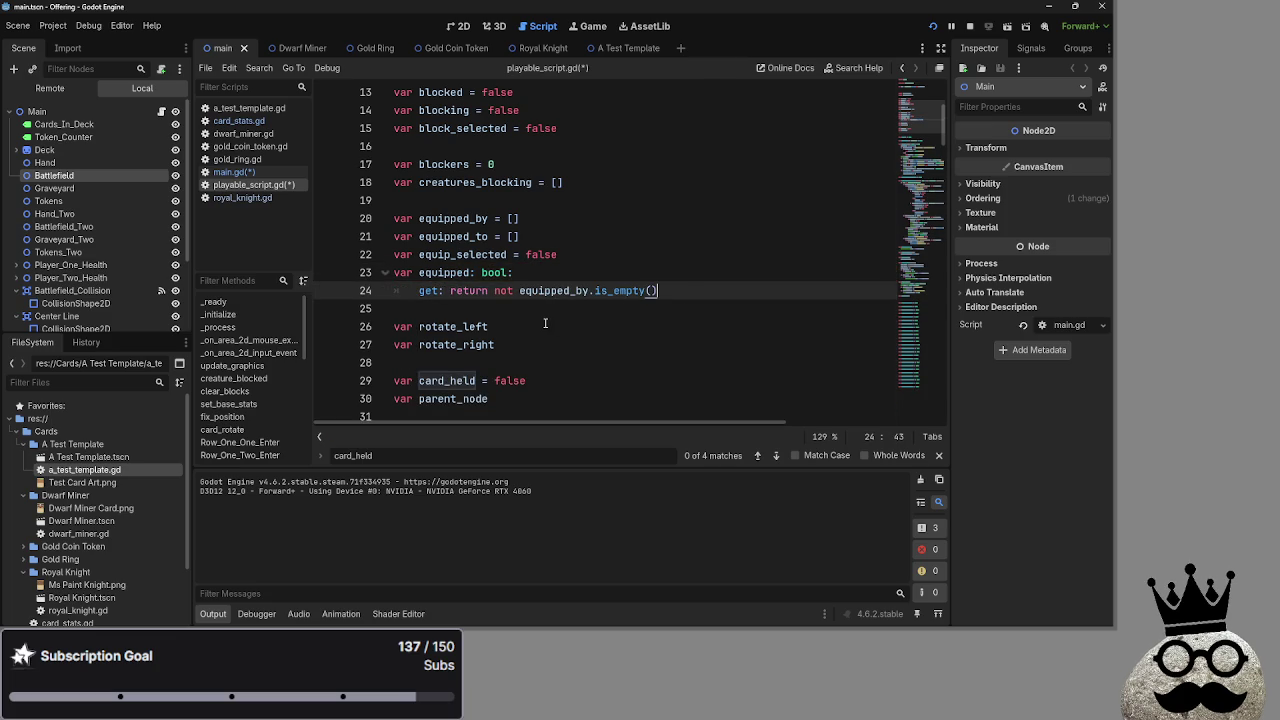
pyautogui.hotkey('shift', 'Up')
pyautogui.hotkey('shift', 'Home')
pyautogui.click(723, 308)
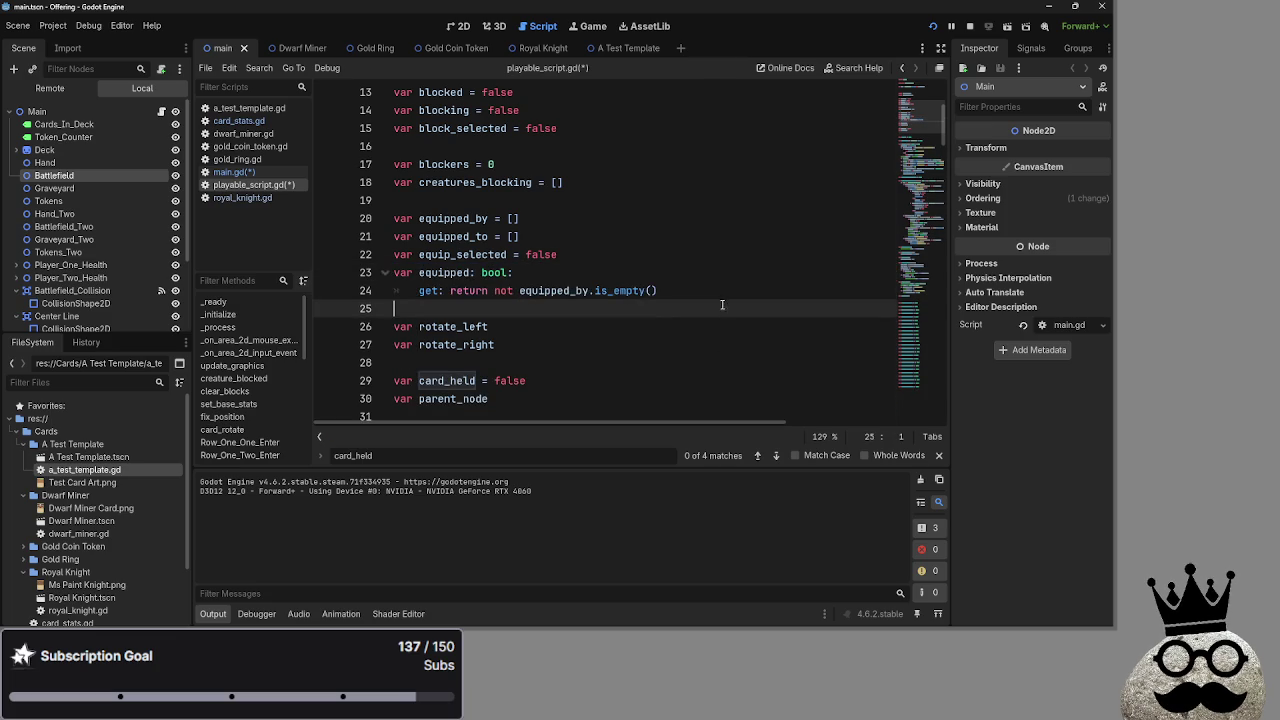
pyautogui.doubleClick(572, 290)
pyautogui.press('End')
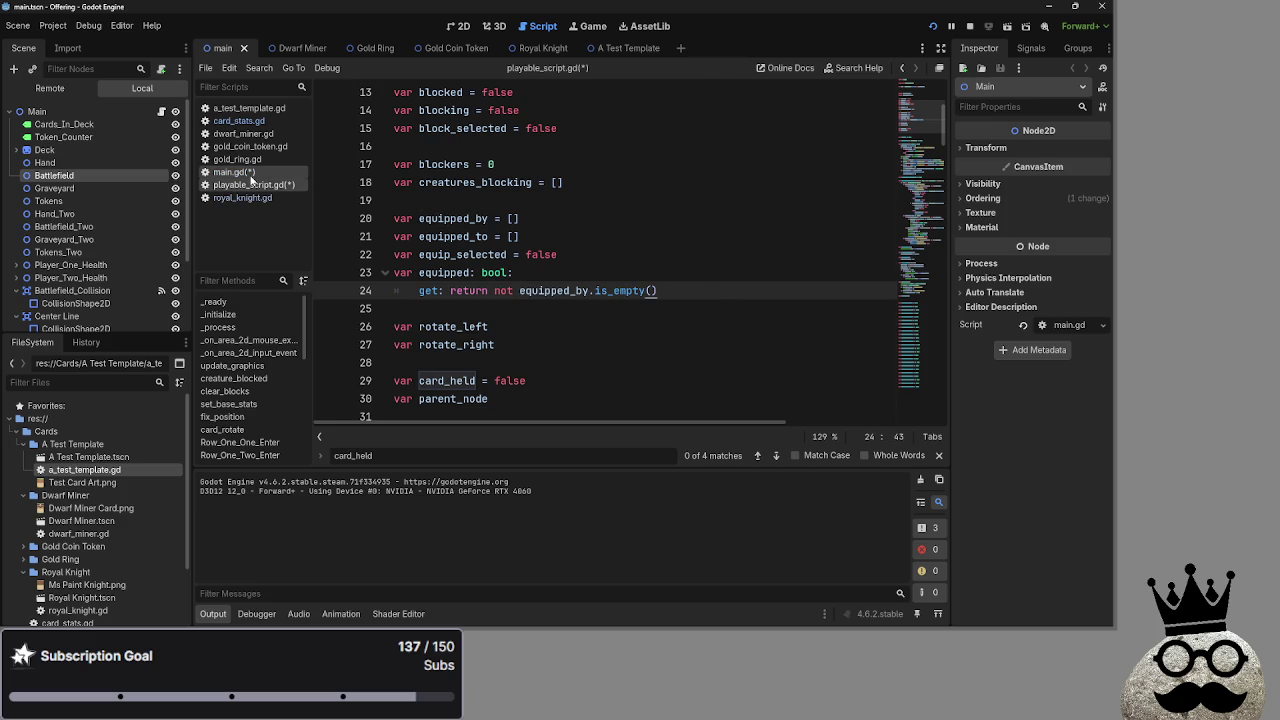
pyautogui.click(250, 174)
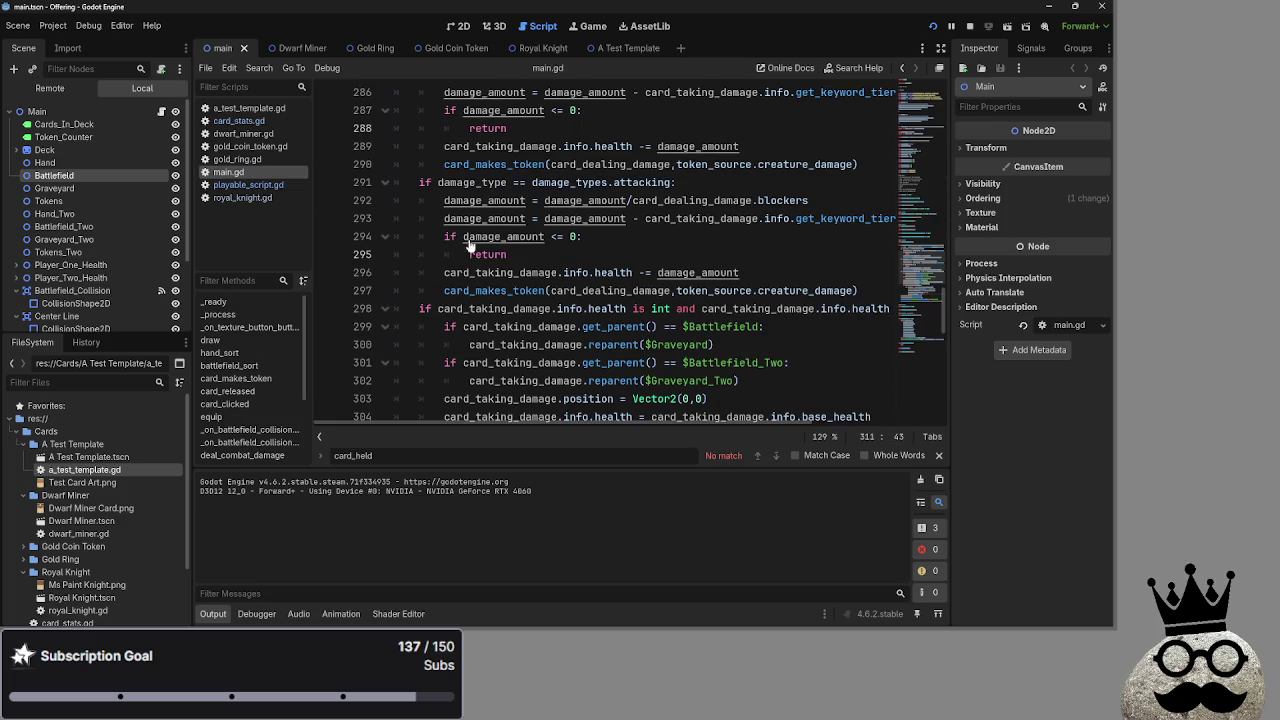
# Search main.gd for 'equipped' and delete the two equipped = false lines
pyautogui.click(592, 237)
pyautogui.hotkey('ctrl', 'f')
pyautogui.write('eq')
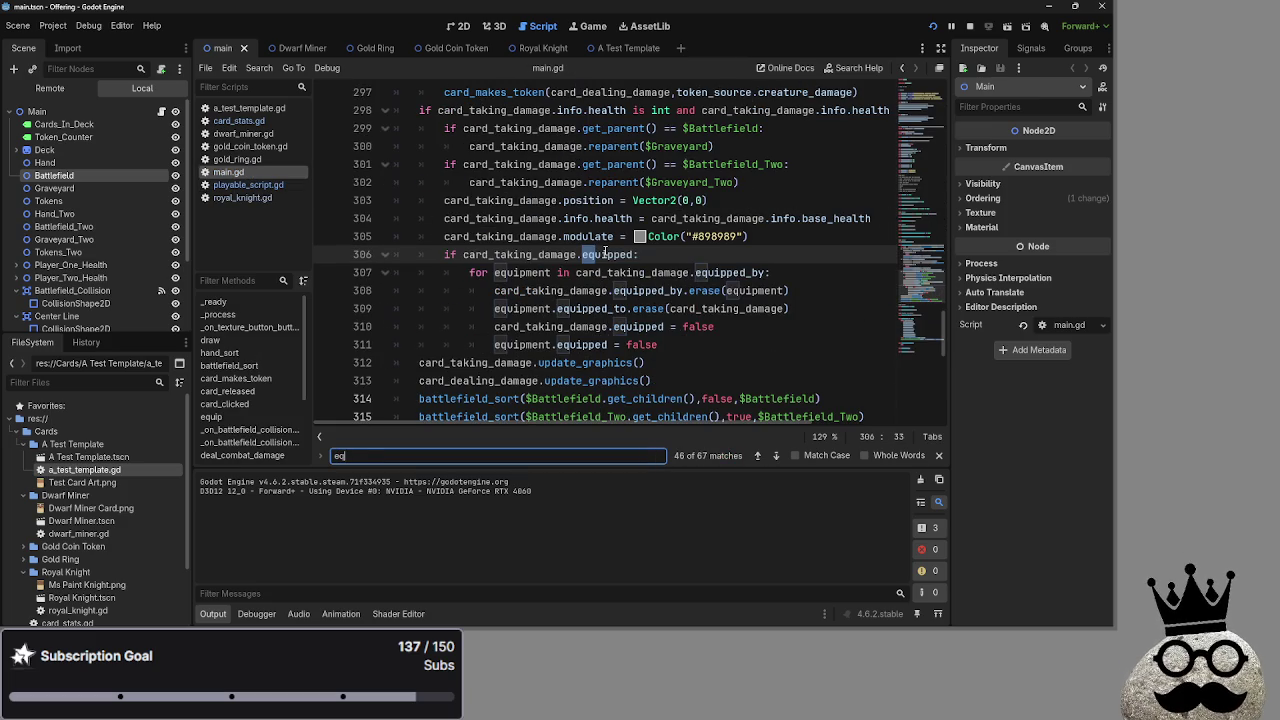
pyautogui.write('uipped')
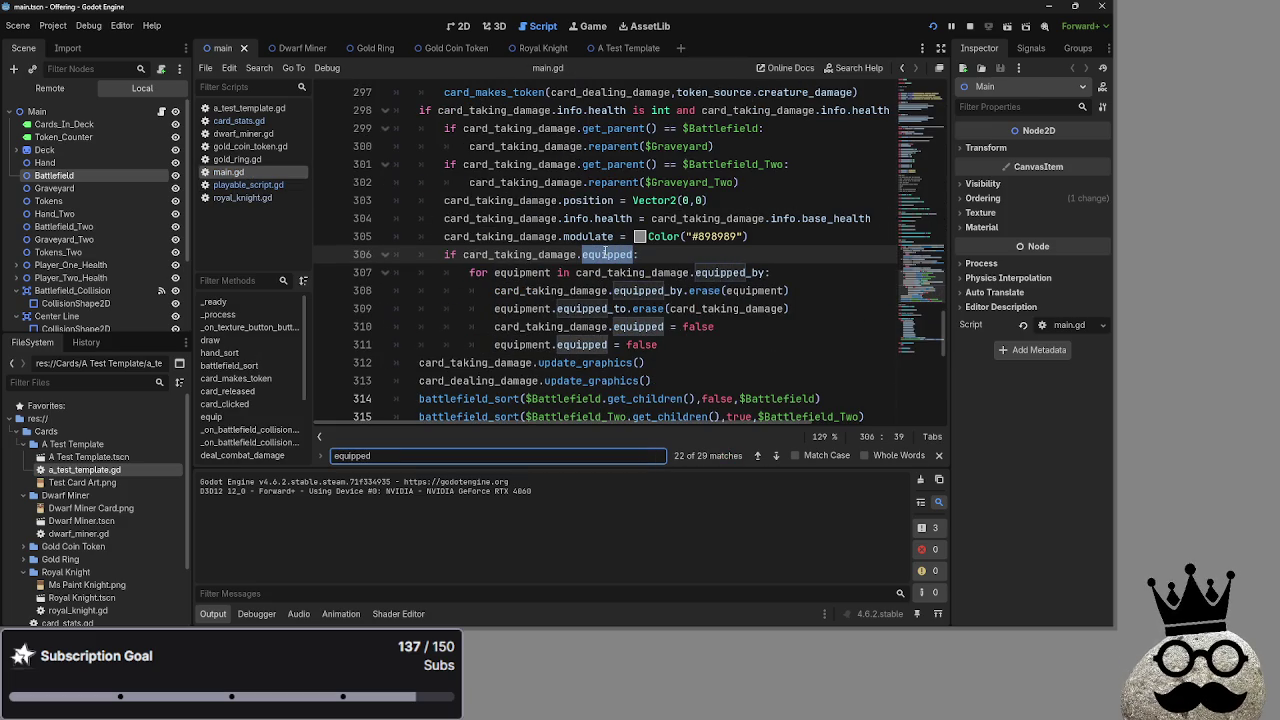
pyautogui.moveTo(656, 344)
pyautogui.mouseDown()
pyautogui.moveTo(684, 346)
pyautogui.moveTo(690, 326)
pyautogui.moveTo(392, 326)
pyautogui.mouseUp()
pyautogui.press('BackSpace')
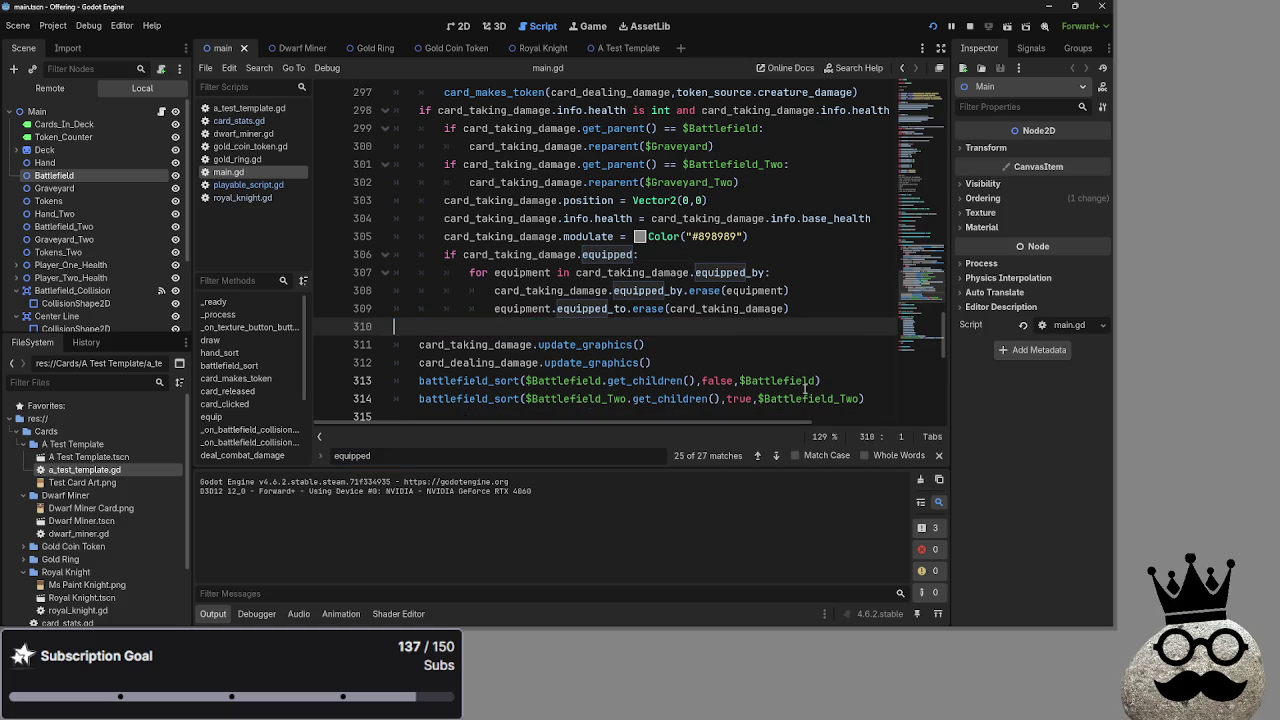
pyautogui.press('BackSpace')
# Delete the target.equipped = true and equipment.equipped = true lines
pyautogui.click(758, 456)
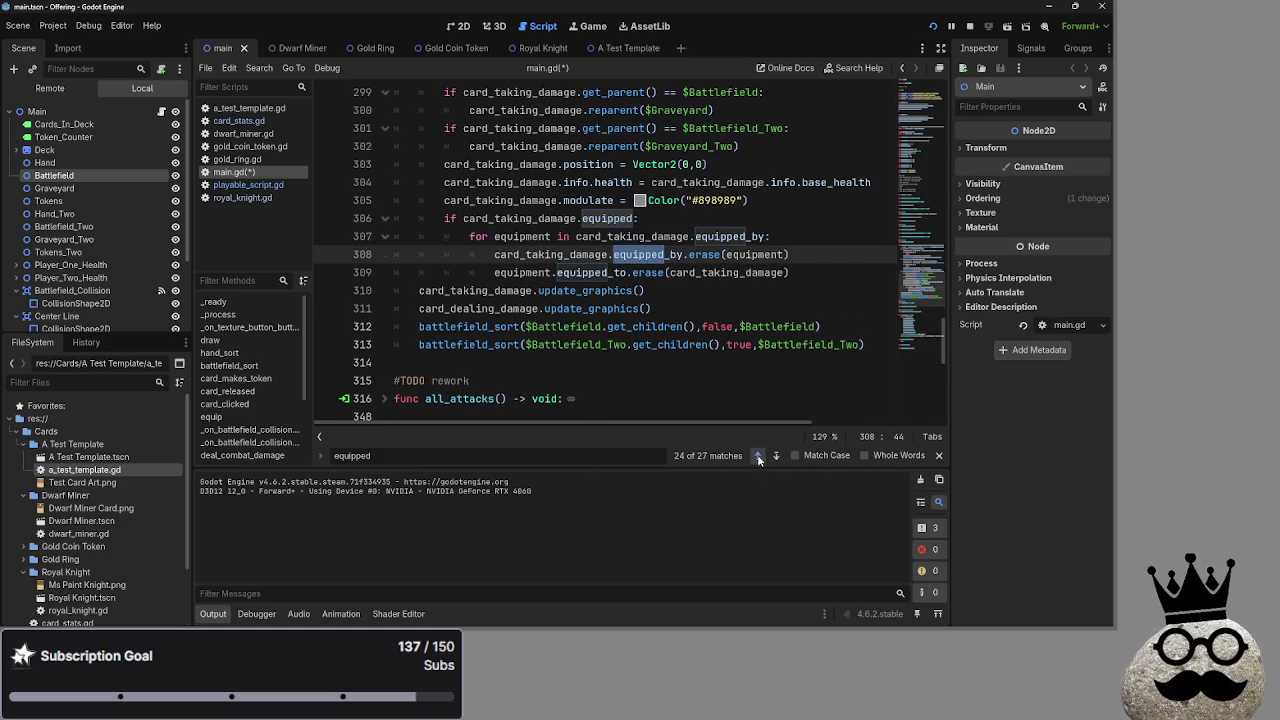
pyautogui.click(758, 456)
pyautogui.click(758, 456)
pyautogui.click(758, 456)
pyautogui.click(758, 456)
pyautogui.click(758, 456)
pyautogui.click(758, 456)
pyautogui.click(758, 456)
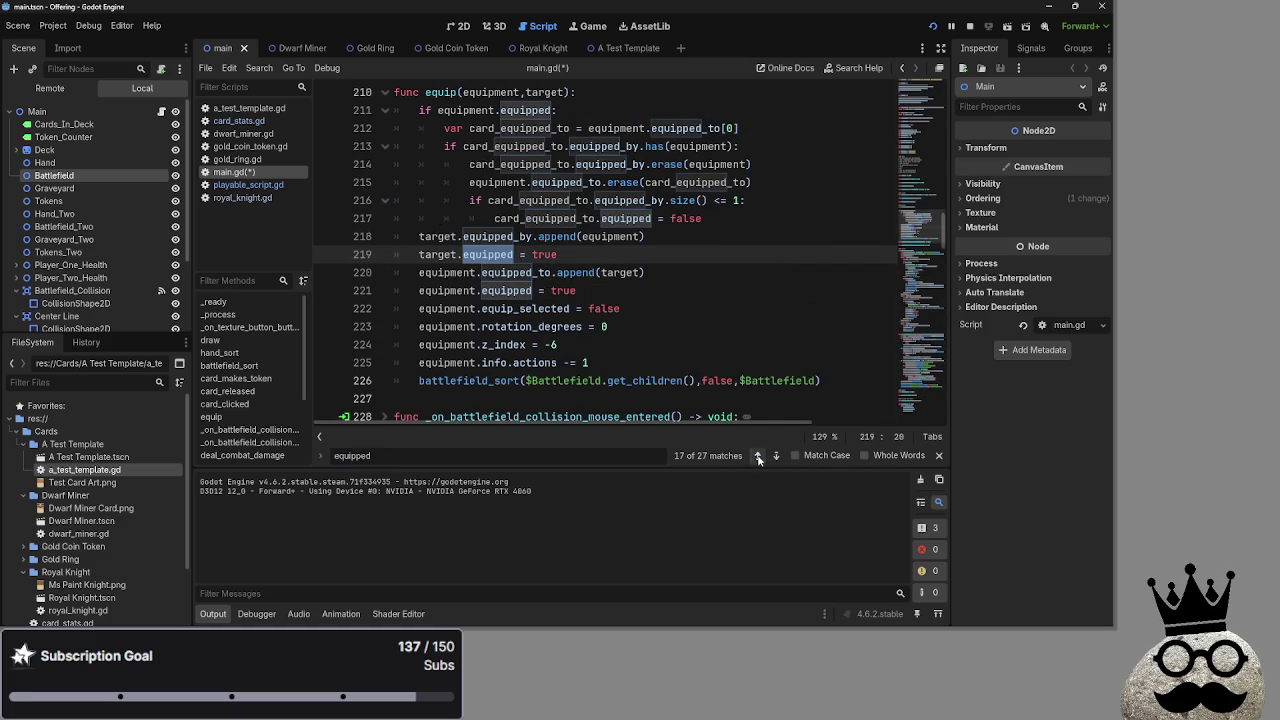
pyautogui.moveTo(560, 254); pyautogui.dragTo(394, 254)
pyautogui.press('BackSpace')
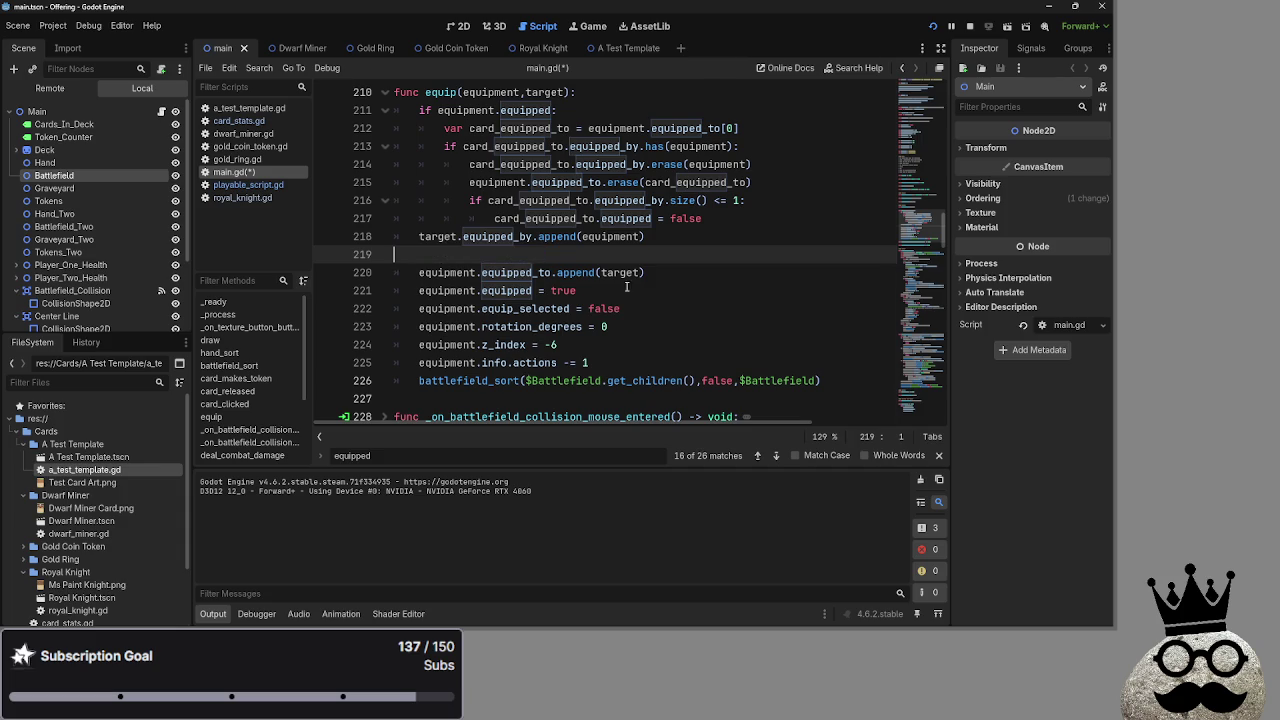
pyautogui.press('Delete')
pyautogui.moveTo(578, 272); pyautogui.dragTo(394, 272)
pyautogui.press('BackSpace')
pyautogui.press('BackSpace')
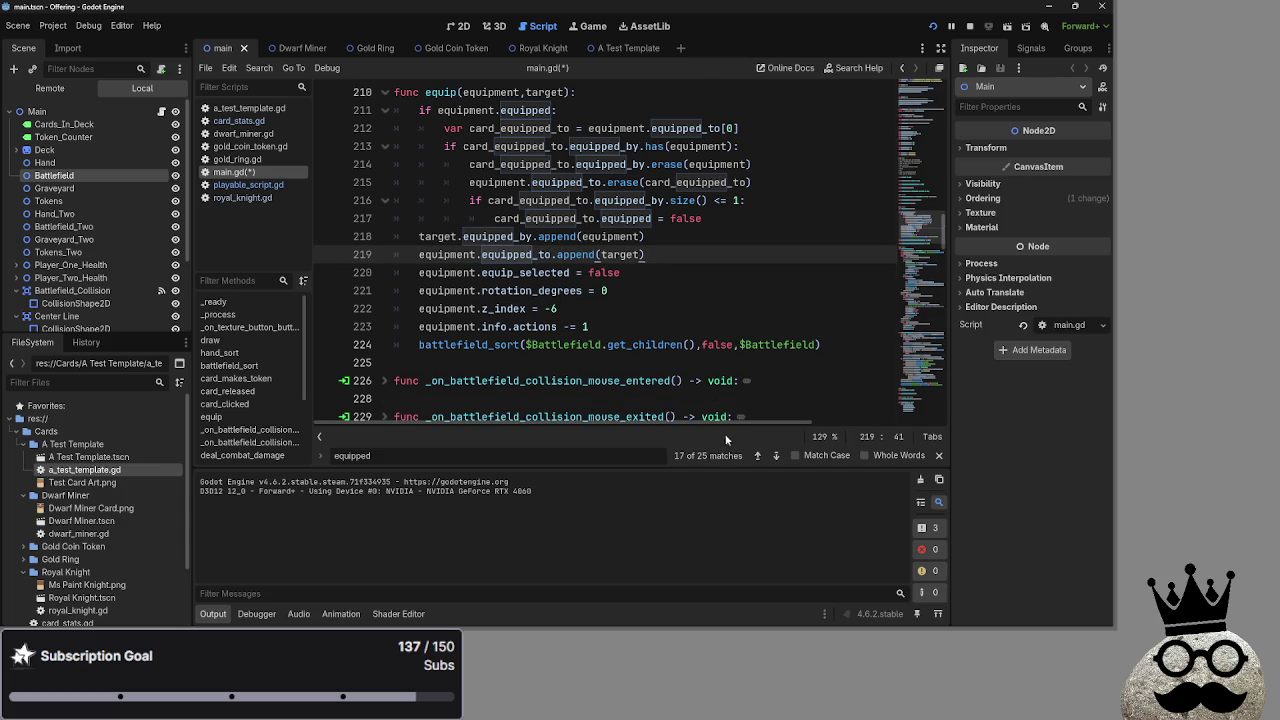
# Delete the inner if block that unsets equipped
pyautogui.click(757, 456)
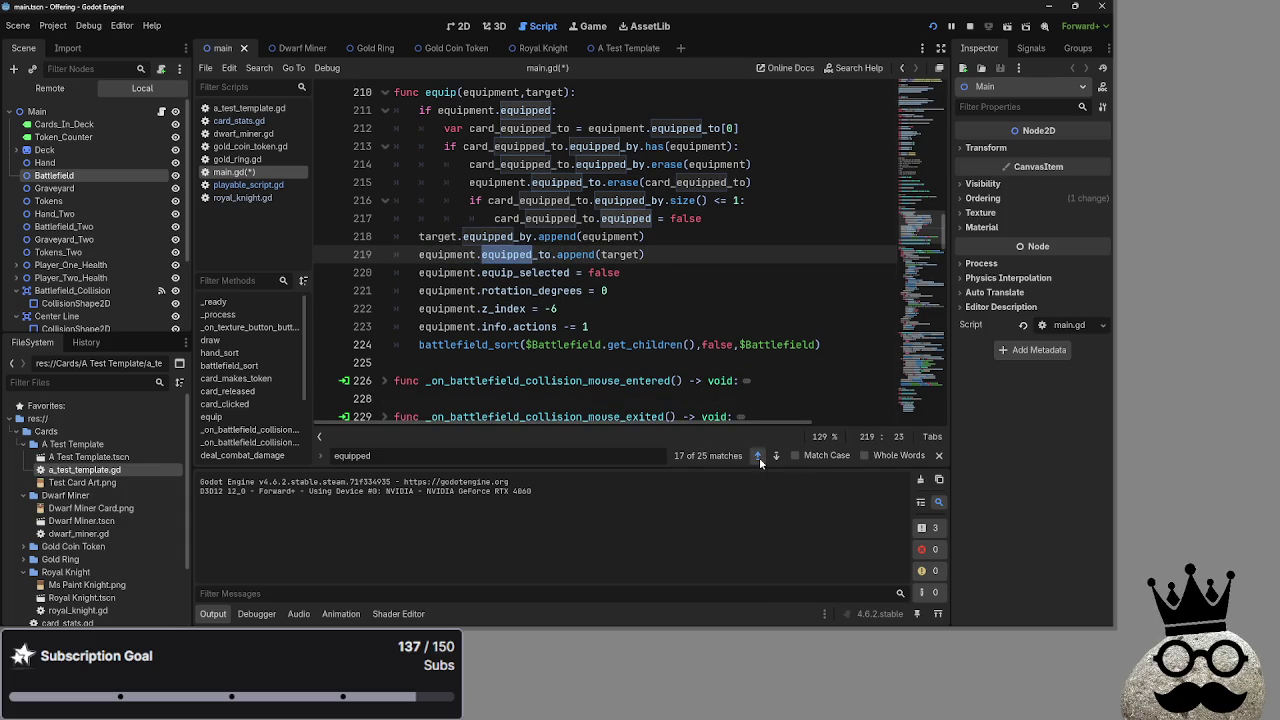
pyautogui.click(757, 456)
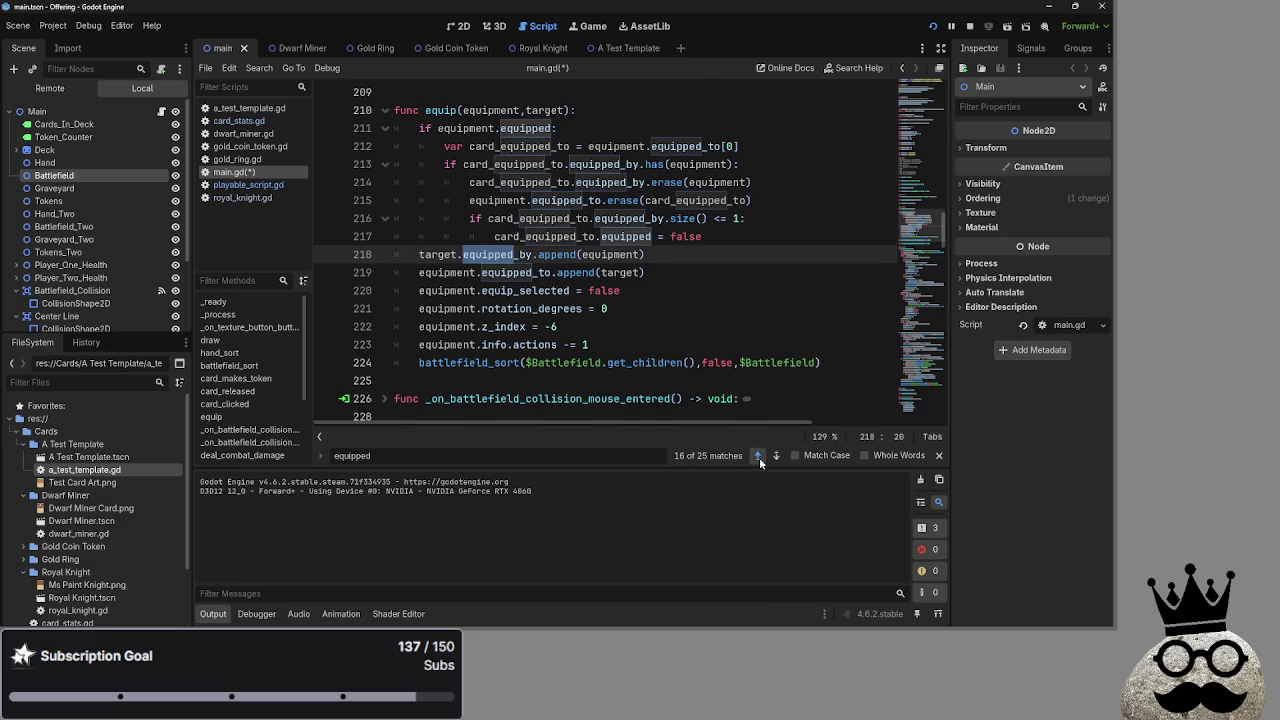
pyautogui.click(758, 456)
pyautogui.click(758, 456)
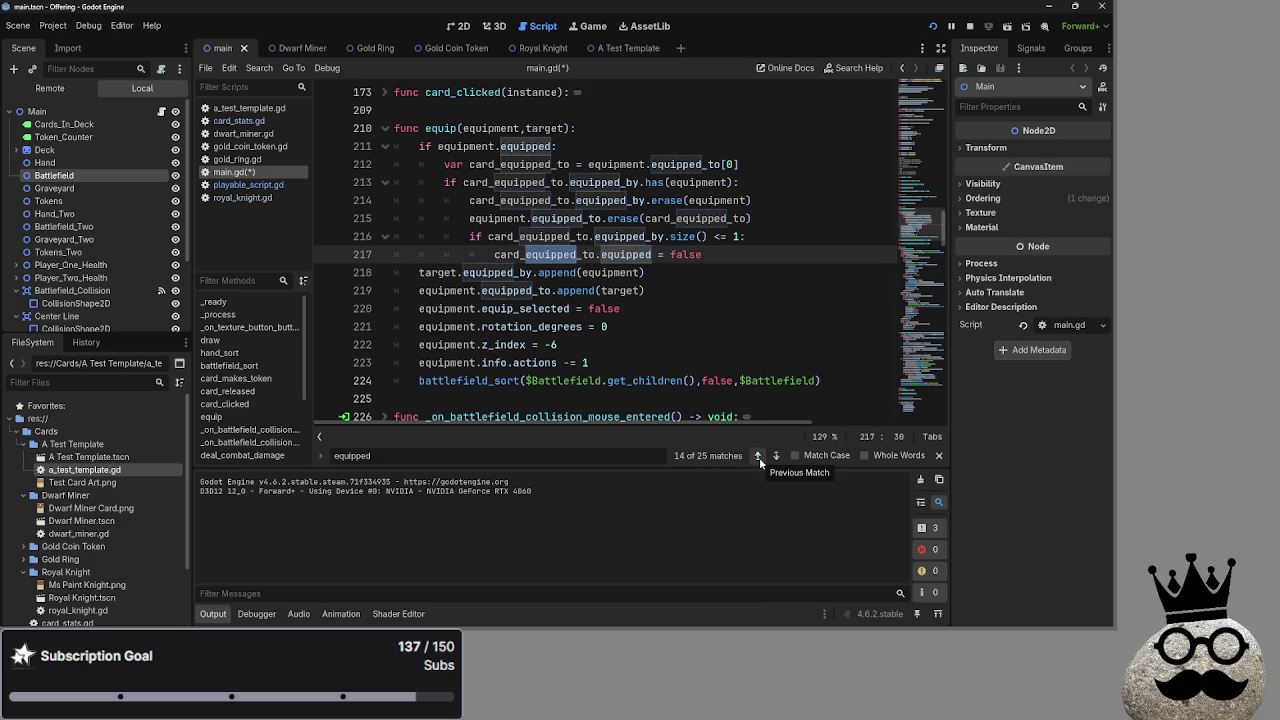
pyautogui.click(758, 456)
pyautogui.moveTo(740, 276); pyautogui.dragTo(366, 254)
pyautogui.press('BackSpace')
pyautogui.press('BackSpace')
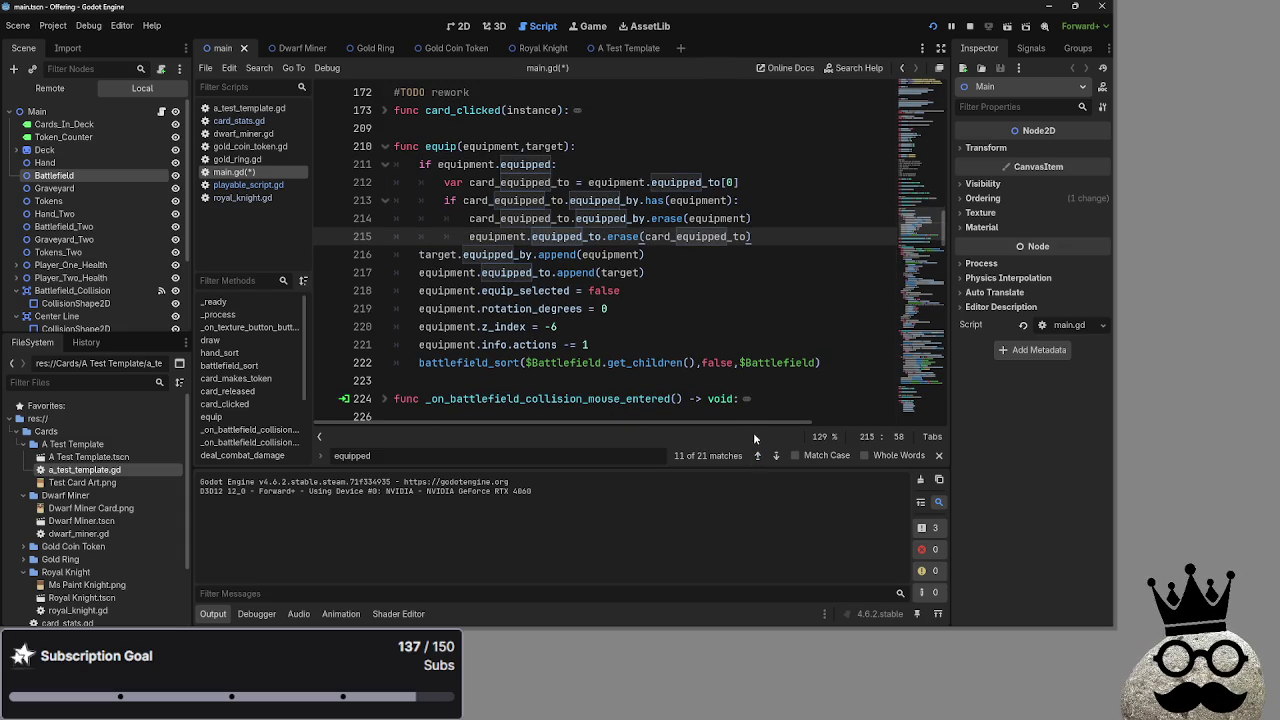
# Step back through earlier equipped matches, briefly toggling case-sensitive matching
pyautogui.click(758, 456)
pyautogui.click(758, 456)
pyautogui.click(758, 456)
pyautogui.click(758, 456)
pyautogui.click(758, 456)
pyautogui.click(758, 456)
pyautogui.click(758, 456)
pyautogui.click(758, 456)
pyautogui.click(758, 456)
pyautogui.click(758, 456)
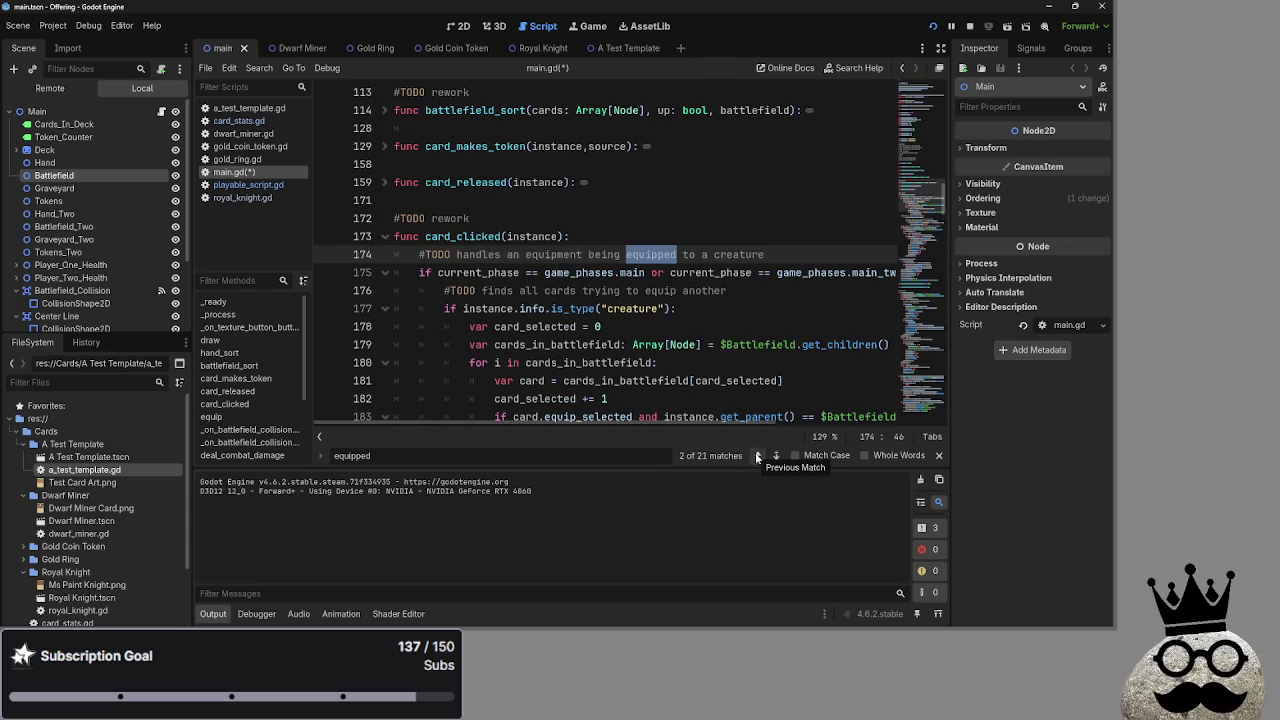
pyautogui.click(758, 456)
pyautogui.click(795, 456)
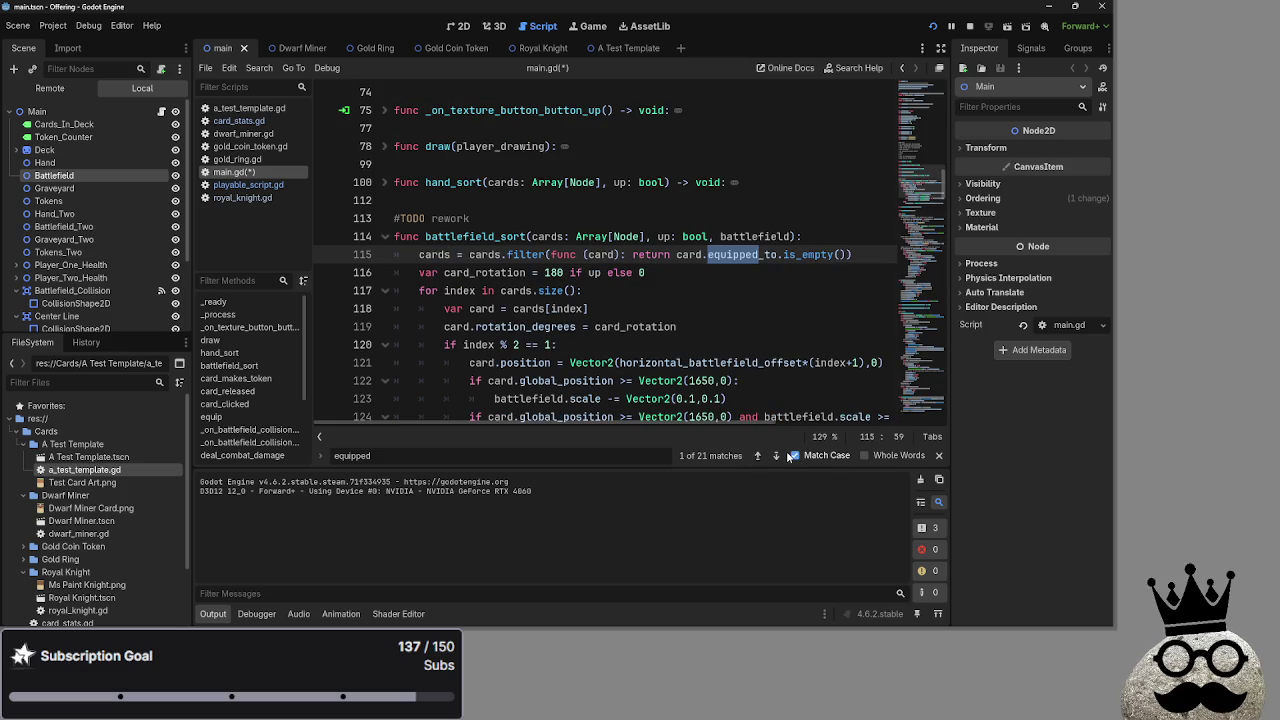
pyautogui.click(795, 456)
# Verify every remaining equipped match in main.gd, then close the search bar
pyautogui.click(777, 456)
pyautogui.click(777, 456)
pyautogui.click(777, 456)
pyautogui.click(777, 456)
pyautogui.click(777, 456)
pyautogui.click(777, 456)
pyautogui.click(777, 456)
pyautogui.click(777, 456)
pyautogui.click(777, 456)
pyautogui.click(777, 456)
pyautogui.click(777, 456)
pyautogui.click(777, 456)
pyautogui.click(777, 456)
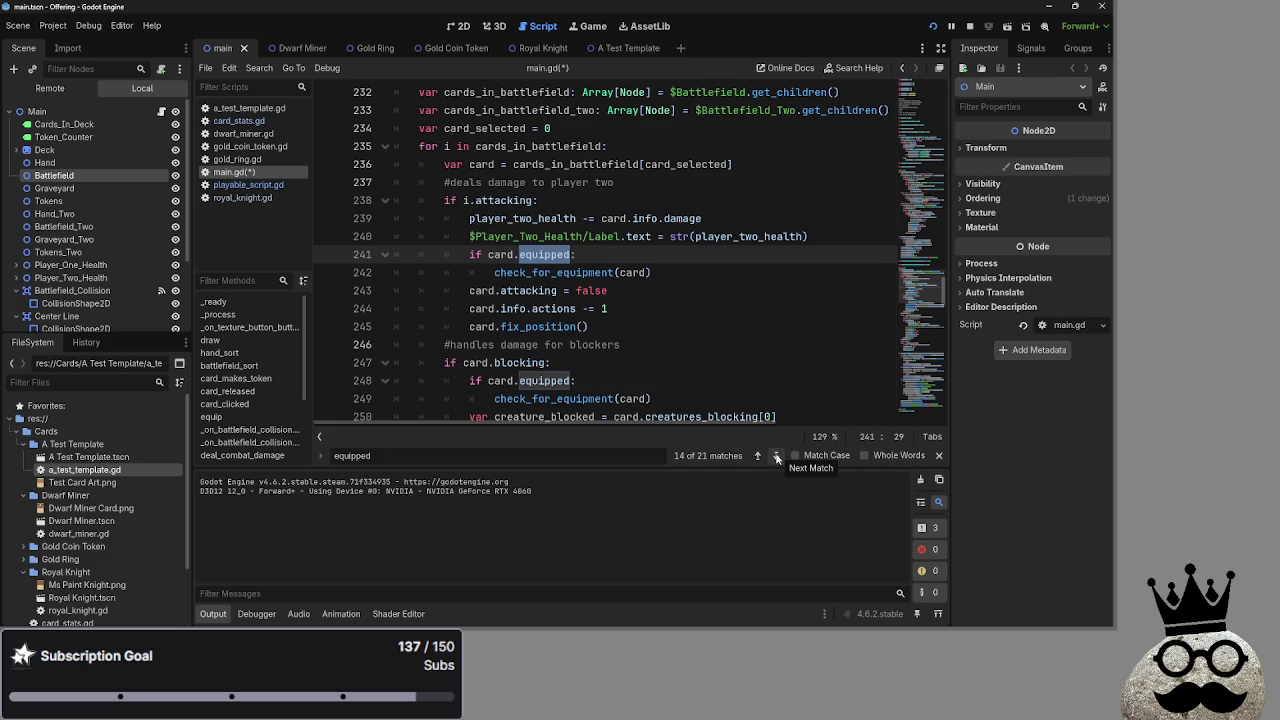
pyautogui.click(777, 456)
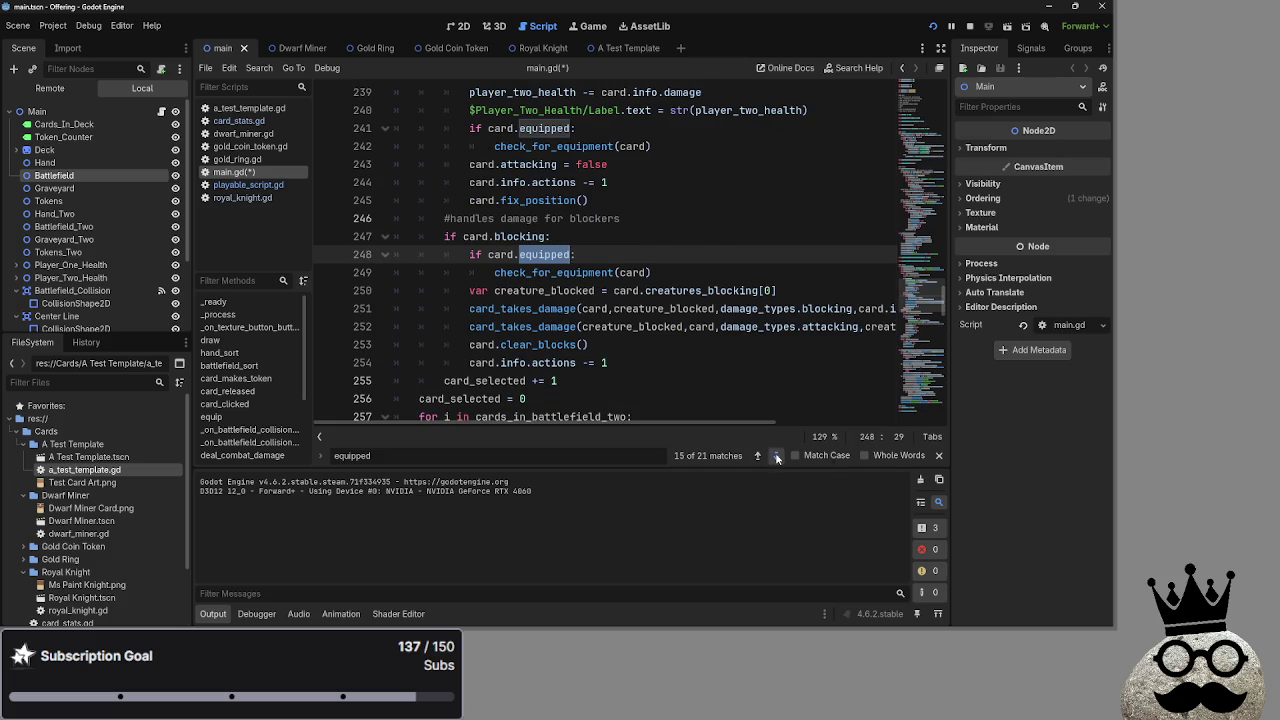
pyautogui.click(777, 456)
pyautogui.click(777, 456)
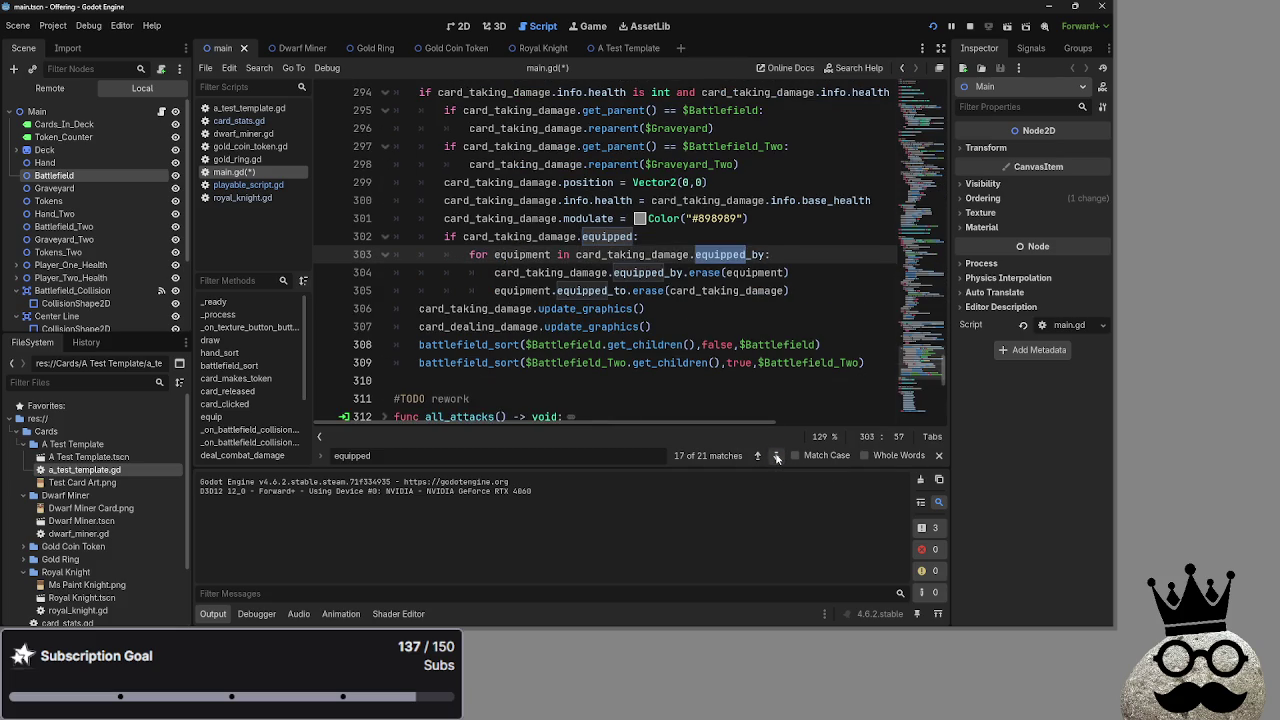
pyautogui.click(777, 456)
pyautogui.click(777, 456)
pyautogui.click(777, 456)
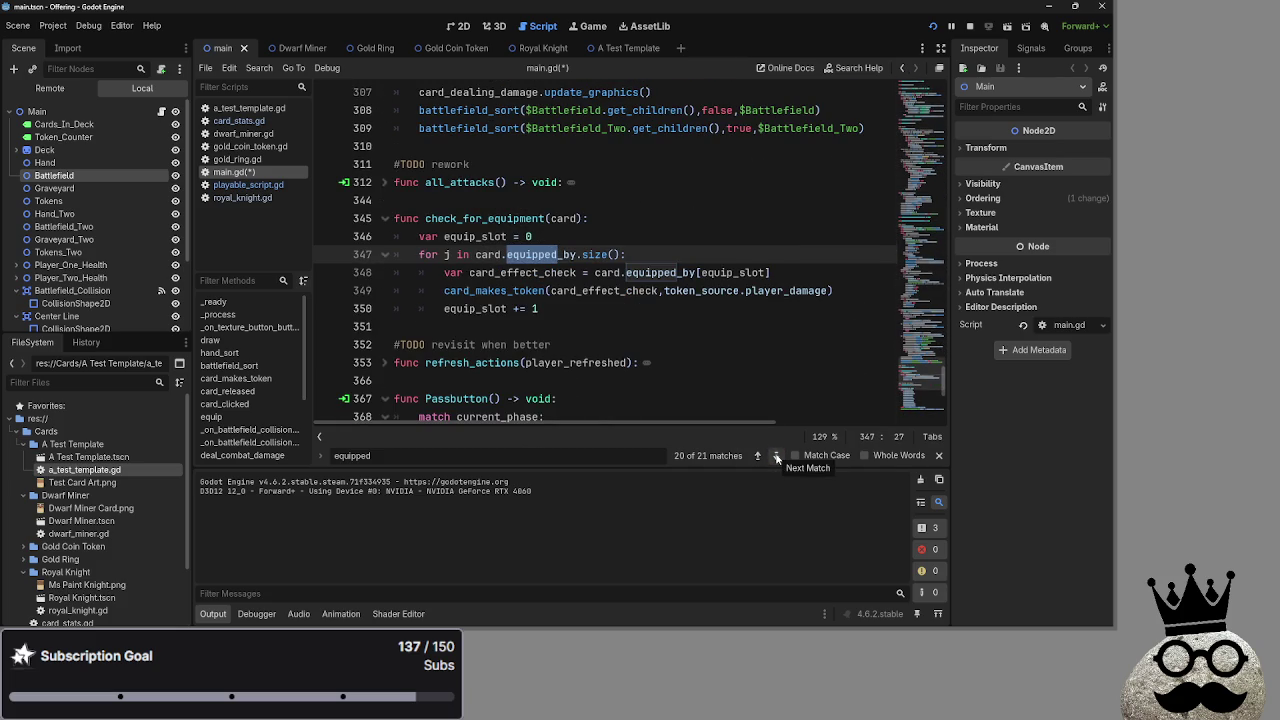
pyautogui.click(777, 456)
pyautogui.click(777, 456)
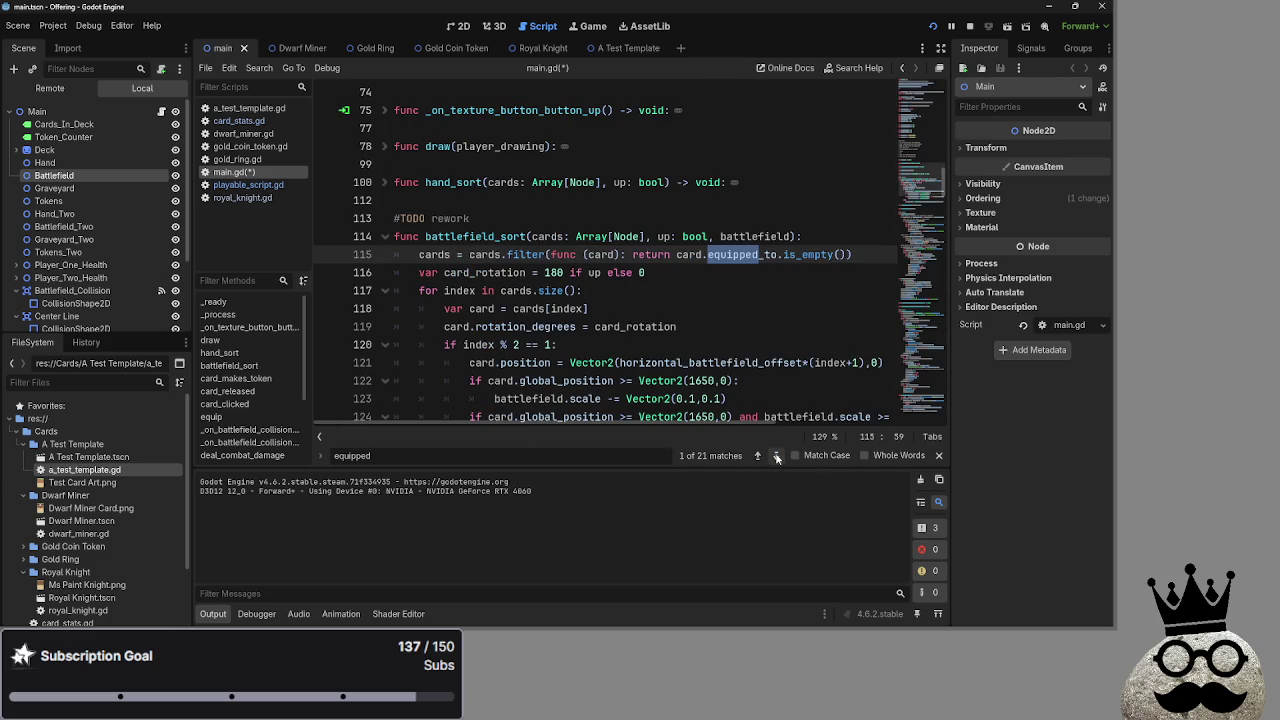
pyautogui.click(938, 455)
# Search playable_script.gd for 'equipped'
pyautogui.click(248, 184)
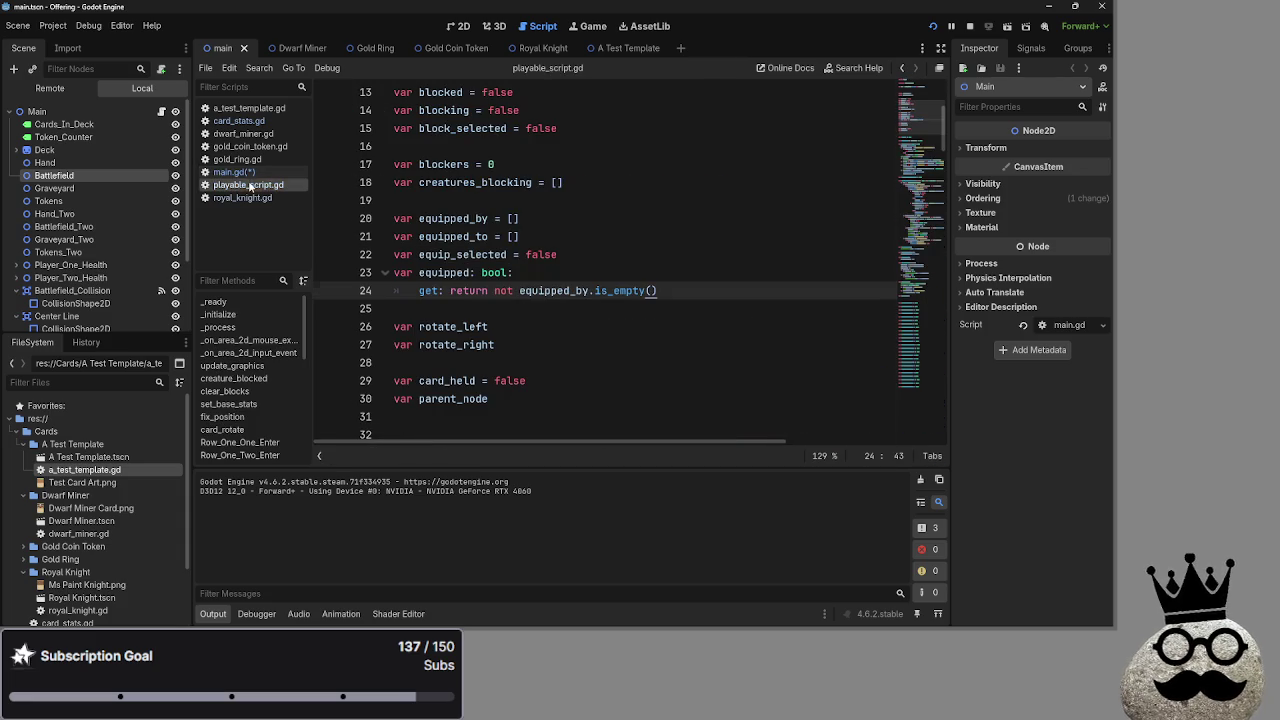
pyautogui.click(657, 245)
pyautogui.hotkey('ctrl', 'f')
pyautogui.write('var equipped: bool: get: return not equipped_by.is_empty()')
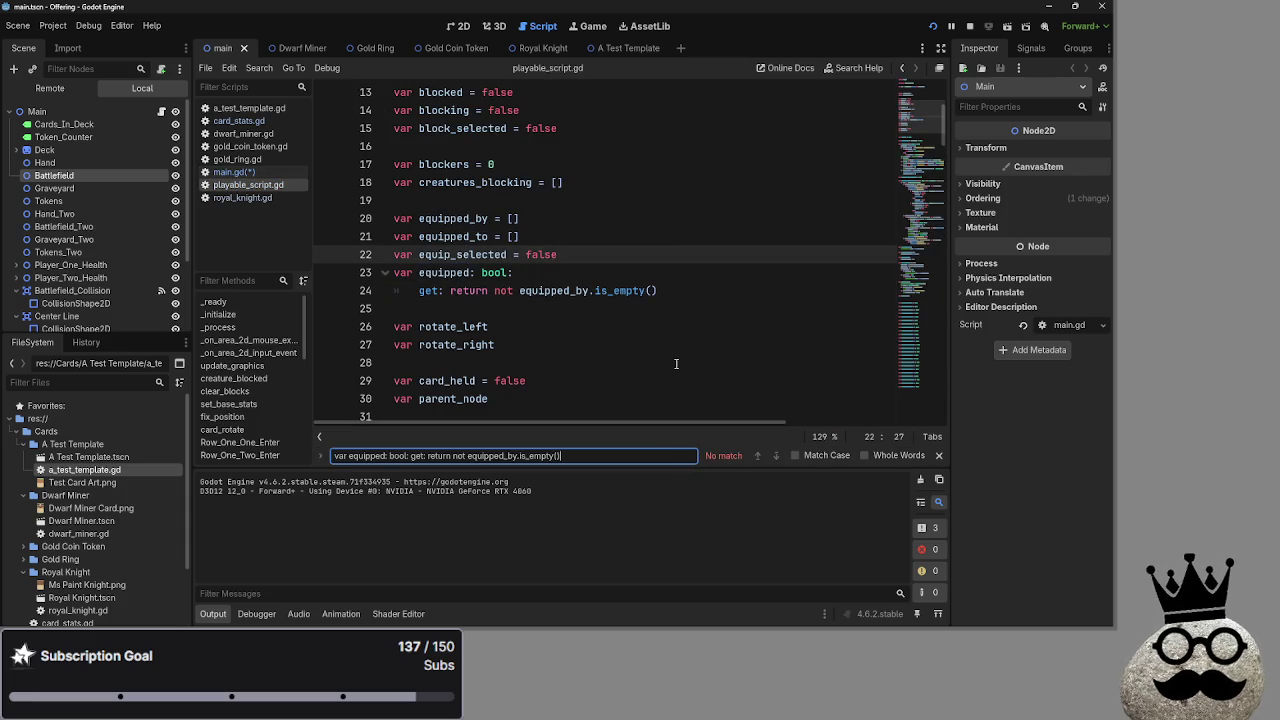
pyautogui.write('equipped')
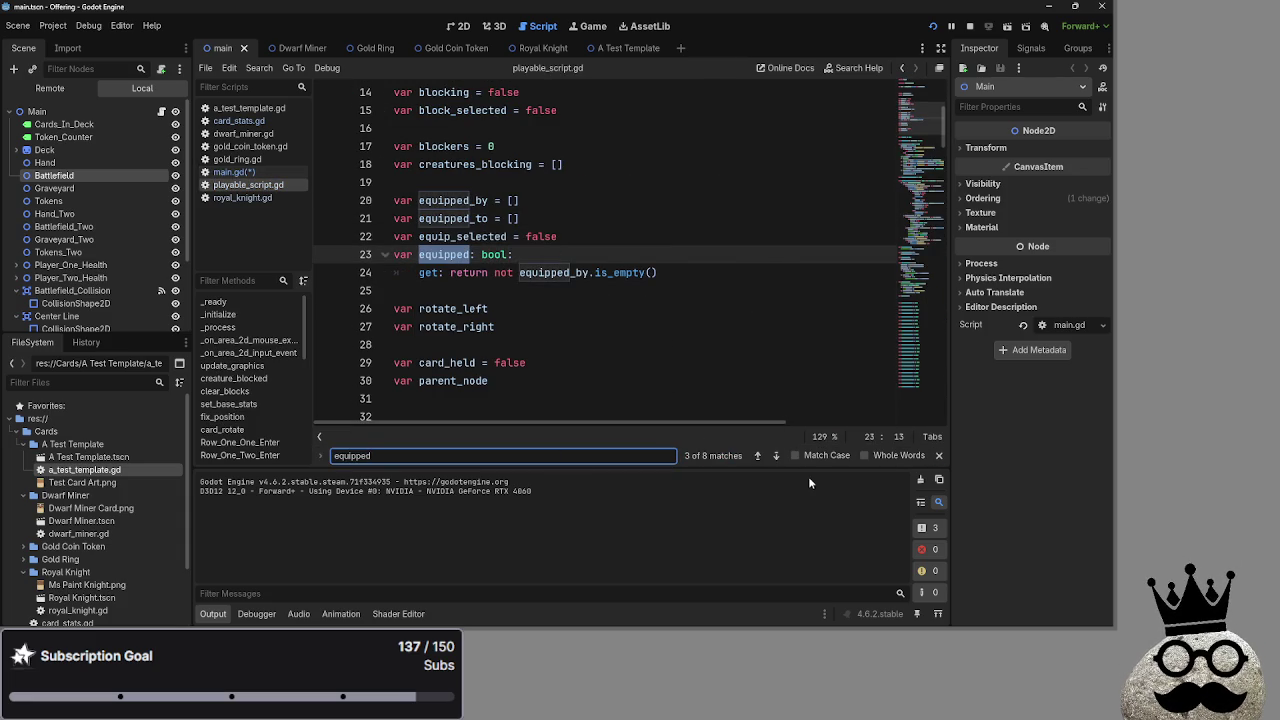
# Step through all 8 equipped matches until wrapping to line 20, ending after equipped_by in the getter
pyautogui.click(757, 455)
pyautogui.click(776, 455)
pyautogui.click(776, 455)
pyautogui.click(776, 455)
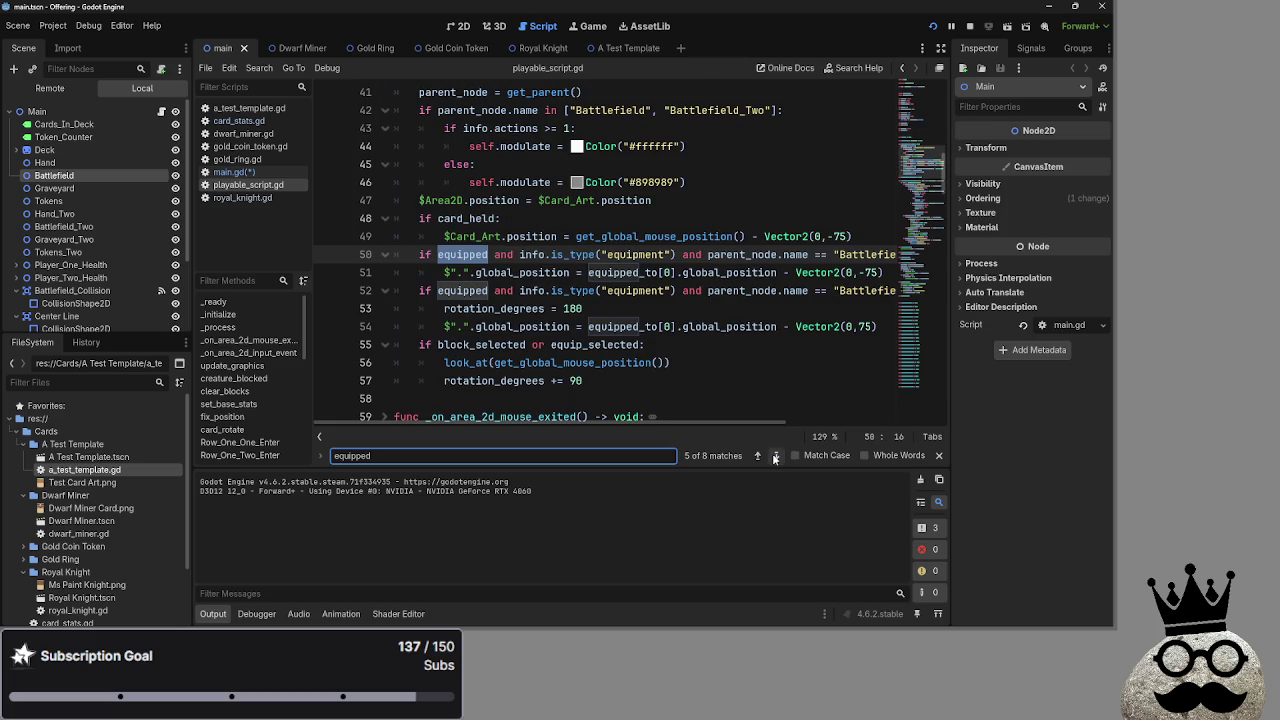
pyautogui.click(775, 455)
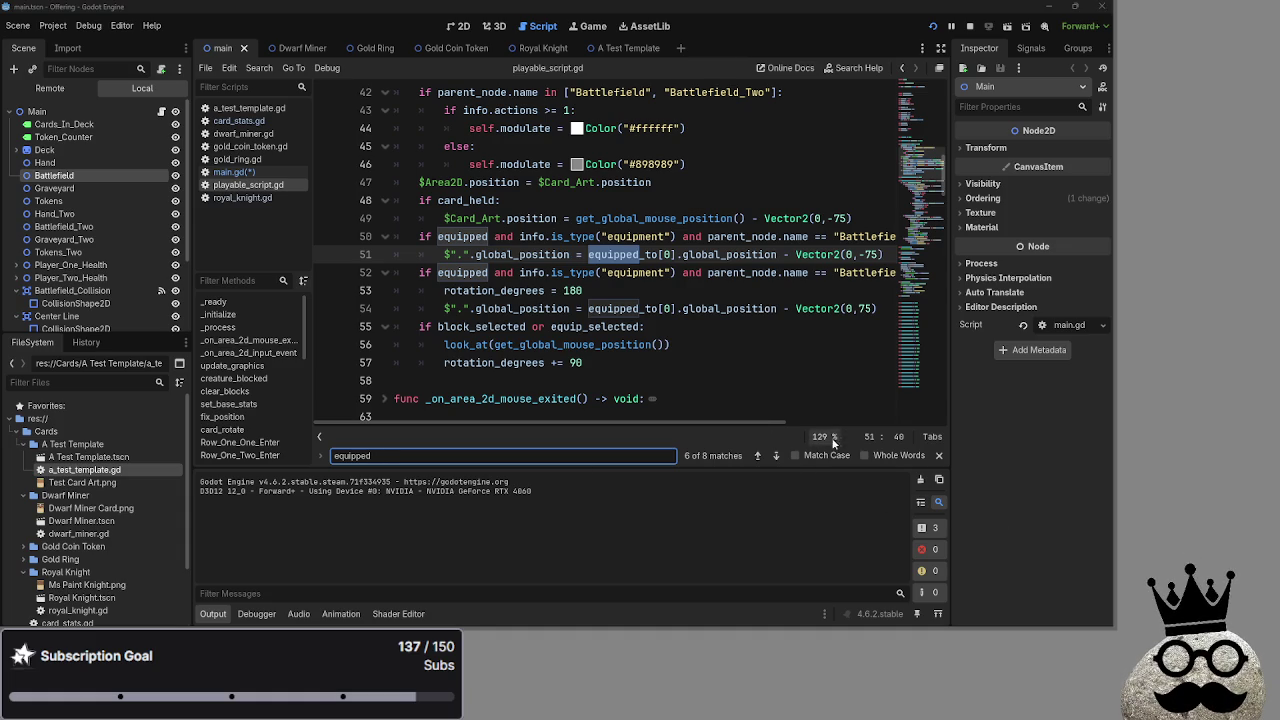
pyautogui.click(776, 455)
pyautogui.click(776, 455)
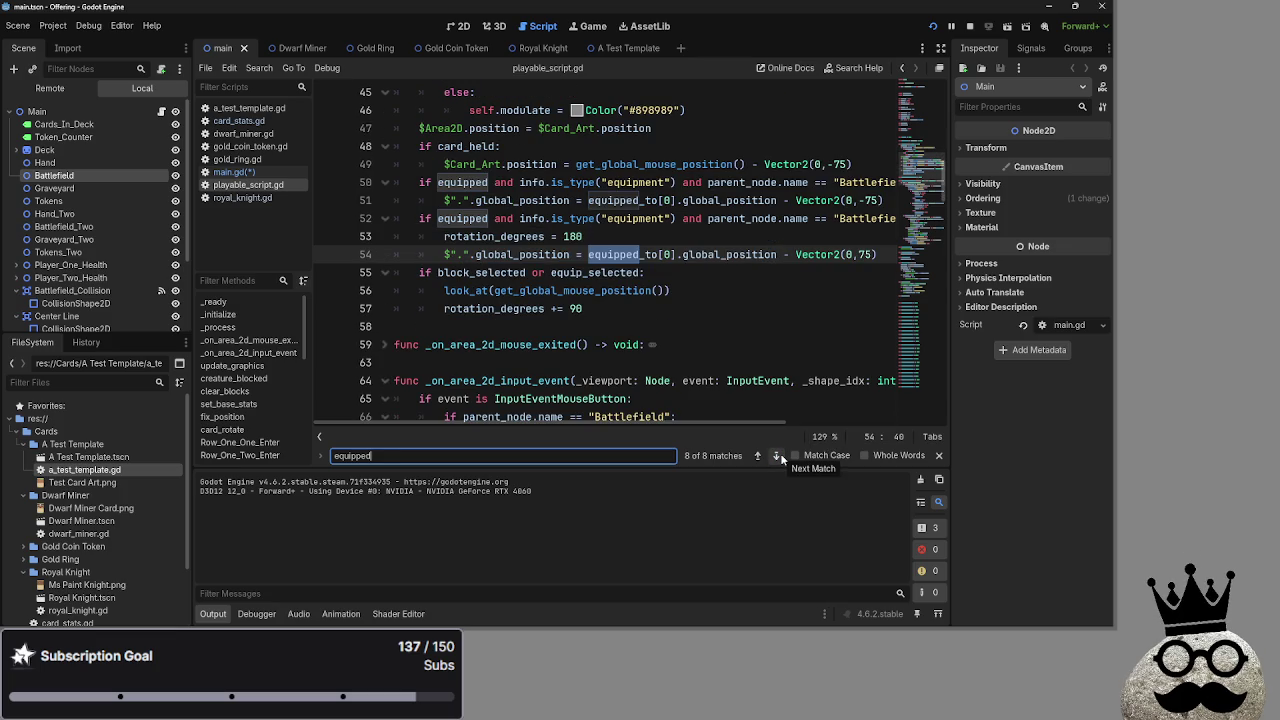
pyautogui.click(777, 455)
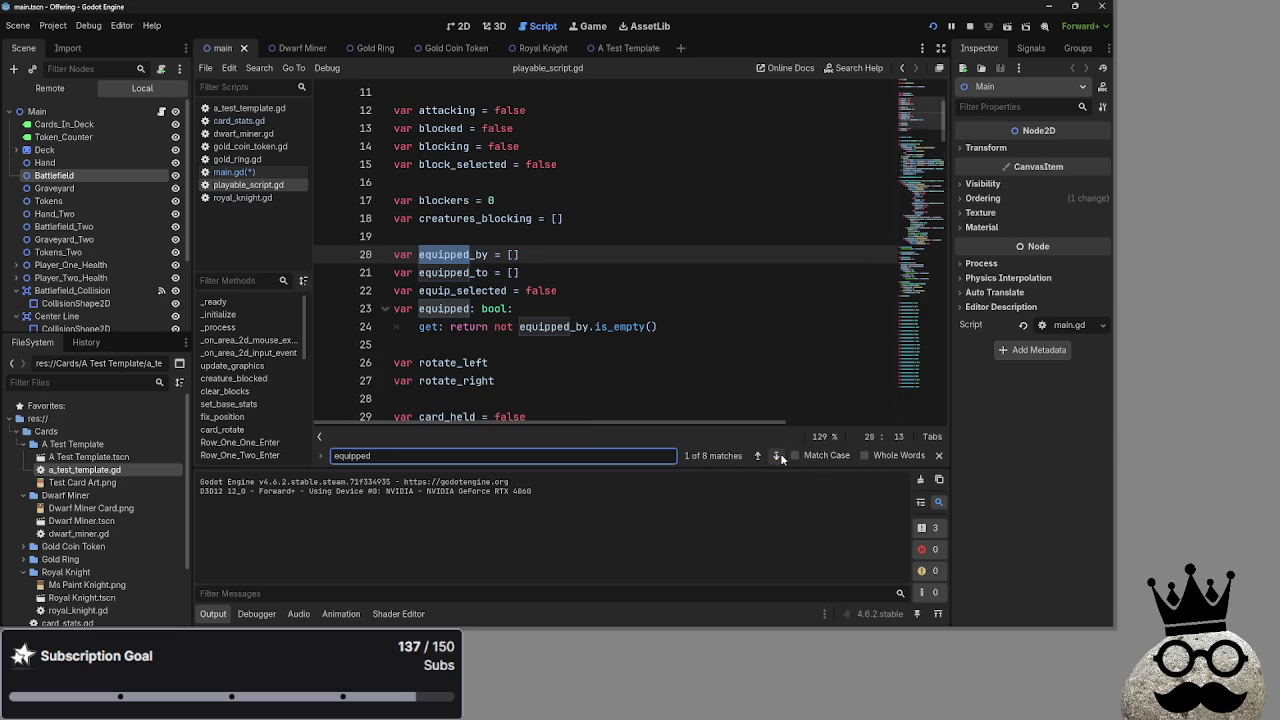
pyautogui.click(589, 328)
# Change the getter to return not equipped_to.is_empty() instead of equipped_by
pyautogui.press('BackSpace')
pyautogui.press('BackSpace')
pyautogui.write('to')
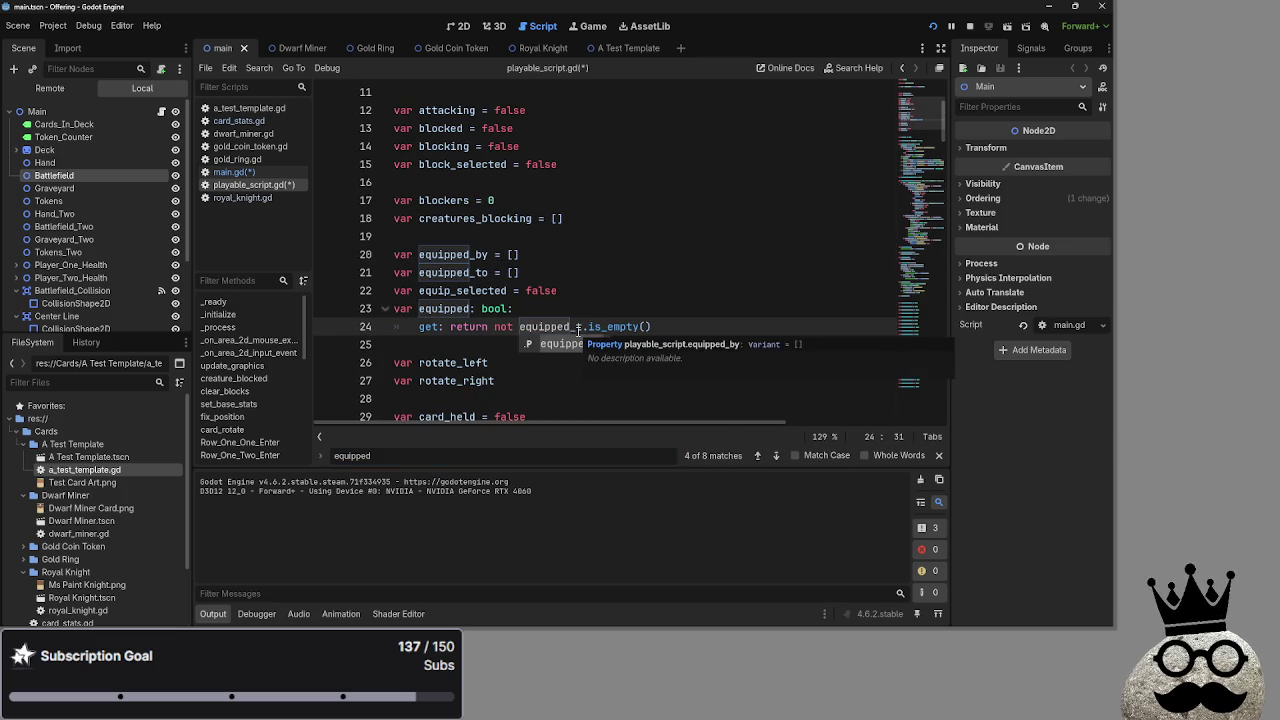
pyautogui.click(598, 311)
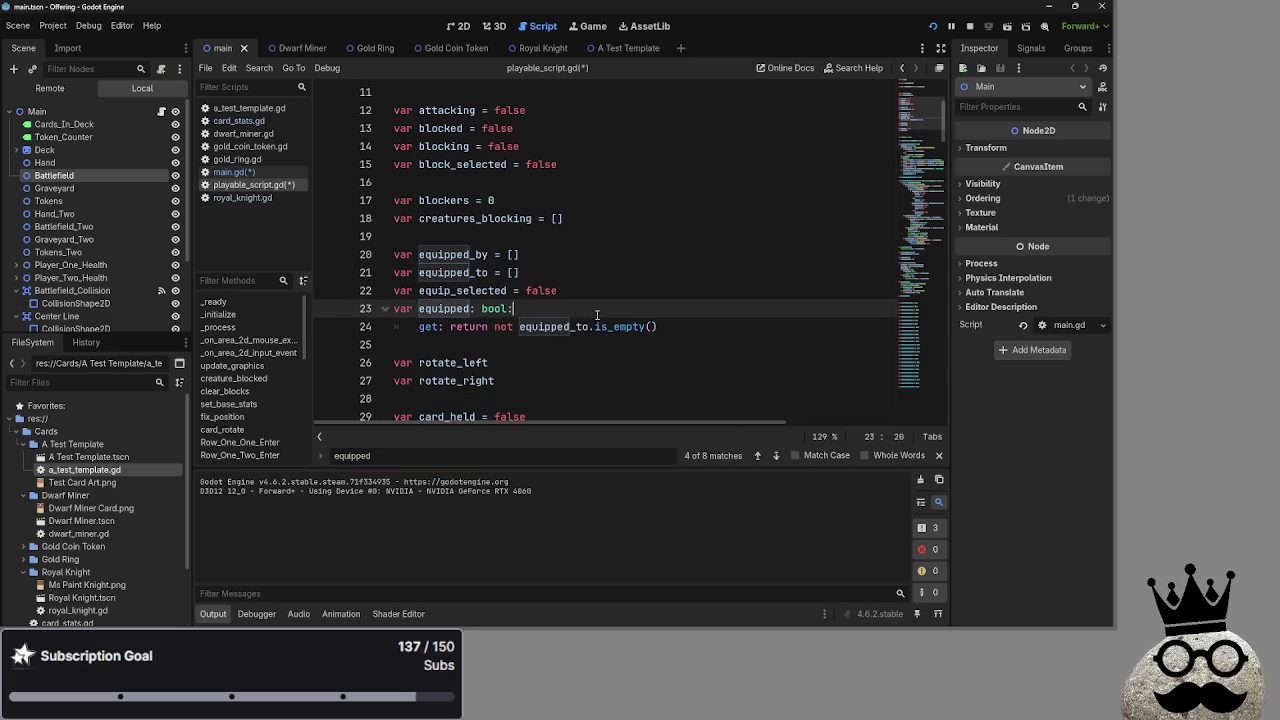
pyautogui.doubleClick(404, 309)
pyautogui.click(712, 326)
pyautogui.click(623, 313)
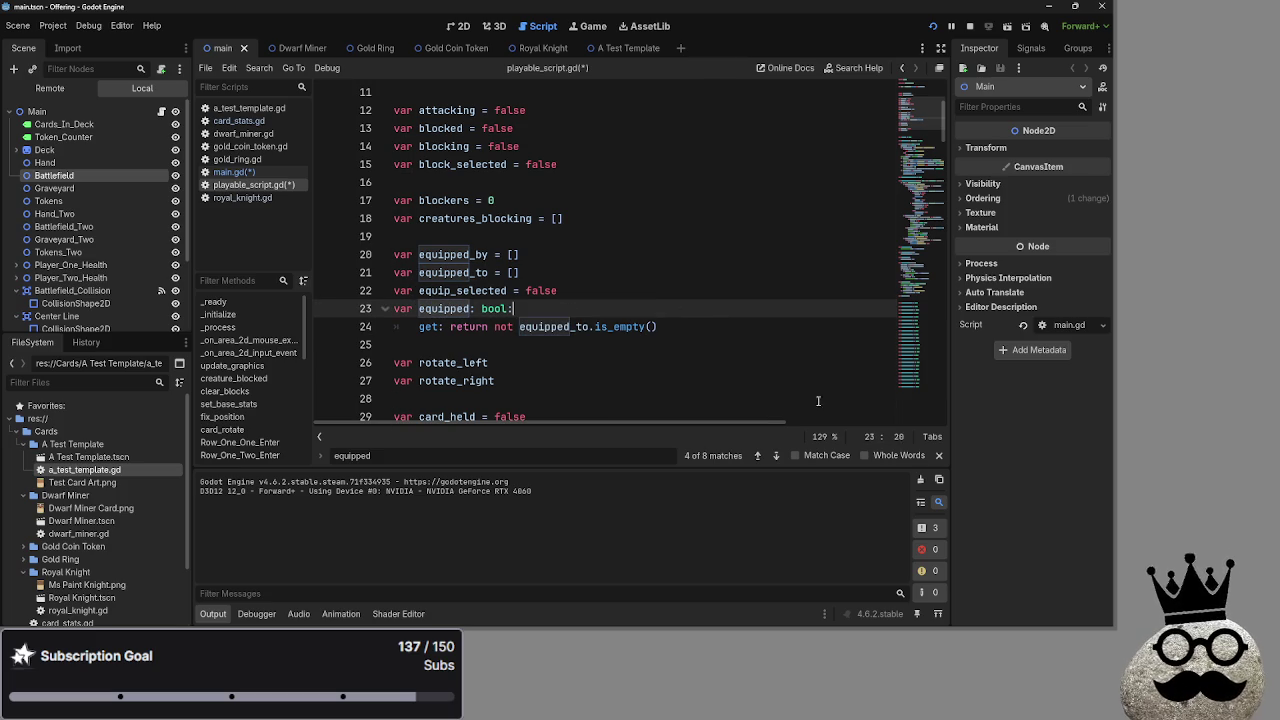
# Close the search and select the info.is_type("equipment") check on line 52 in _process
pyautogui.press('Escape')
pyautogui.doubleClick(445, 310)
pyautogui.click(556, 311)
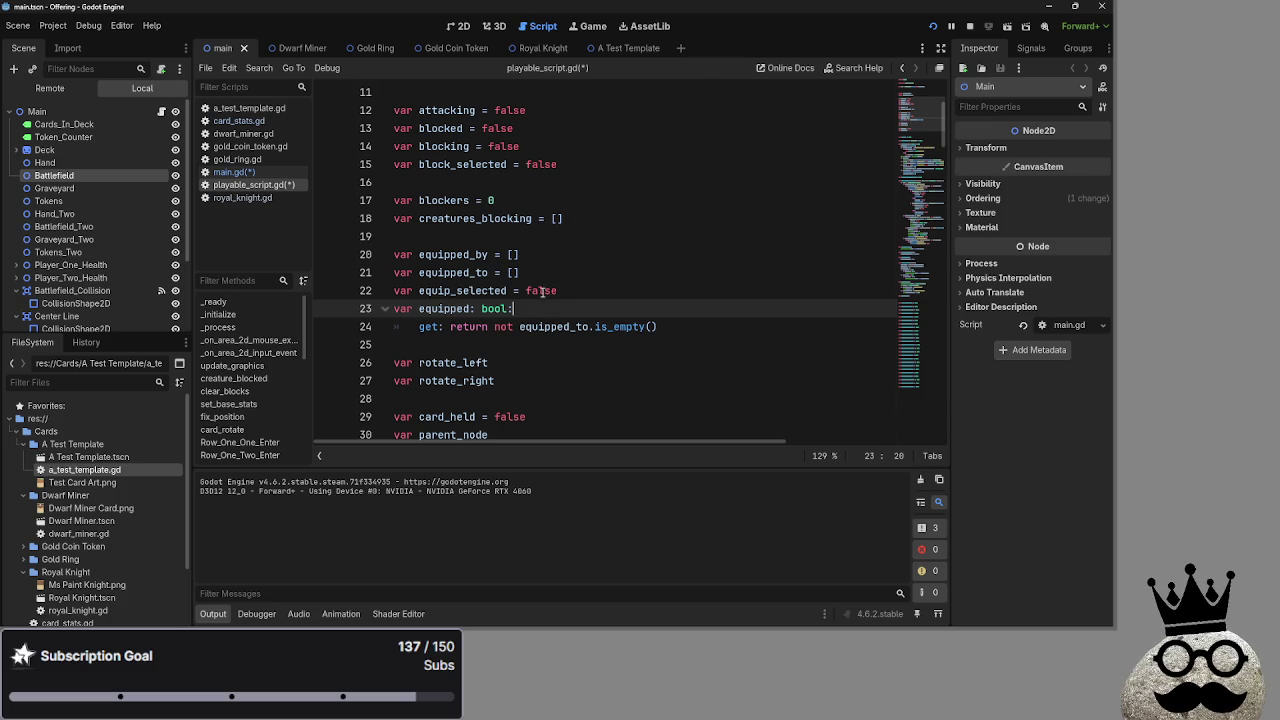
pyautogui.click(687, 328)
pyautogui.click(660, 311)
pyautogui.scroll(-10, 660, 311)
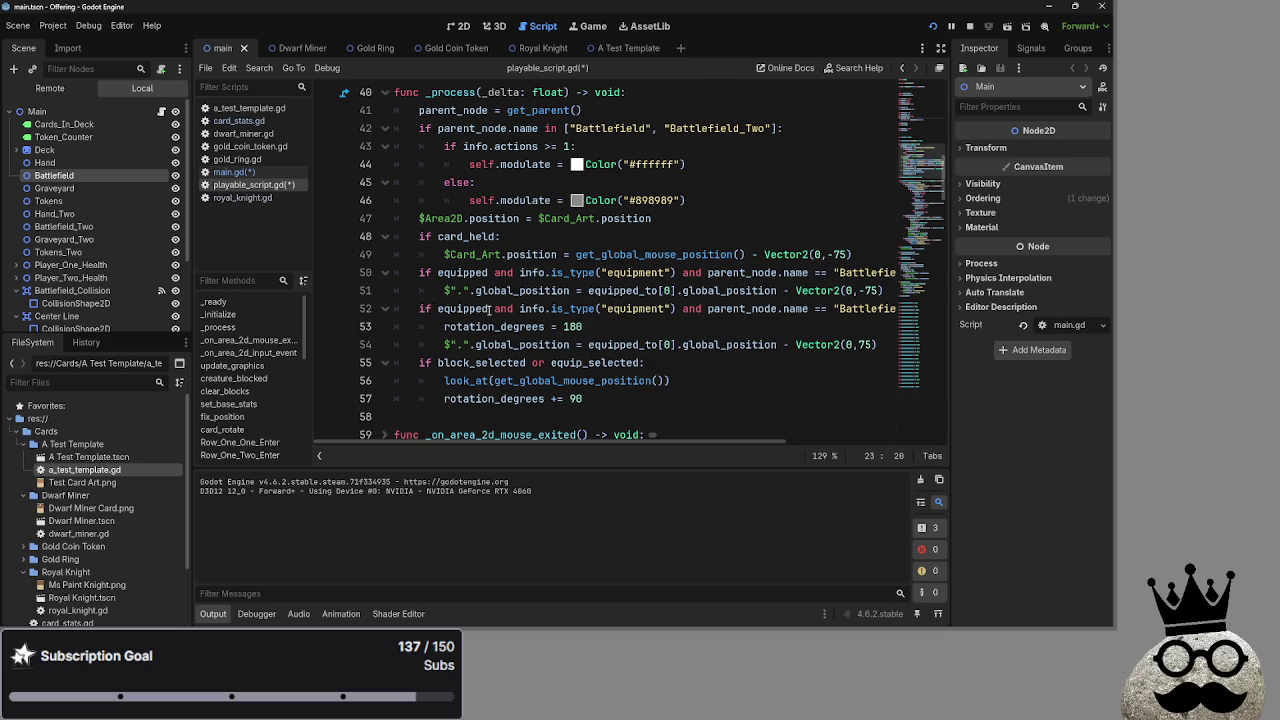
pyautogui.moveTo(520, 311)
pyautogui.mouseDown()
pyautogui.moveTo(689, 313)
pyautogui.moveTo(676, 312)
pyautogui.mouseUp()
pyautogui.hotkey('ctrl', 'c')
pyautogui.scroll(9, 628, 247)
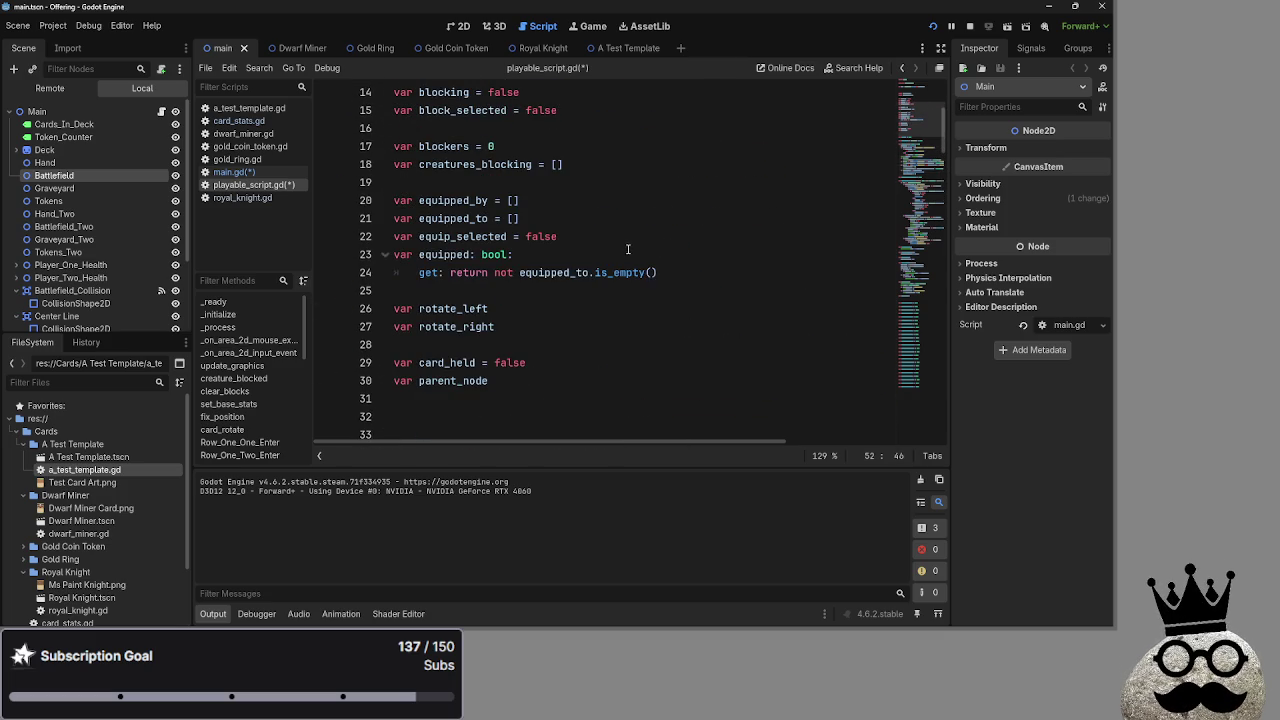
pyautogui.click(628, 253)
pyautogui.press('Return')
pyautogui.write('if')
pyautogui.hotkey('ctrl', 'v')
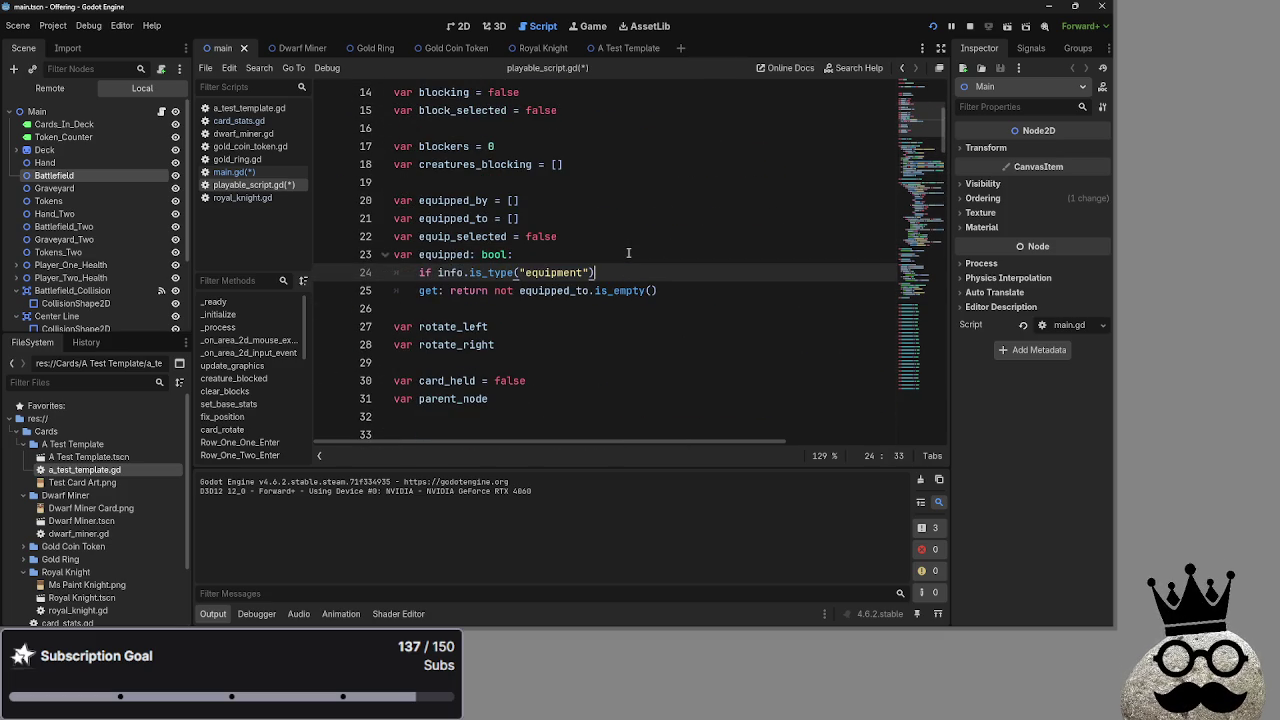
pyautogui.hotkey('ctrl', 'Left')
pyautogui.hotkey('ctrl', 'Left')
pyautogui.hotkey('ctrl', 'Left')
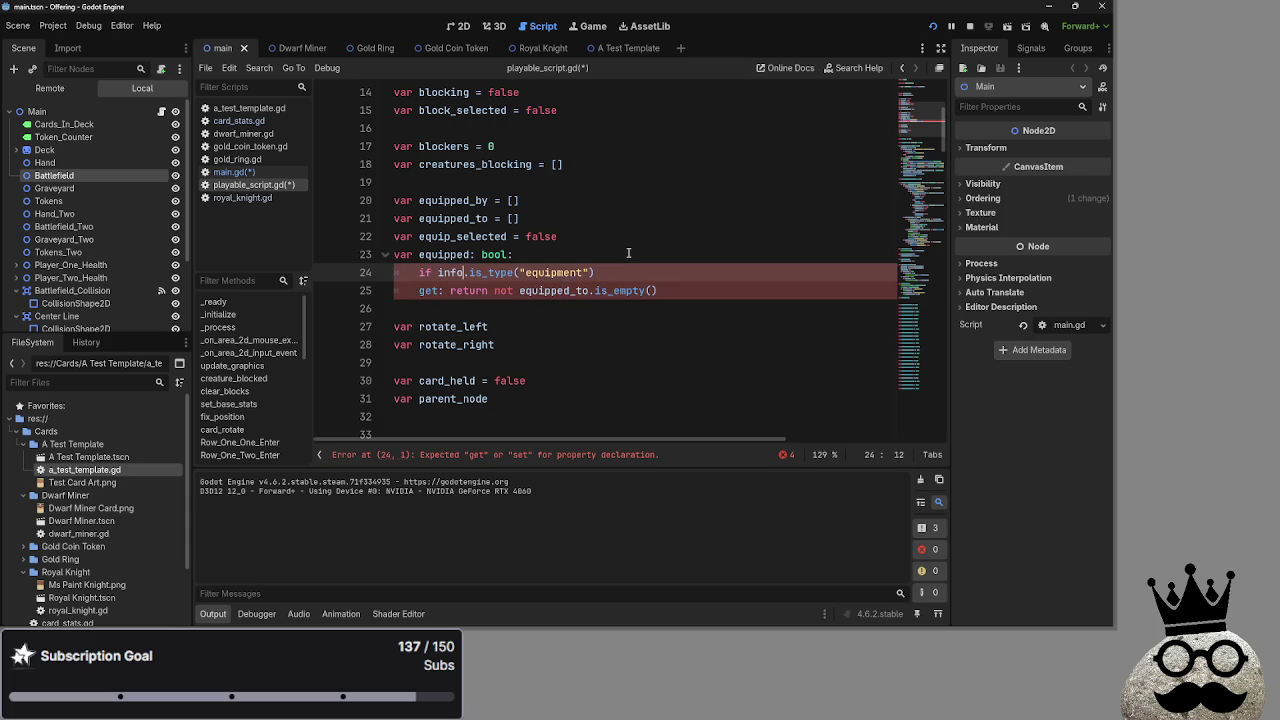
pyautogui.write('self.')
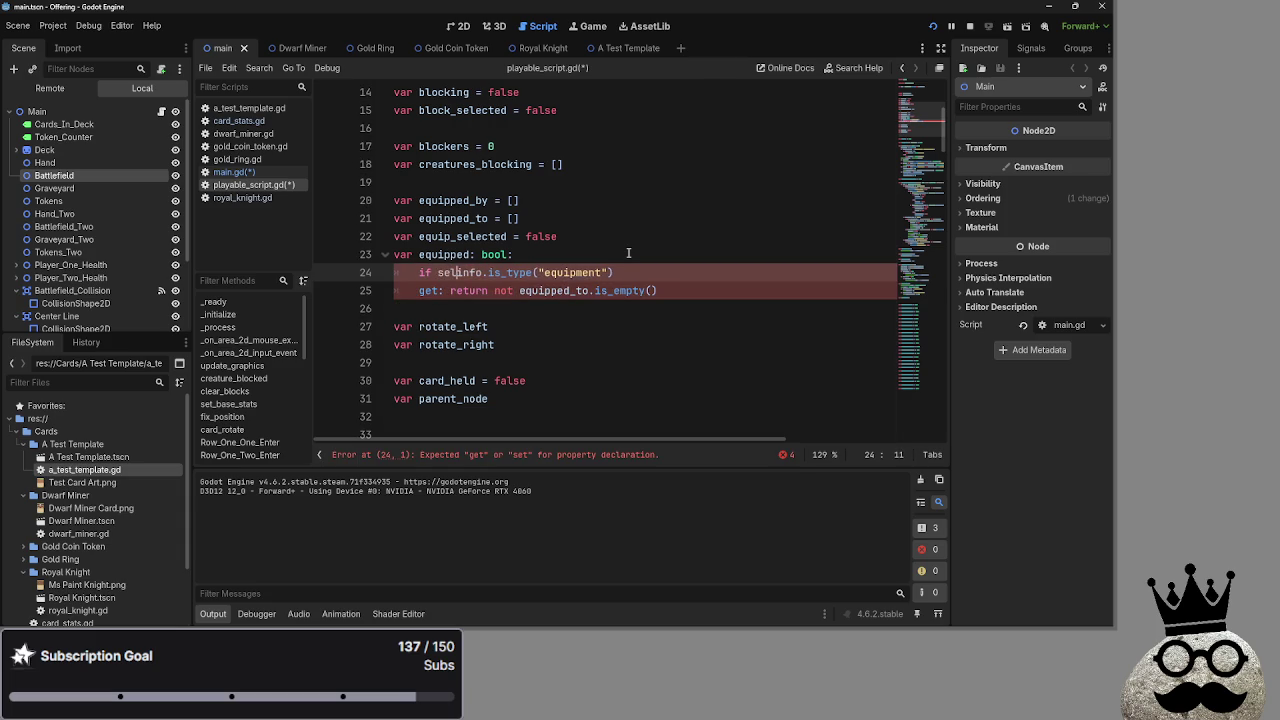
pyautogui.press('End')
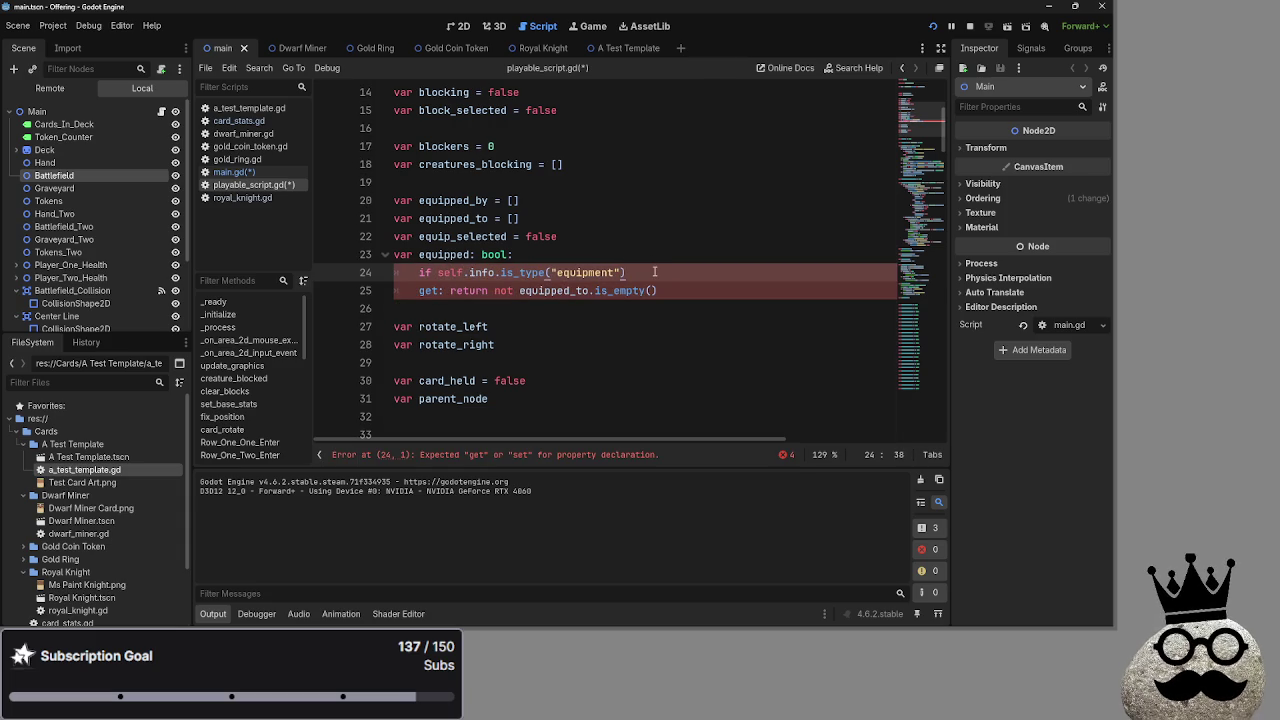
pyautogui.press('Down')
pyautogui.press('Home')
pyautogui.press('Tab')
pyautogui.press('Up')
pyautogui.press('End')
pyautogui.write(':')
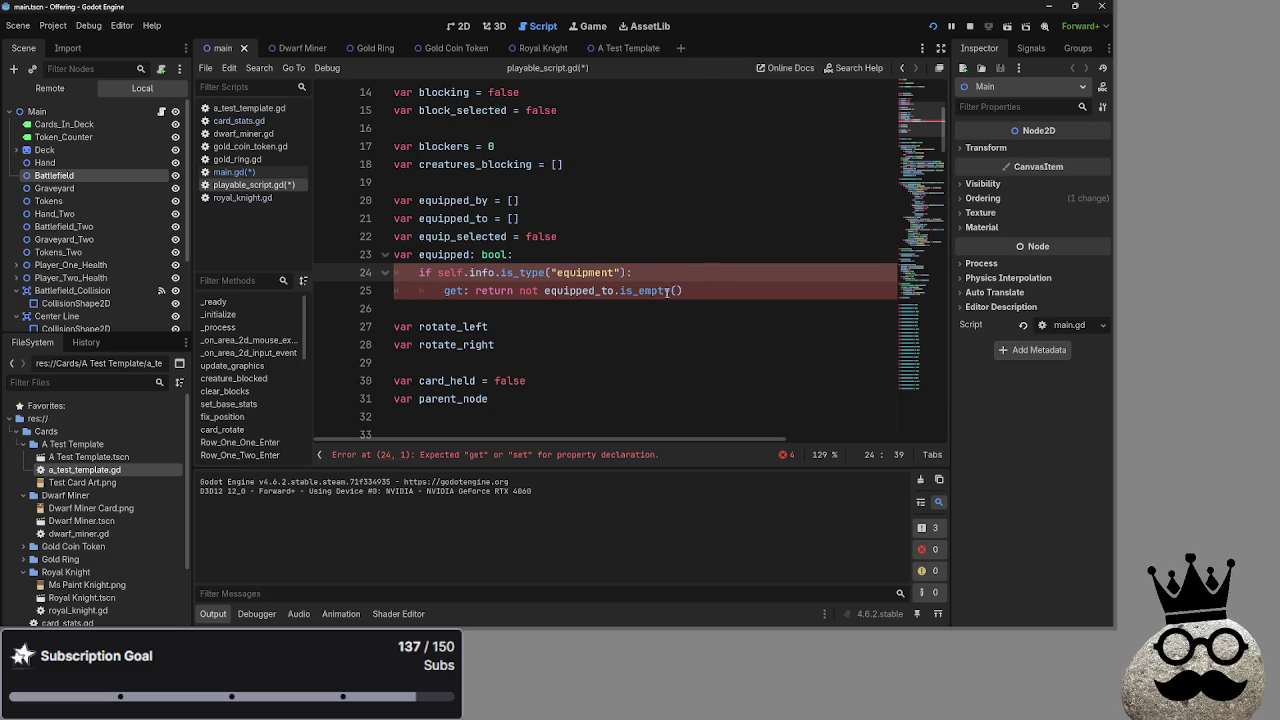
pyautogui.click(709, 287)
pyautogui.click(447, 455)
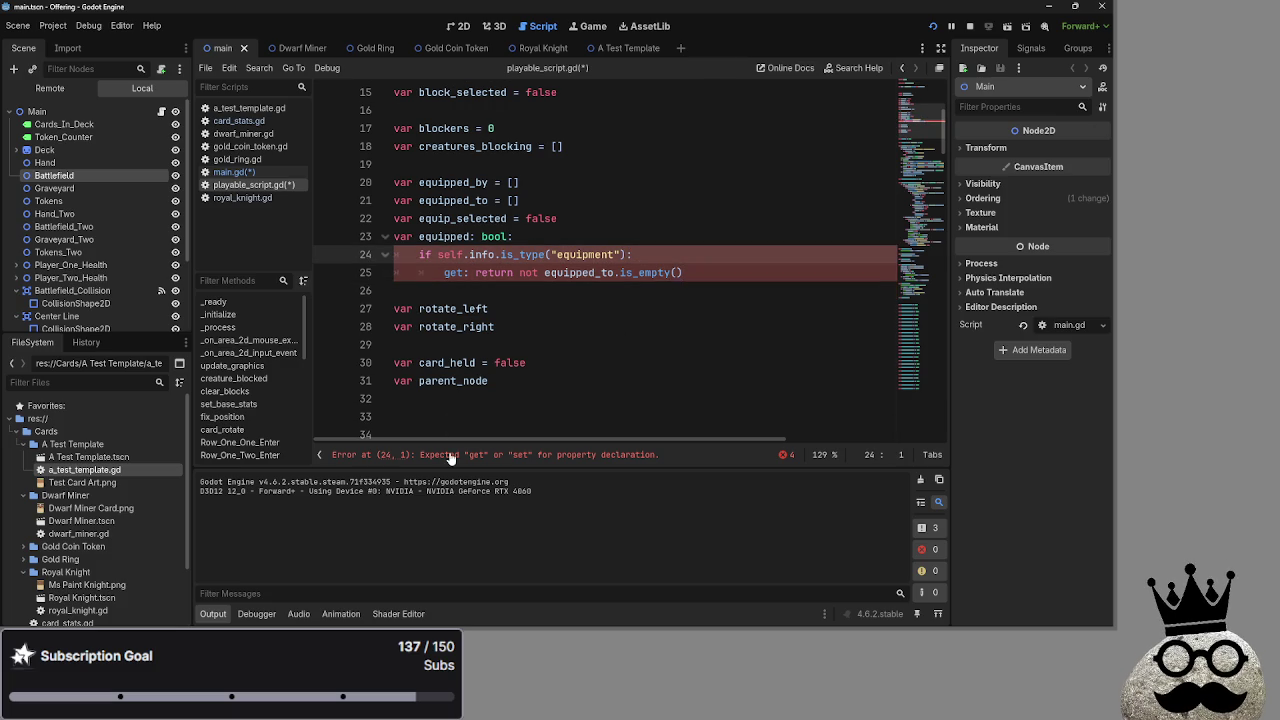
pyautogui.click(753, 262)
pyautogui.press('Down')
pyautogui.hotkey('shift', 'Tab')
pyautogui.press('Up')
pyautogui.hotkey('shift', 'Home')
pyautogui.press('BackSpace')
pyautogui.hotkey('ctrl', 'shift', 'k')
pyautogui.click(760, 259)
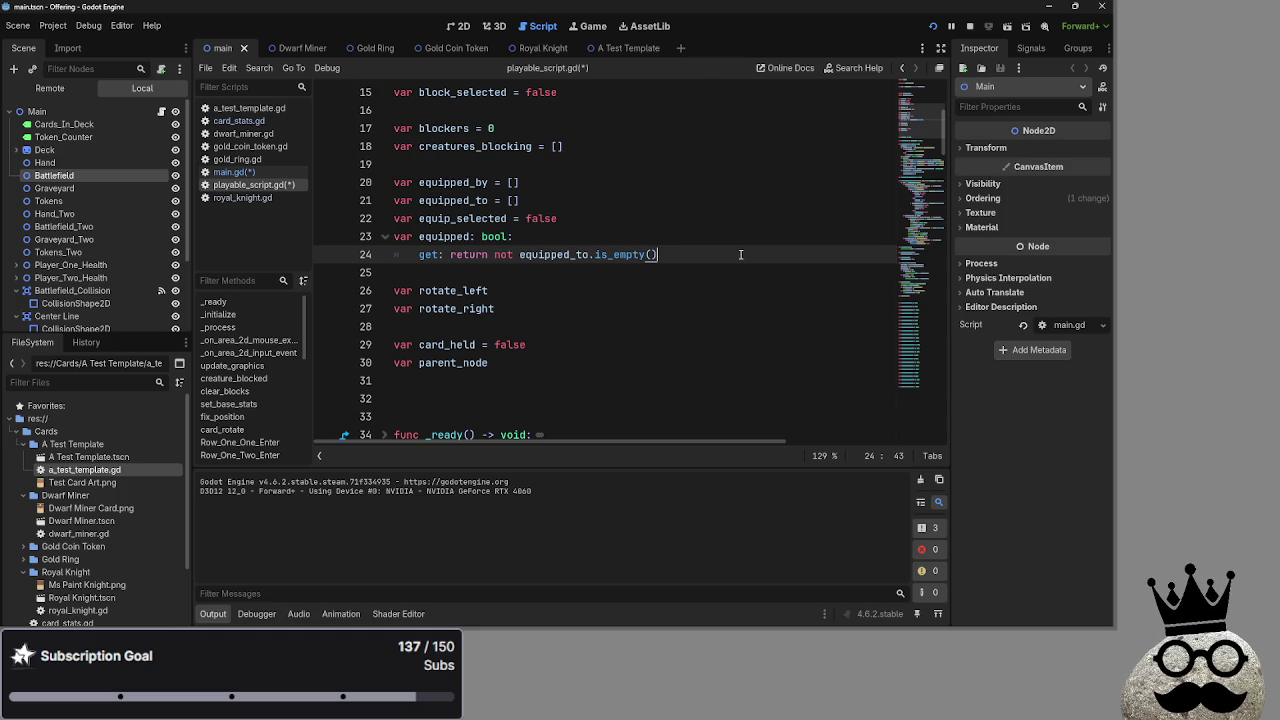
pyautogui.click(439, 240)
# Extend the line-24 equipped getter with 'or not equipped_by.is_empty()' and stop the running game
pyautogui.click(774, 254)
pyautogui.write('or not equipped_by.is_empty()')
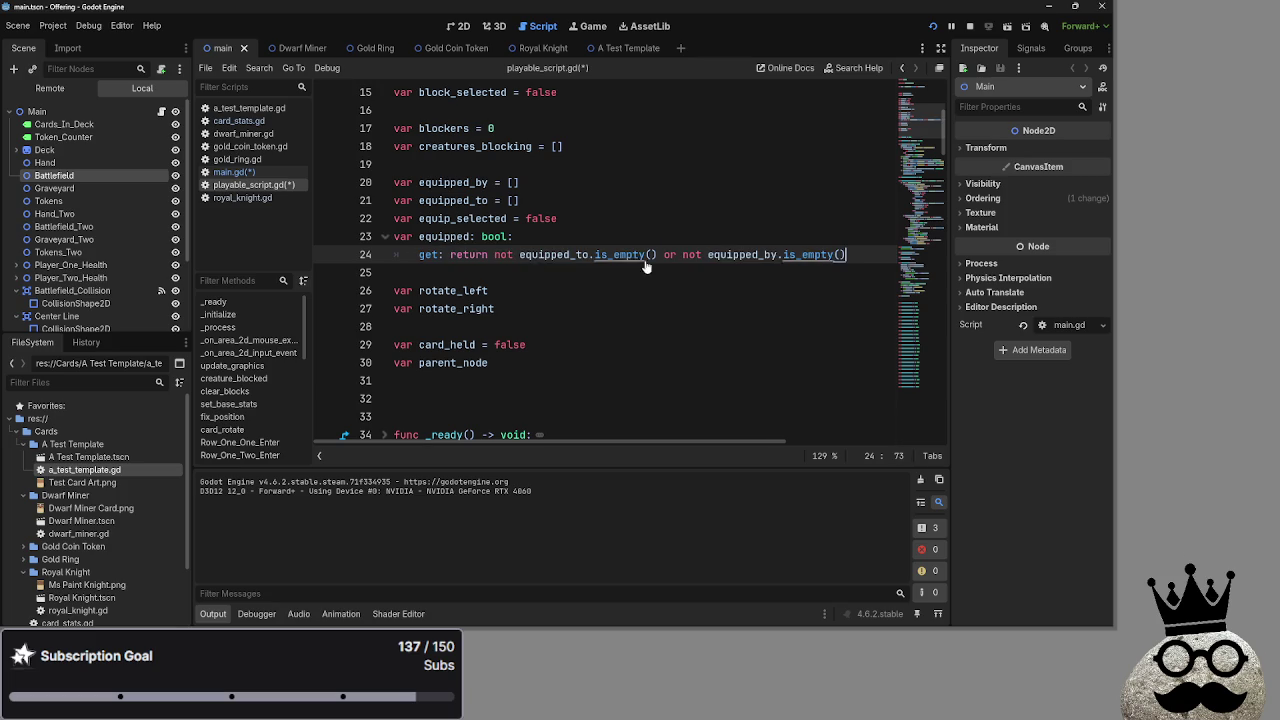
pyautogui.click(697, 254)
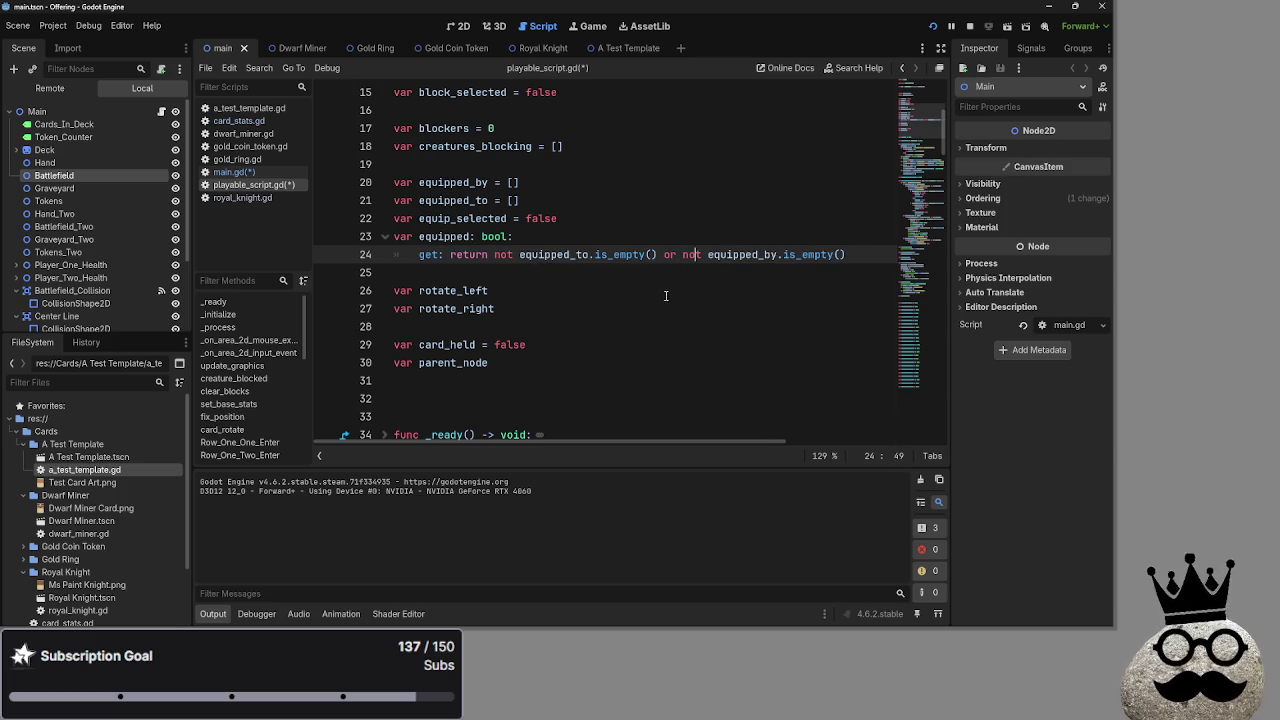
pyautogui.click(524, 254)
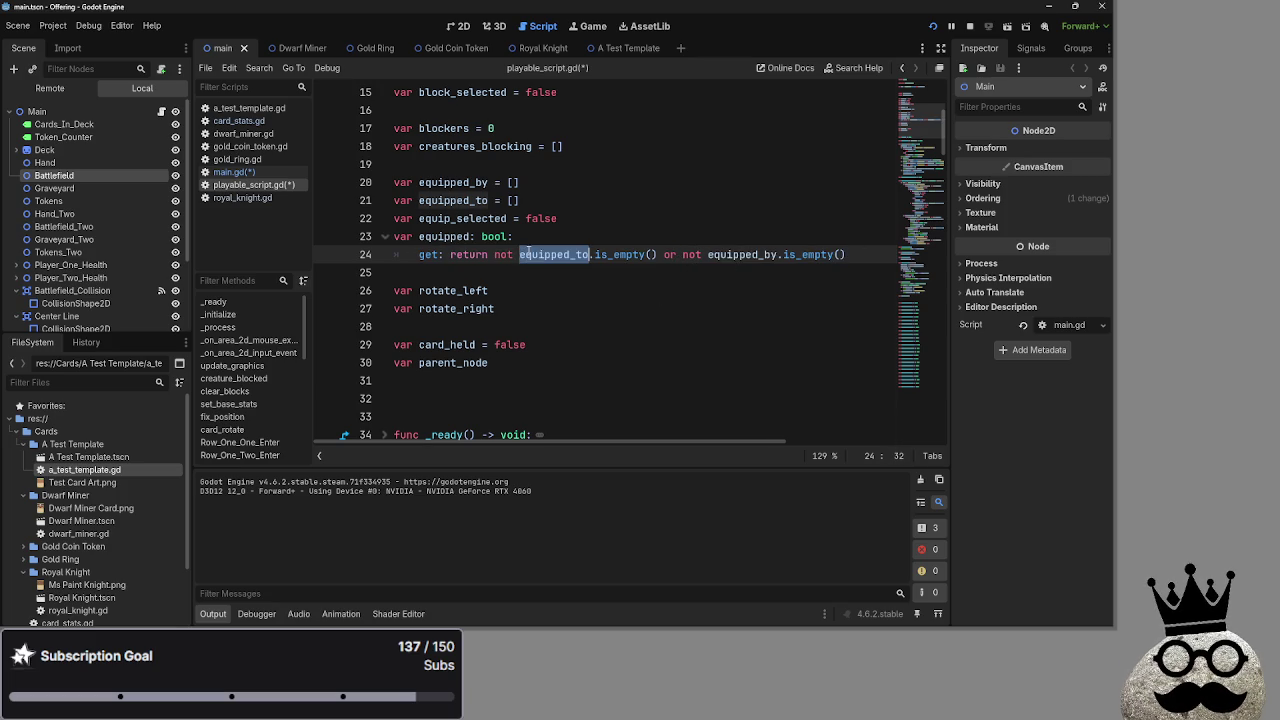
pyautogui.click(708, 254)
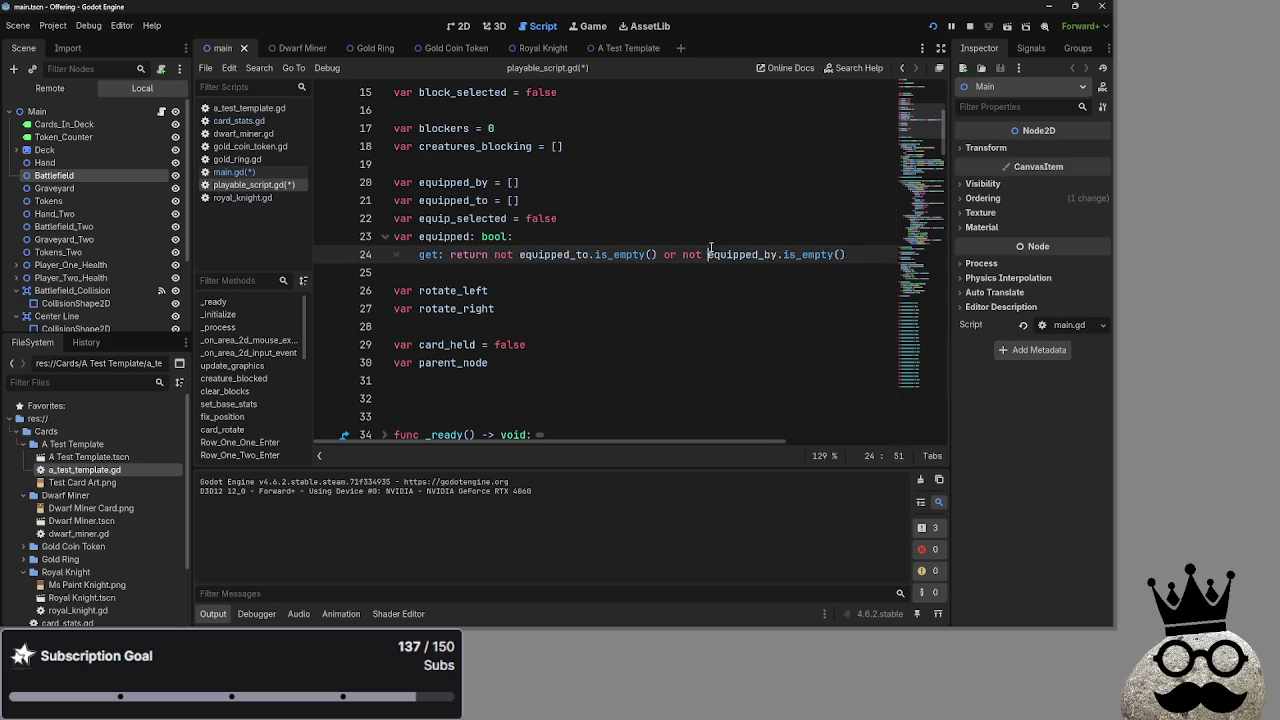
pyautogui.press('Up')
pyautogui.press('Up')
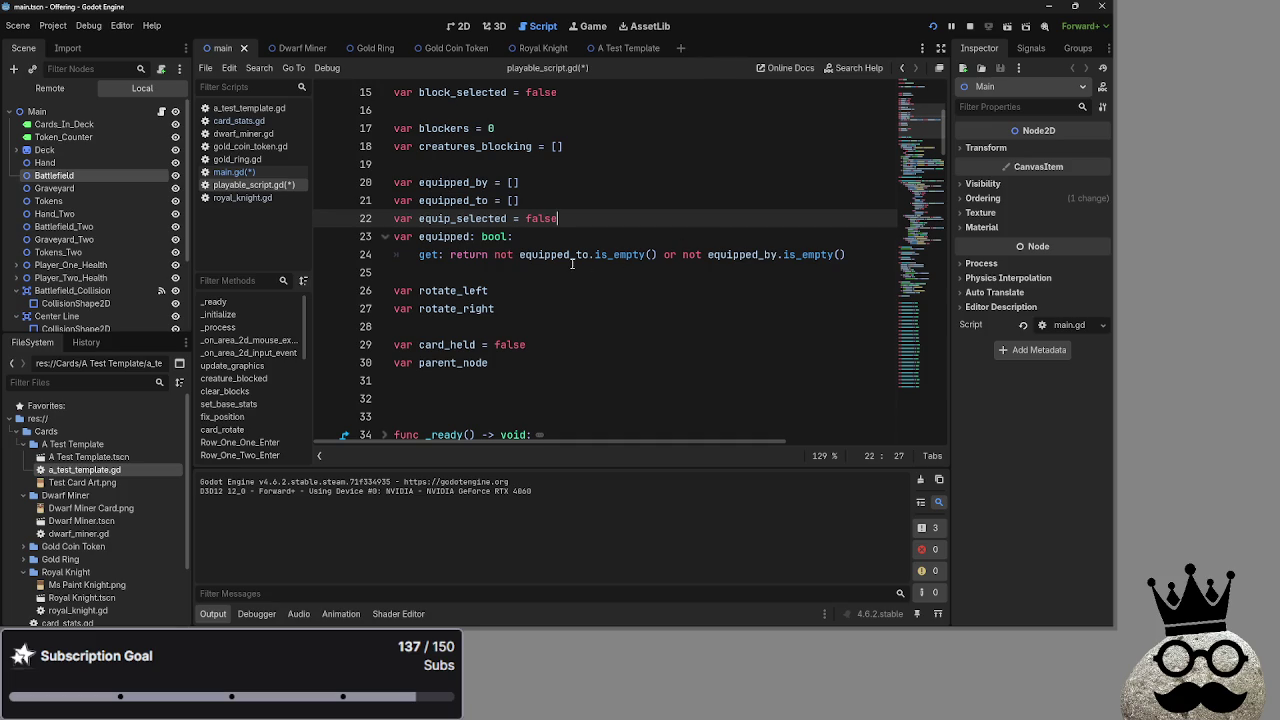
pyautogui.click(650, 254)
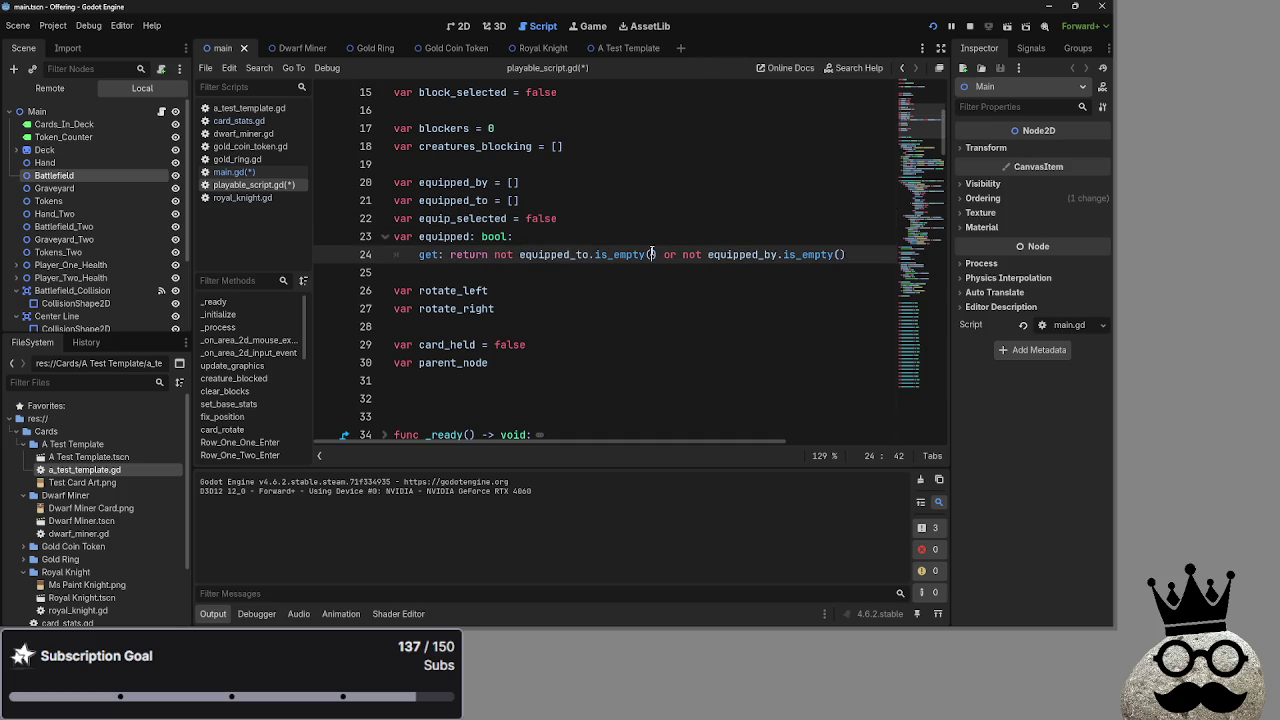
pyautogui.doubleClick(630, 254)
pyautogui.click(733, 254)
pyautogui.doubleClick(733, 254)
pyautogui.click(514, 236)
pyautogui.click(969, 26)
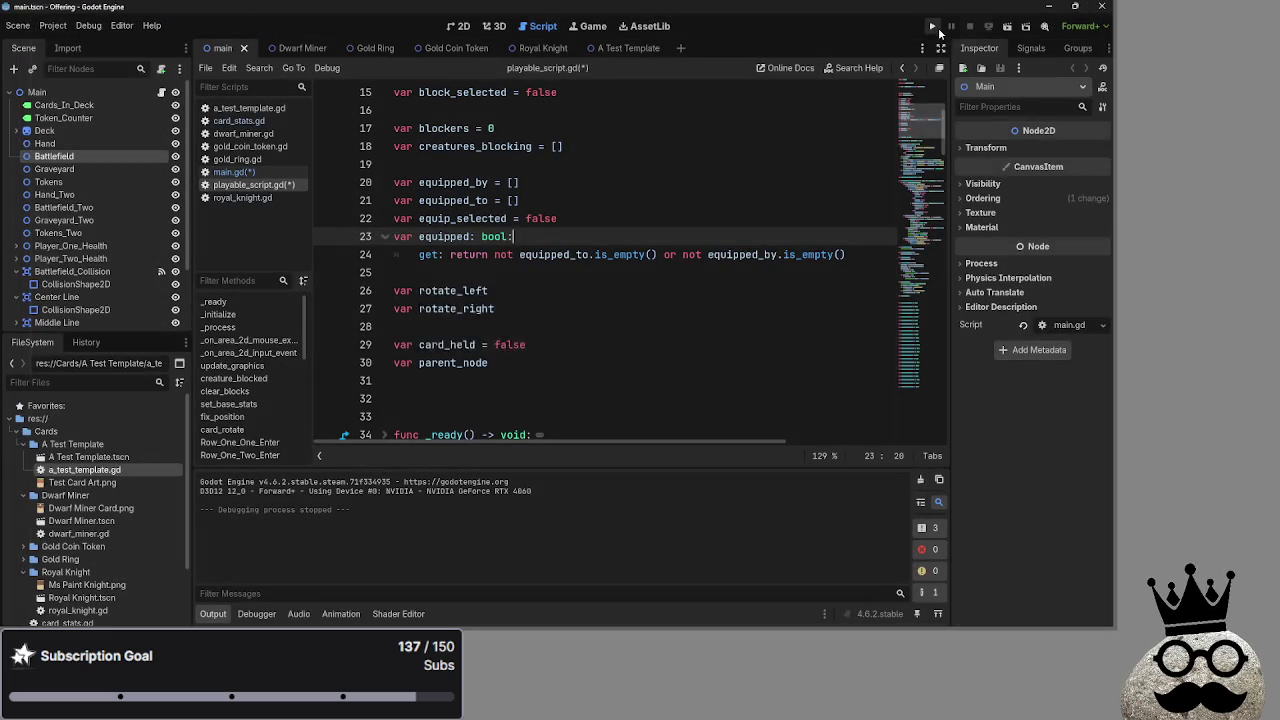
# Save the edited scripts and switch the script editor to main.gd
pyautogui.hotkey('ctrl', 's')
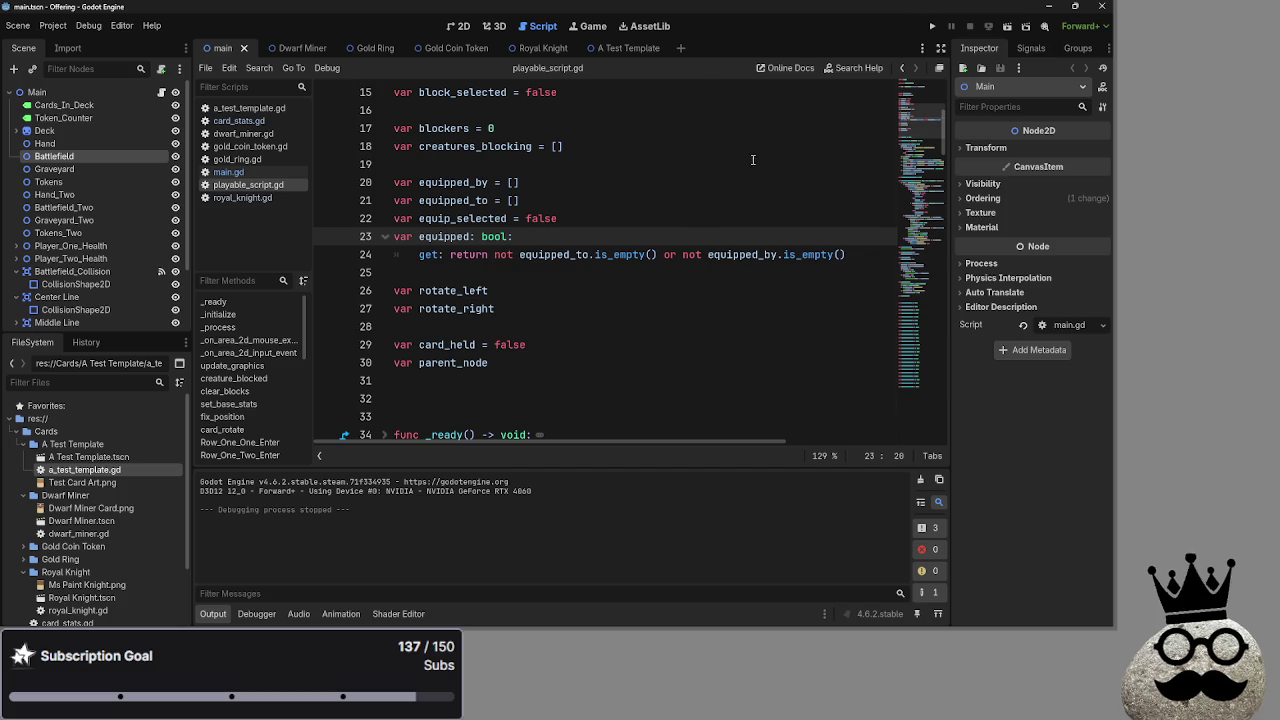
pyautogui.click(718, 200)
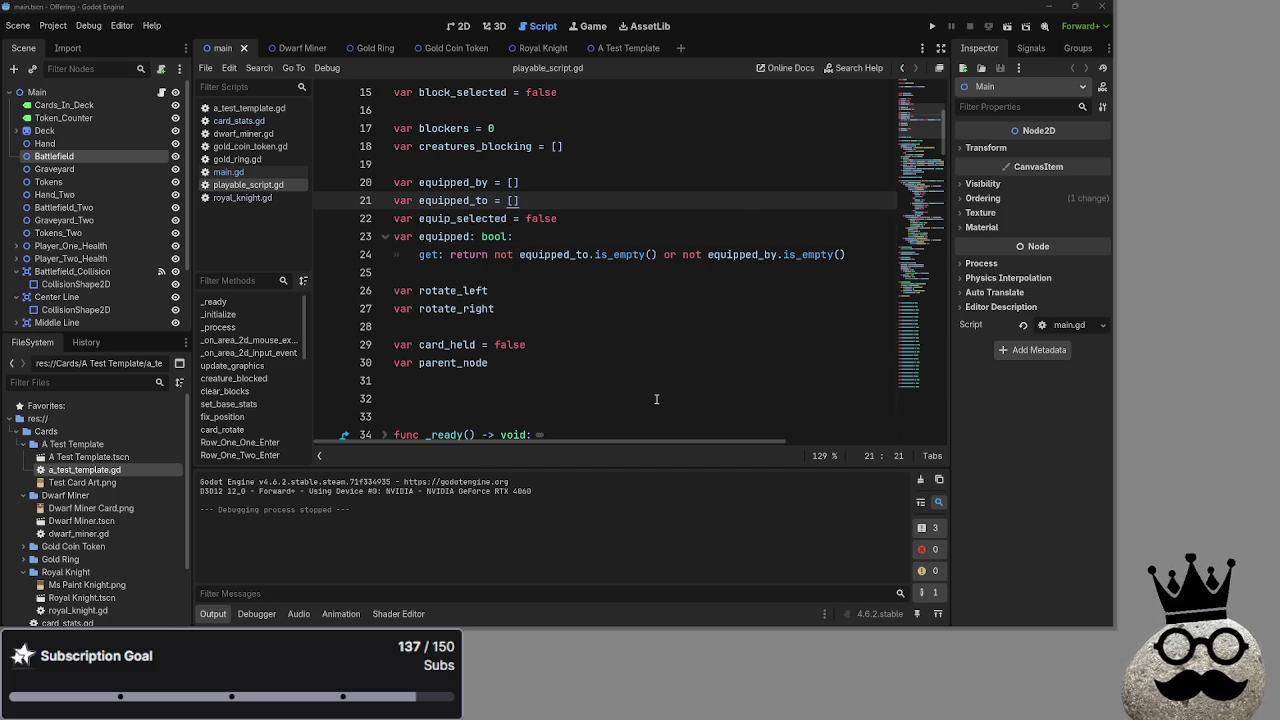
pyautogui.click(240, 174)
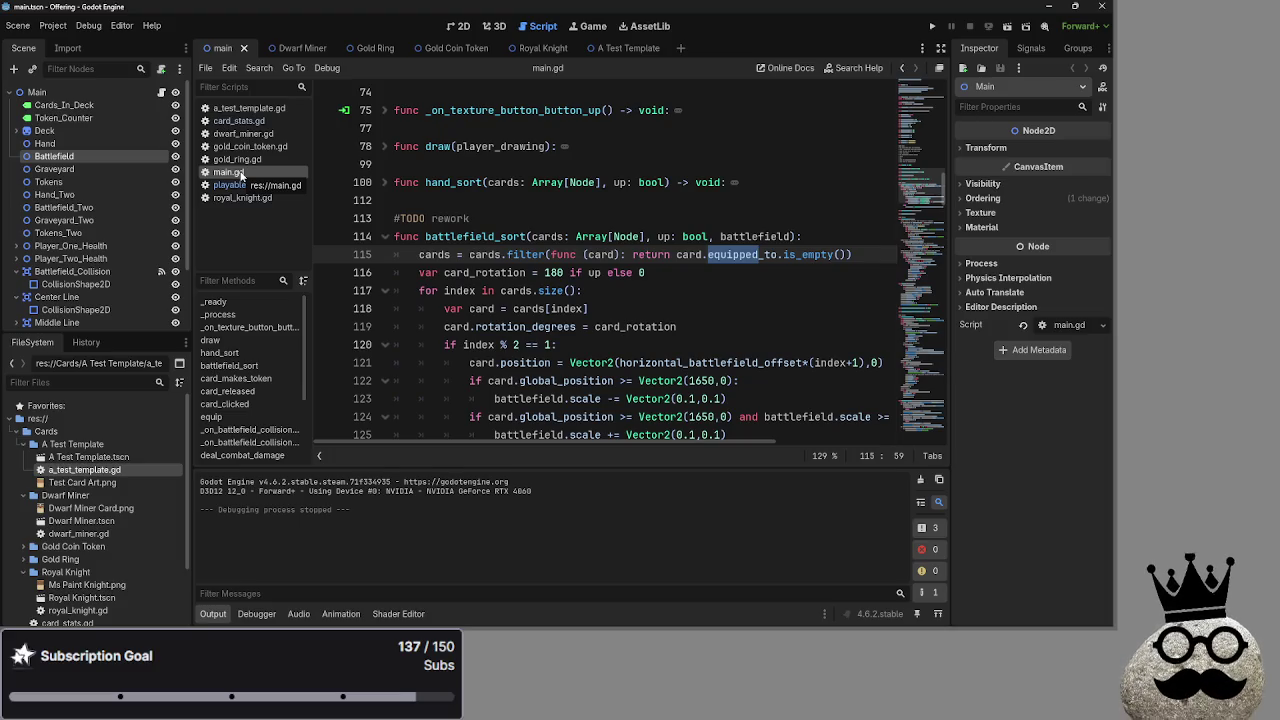
pyautogui.scroll(-2, 655, 303)
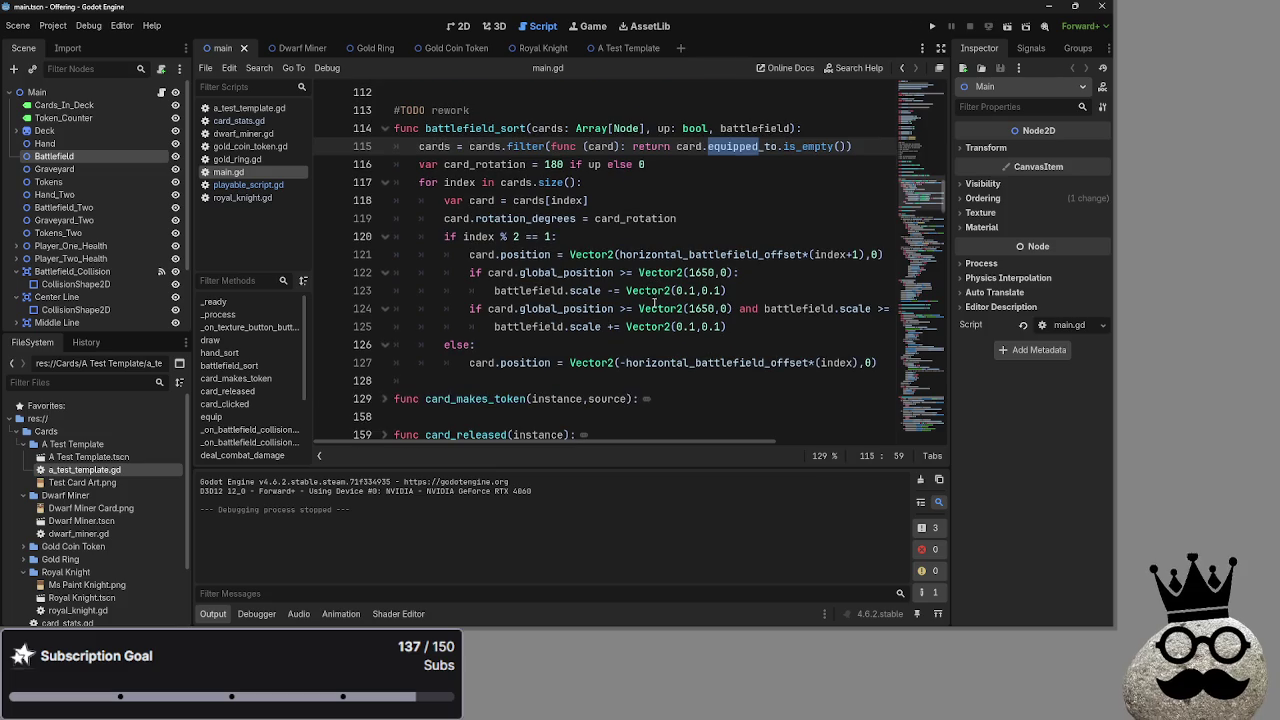
pyautogui.scroll(-1, 655, 303)
pyautogui.scroll(-1, 489, 236)
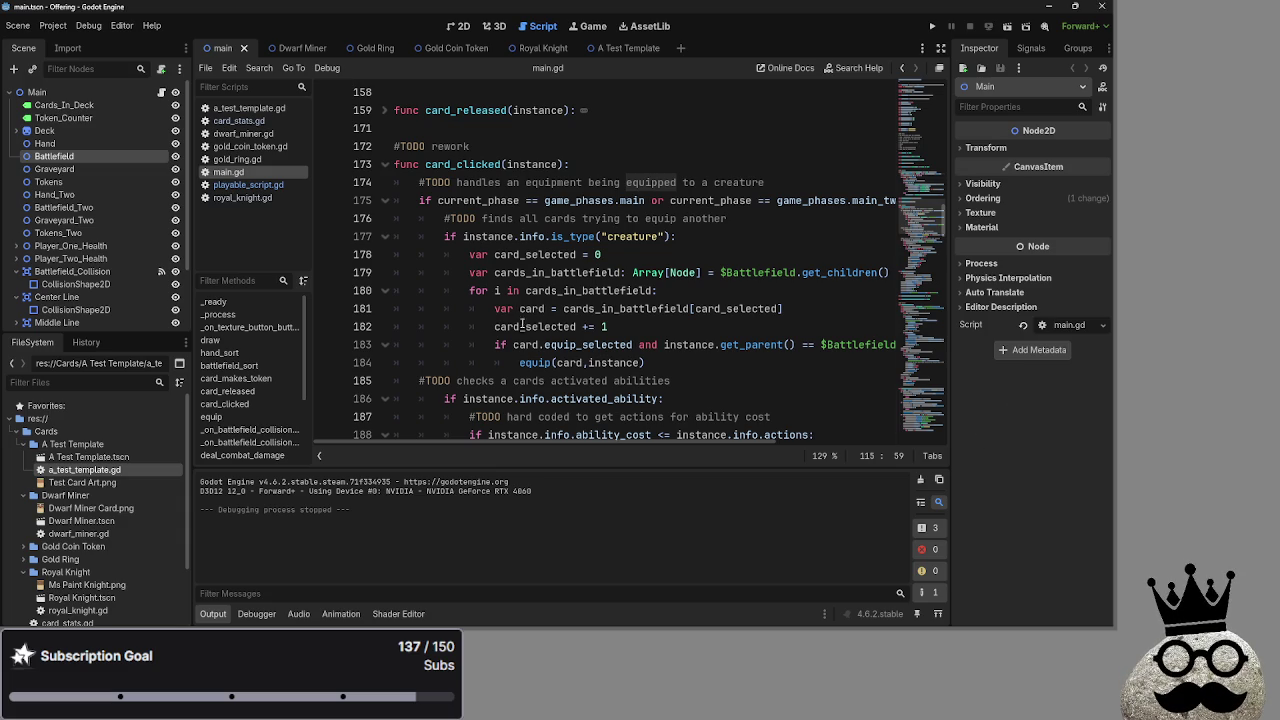
pyautogui.scroll(-1, 681, 322)
pyautogui.scroll(1, 685, 165)
# Inspect card_clicked's equip TODO comment and creature type check in main.gd
pyautogui.click(685, 165)
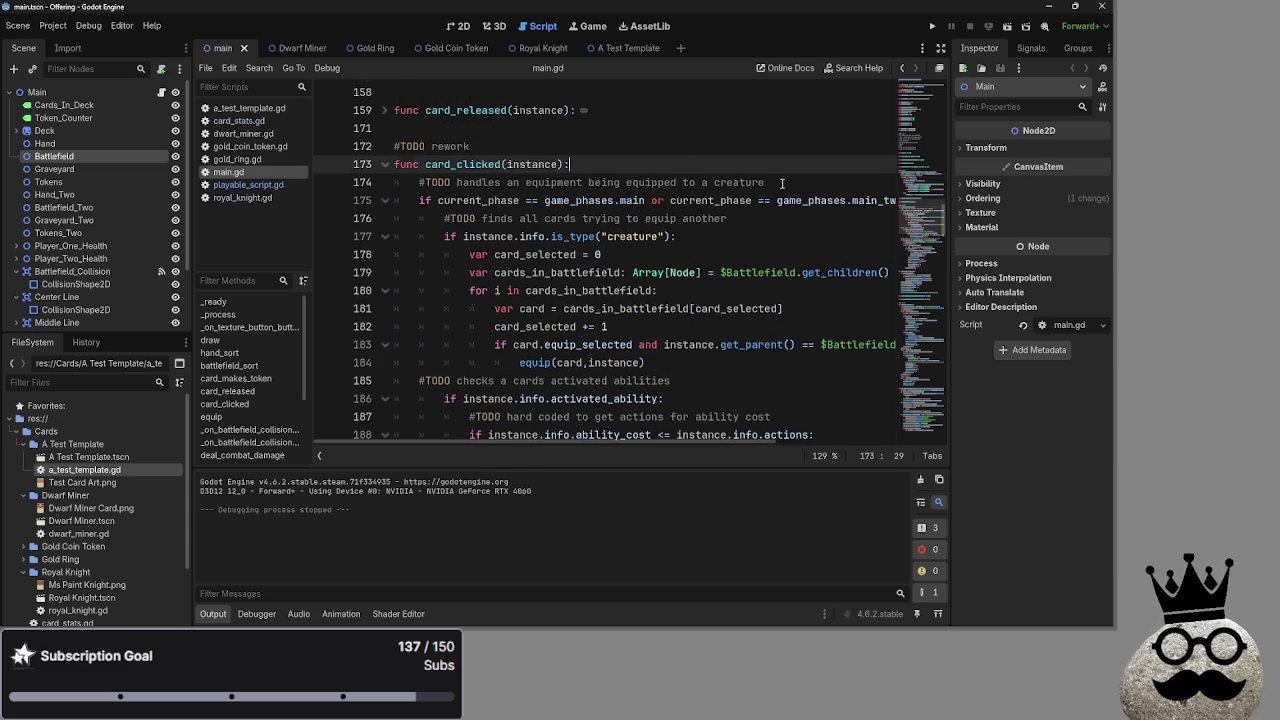
pyautogui.click(774, 182)
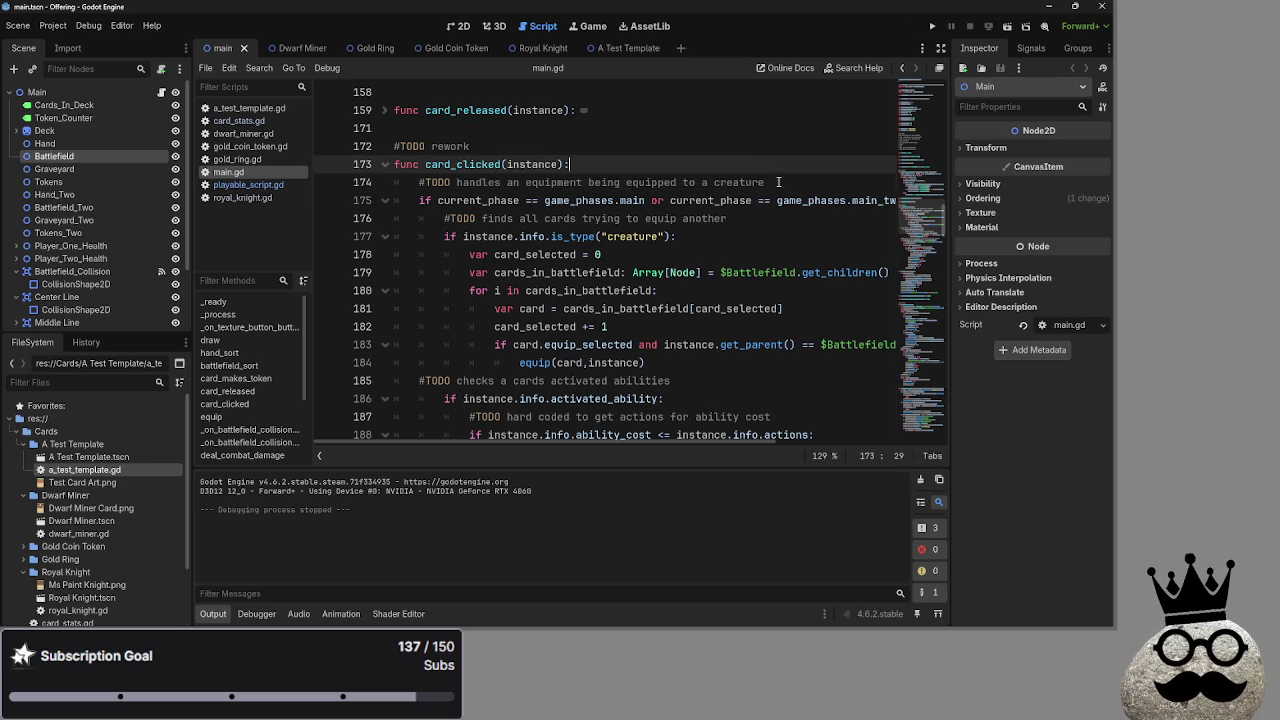
pyautogui.click(790, 166)
pyautogui.click(763, 218)
pyautogui.click(736, 236)
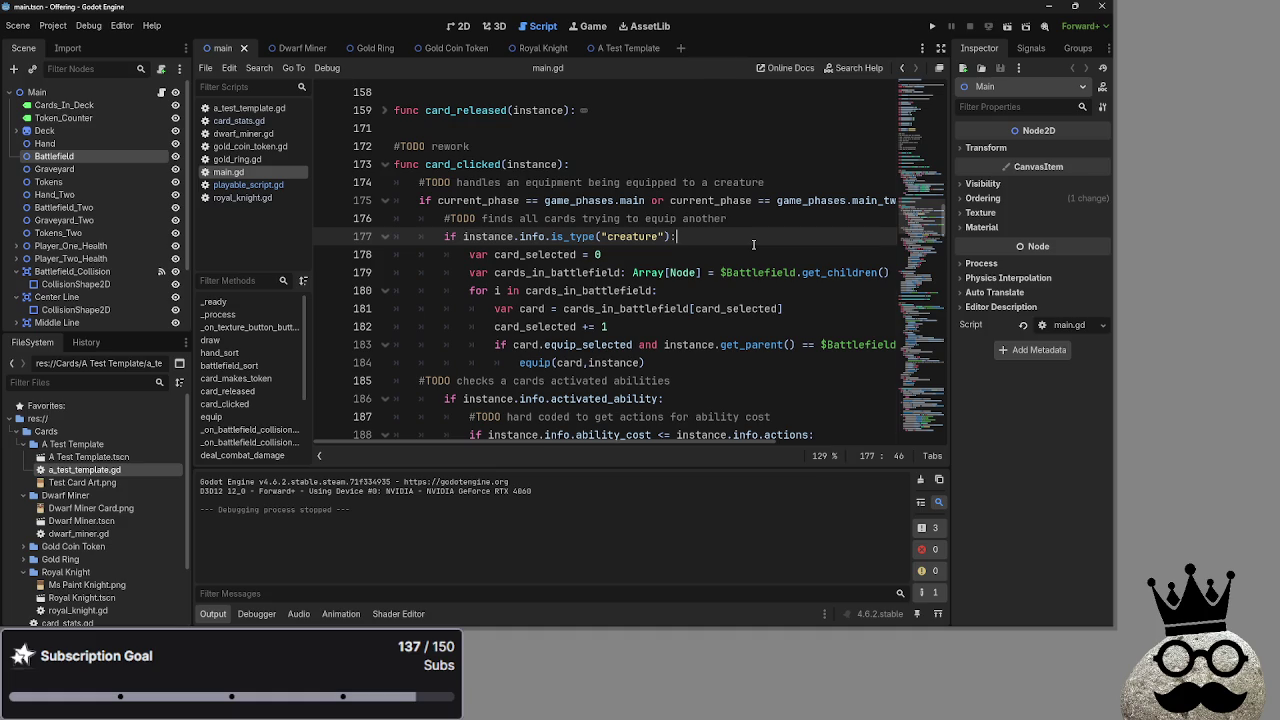
pyautogui.scroll(-2, 753, 244)
pyautogui.scroll(-2, 753, 244)
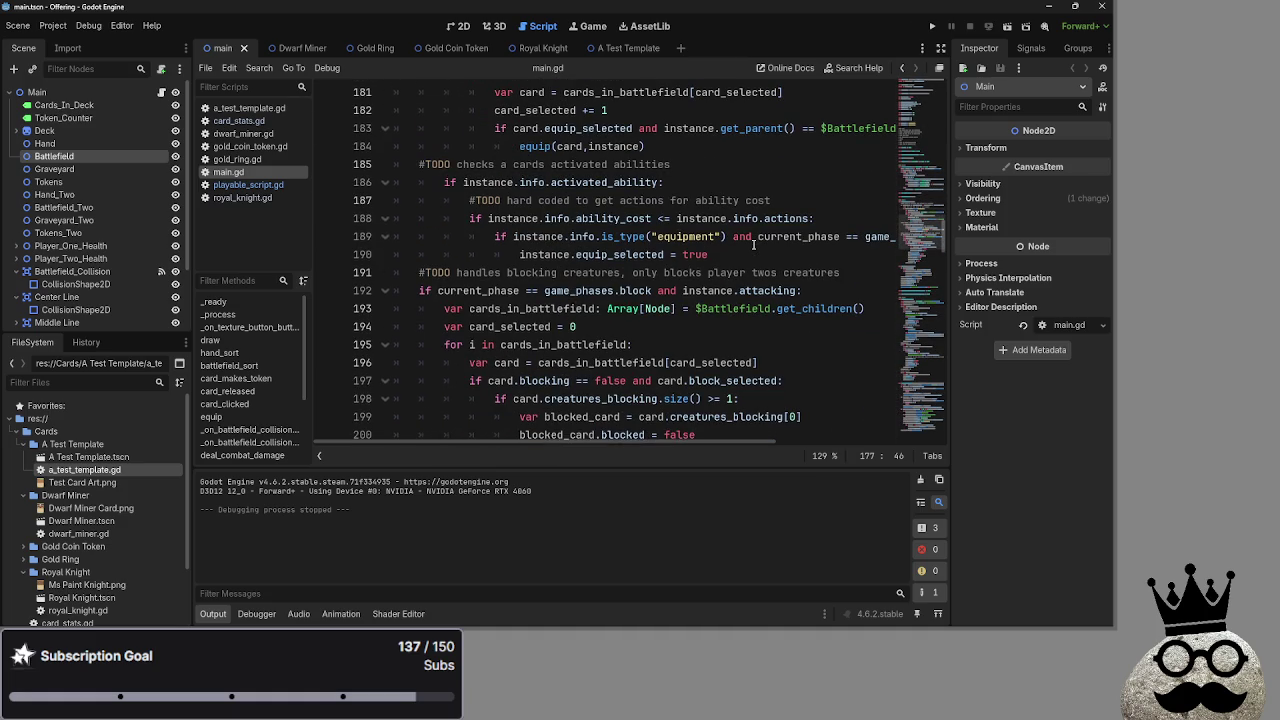
pyautogui.hotkey('alt', 'Tab')
pyautogui.hotkey('alt', 'Tab')
pyautogui.hotkey('alt', 'Tab')
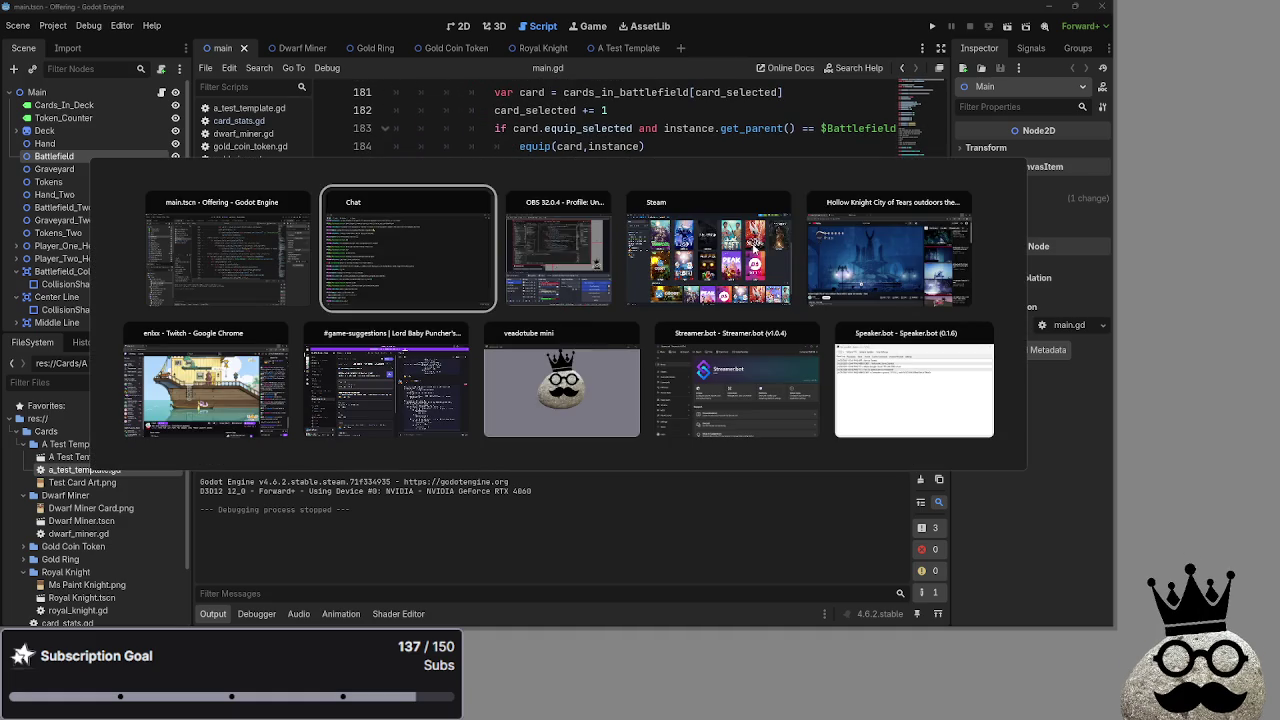
pyautogui.press('Escape')
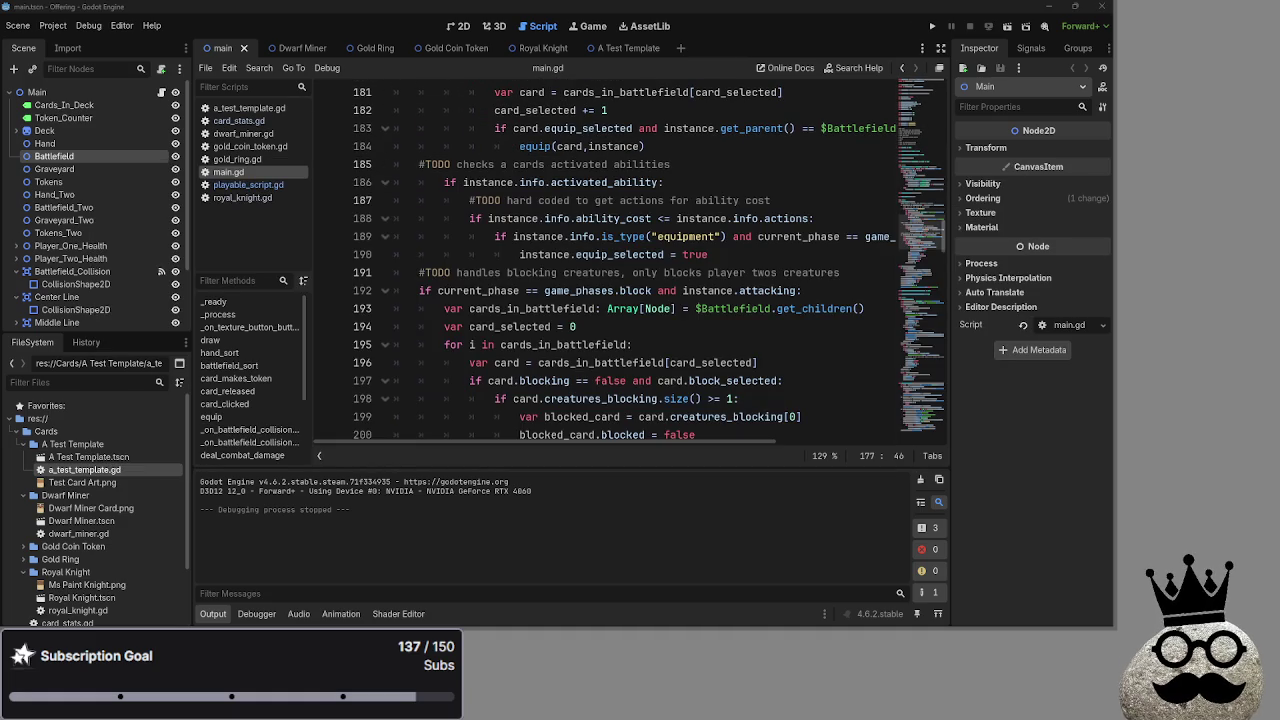
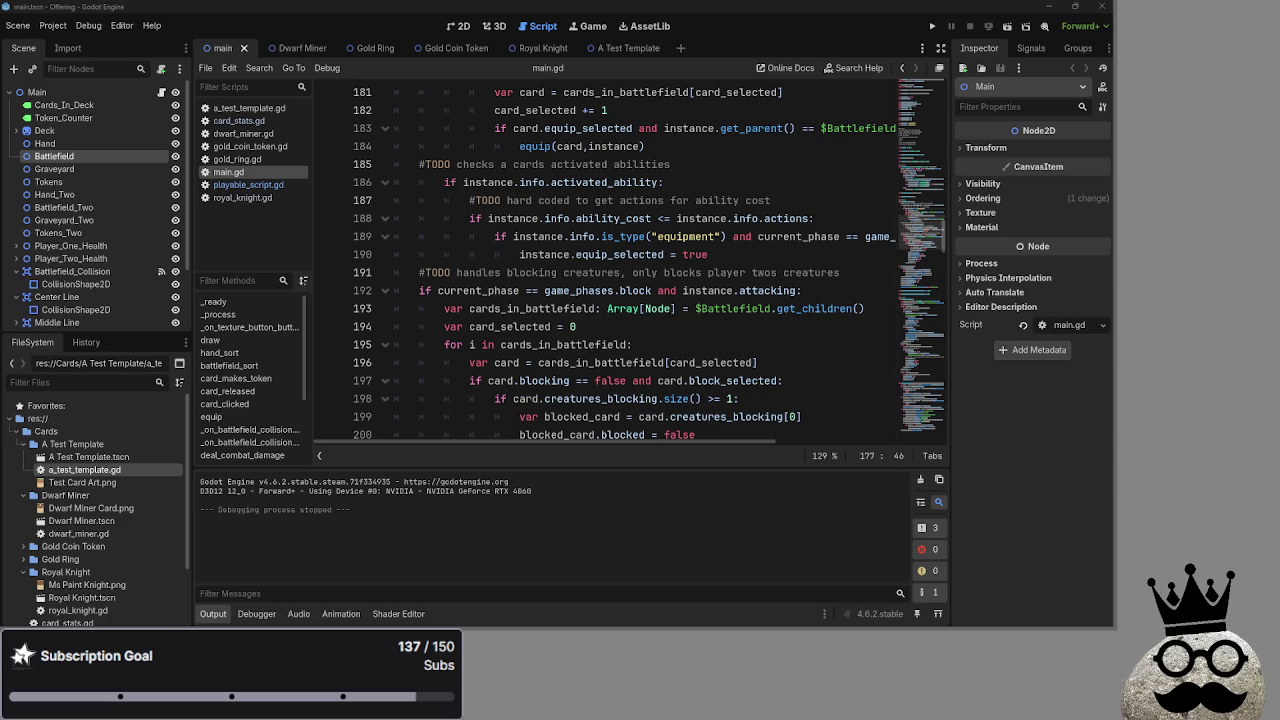
# Review the start of card_clicked, including its equipment-handling comment and creature type check
pyautogui.hotkey('alt', 'Tab')
pyautogui.scroll(-1, 818, 294)
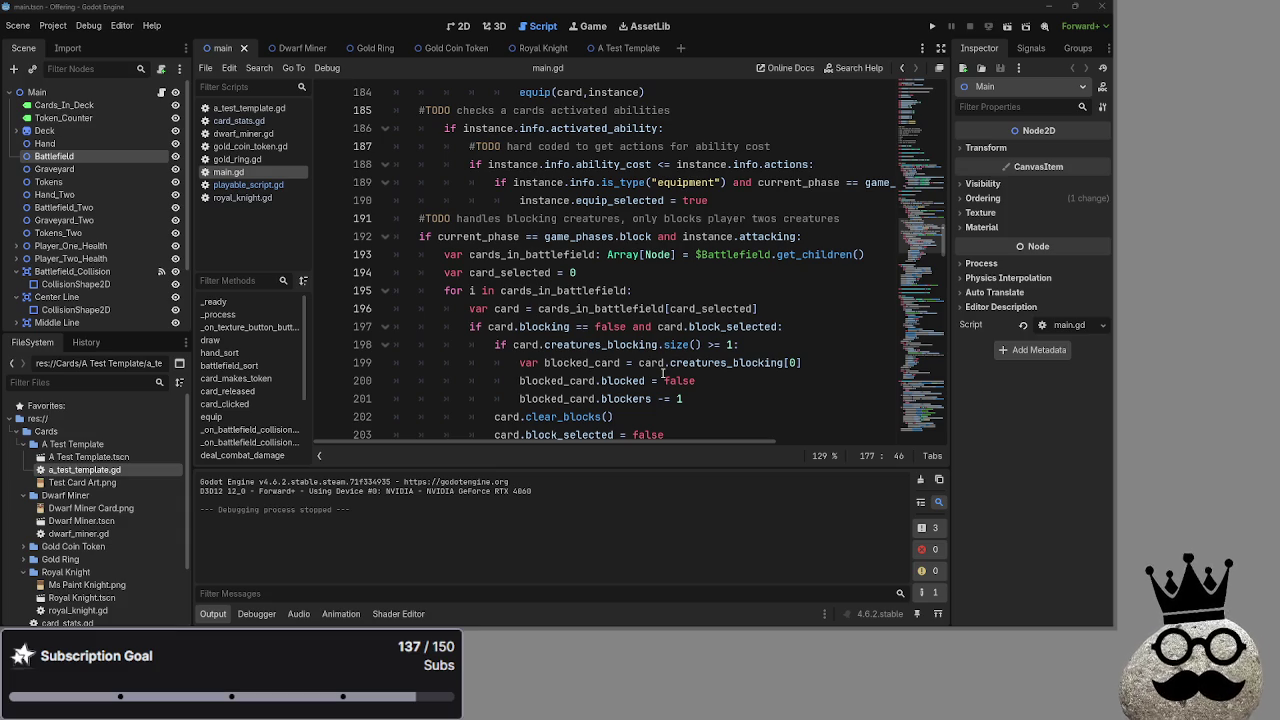
pyautogui.scroll(10, 662, 370)
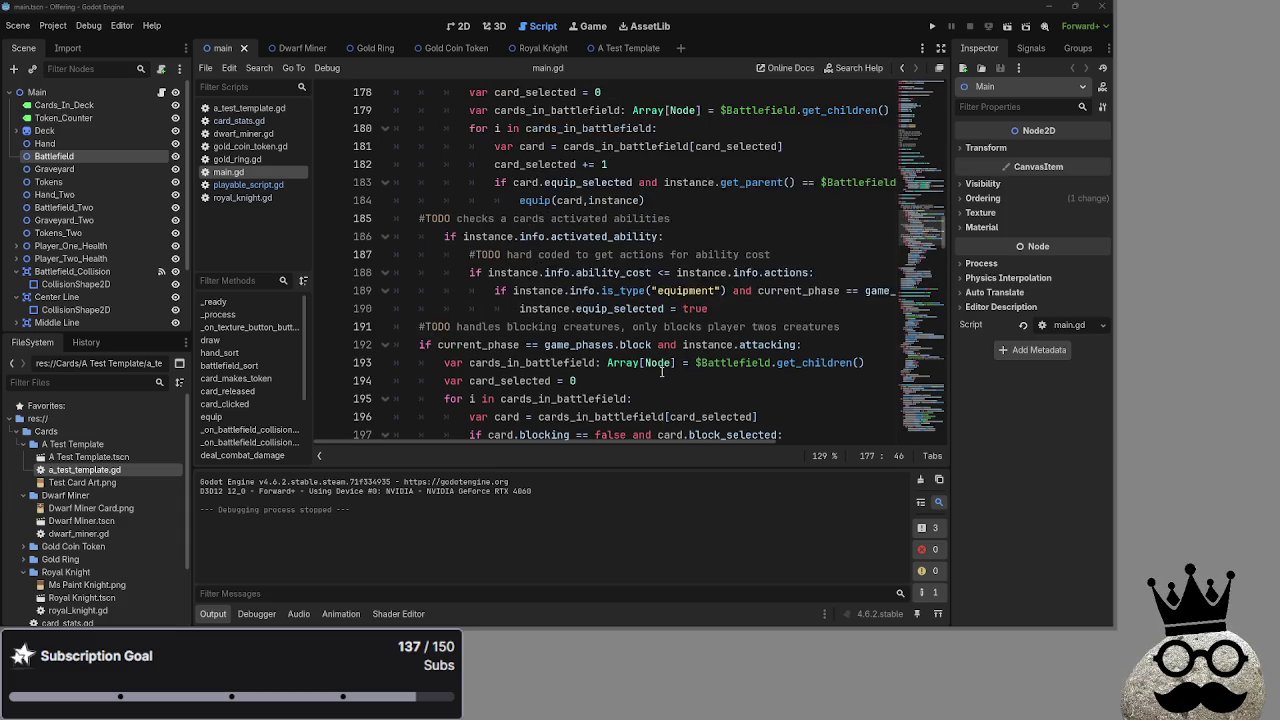
pyautogui.click(617, 273)
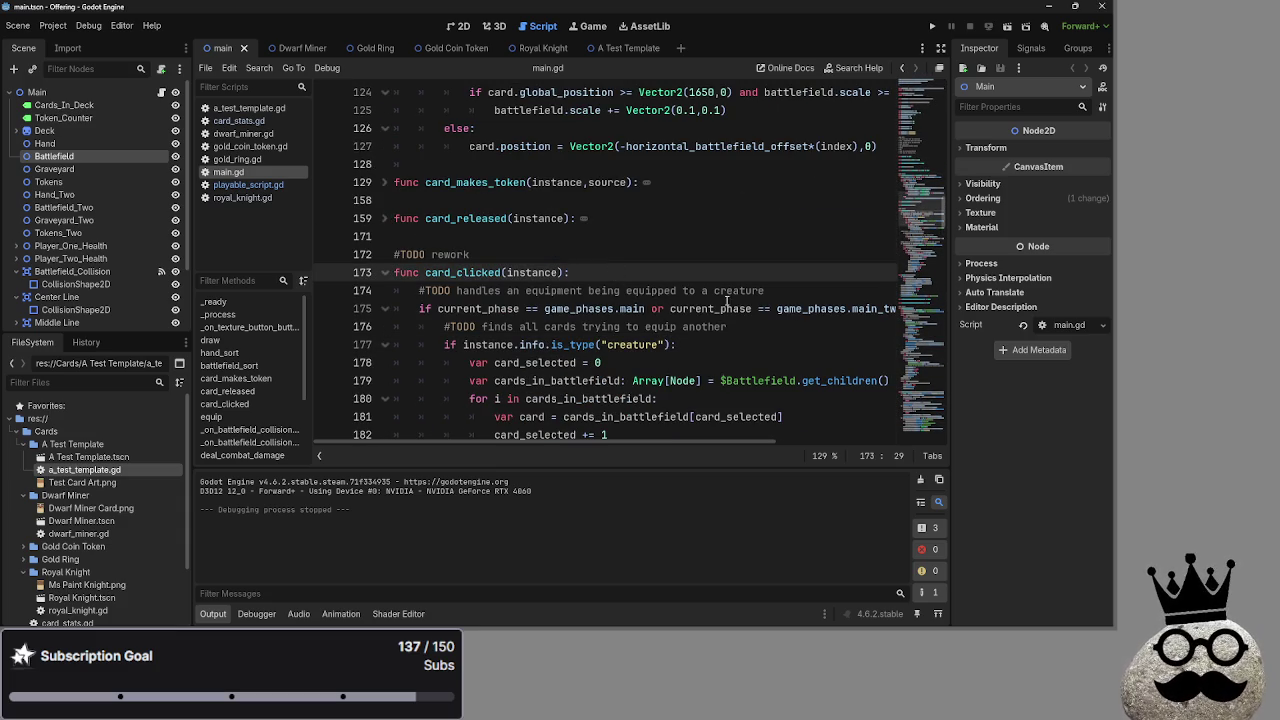
pyautogui.click(788, 290)
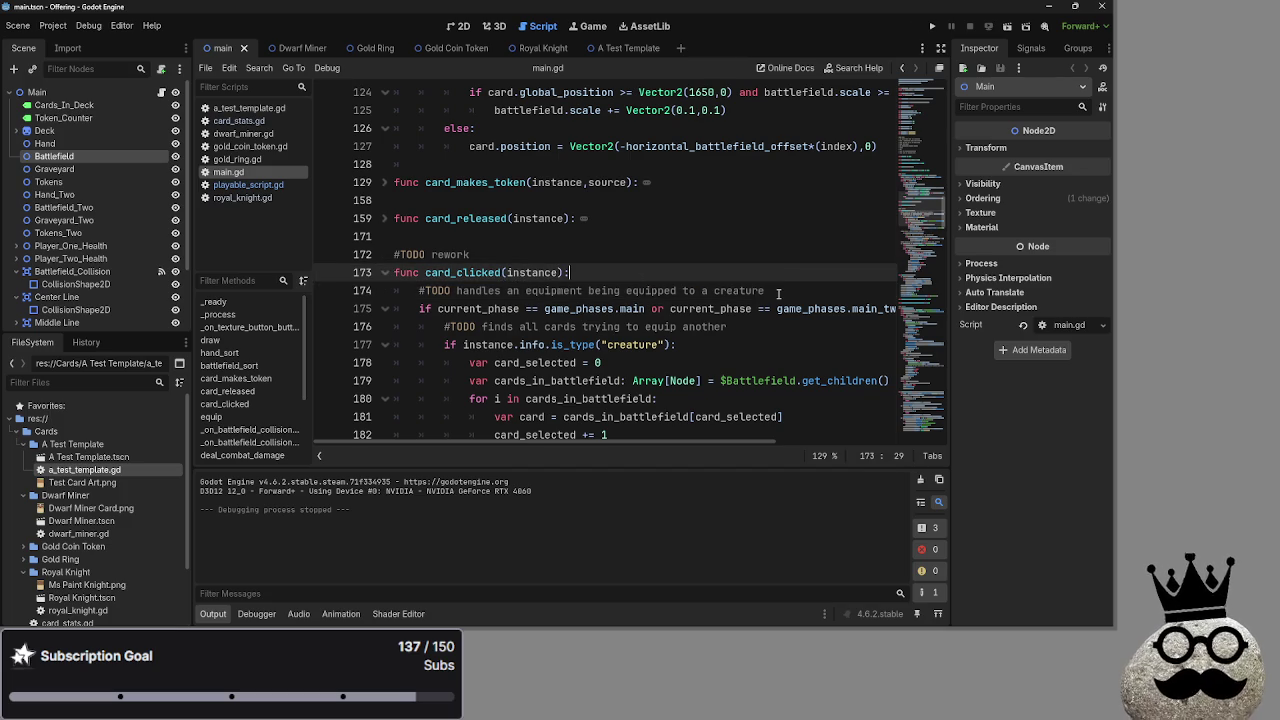
pyautogui.click(690, 344)
pyautogui.click(695, 352)
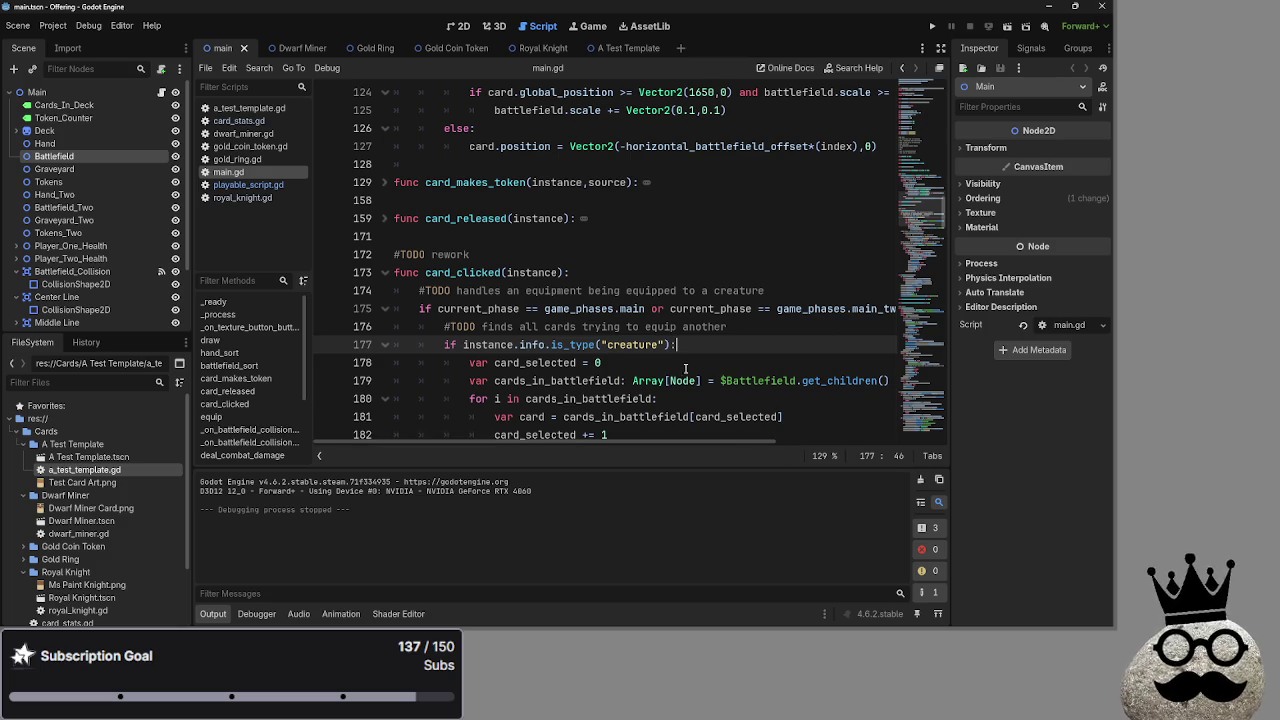
# Inspect the abilities and ability cost comment lines 185–187 inside card_clicked
pyautogui.scroll(-4, 703, 380)
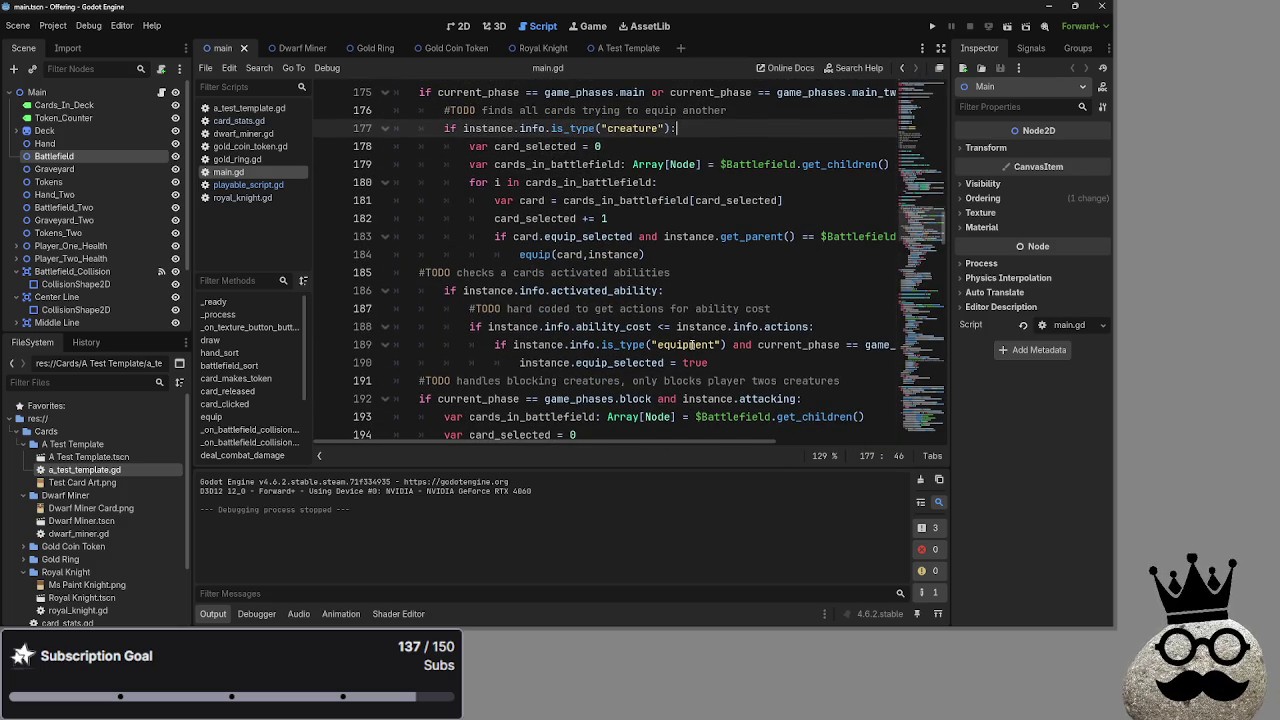
pyautogui.doubleClick(583, 272)
pyautogui.doubleClick(628, 273)
pyautogui.click(688, 276)
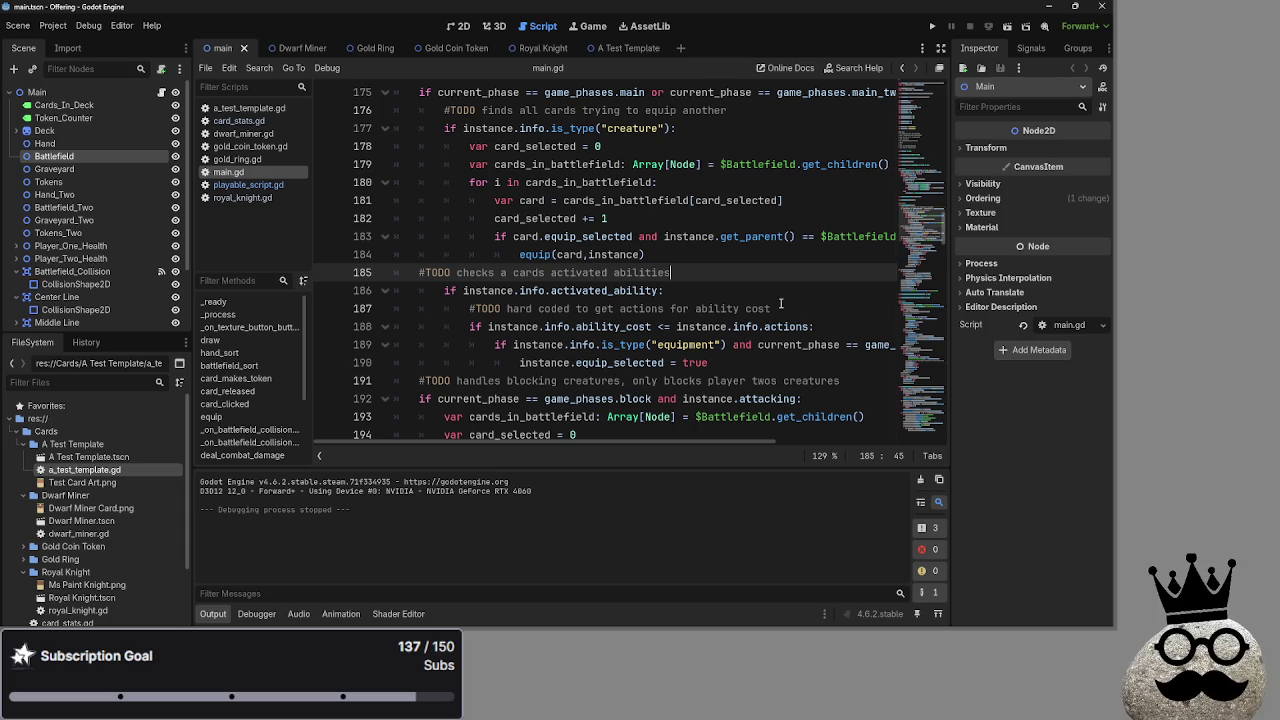
pyautogui.click(781, 305)
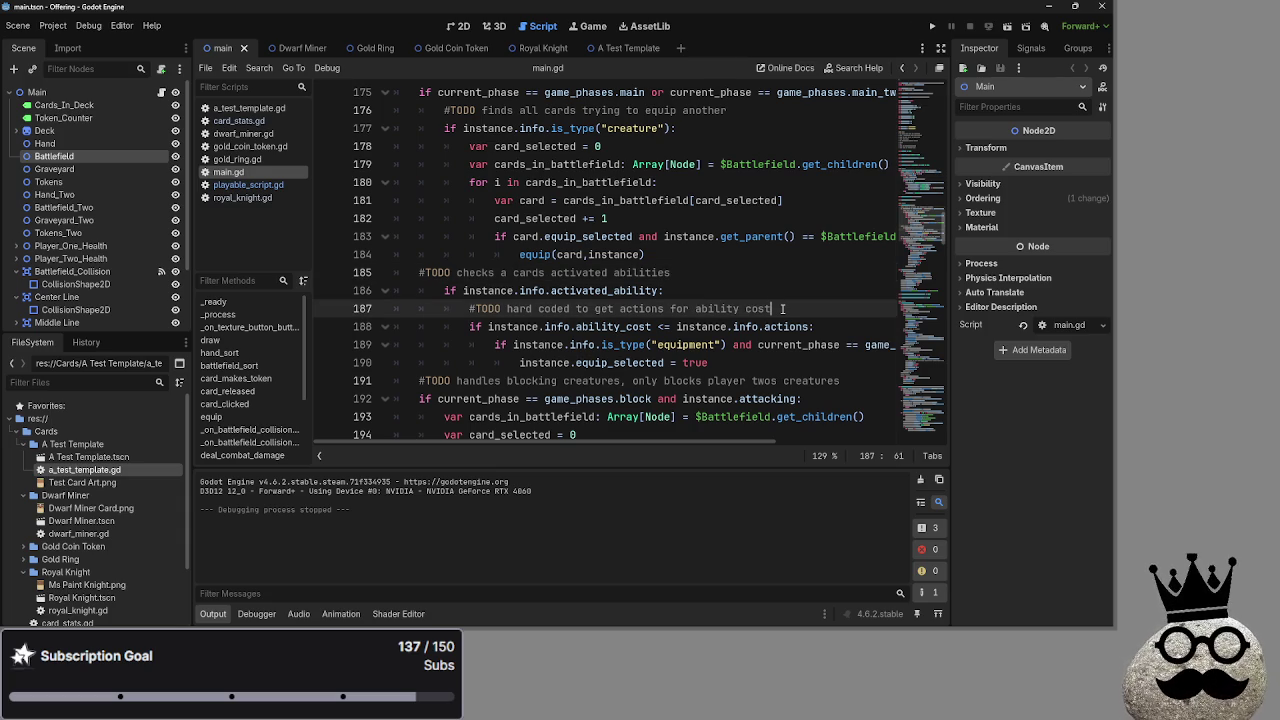
pyautogui.click(757, 296)
pyautogui.doubleClick(758, 307)
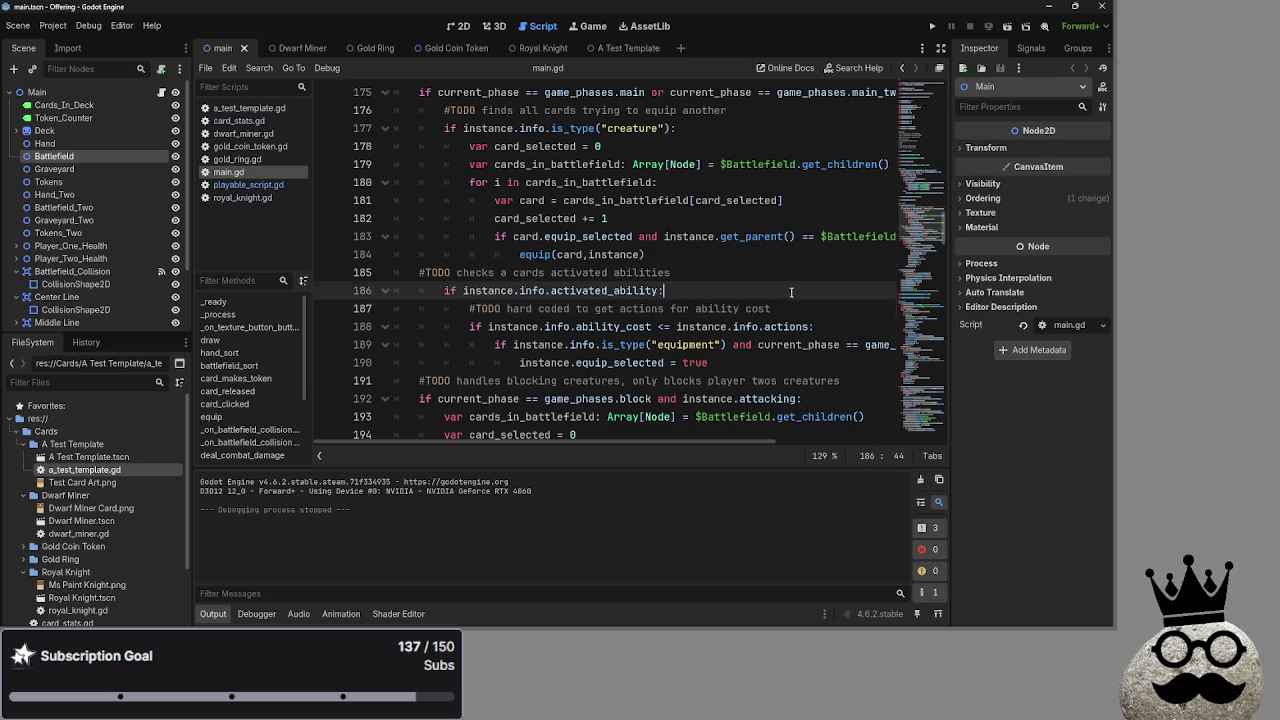
pyautogui.click(791, 292)
pyautogui.doubleClick(791, 292)
pyautogui.click(791, 292)
pyautogui.click(799, 305)
pyautogui.moveTo(799, 307); pyautogui.dragTo(472, 308)
pyautogui.click(871, 311)
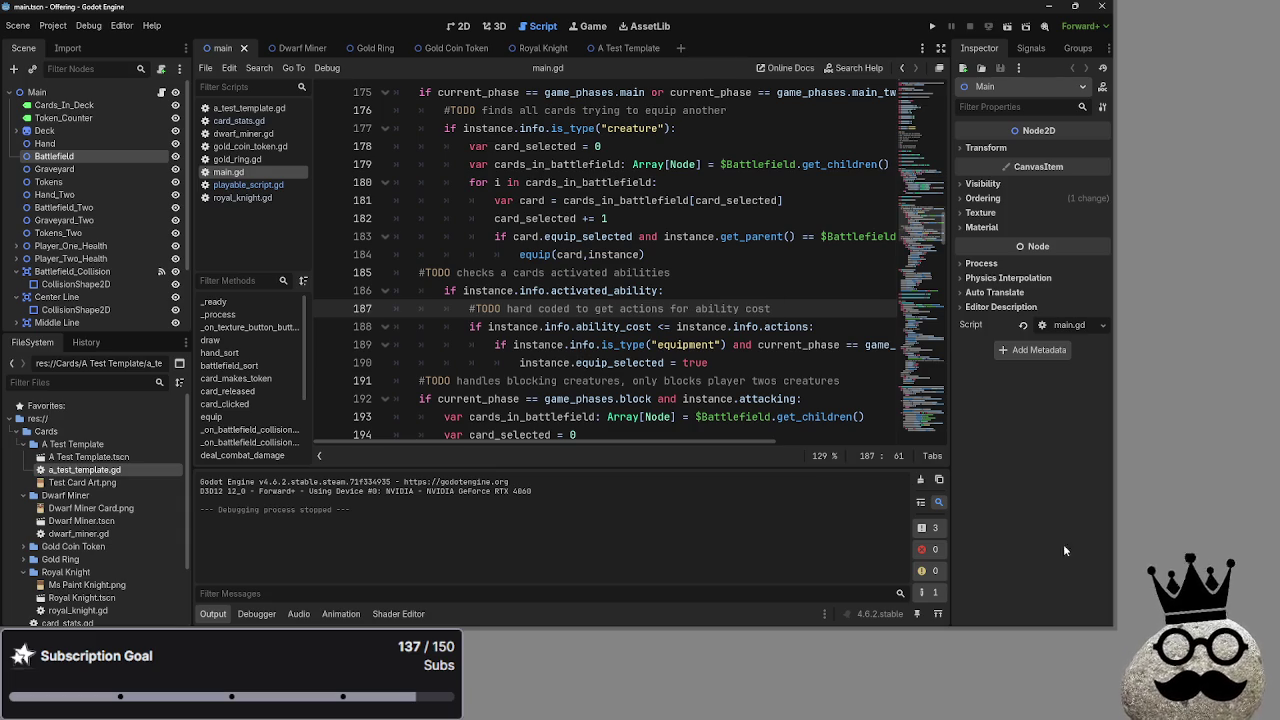
# Review the blocking code's instance.blocked and blockers counter lines around 206–207
pyautogui.scroll(-3, 795, 398)
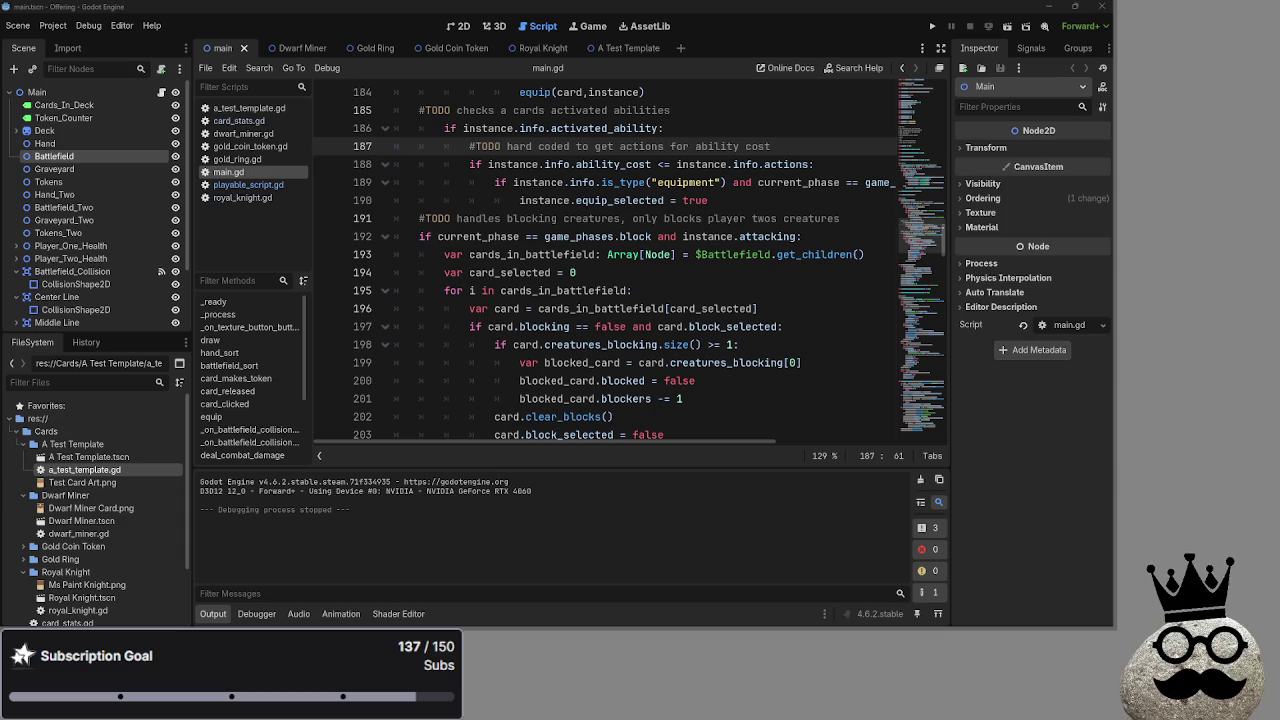
pyautogui.scroll(-4, 803, 392)
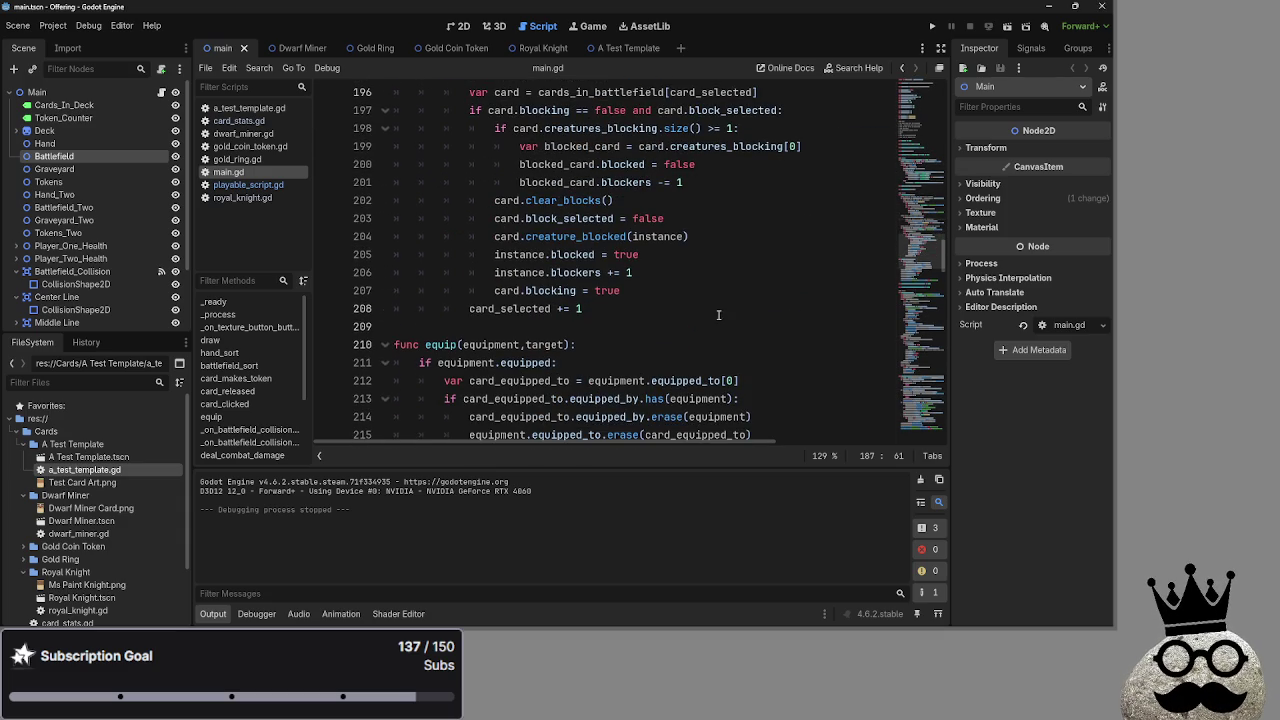
pyautogui.click(714, 258)
pyautogui.click(621, 274)
pyautogui.doubleClick(589, 252)
pyautogui.click(589, 272)
pyautogui.doubleClick(589, 272)
pyautogui.doubleClick(550, 290)
pyautogui.doubleClick(573, 254)
pyautogui.click(677, 290)
pyautogui.scroll(3, 692, 317)
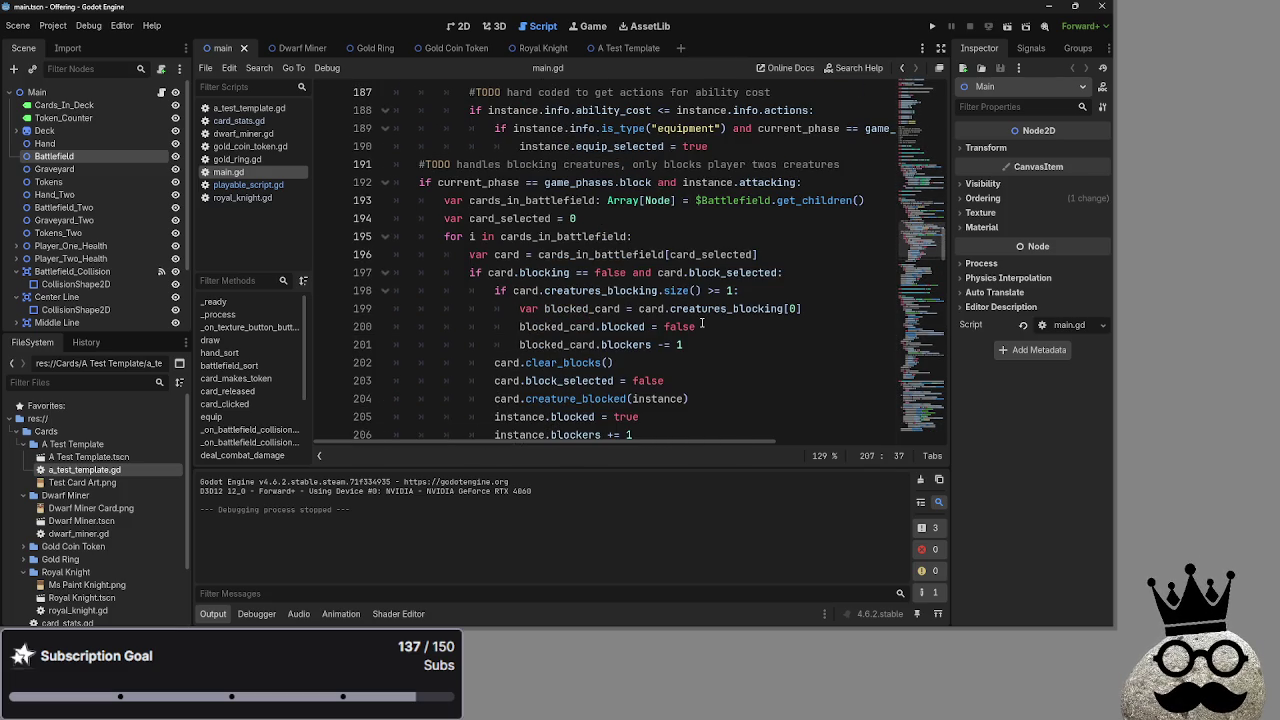
pyautogui.scroll(-10, 703, 324)
pyautogui.scroll(12, 703, 323)
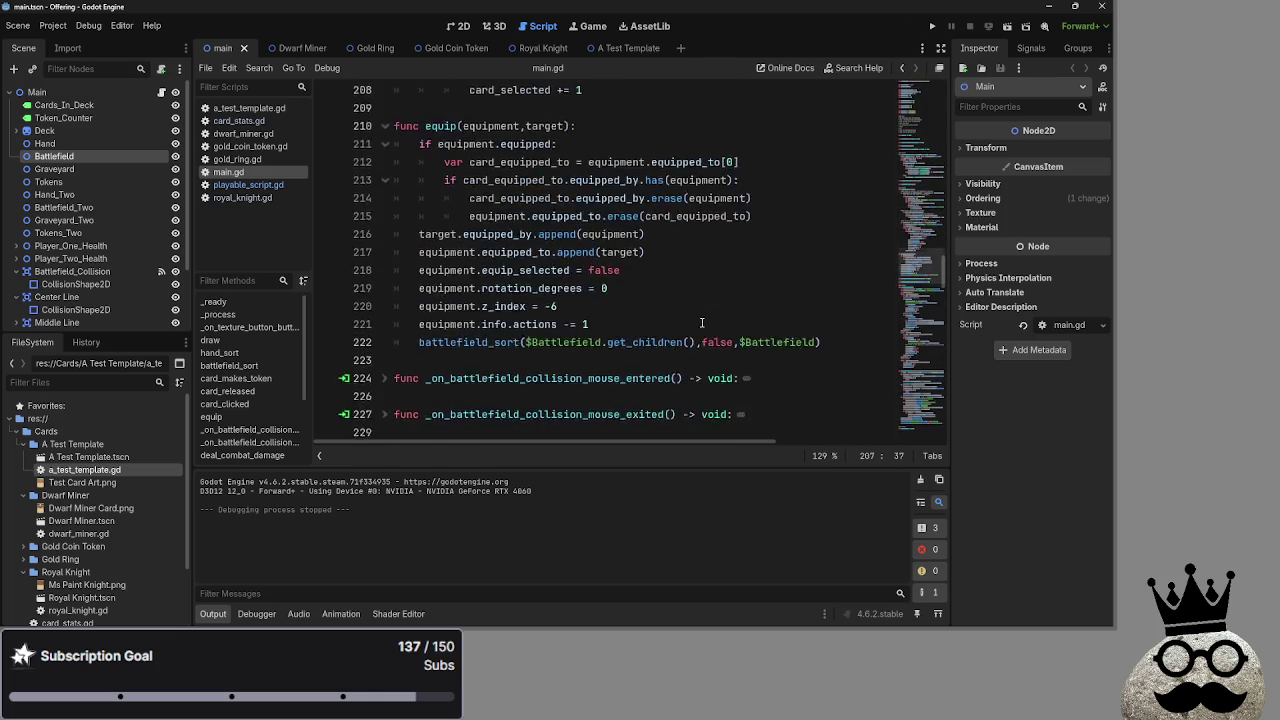
pyautogui.scroll(5, 703, 323)
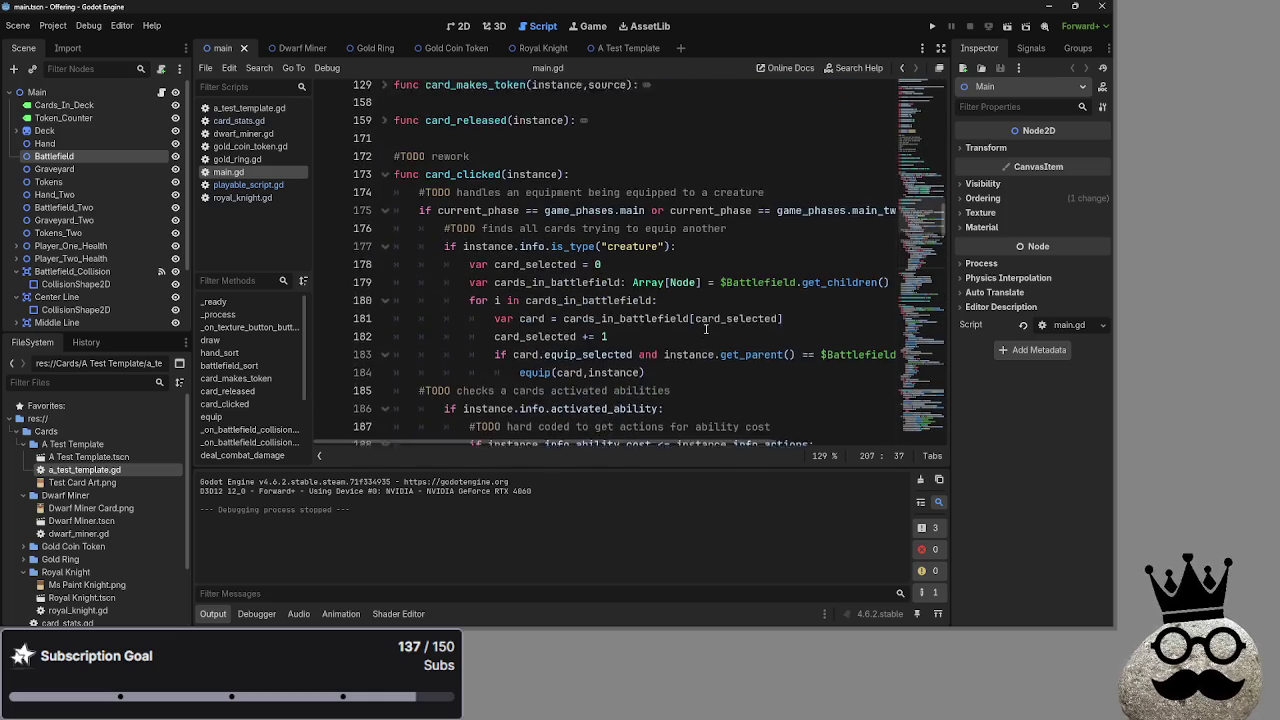
# Look over the #TODO rework comment and the card_clicked header near line 171
pyautogui.click(705, 272)
pyautogui.click(607, 236)
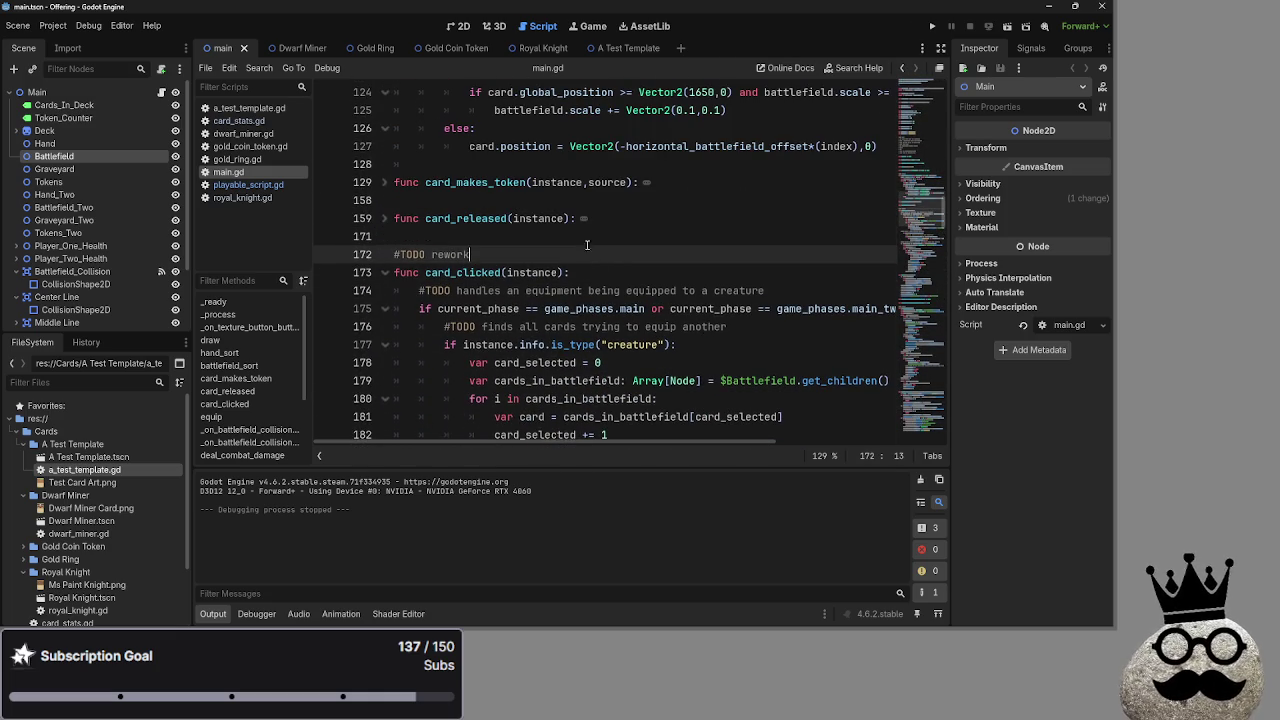
pyautogui.click(639, 255)
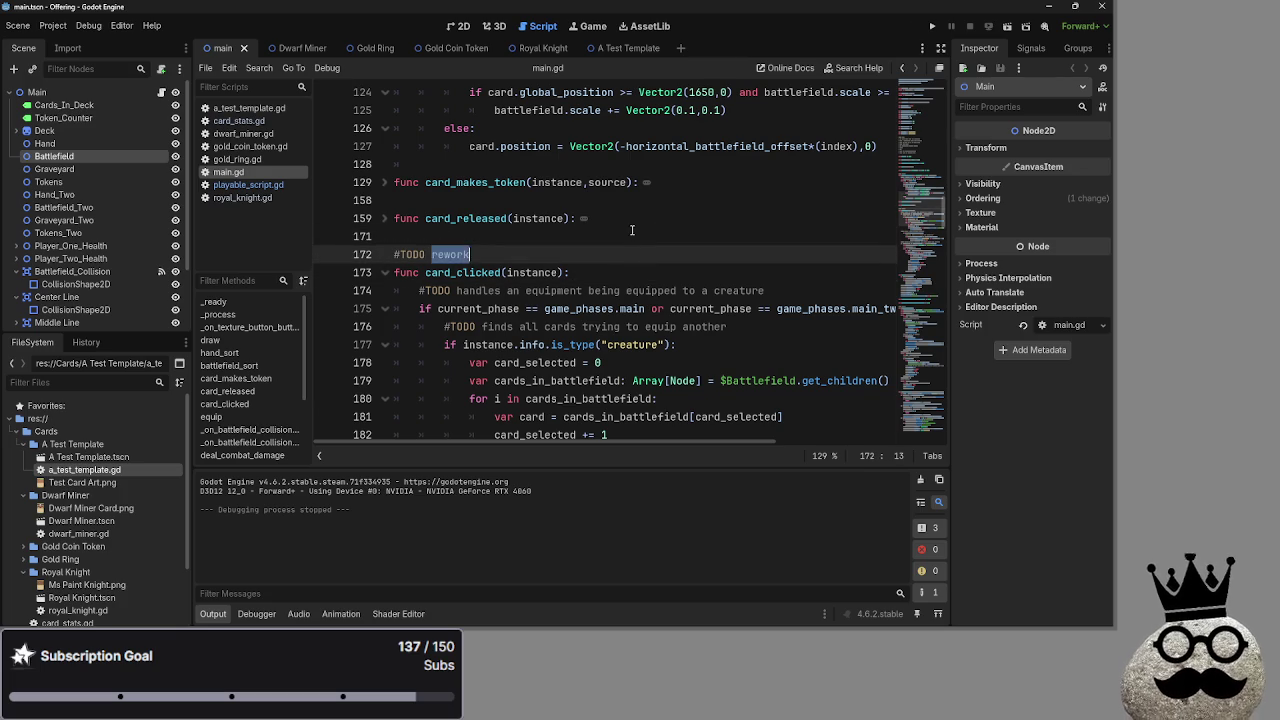
pyautogui.click(644, 274)
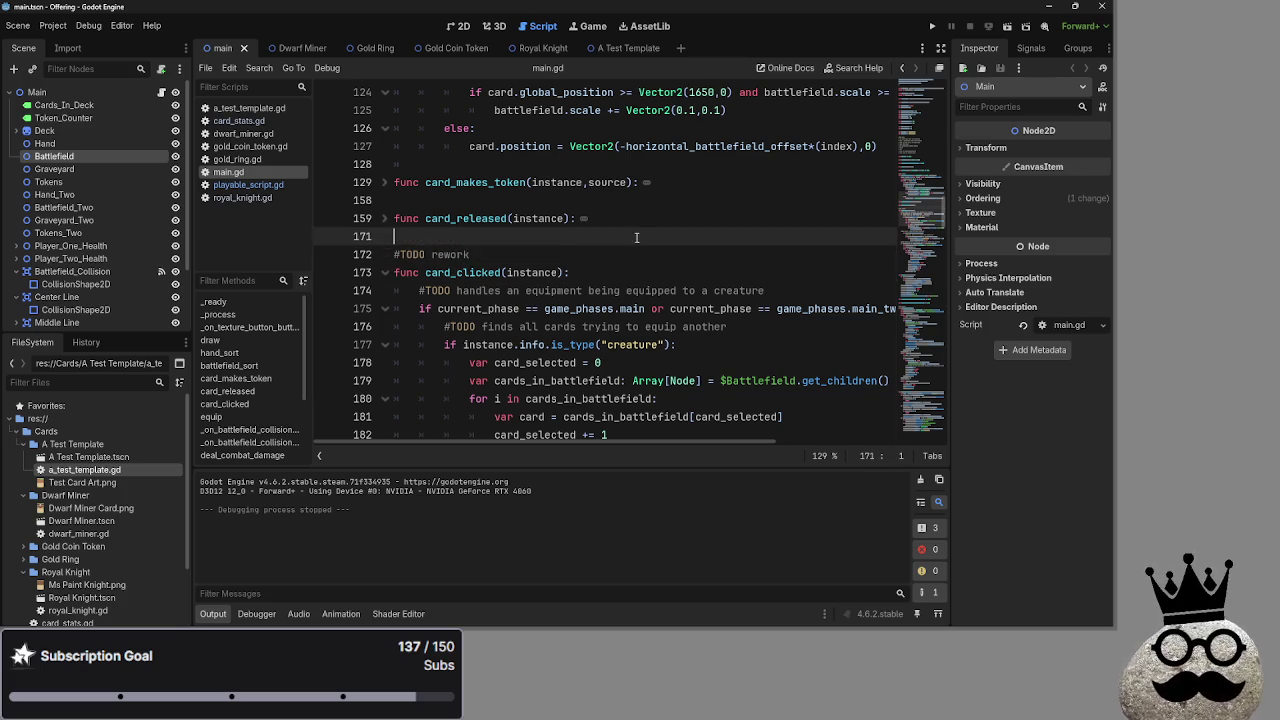
pyautogui.scroll(-2, 655, 270)
pyautogui.scroll(-2, 657, 270)
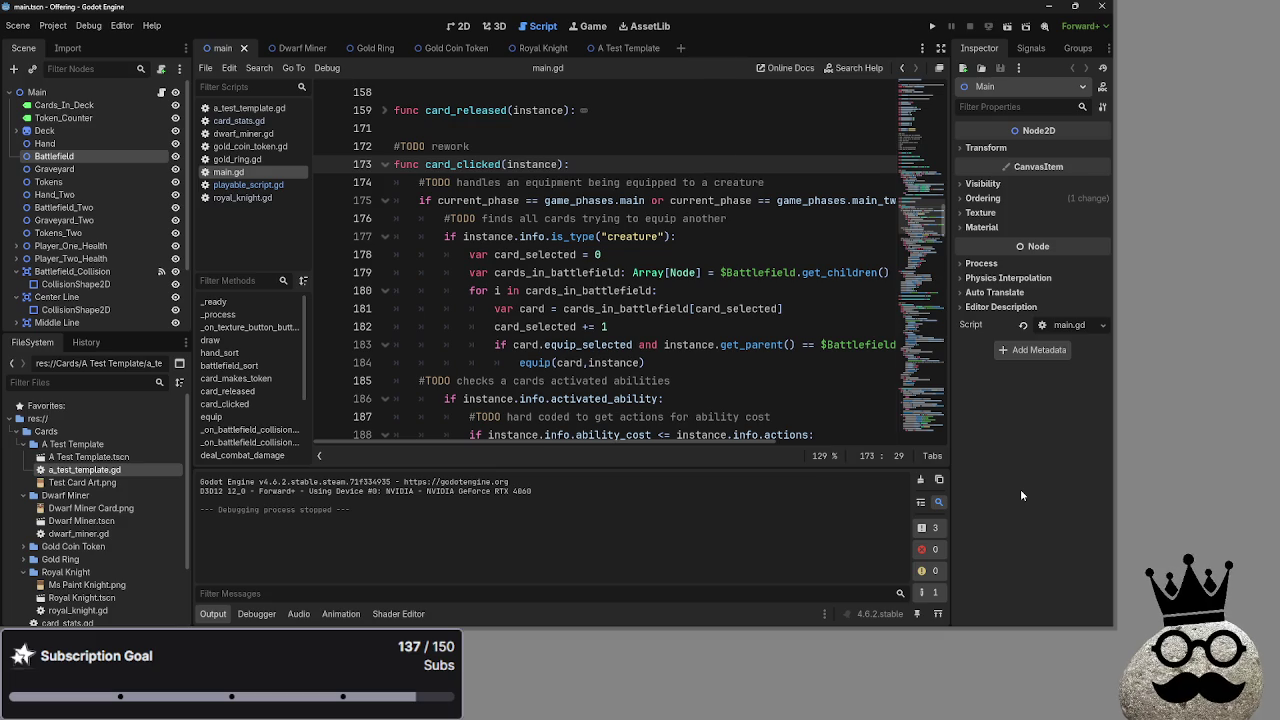
pyautogui.scroll(-7, 736, 401)
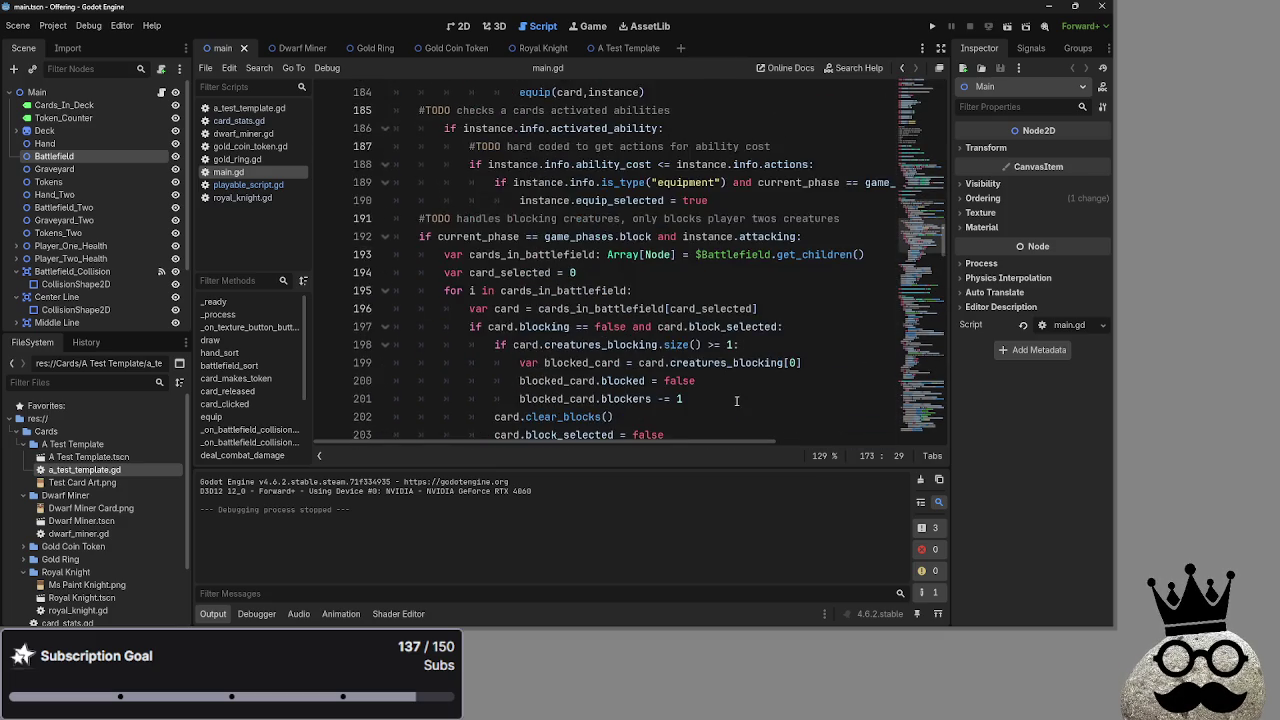
pyautogui.scroll(6, 629, 365)
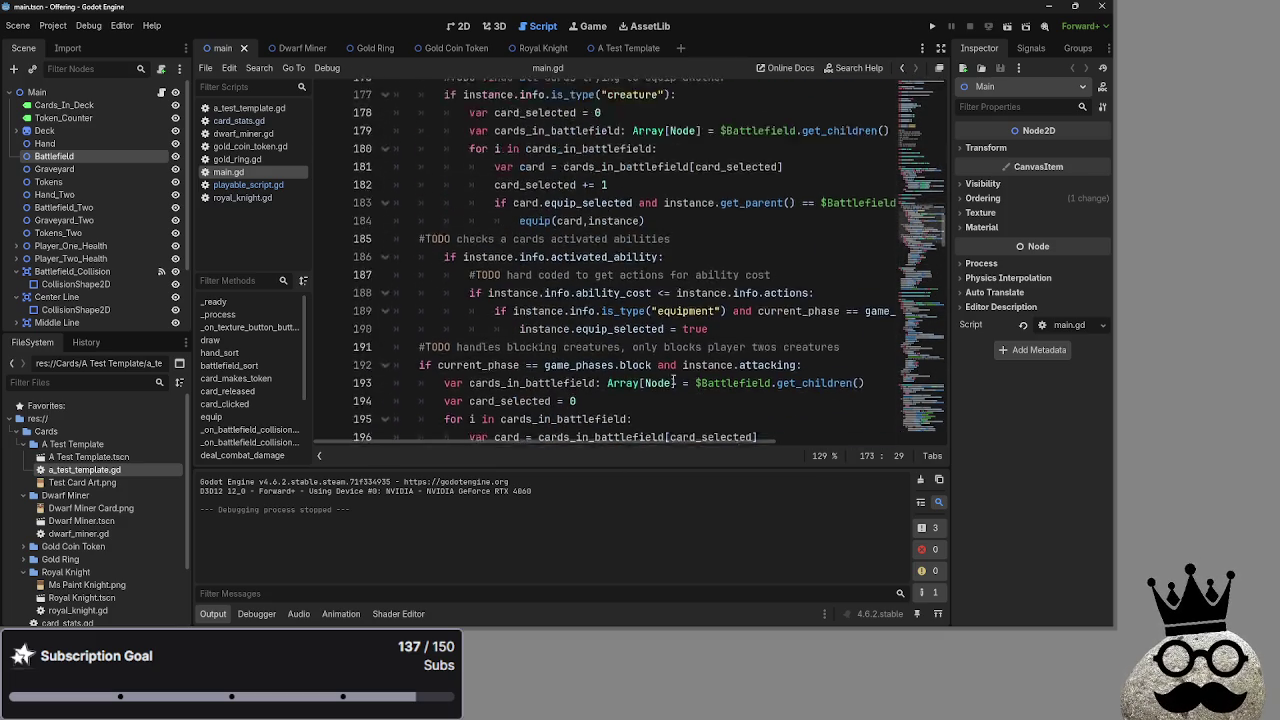
pyautogui.click(523, 241)
pyautogui.scroll(5, 510, 220)
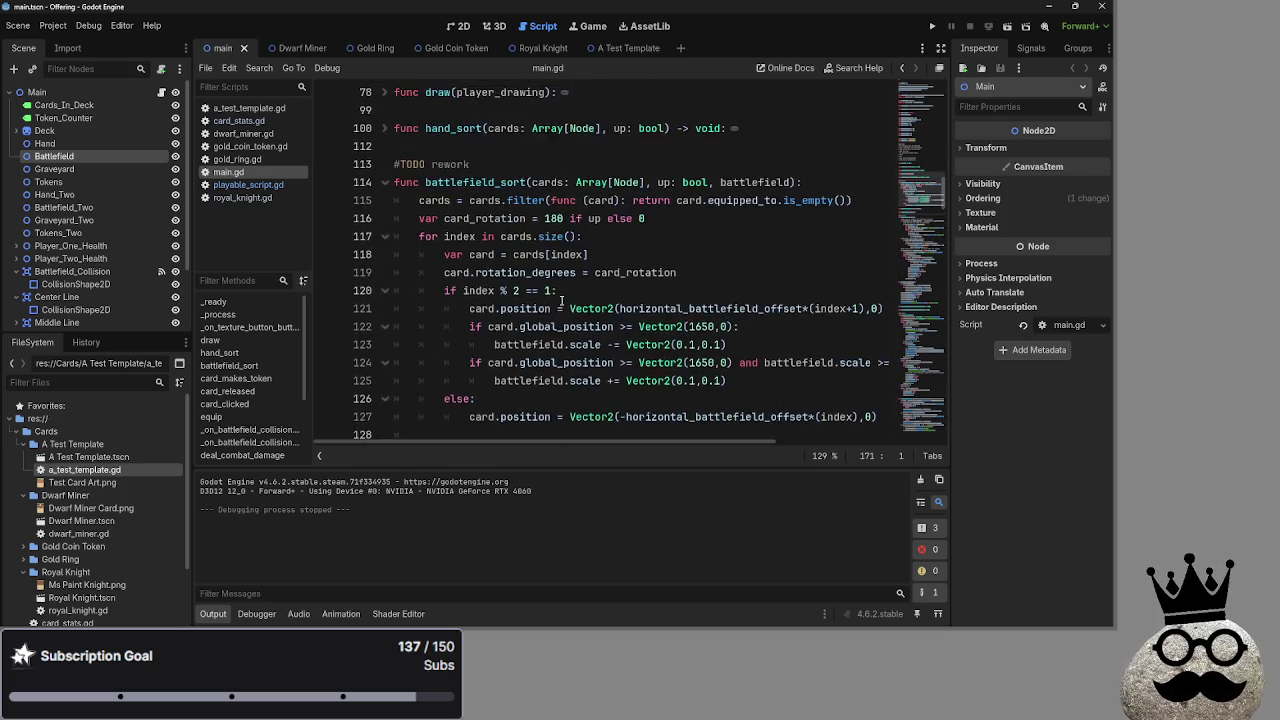
pyautogui.click(495, 254)
pyautogui.scroll(-4, 483, 278)
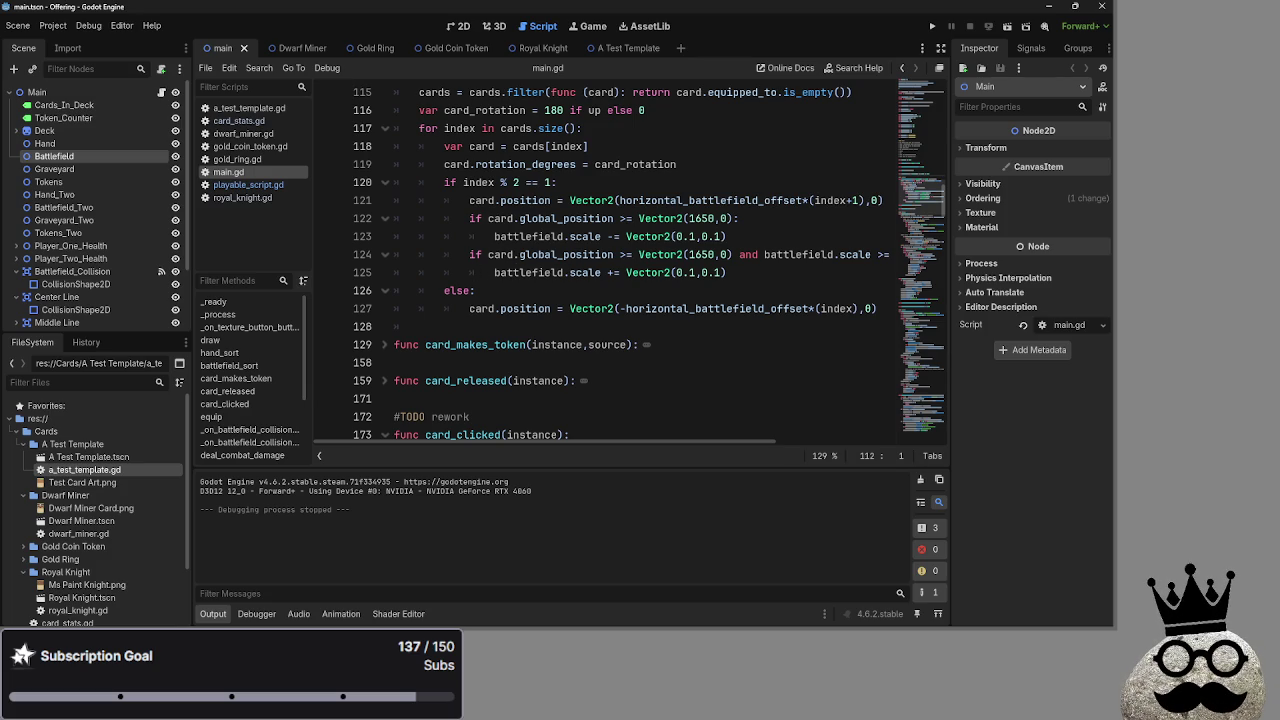
# Fold card_clicked's body at line 173 and place the caret below it
pyautogui.click(1008, 427)
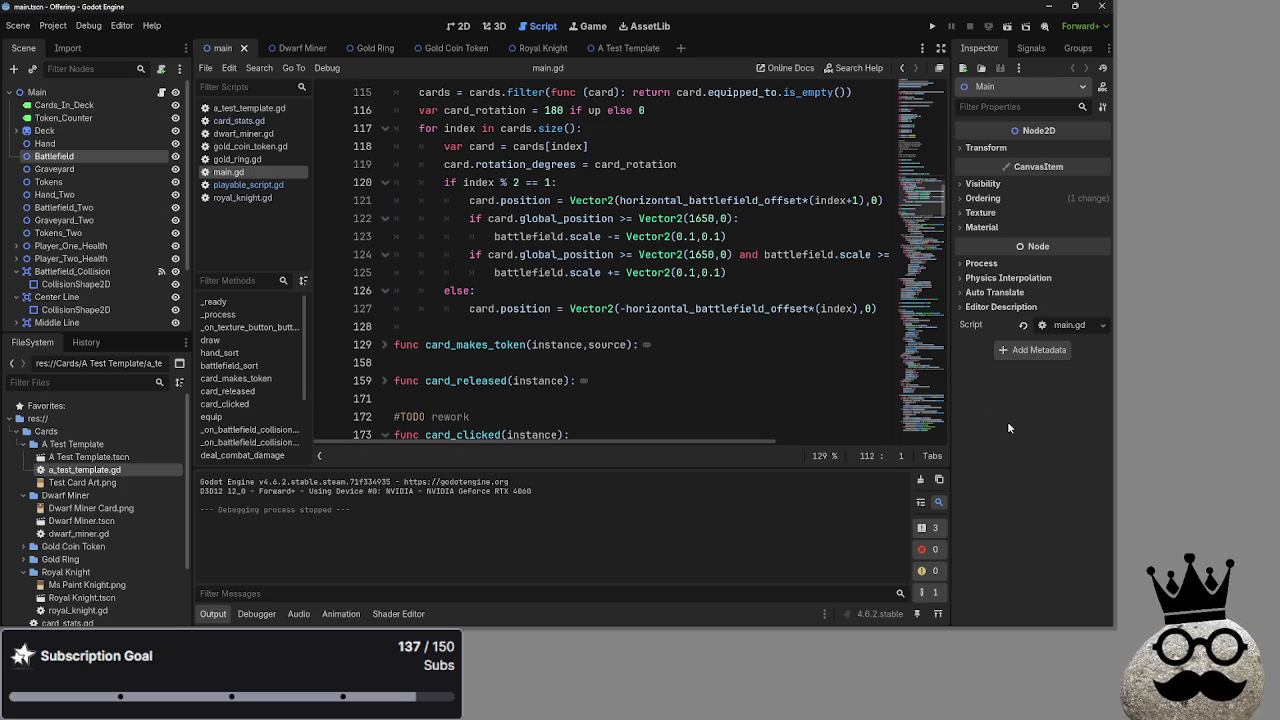
pyautogui.moveTo(661, 306)
pyautogui.scroll(-5, 661, 306)
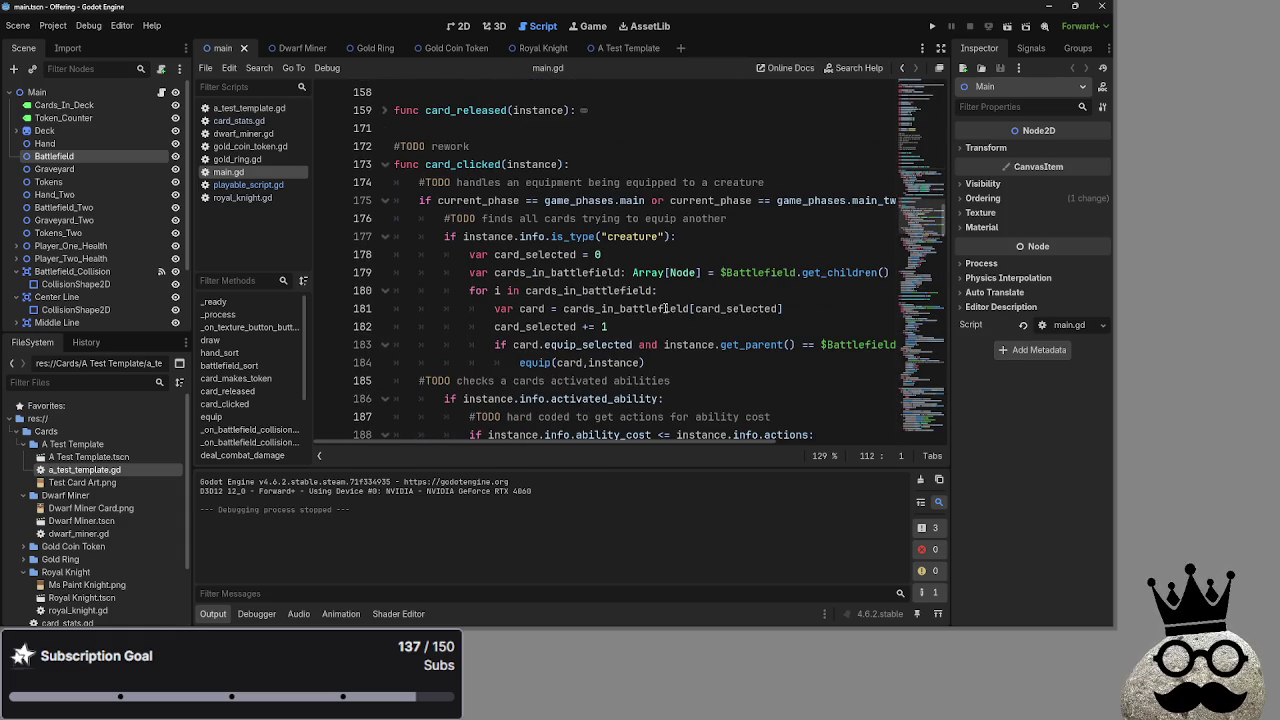
pyautogui.scroll(3, 655, 308)
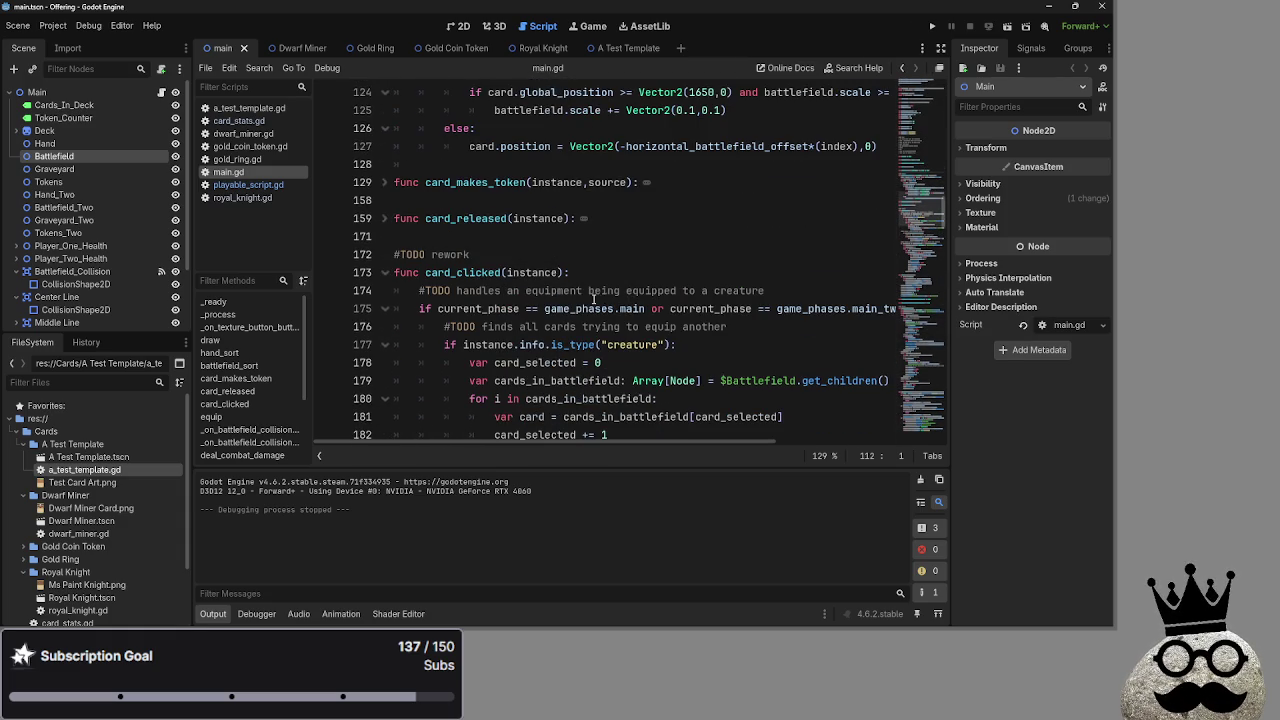
pyautogui.click(519, 220)
pyautogui.click(396, 237)
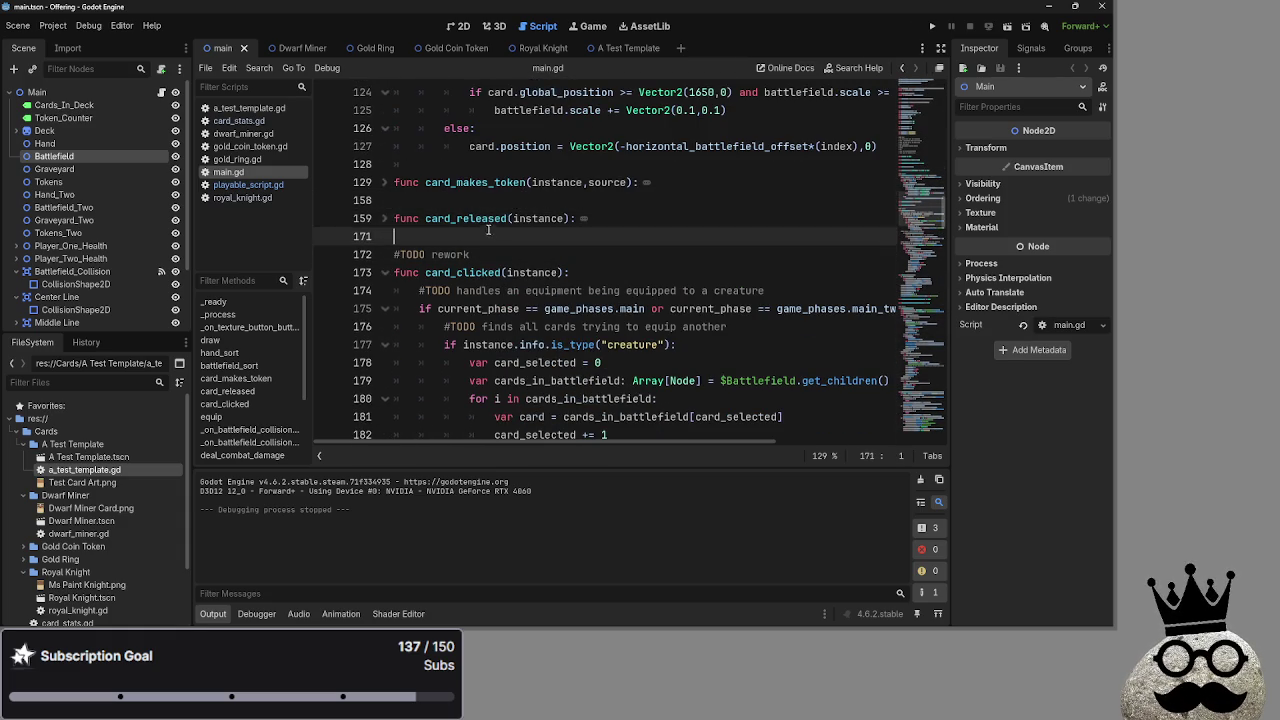
pyautogui.click(385, 273)
pyautogui.click(397, 289)
pyautogui.scroll(-2, 392, 250)
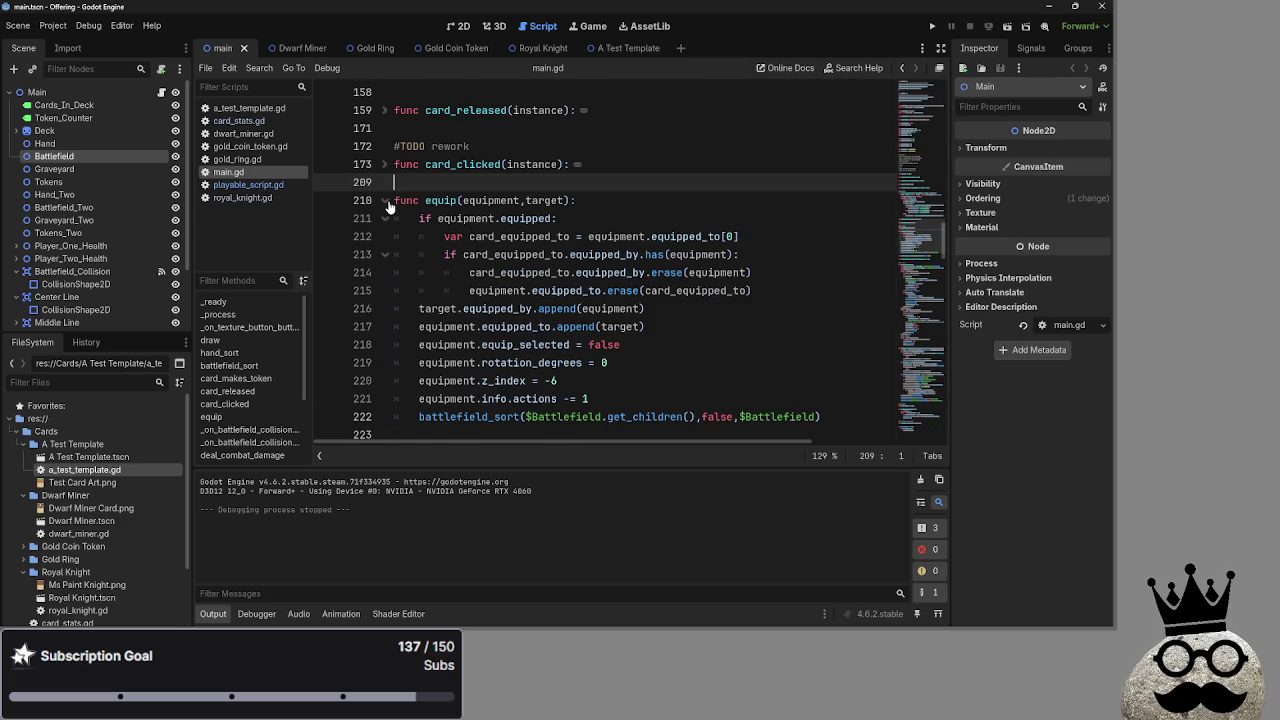
# Collapse the equip function, then unfold and refold card_clicked to check its body
pyautogui.click(386, 201)
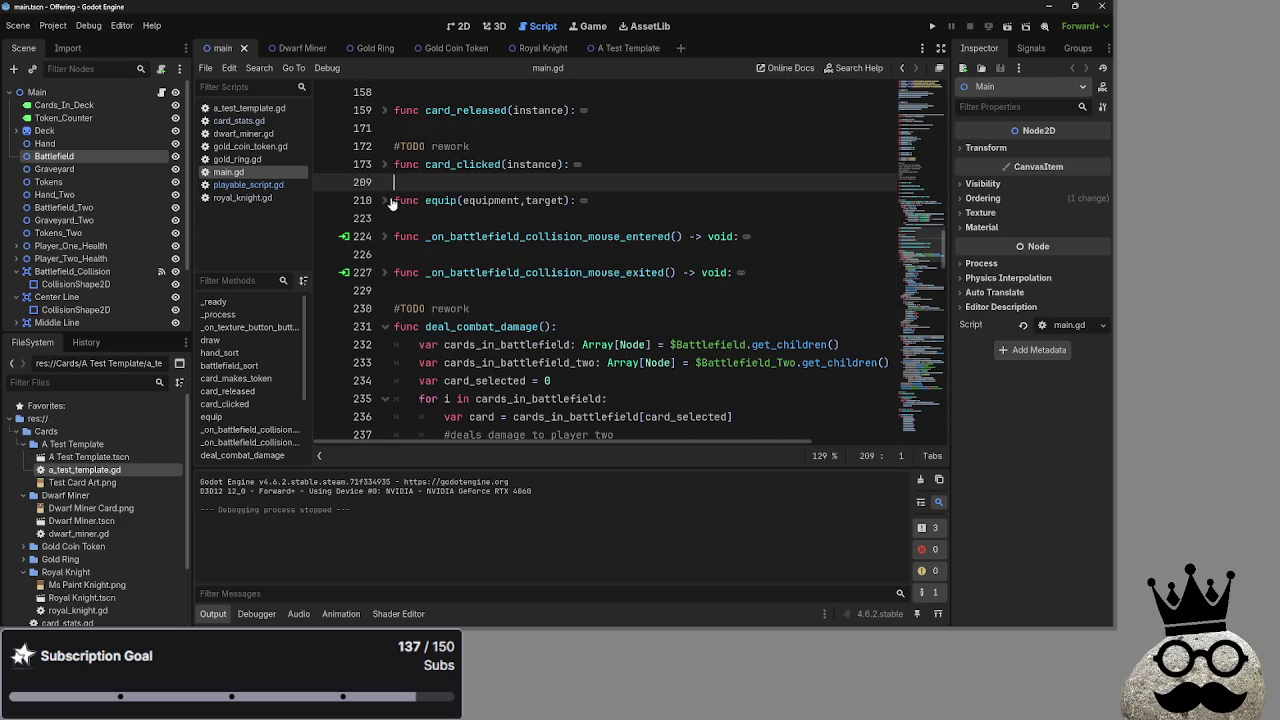
pyautogui.click(437, 219)
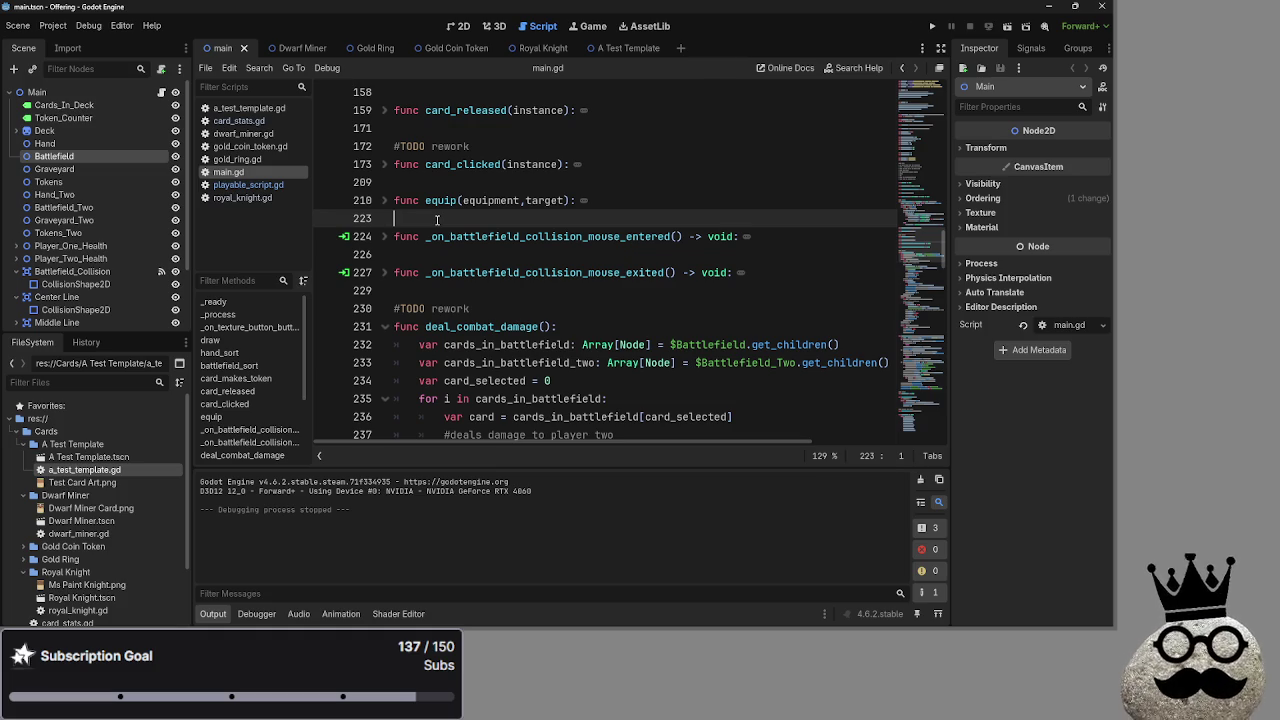
pyautogui.click(412, 183)
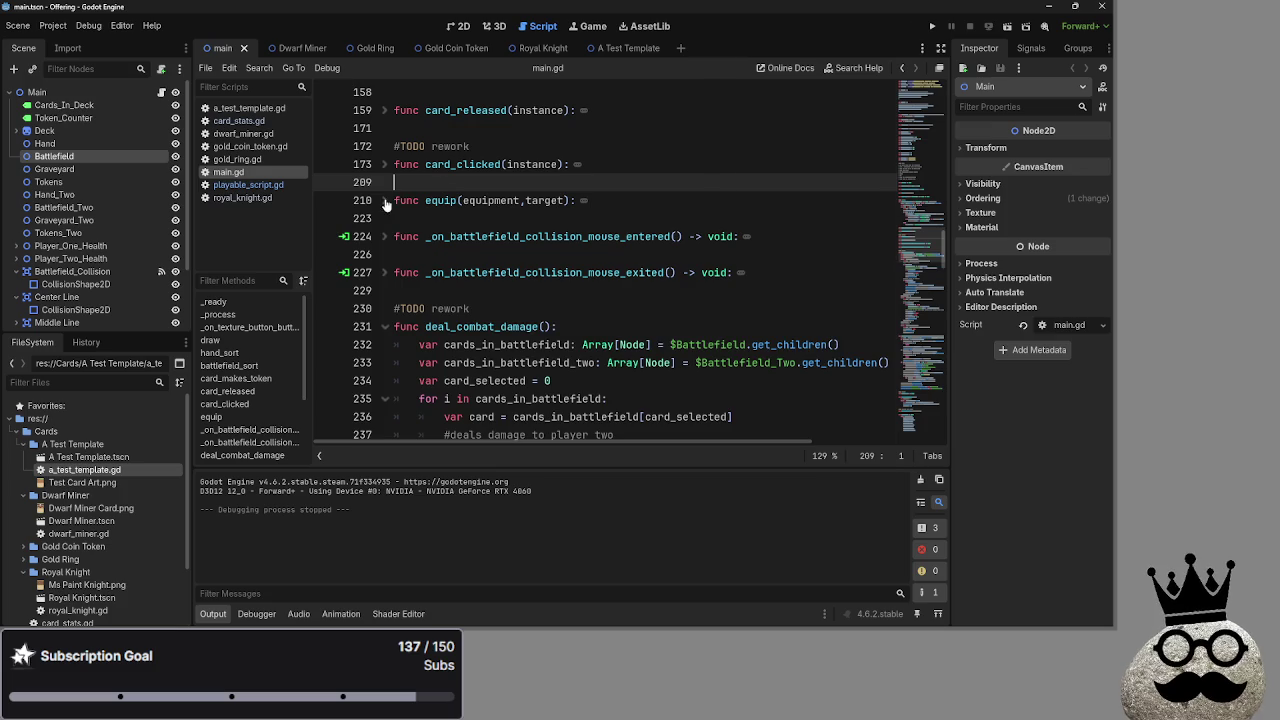
pyautogui.click(384, 166)
pyautogui.click(384, 166)
pyautogui.click(488, 146)
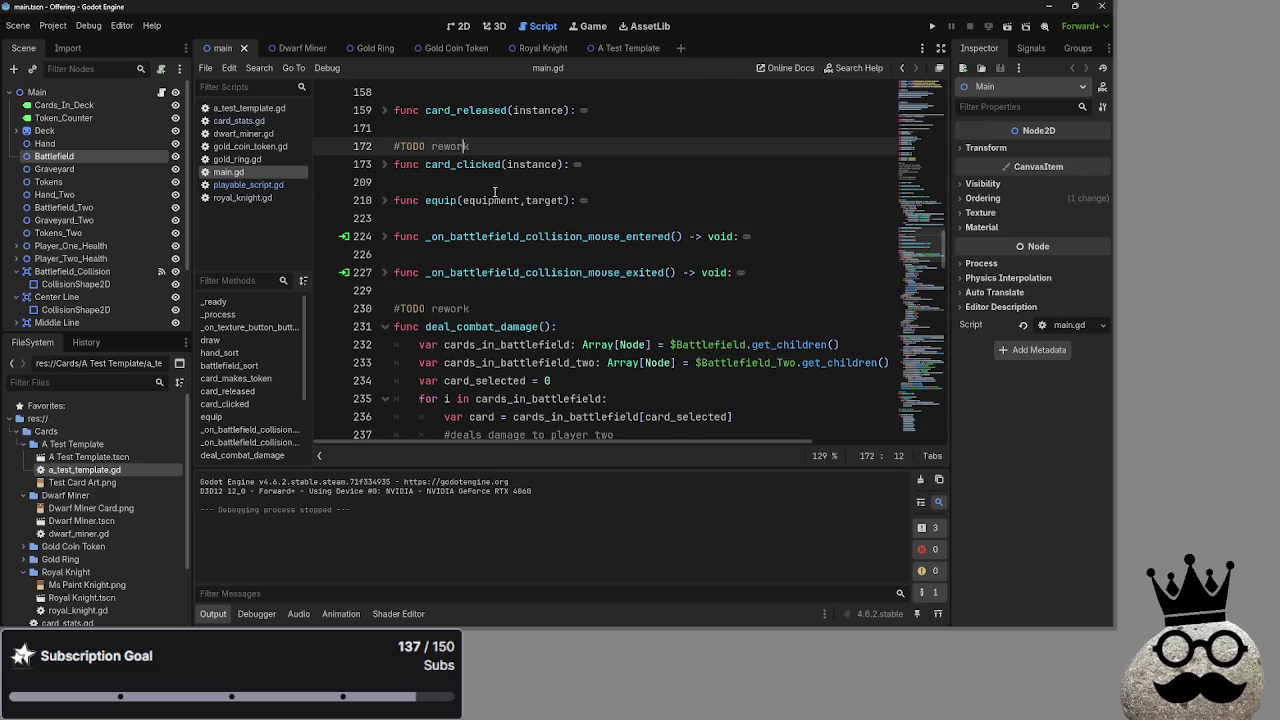
# Delete the empty line 128 directly above card_makes_token
pyautogui.scroll(2, 491, 190)
pyautogui.click(492, 200)
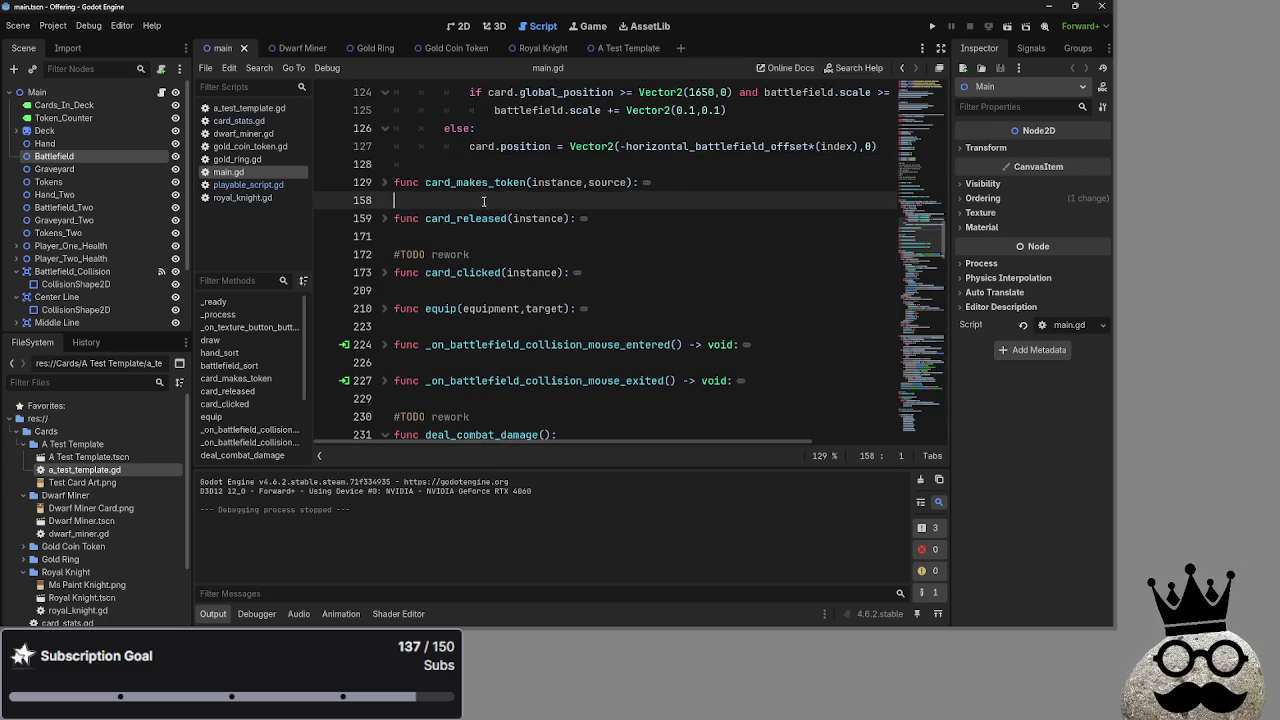
pyautogui.scroll(2, 373, 293)
pyautogui.click(384, 290)
pyautogui.click(400, 272)
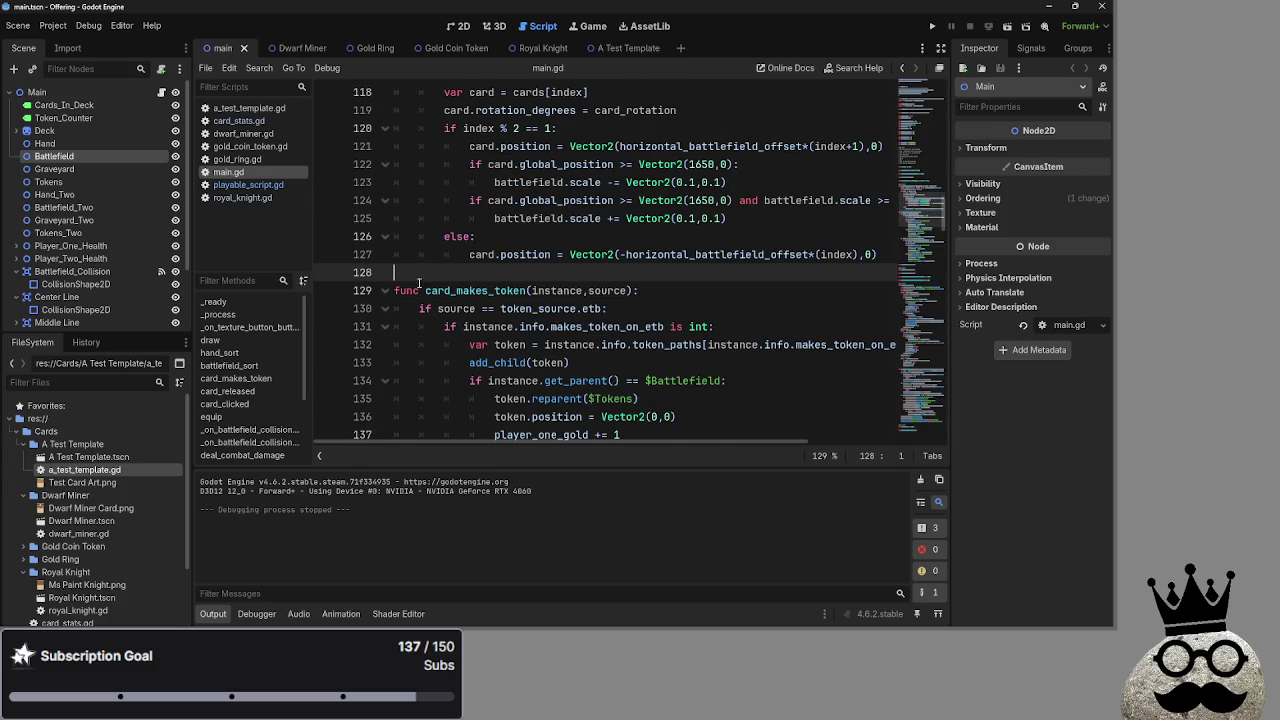
pyautogui.click(384, 290)
pyautogui.scroll(3, 392, 292)
pyautogui.press('BackSpace')
pyautogui.scroll(5, 395, 281)
pyautogui.scroll(-2, 395, 281)
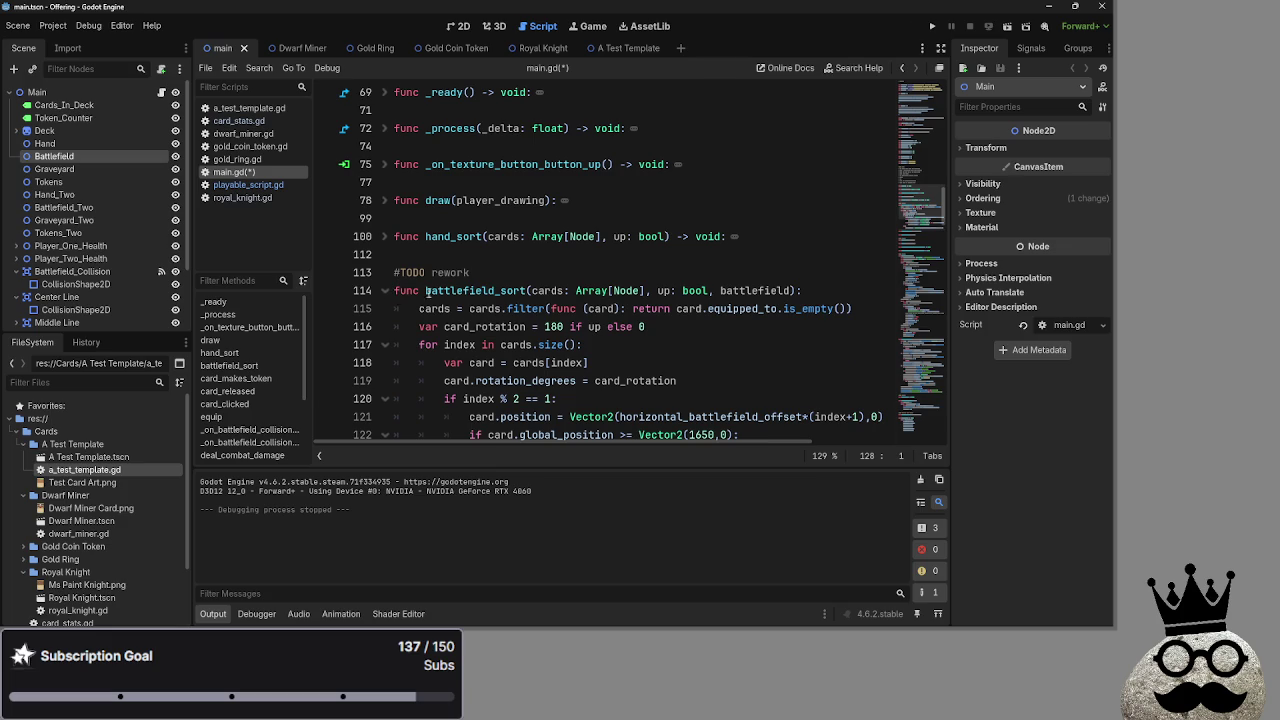
# Check battlefield_sort's header and the blank lines 112 and 99
pyautogui.click(559, 274)
pyautogui.click(518, 256)
pyautogui.click(494, 220)
pyautogui.click(483, 182)
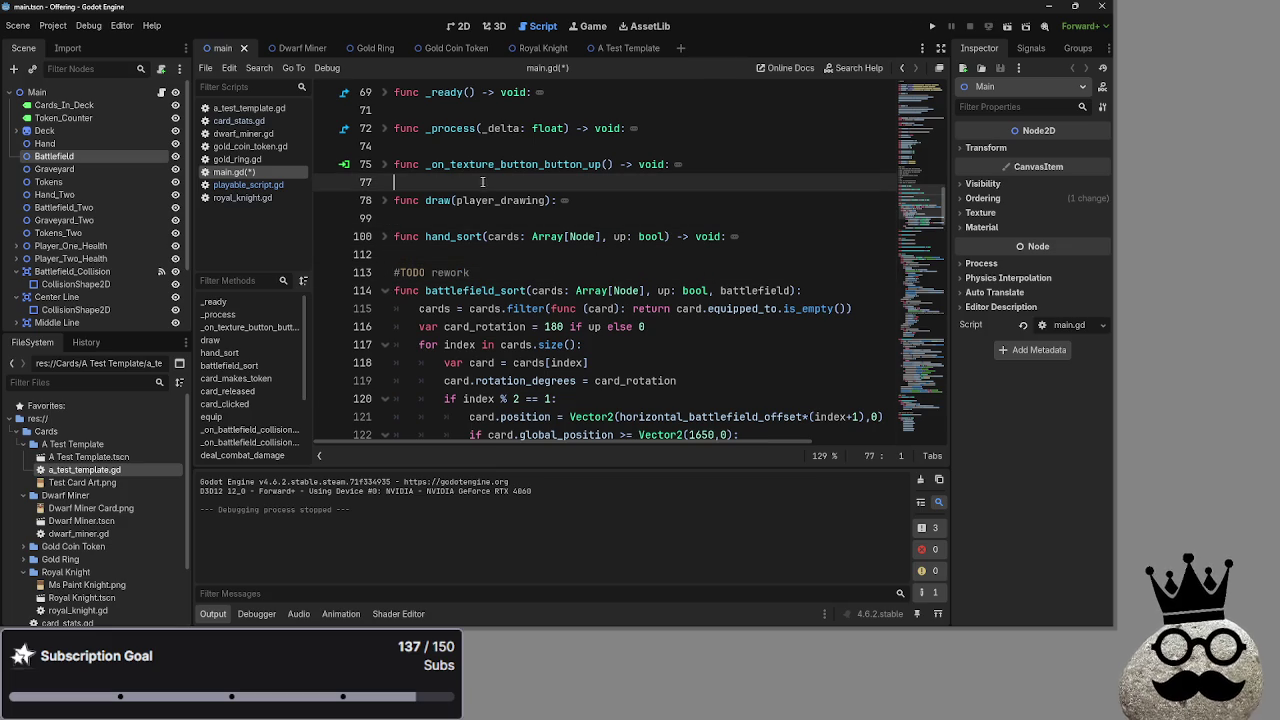
# Browse the gaps between the folded functions at lines 77, 112, 99 and 74
pyautogui.click(477, 218)
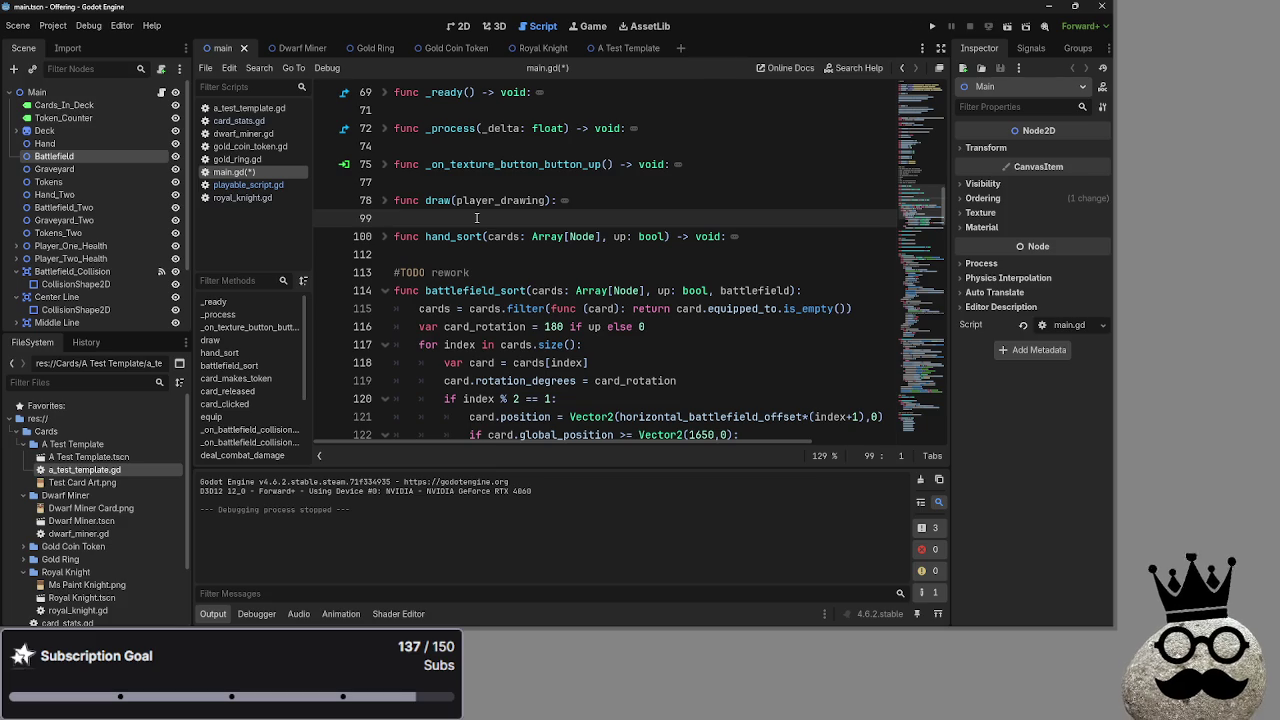
pyautogui.click(456, 253)
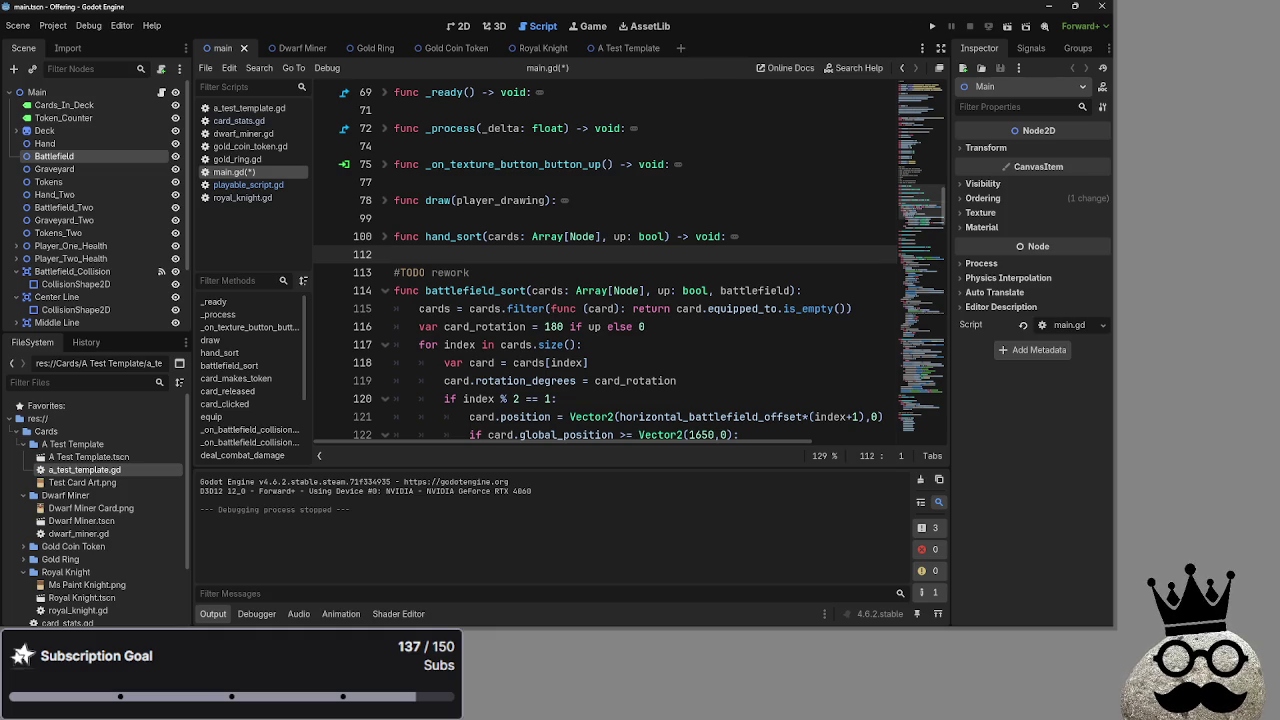
pyautogui.hotkey('alt', 'Tab')
pyautogui.hotkey('alt', 'Tab')
pyautogui.hotkey('alt', 'Tab')
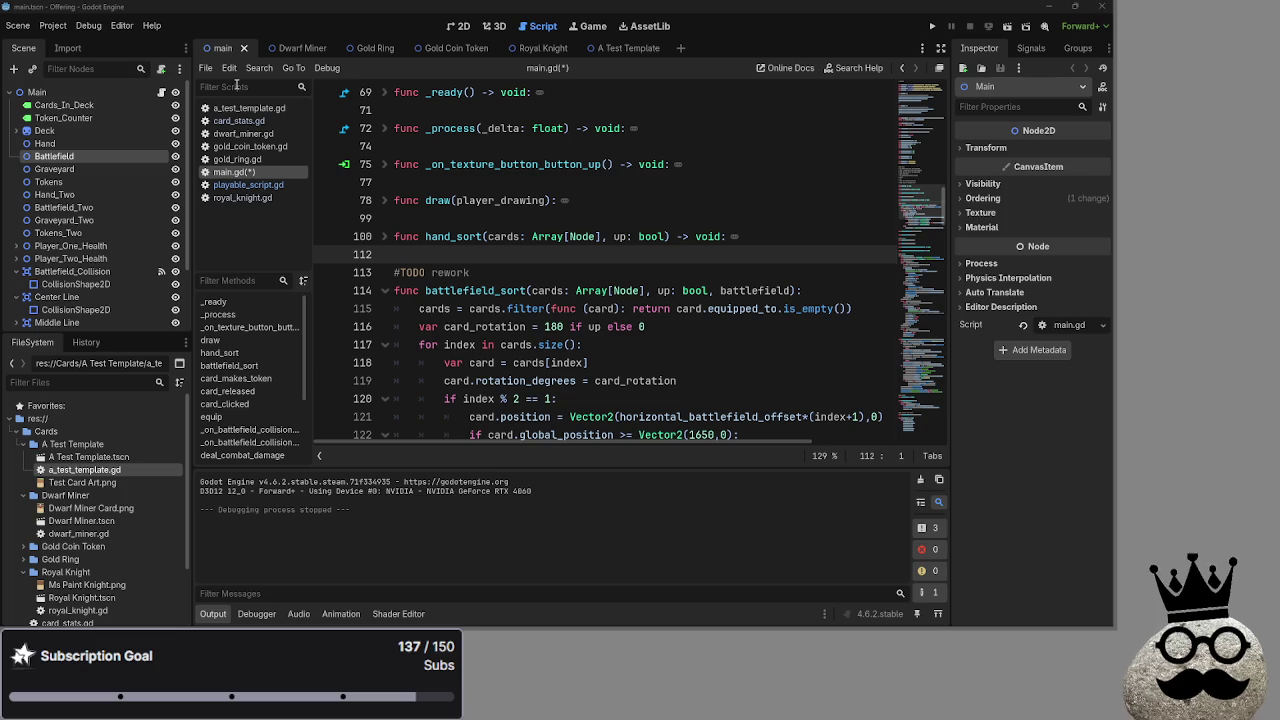
pyautogui.click(430, 218)
pyautogui.click(417, 186)
pyautogui.press('Up')
pyautogui.press('Up')
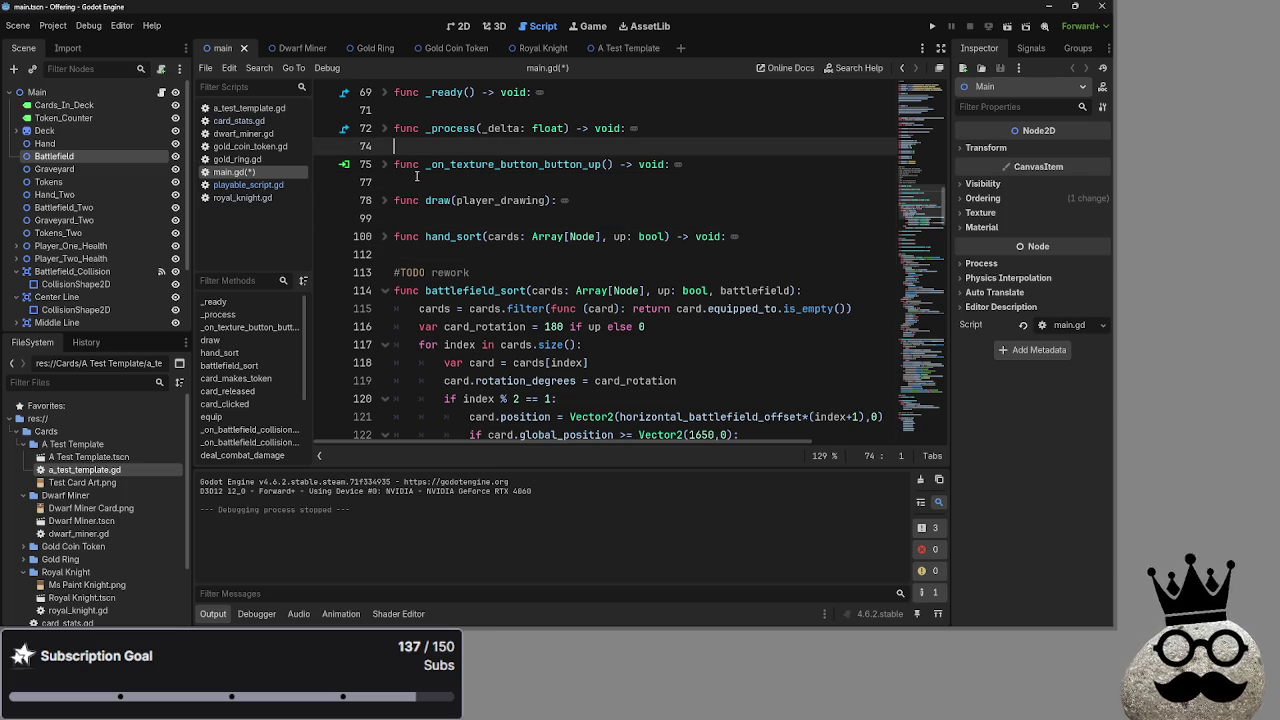
# Unfold and refold _process and _ready to inspect their bodies
pyautogui.click(382, 168)
pyautogui.click(382, 168)
pyautogui.click(385, 130)
pyautogui.click(385, 130)
pyautogui.scroll(2, 385, 140)
pyautogui.click(384, 200)
pyautogui.click(384, 200)
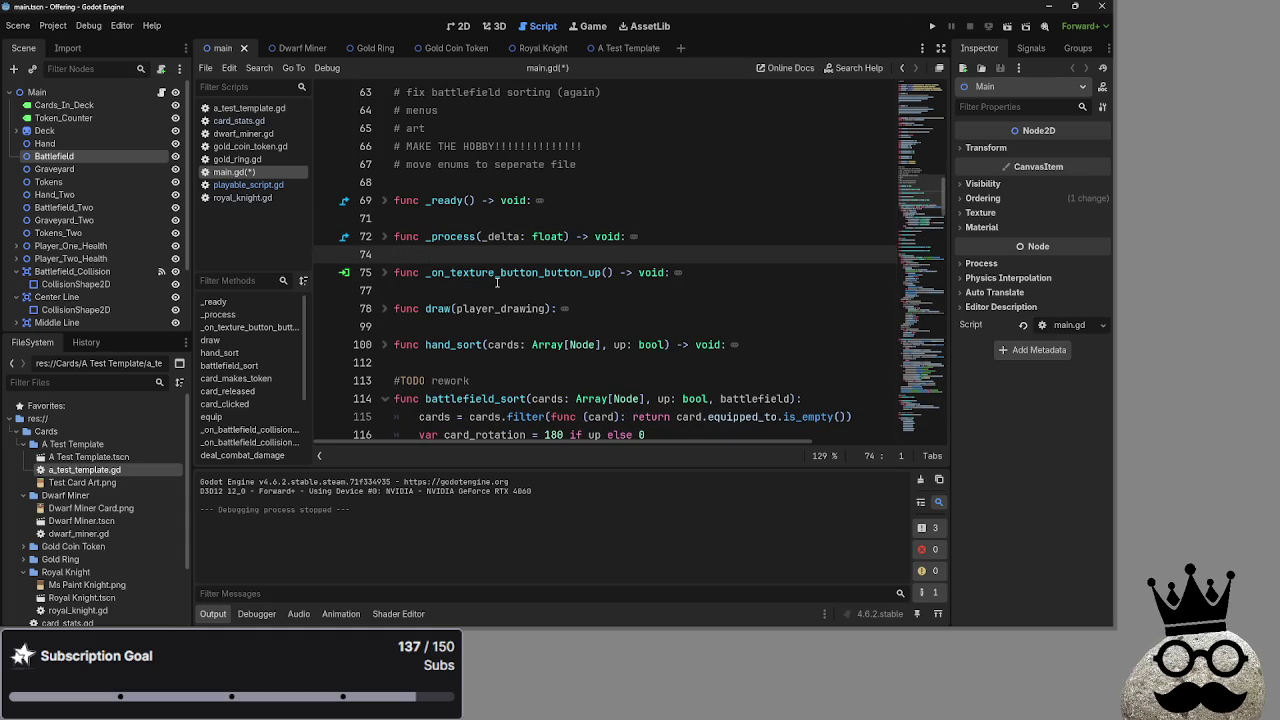
# Scroll down to the combat damage code and run the project
pyautogui.scroll(-6, 490, 286)
pyautogui.scroll(-20, 478, 289)
pyautogui.click(932, 26)
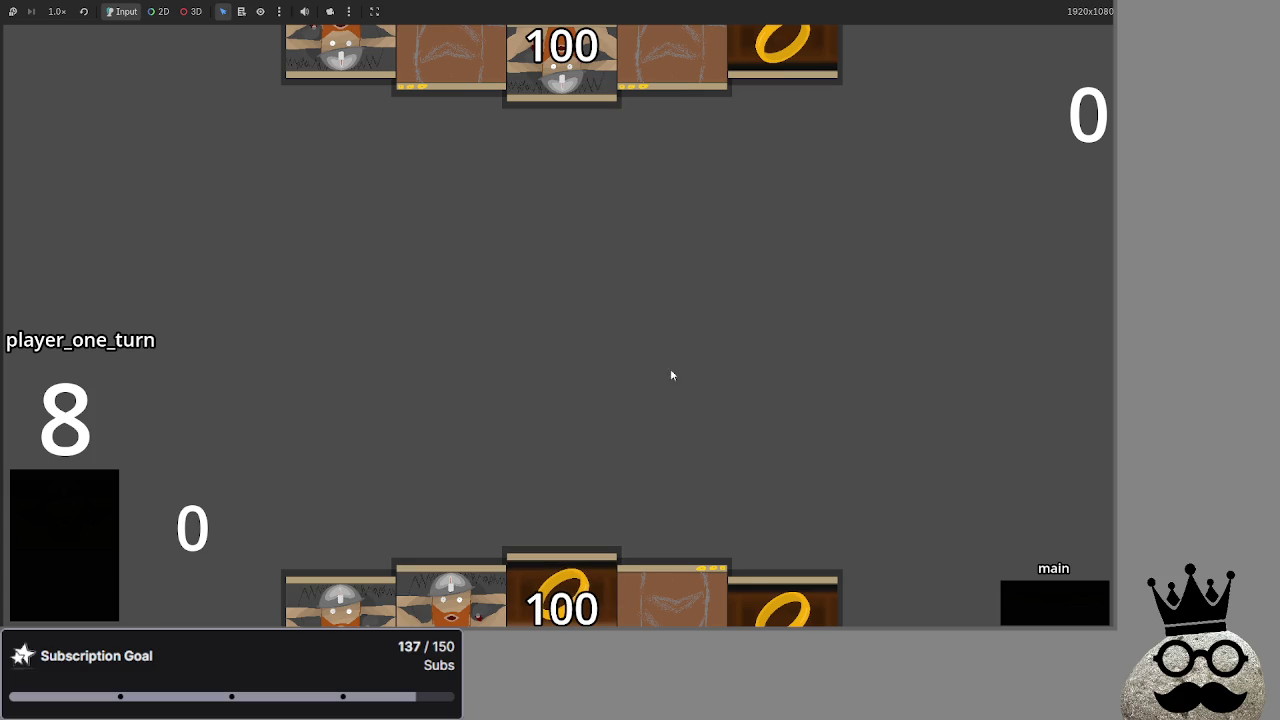
# Draw cards and play player one's dwarf and ring cards onto the battlefield
pyautogui.click(357, 572)
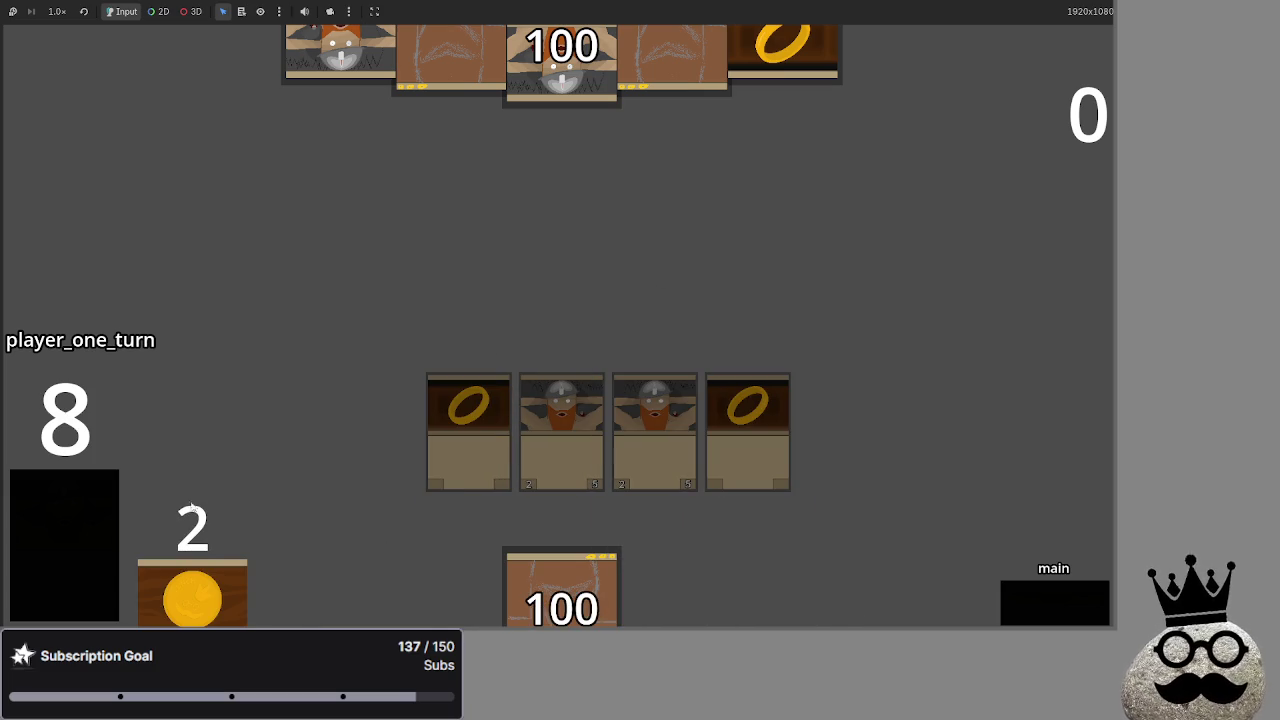
pyautogui.click(51, 522)
pyautogui.click(670, 595)
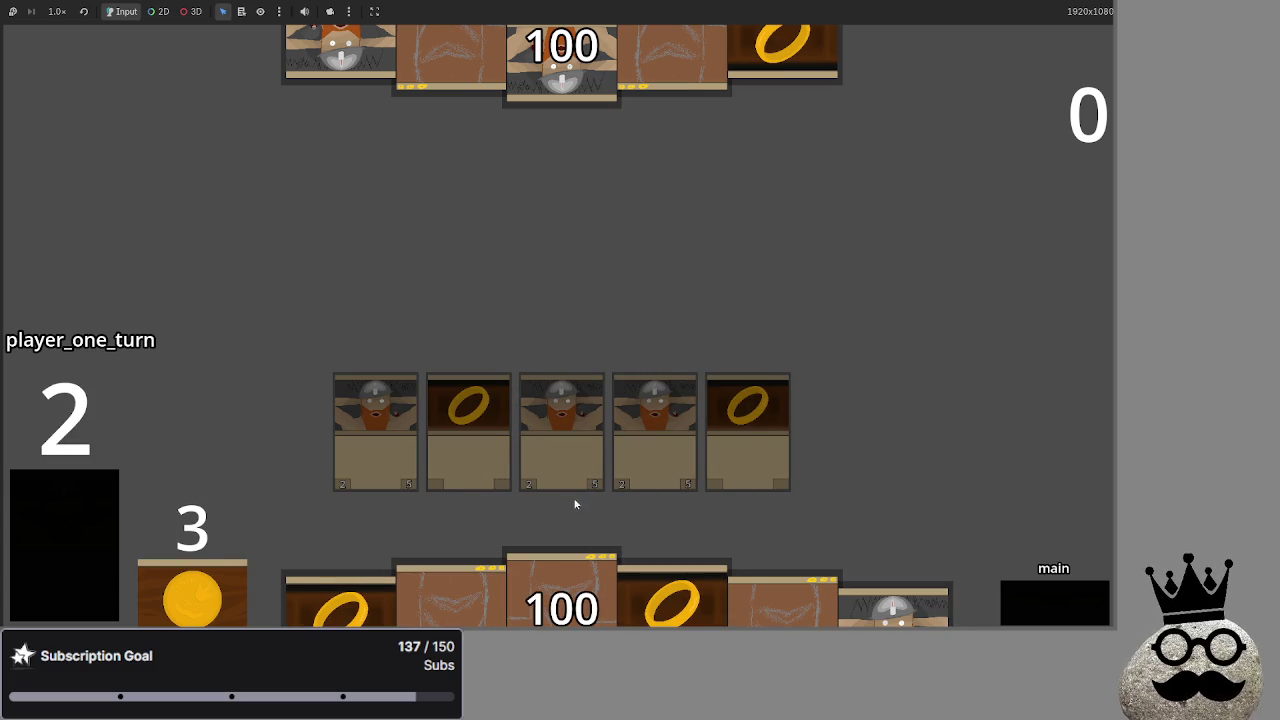
pyautogui.press('F8')
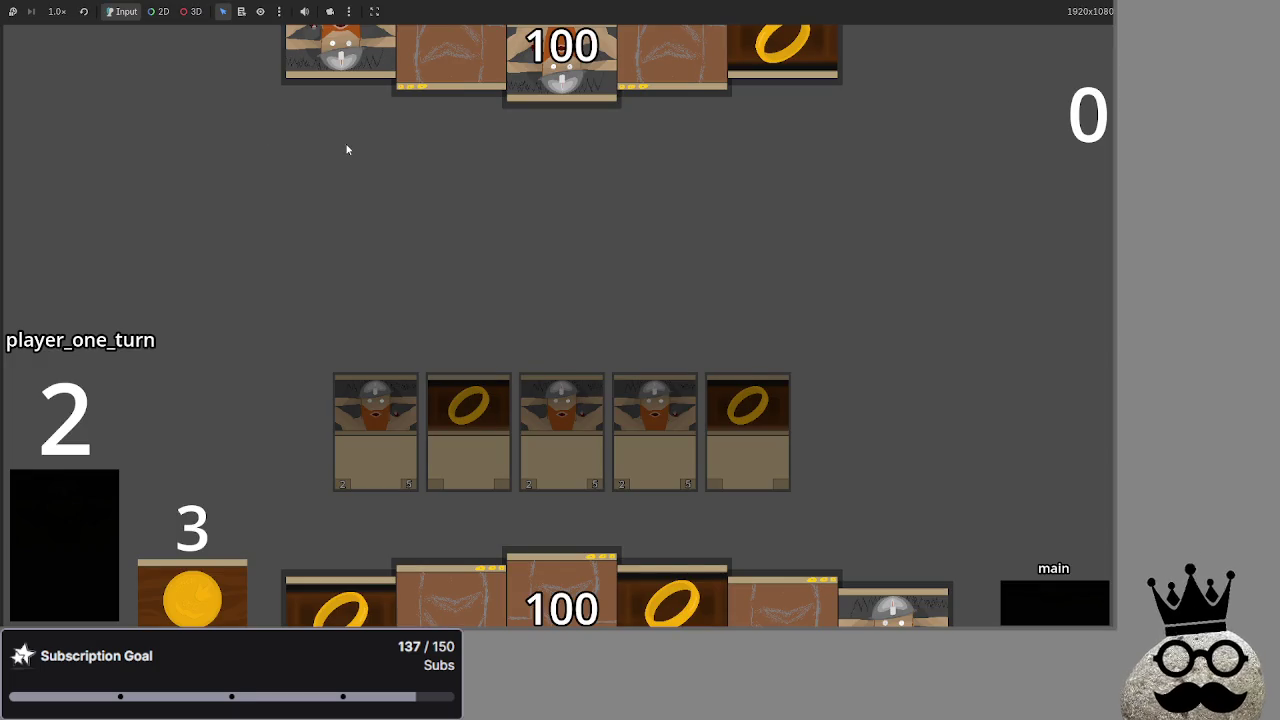
pyautogui.click(586, 580)
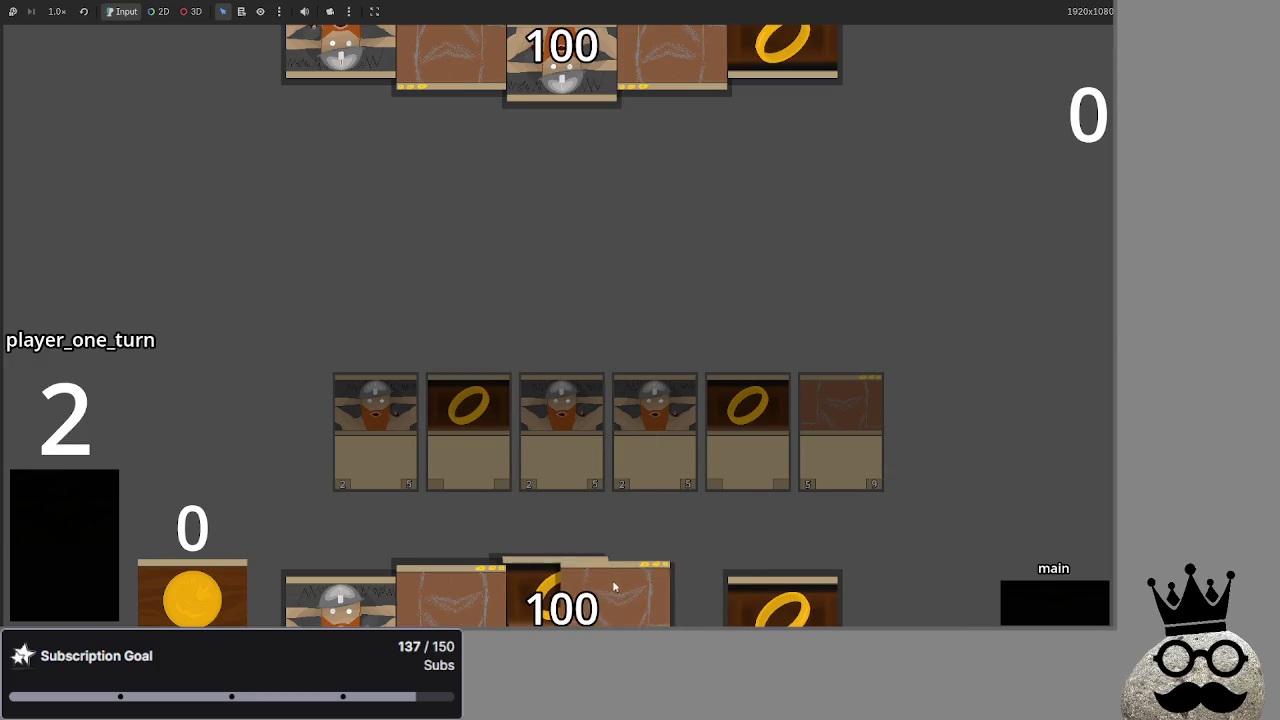
pyautogui.click(560, 595)
pyautogui.click(468, 610)
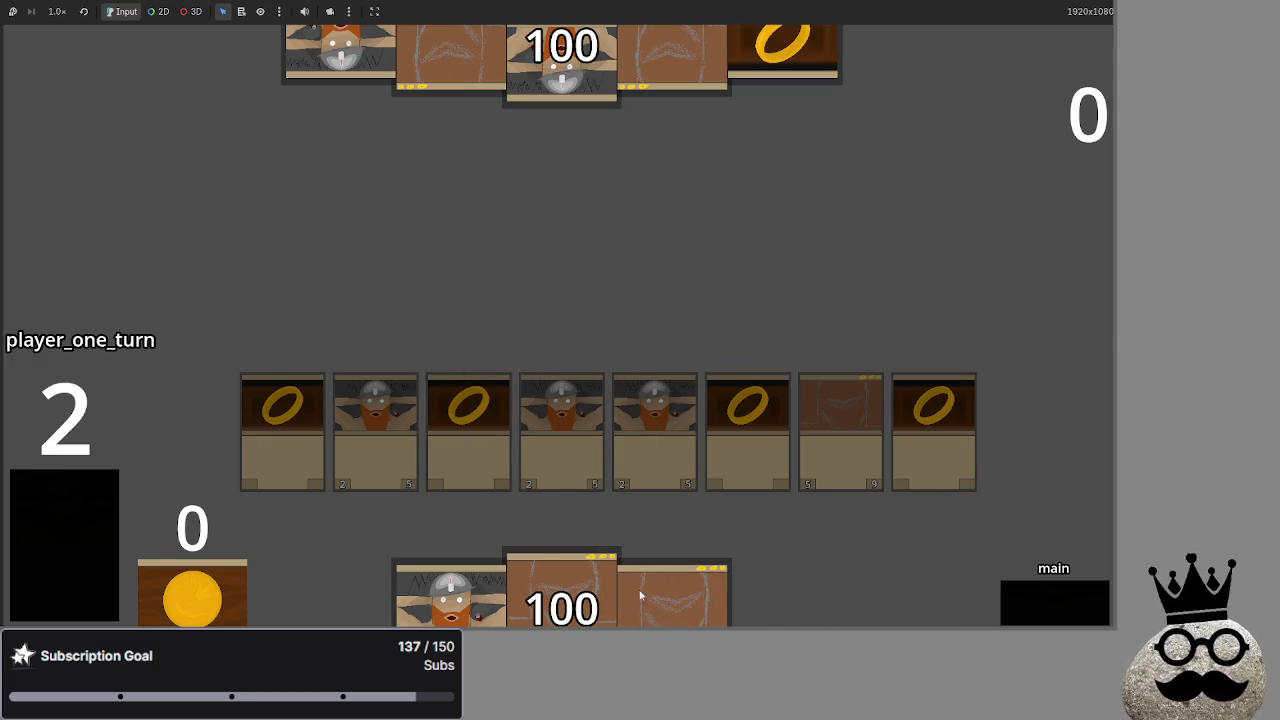
pyautogui.click(466, 605)
pyautogui.click(67, 468)
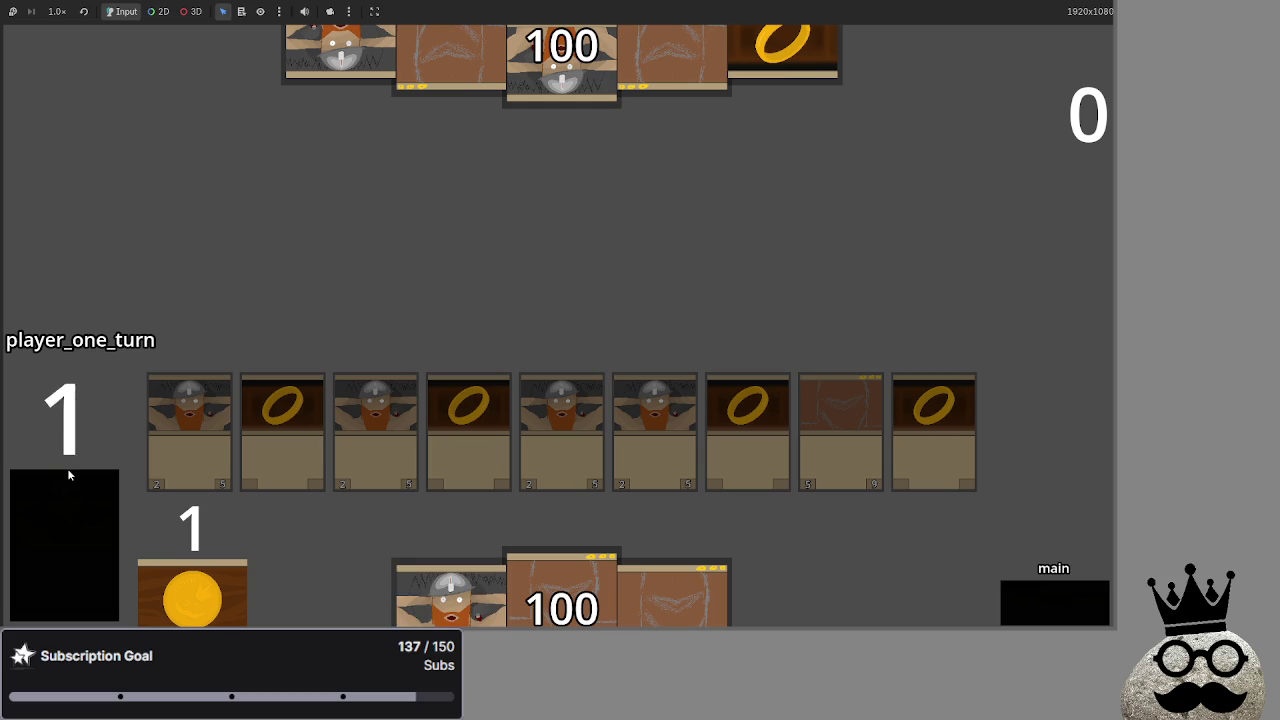
pyautogui.click(67, 468)
pyautogui.click(450, 590)
pyautogui.click(450, 600)
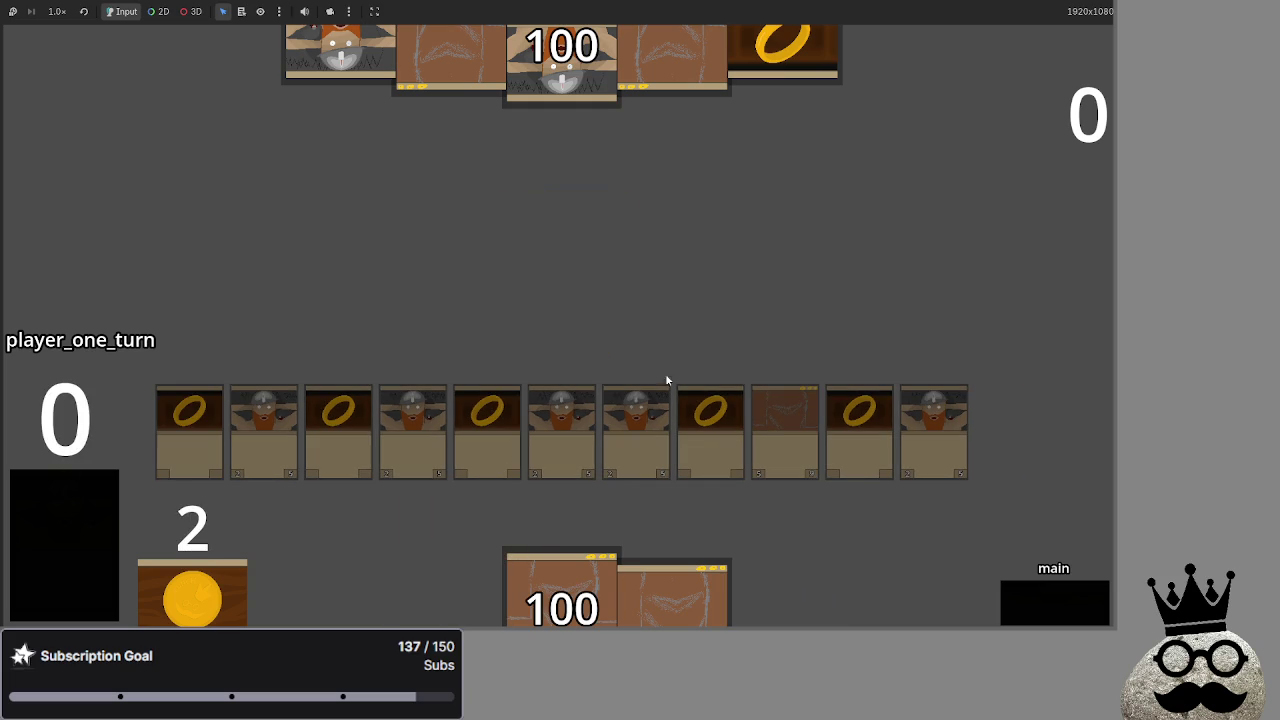
# Advance through attack, block, damage and main_two, then end player one's turn
pyautogui.click(1056, 612)
pyautogui.click(1057, 600)
pyautogui.click(1057, 600)
pyautogui.hotkey('alt', 'Tab')
pyautogui.hotkey('alt', 'Tab')
pyautogui.hotkey('alt', 'Tab')
pyautogui.click(1029, 595)
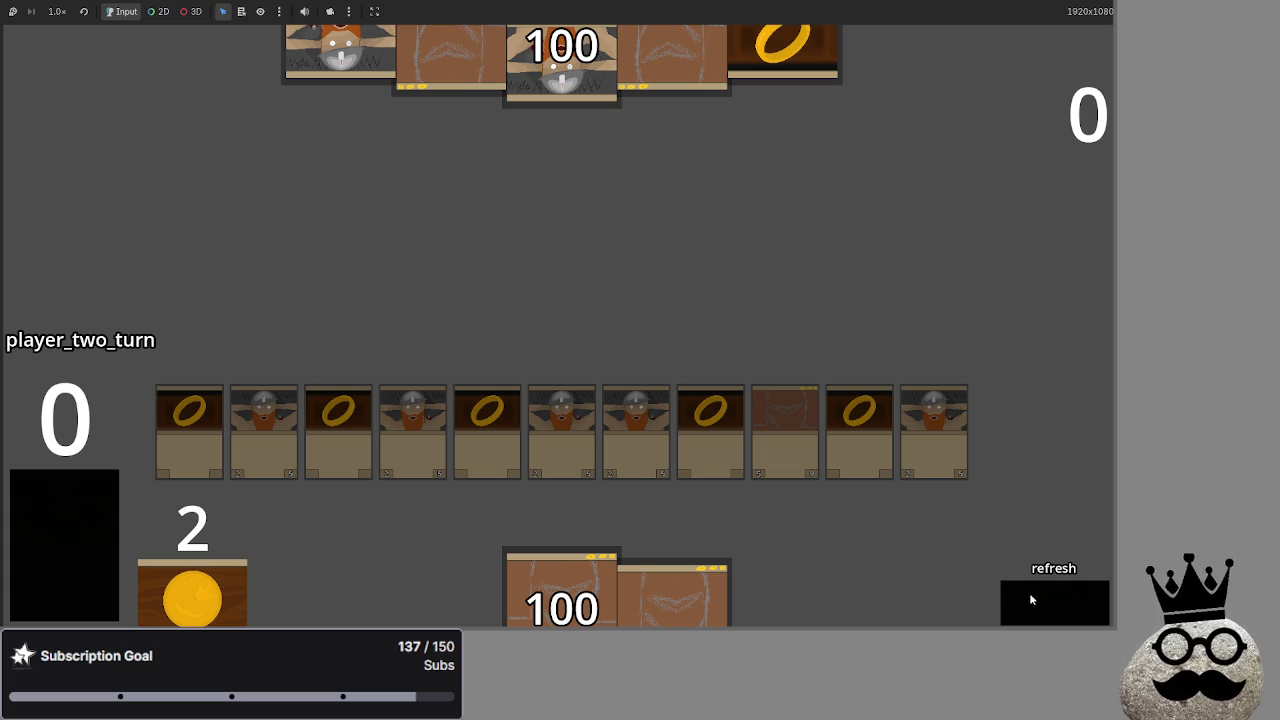
# Take player two through draw, main, attack, block, damage and main_two, then end the turn
pyautogui.click(1034, 599)
pyautogui.click(1036, 602)
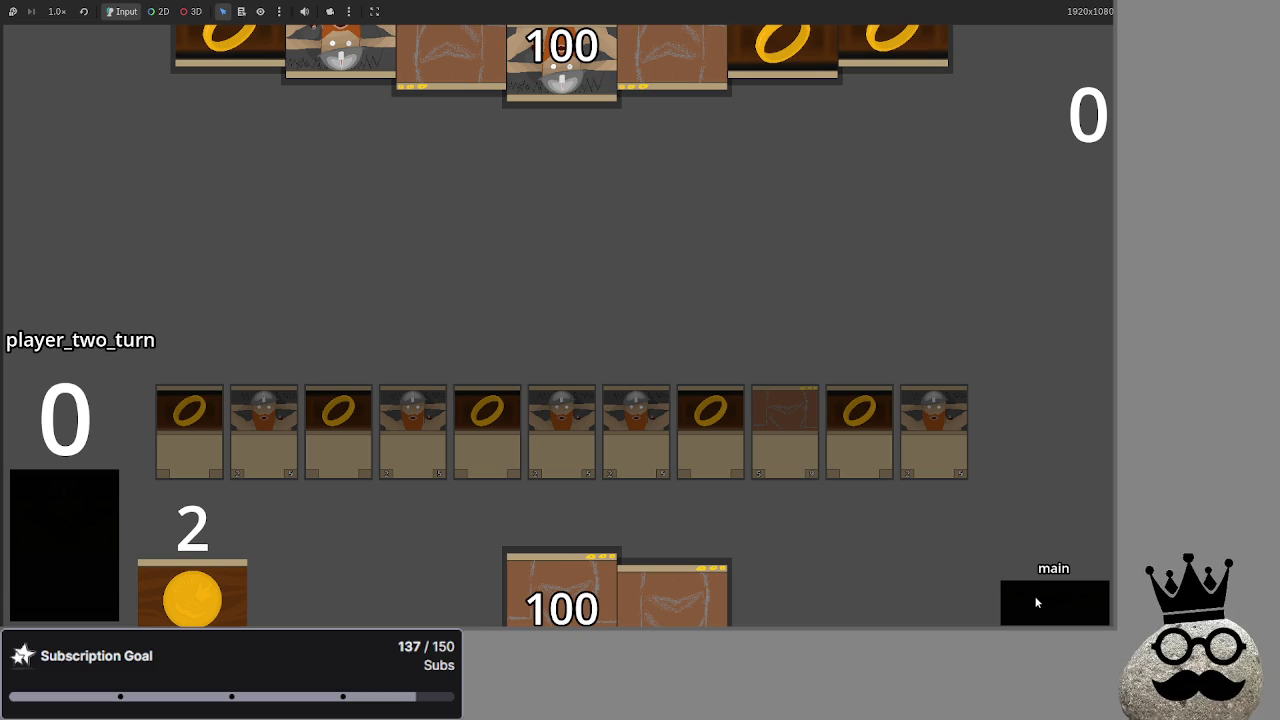
pyautogui.click(1036, 602)
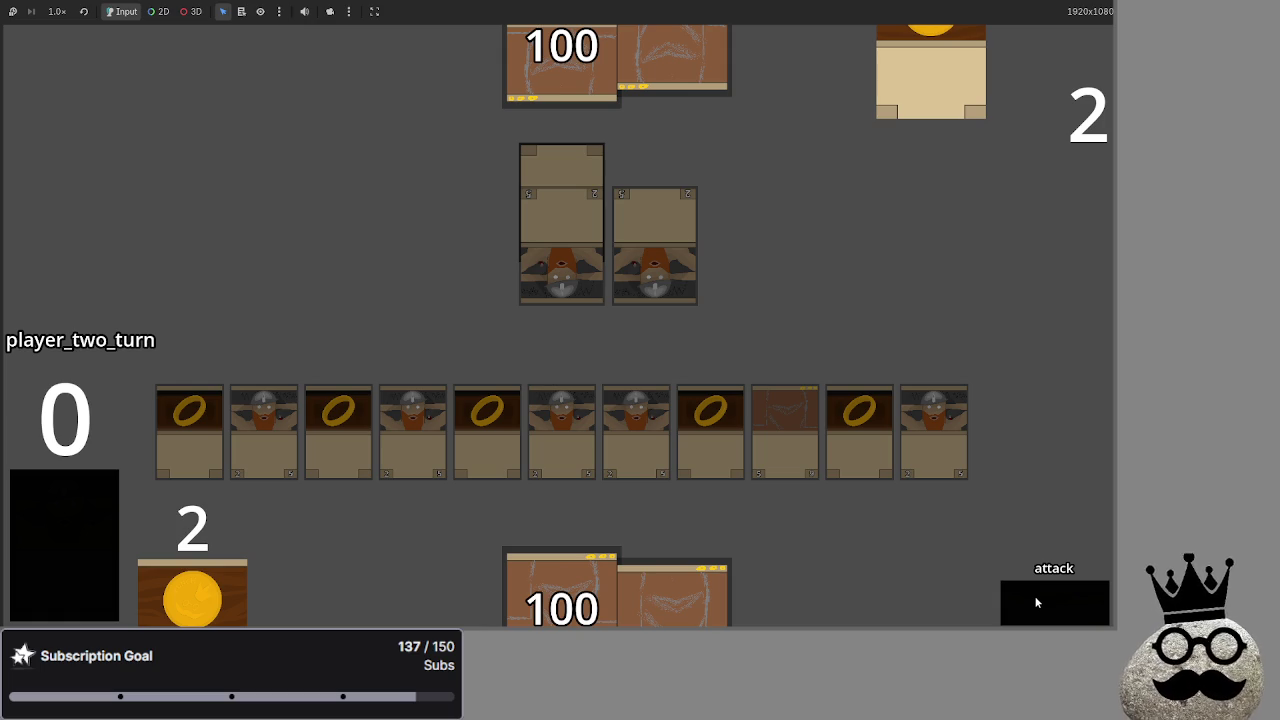
pyautogui.click(1037, 602)
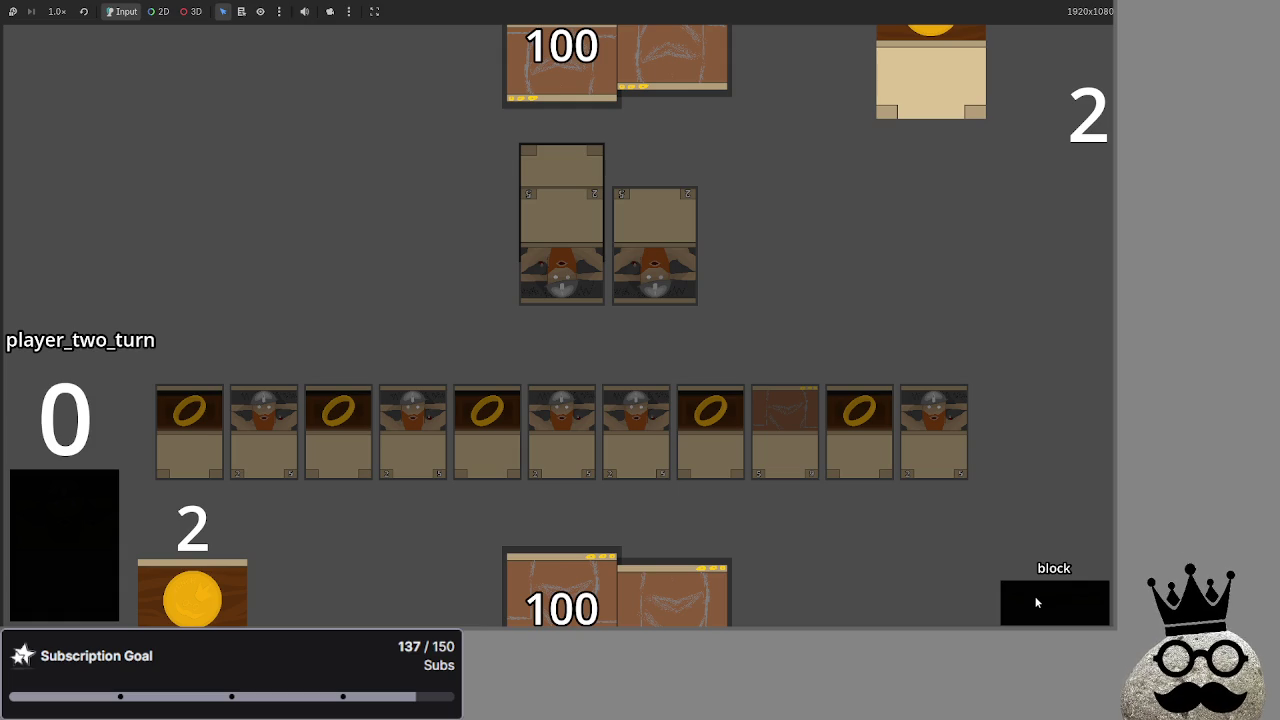
pyautogui.click(1037, 602)
pyautogui.click(1036, 601)
pyautogui.click(1034, 600)
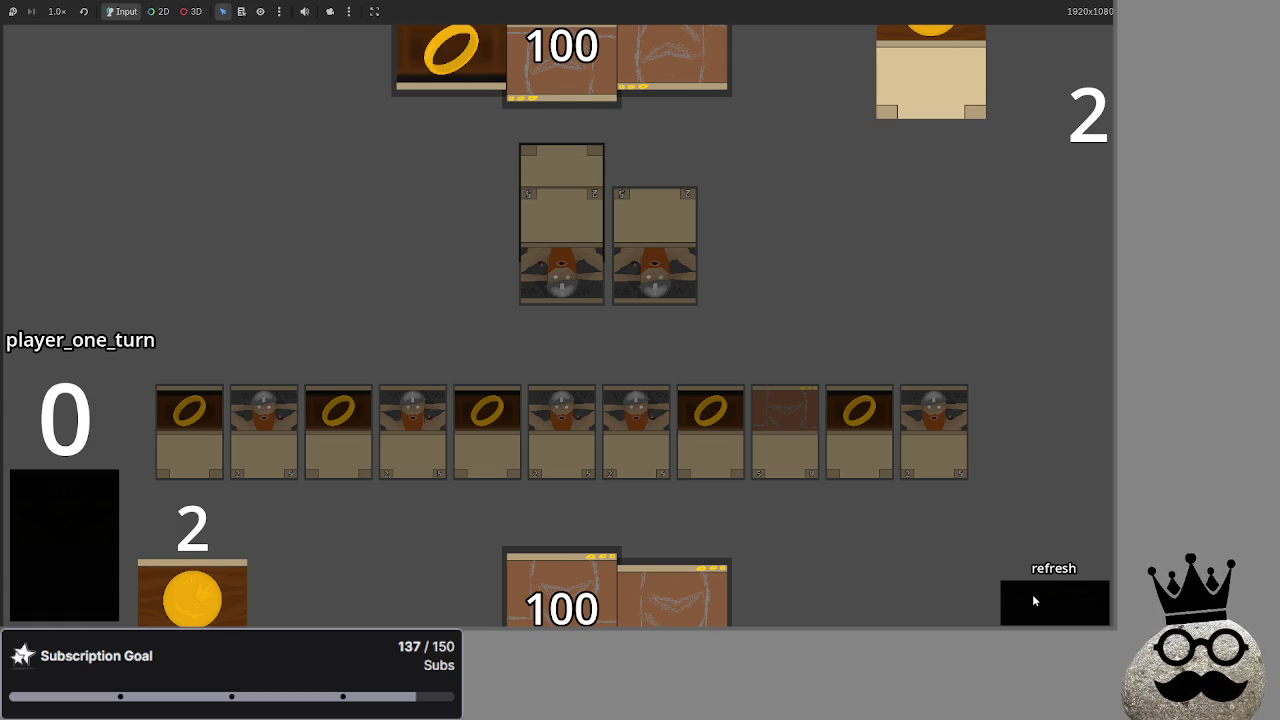
# Advance player one to the block phase and assign three ring cards as blockers
pyautogui.click(1034, 599)
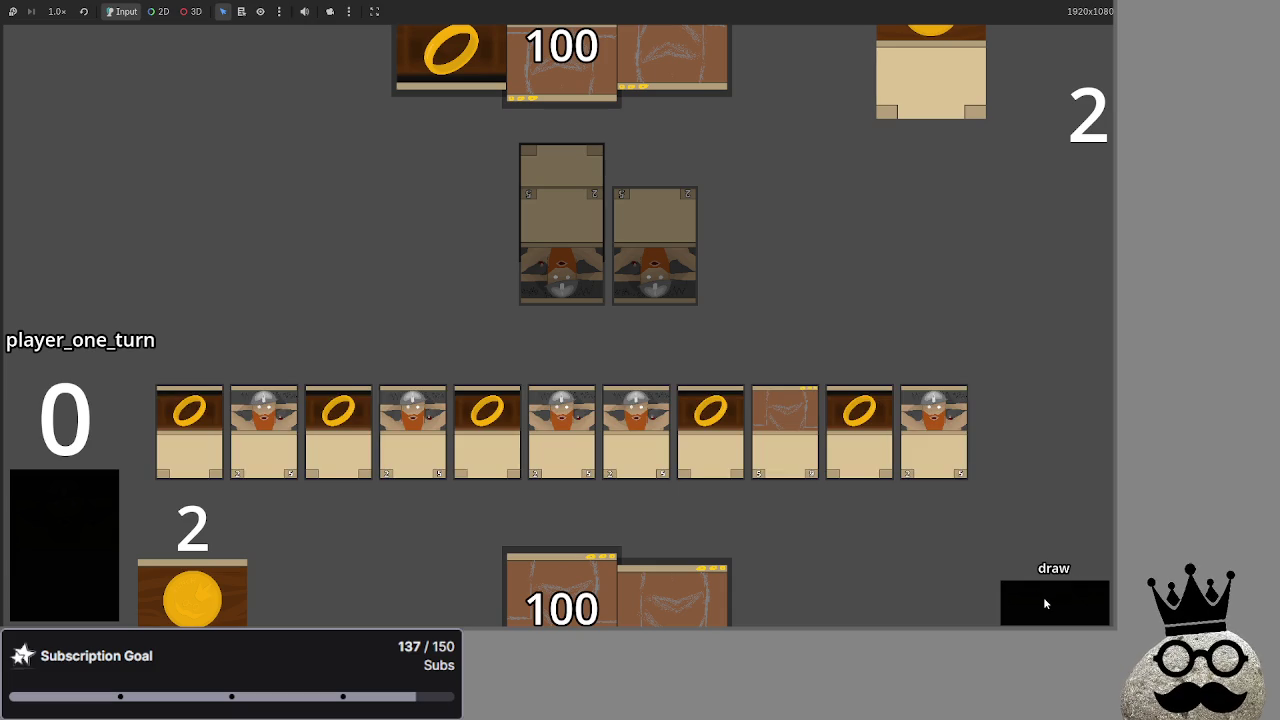
pyautogui.click(1045, 603)
pyautogui.click(1045, 603)
pyautogui.click(1045, 603)
pyautogui.click(859, 430)
pyautogui.click(497, 430)
pyautogui.click(490, 430)
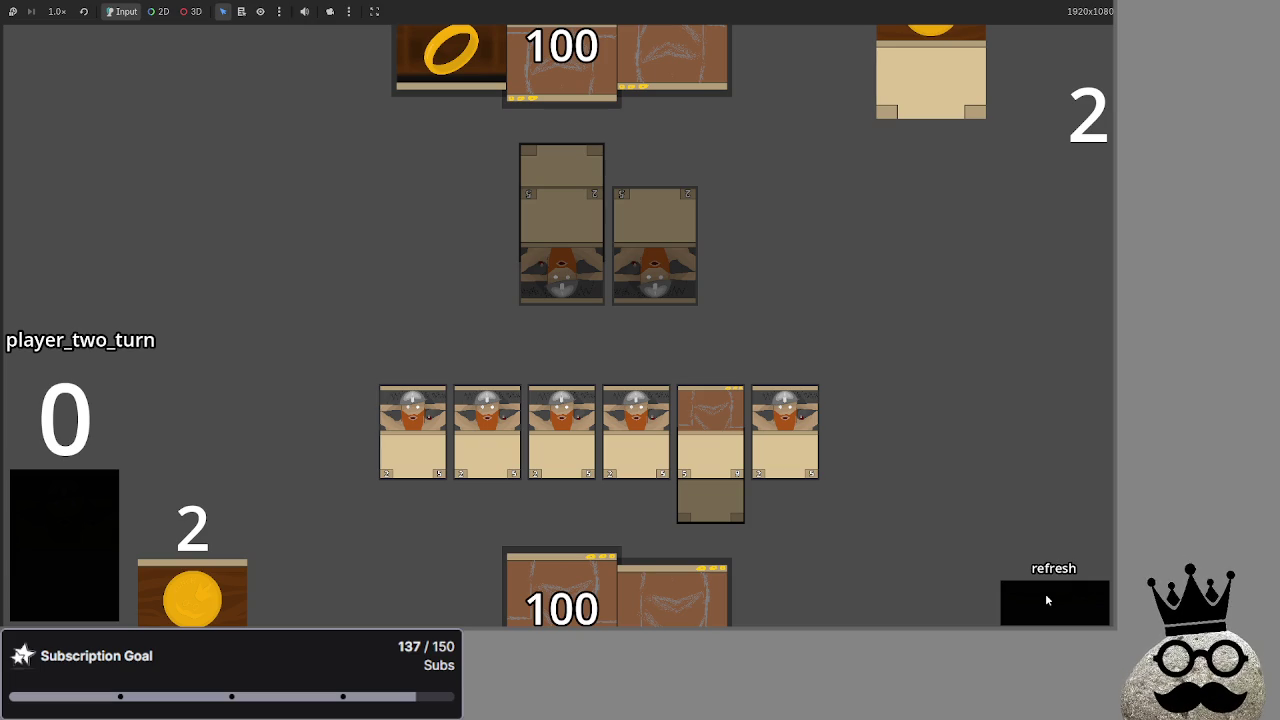
# Refresh player two's cards, resolve combat damage, and drag two hand cards onto the battlefield
pyautogui.click(1045, 593)
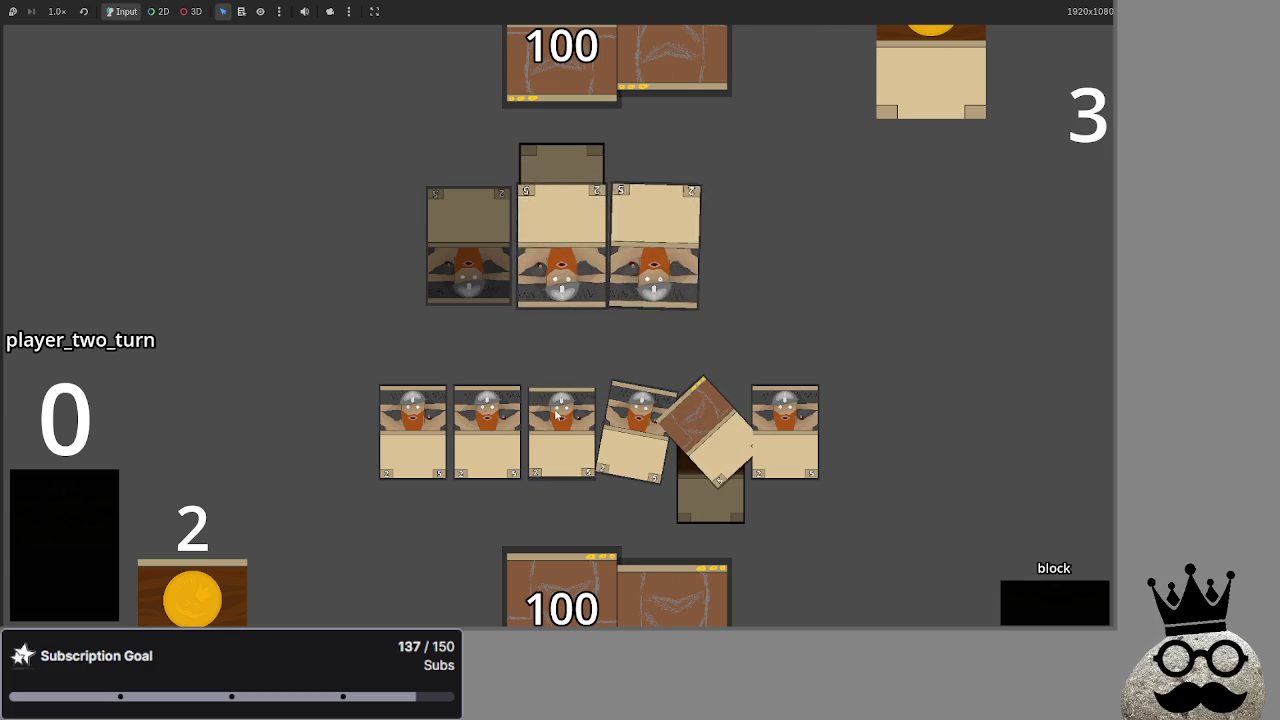
pyautogui.click(1024, 620)
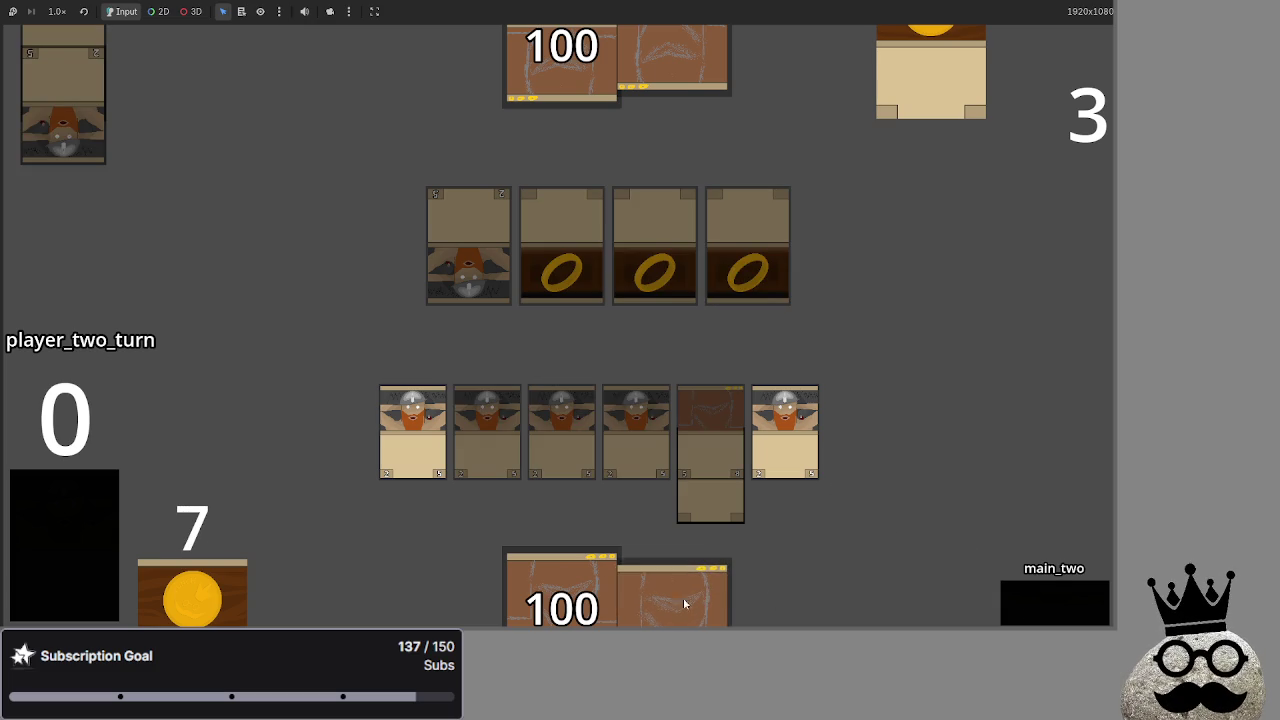
pyautogui.moveTo(687, 609); pyautogui.dragTo(912, 313)
pyautogui.moveTo(560, 590); pyautogui.dragTo(915, 321)
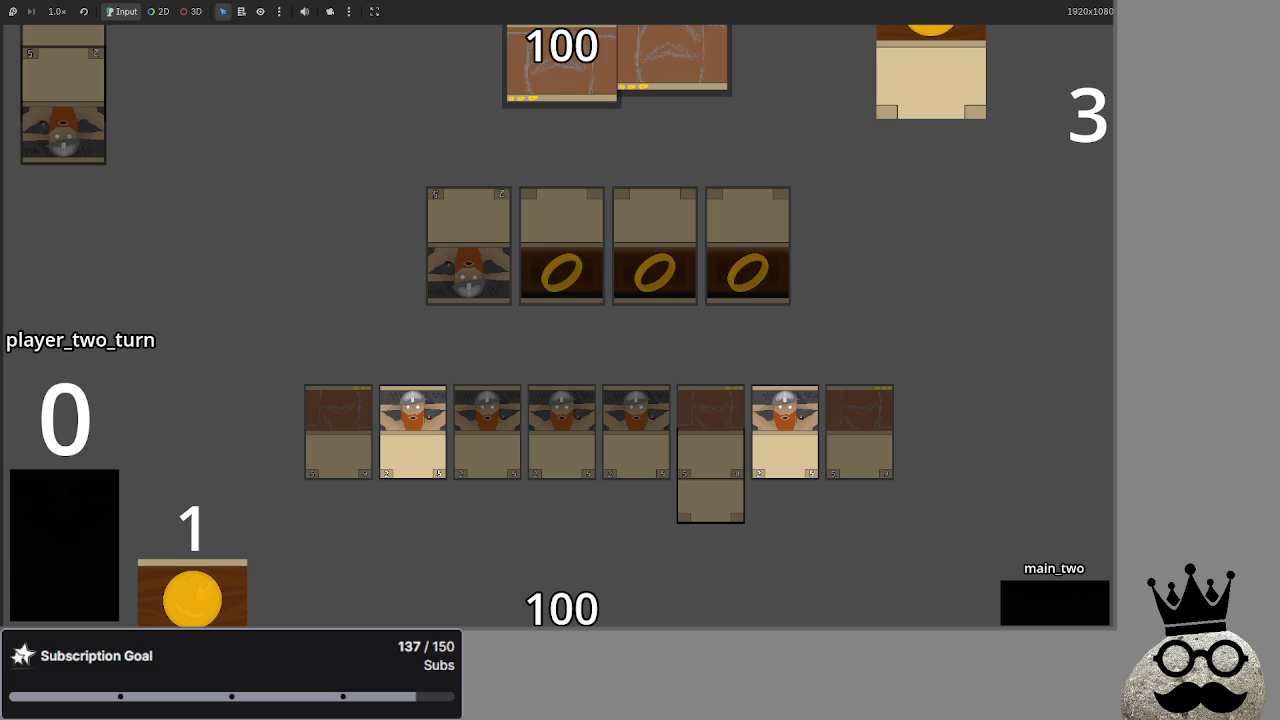
# Pass both turns until player two reaches the draw step, then stop the game with F8
pyautogui.click(1026, 602)
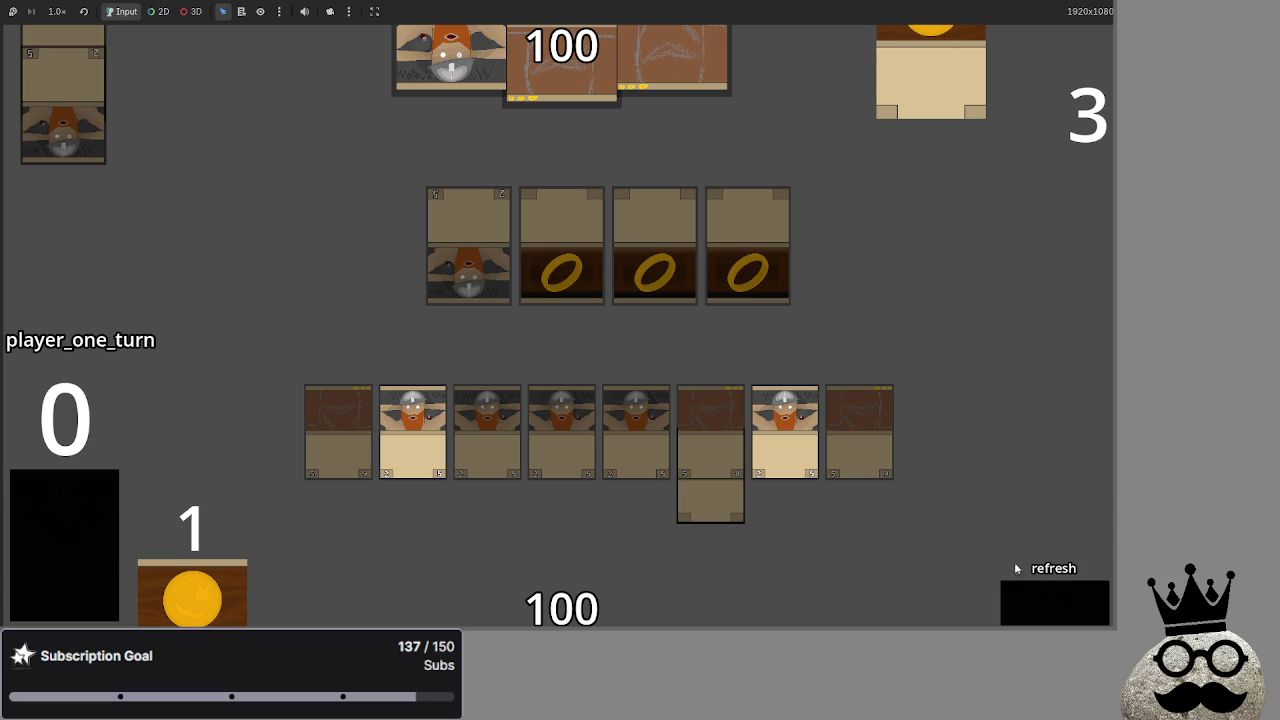
pyautogui.click(1054, 601)
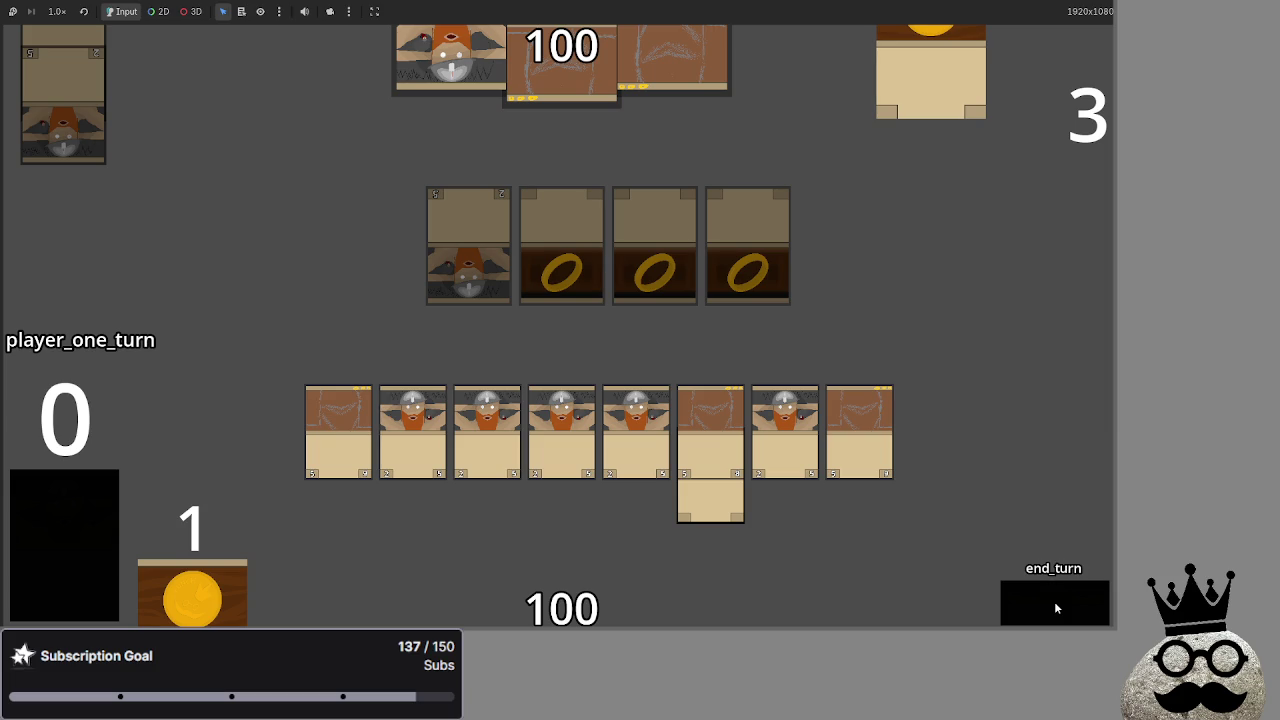
pyautogui.click(1054, 601)
pyautogui.click(1054, 601)
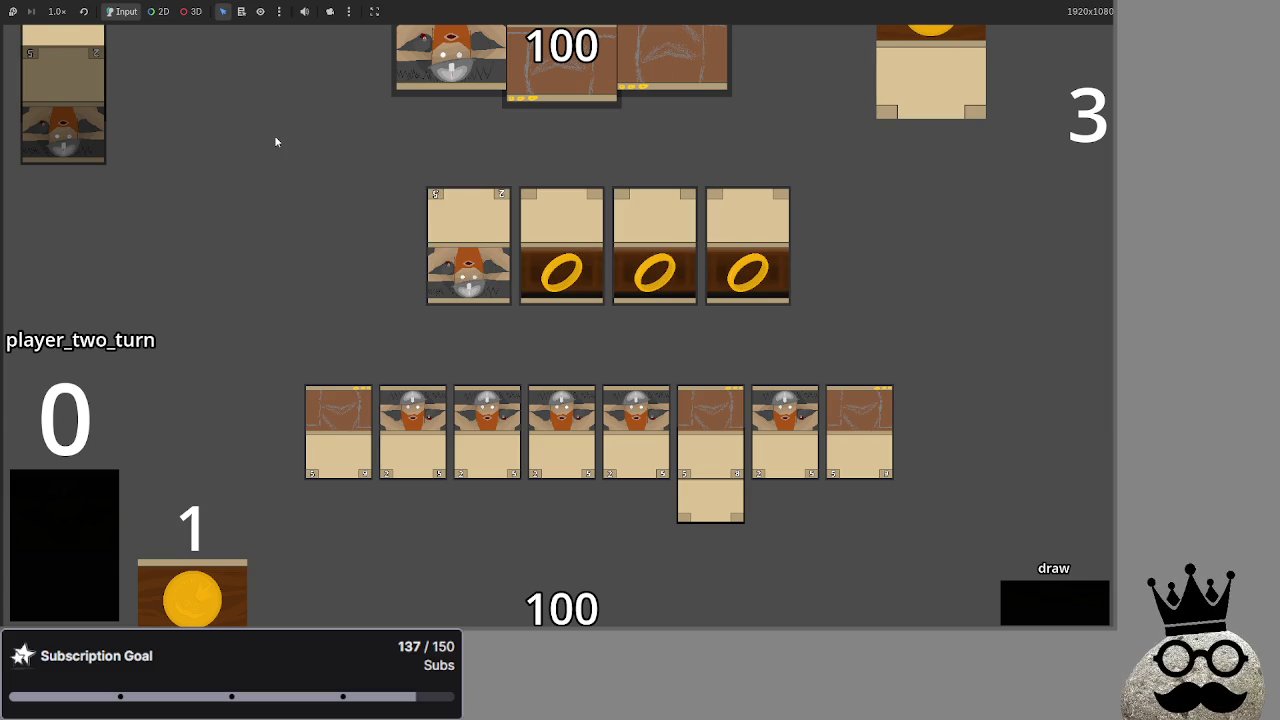
pyautogui.press('F8')
# Scroll to lines 293–312 and place the caret on the equipment-unlinking loop
pyautogui.scroll(-2, 611, 254)
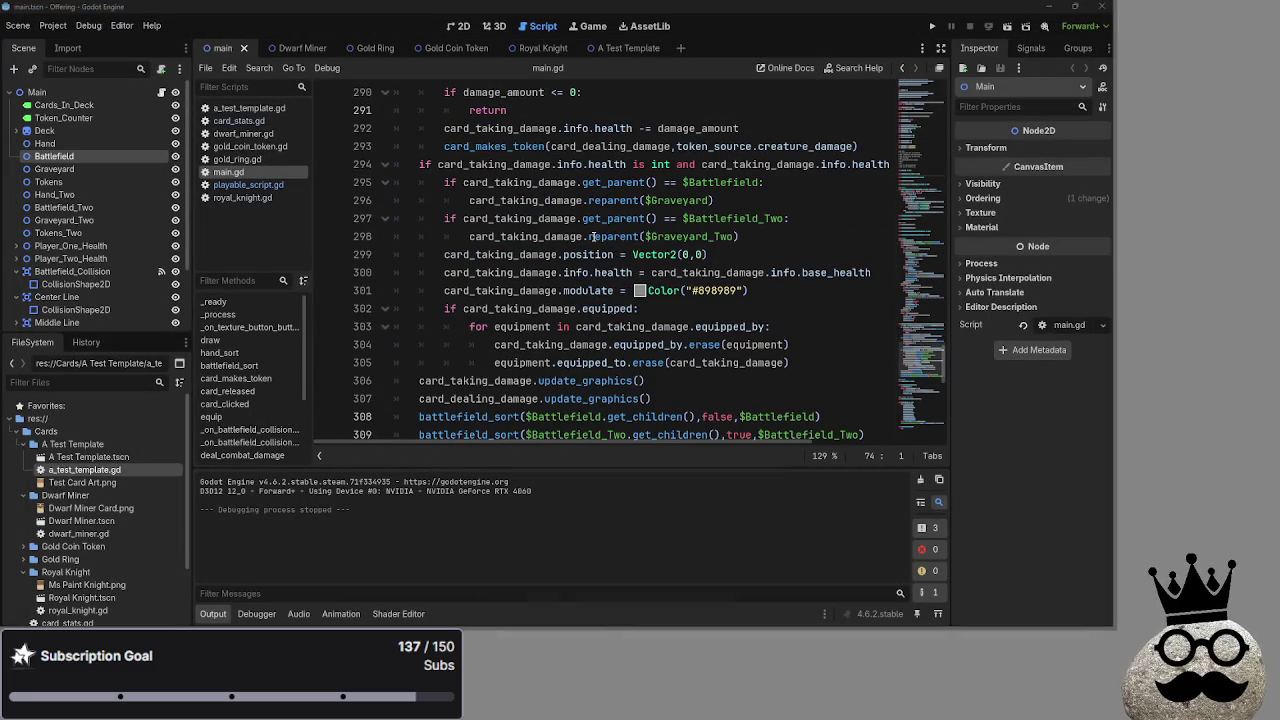
pyautogui.scroll(-1, 611, 254)
pyautogui.moveTo(792, 309); pyautogui.dragTo(490, 290)
pyautogui.click(824, 302)
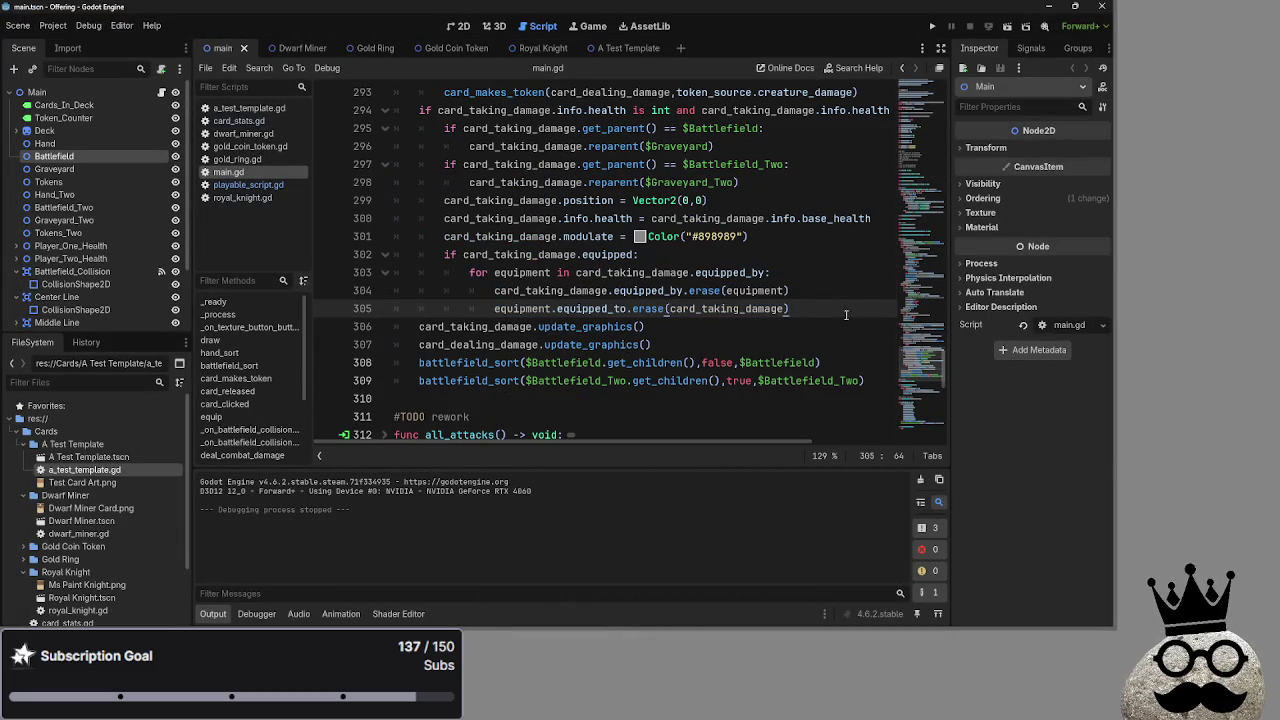
pyautogui.click(823, 279)
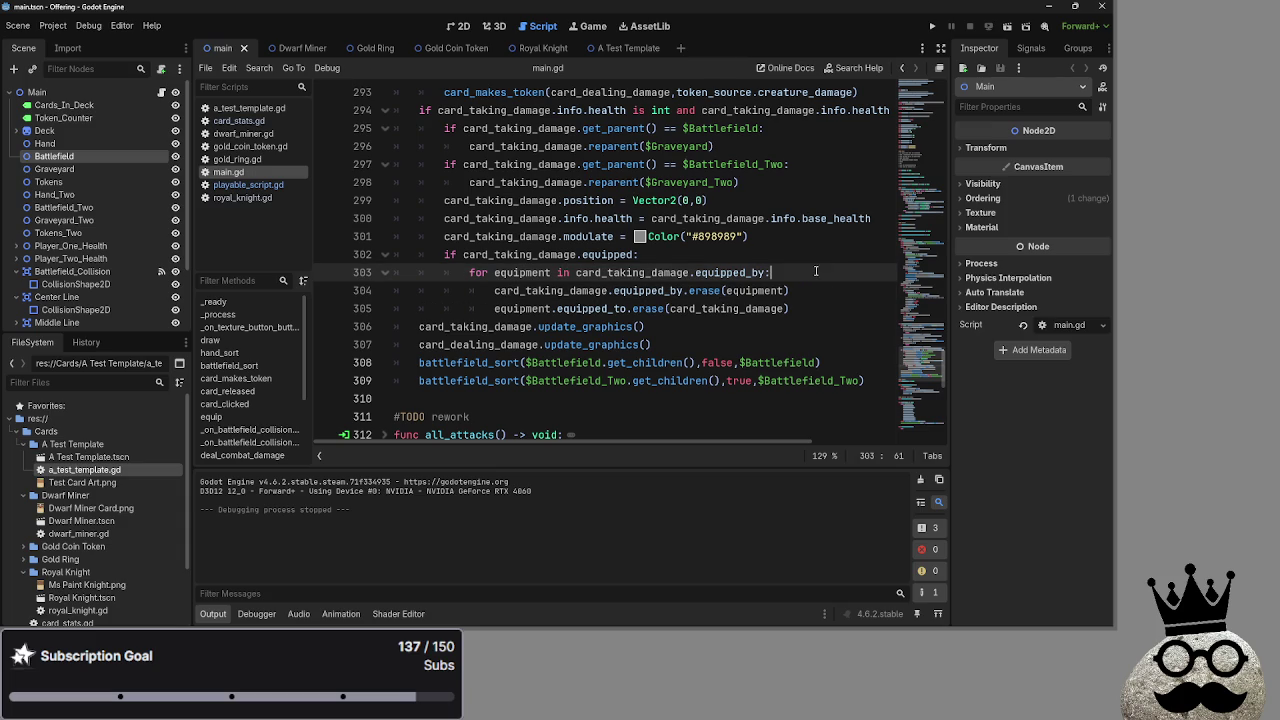
pyautogui.click(829, 310)
pyautogui.press('Up')
pyautogui.press('Up')
pyautogui.press('Down')
pyautogui.press('Down')
pyautogui.press('Up')
pyautogui.press('Up')
pyautogui.press('Down')
pyautogui.press('Down')
pyautogui.press('Up')
pyautogui.press('Up')
pyautogui.press('Down')
pyautogui.press('Down')
pyautogui.press('Up')
pyautogui.press('Up')
pyautogui.press('Down')
pyautogui.press('Up')
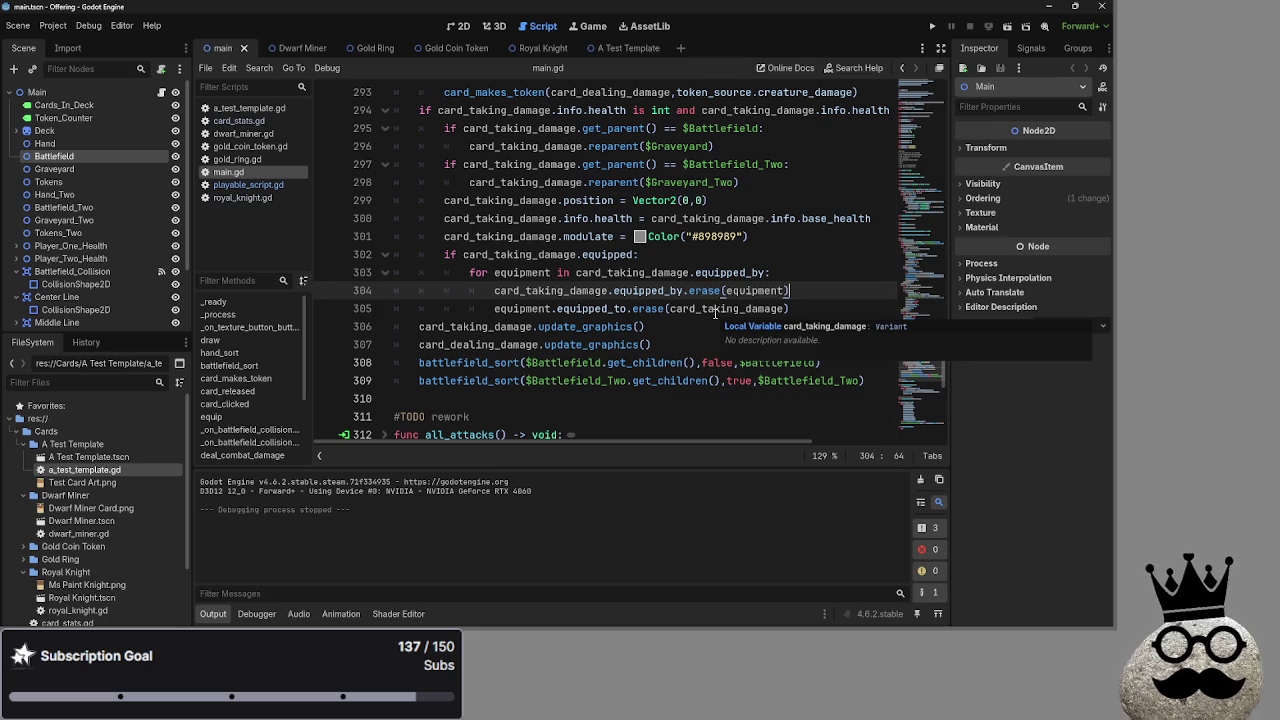
pyautogui.doubleClick(754, 290)
pyautogui.click(773, 276)
pyautogui.doubleClick(754, 290)
pyautogui.click(769, 290)
pyautogui.doubleClick(754, 290)
pyautogui.click(769, 290)
pyautogui.doubleClick(776, 308)
pyautogui.click(769, 290)
pyautogui.doubleClick(776, 308)
pyautogui.doubleClick(754, 290)
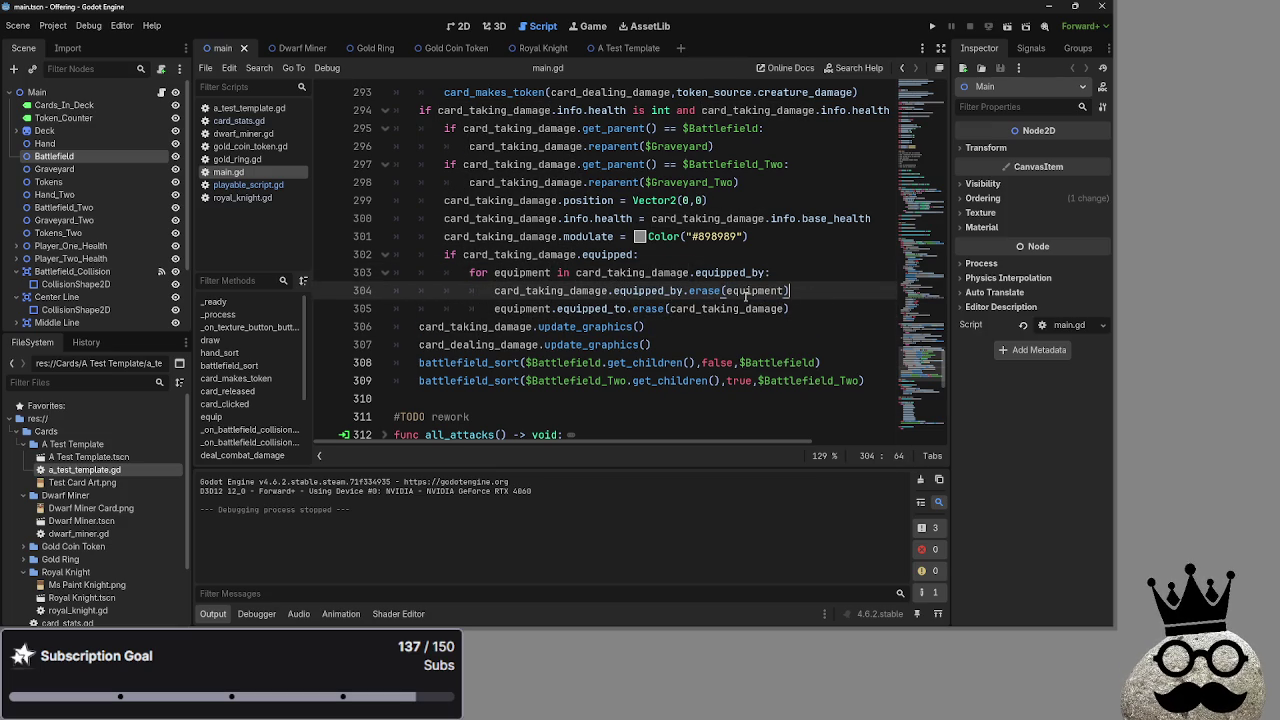
pyautogui.click(761, 290)
pyautogui.doubleClick(758, 290)
pyautogui.click(758, 290)
pyautogui.doubleClick(758, 290)
pyautogui.click(792, 291)
pyautogui.doubleClick(764, 291)
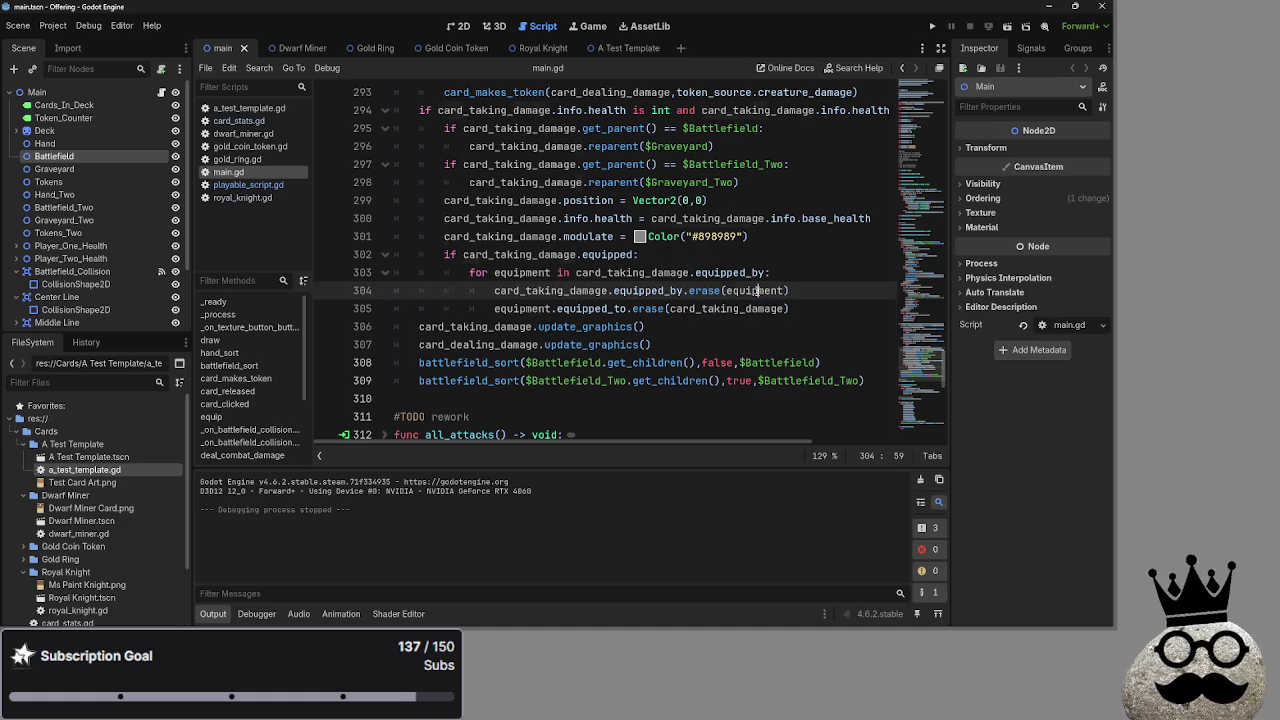
pyautogui.click(741, 291)
pyautogui.doubleClick(740, 306)
pyautogui.doubleClick(739, 298)
pyautogui.doubleClick(740, 306)
pyautogui.doubleClick(739, 298)
pyautogui.doubleClick(730, 308)
pyautogui.doubleClick(730, 292)
pyautogui.doubleClick(730, 308)
pyautogui.doubleClick(730, 292)
pyautogui.doubleClick(730, 308)
pyautogui.doubleClick(730, 292)
pyautogui.click(730, 308)
pyautogui.click(738, 291)
pyautogui.doubleClick(745, 308)
pyautogui.click(745, 291)
pyautogui.doubleClick(755, 308)
pyautogui.click(760, 308)
pyautogui.doubleClick(755, 291)
pyautogui.doubleClick(760, 308)
pyautogui.click(760, 308)
pyautogui.doubleClick(780, 309)
pyautogui.click(801, 312)
pyautogui.doubleClick(750, 308)
pyautogui.click(807, 306)
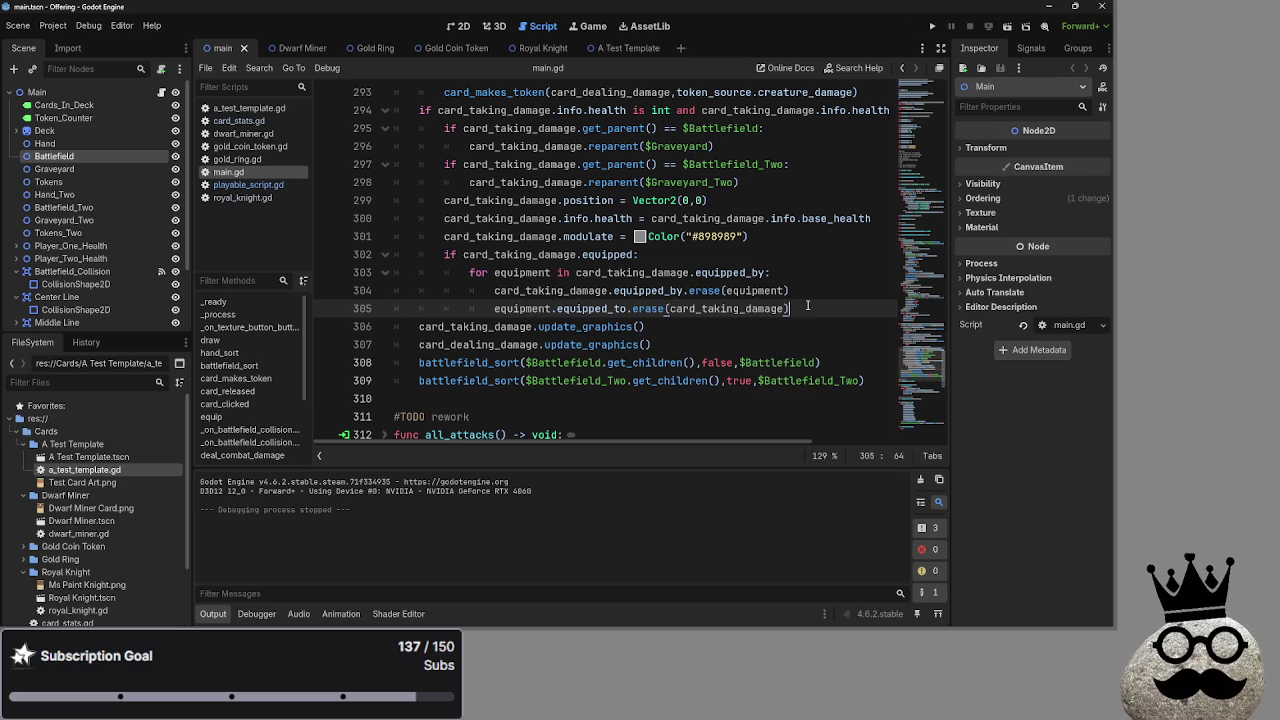
pyautogui.doubleClick(629, 290)
pyautogui.doubleClick(700, 291)
pyautogui.click(783, 291)
pyautogui.click(839, 292)
pyautogui.hotkey('shift', 'Up')
pyautogui.hotkey('shift', 'Home')
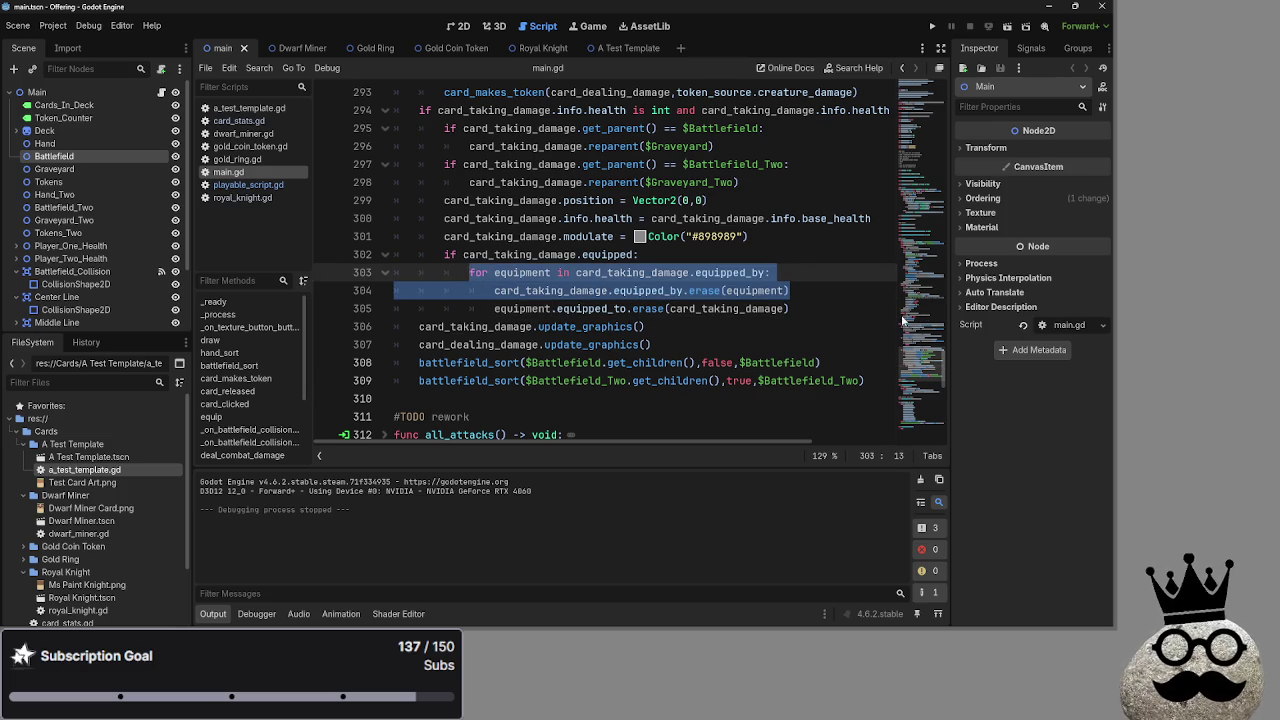
pyautogui.click(820, 305)
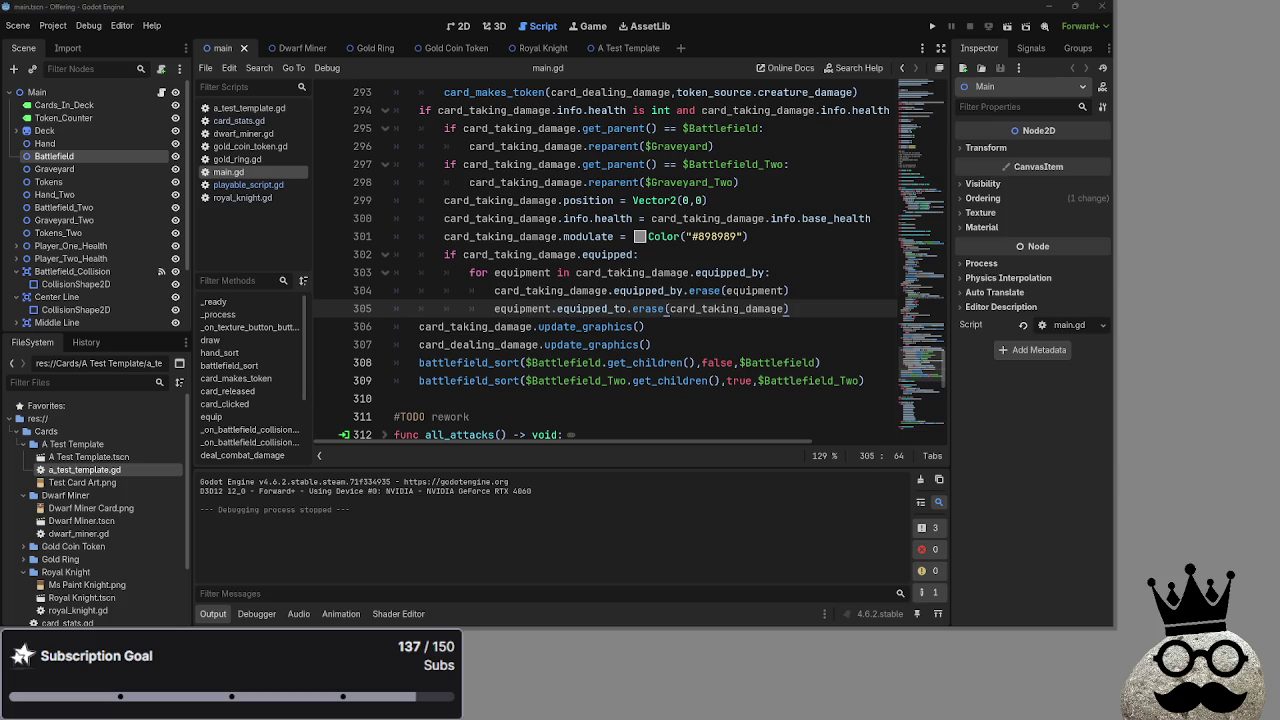
pyautogui.hotkey('alt', 'Tab')
pyautogui.press('Tab')
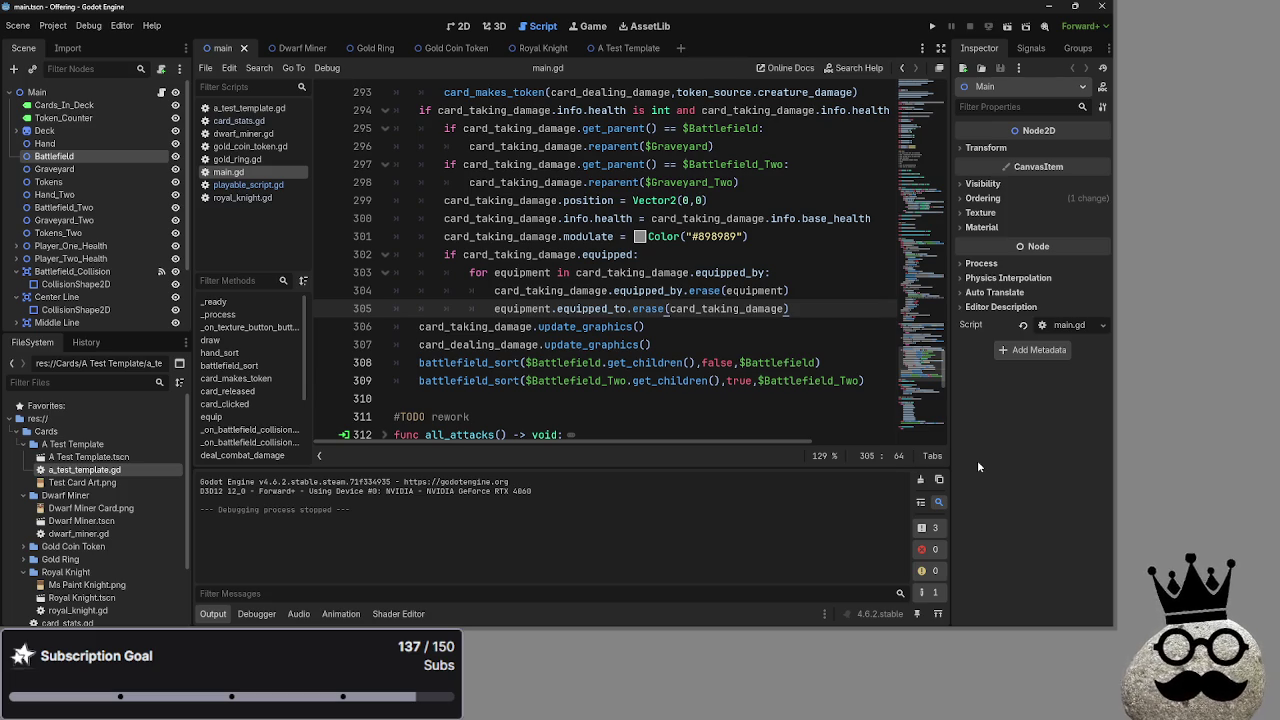
pyautogui.doubleClick(725, 309)
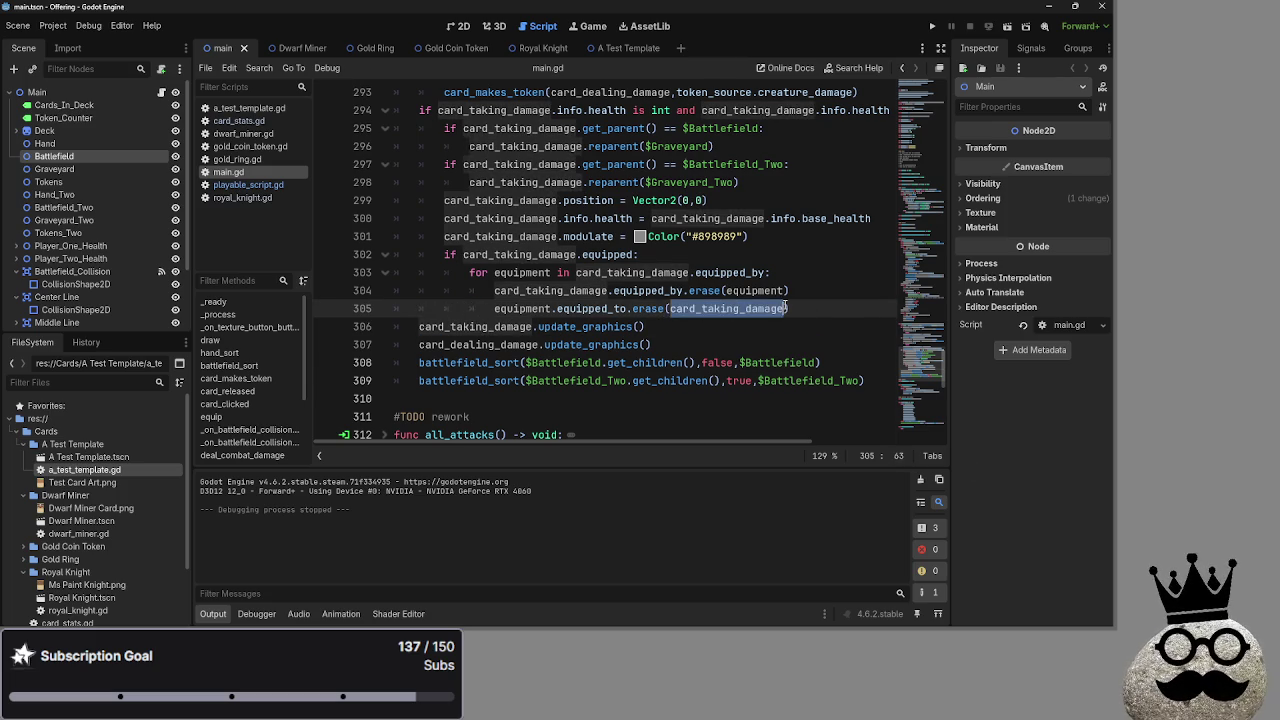
pyautogui.doubleClick(760, 291)
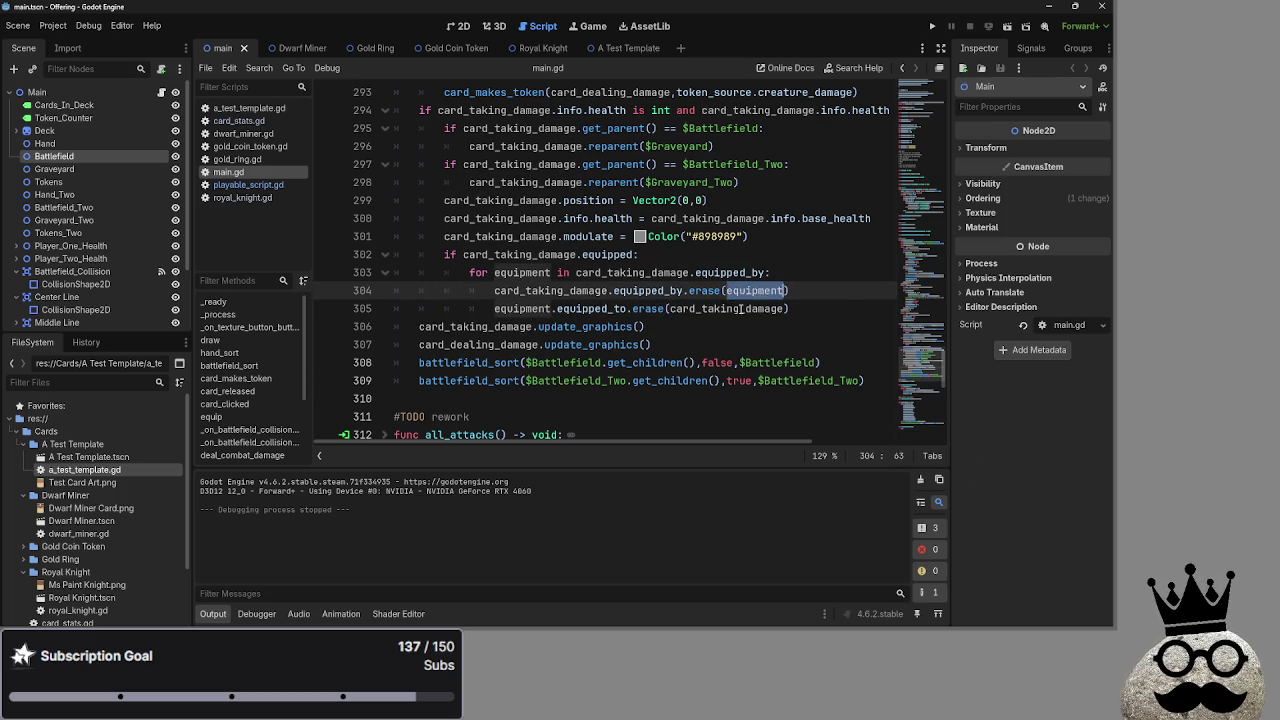
pyautogui.click(756, 291)
pyautogui.click(729, 309)
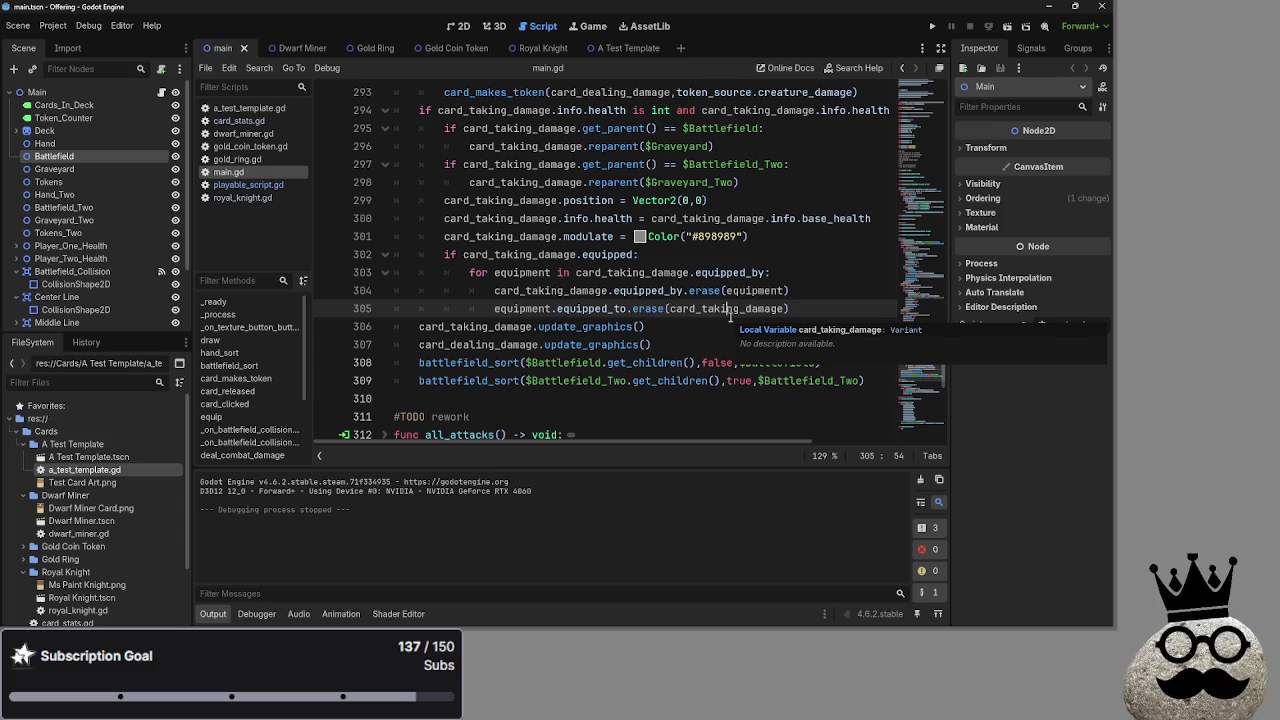
pyautogui.doubleClick(729, 309)
pyautogui.doubleClick(755, 291)
pyautogui.doubleClick(735, 309)
pyautogui.doubleClick(752, 291)
pyautogui.click(750, 300)
pyautogui.doubleClick(752, 291)
pyautogui.click(749, 316)
pyautogui.doubleClick(748, 308)
pyautogui.doubleClick(752, 291)
pyautogui.doubleClick(748, 308)
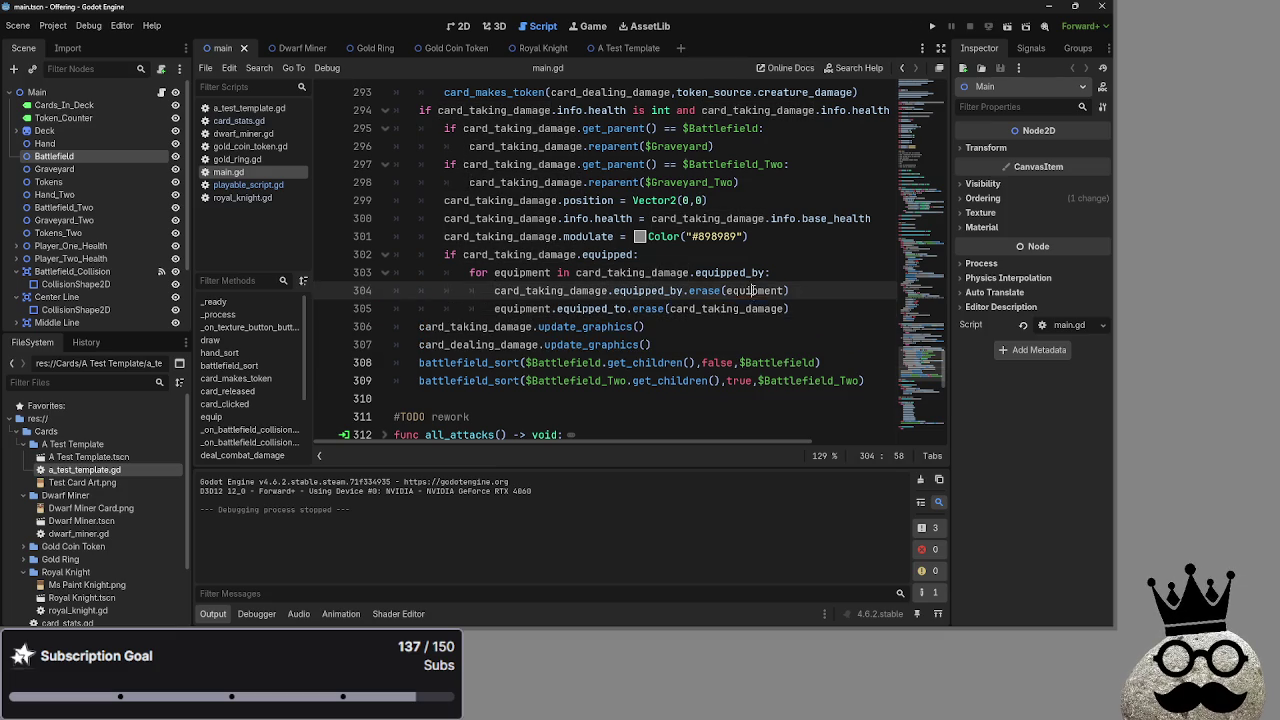
pyautogui.click(843, 308)
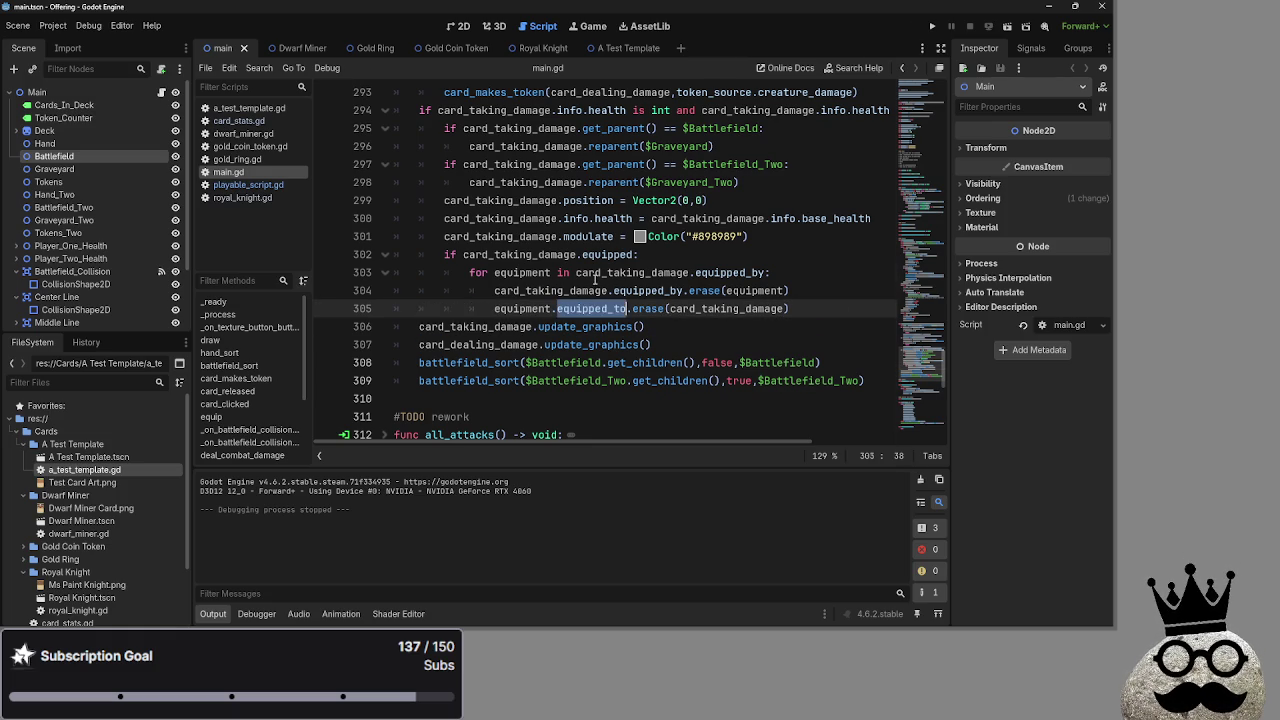
pyautogui.doubleClick(595, 291)
pyautogui.click(833, 294)
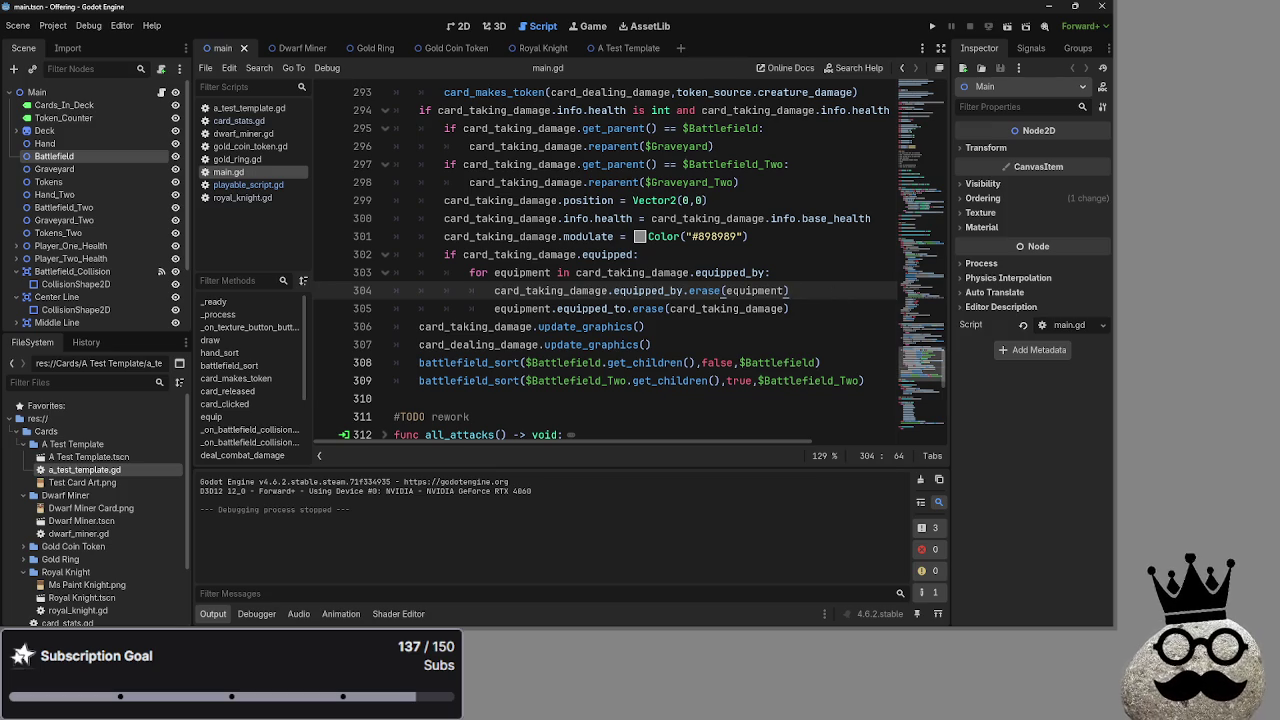
pyautogui.click(763, 328)
pyautogui.click(740, 309)
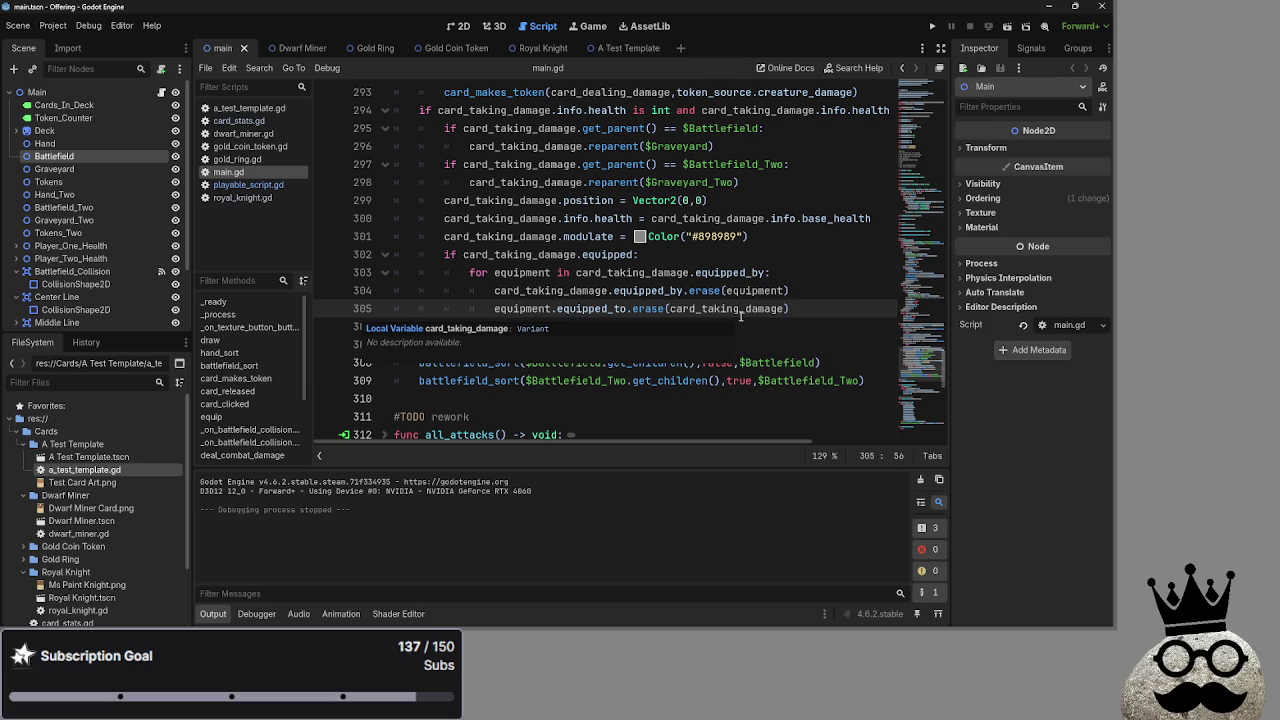
pyautogui.doubleClick(728, 309)
pyautogui.hotkey('ctrl', 'c')
pyautogui.hotkey('ctrl', 'v')
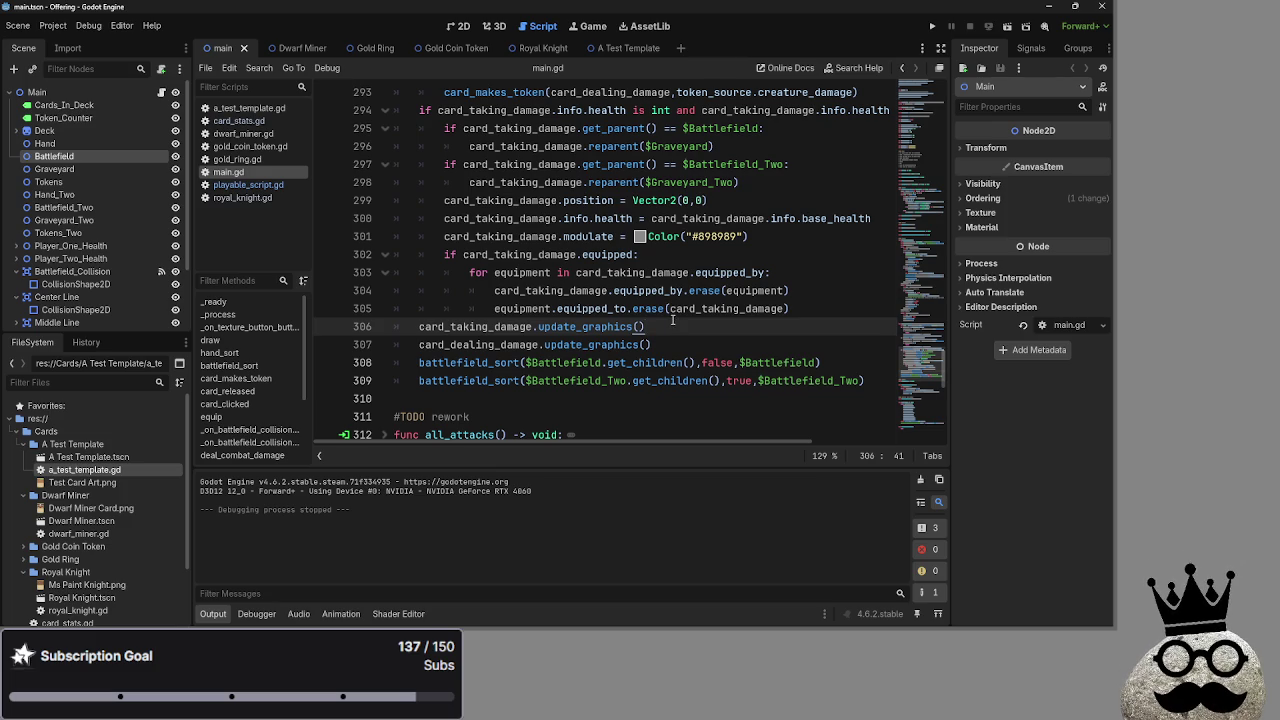
pyautogui.scroll(2, 655, 337)
pyautogui.scroll(-4, 655, 337)
pyautogui.scroll(3, 789, 336)
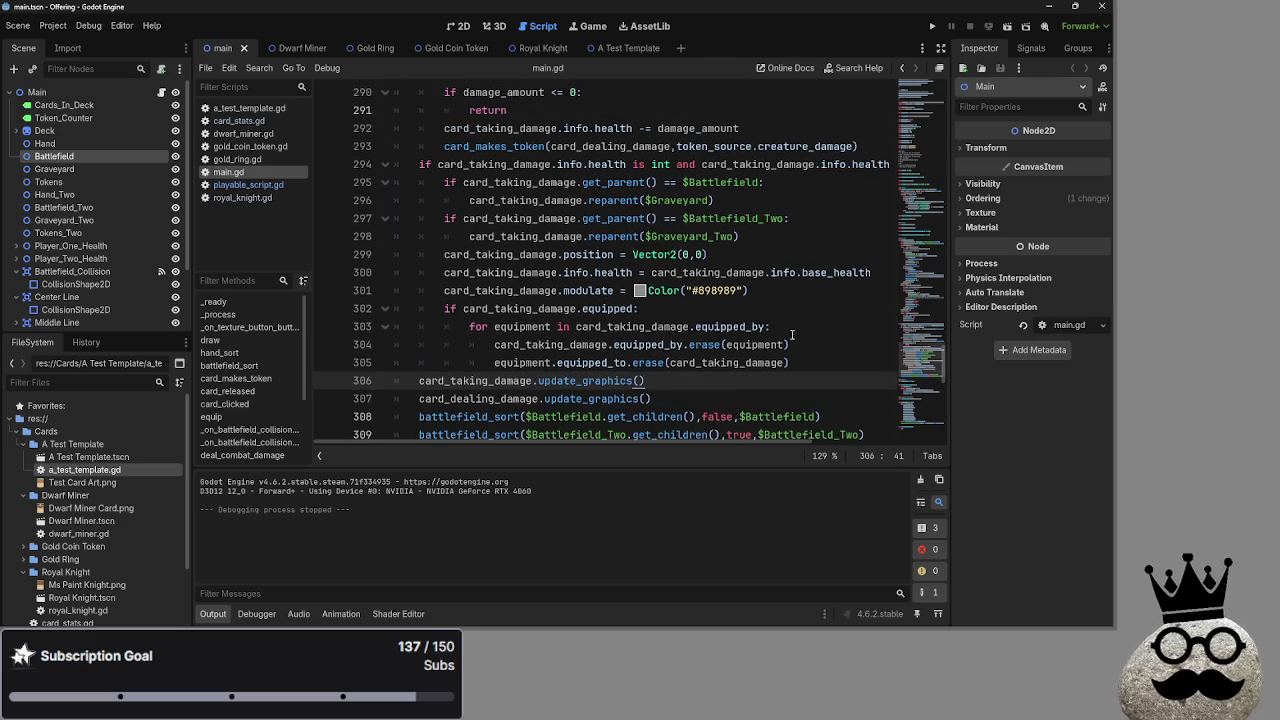
pyautogui.moveTo(789, 333)
pyautogui.mouseDown()
pyautogui.moveTo(805, 330)
pyautogui.moveTo(538, 326)
pyautogui.moveTo(442, 308)
pyautogui.moveTo(557, 326)
pyautogui.moveTo(469, 326)
pyautogui.mouseUp()
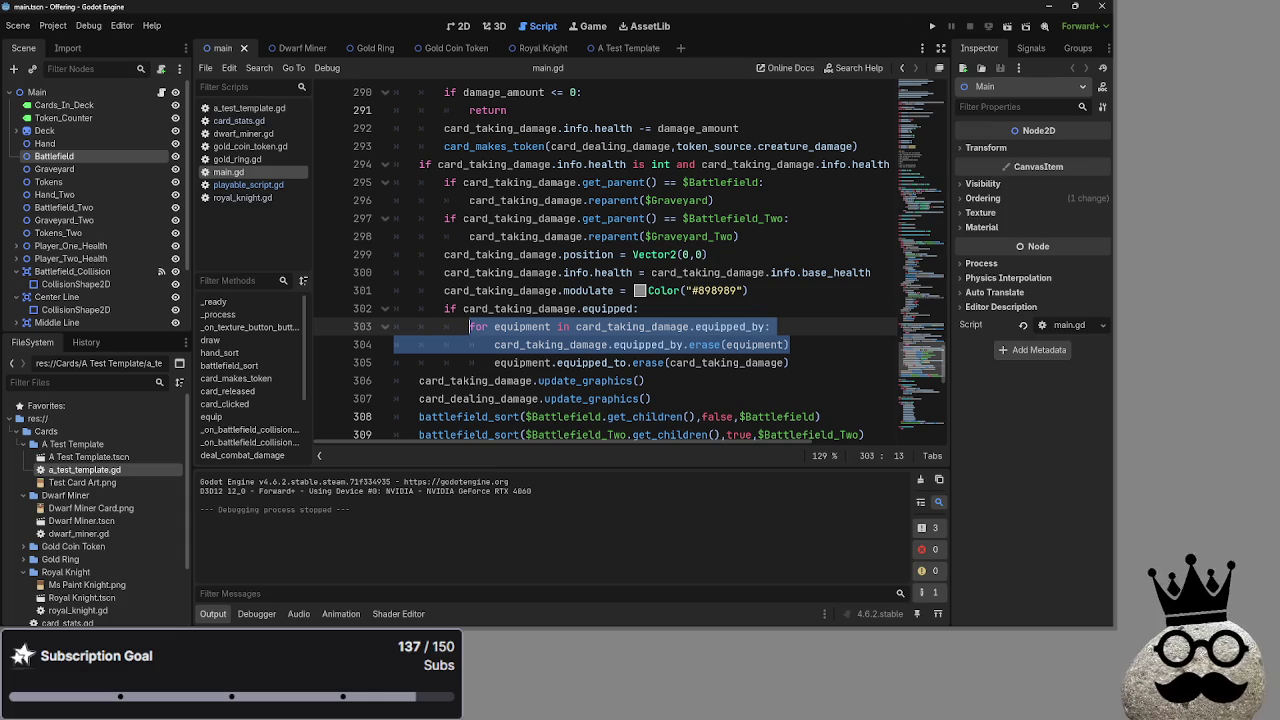
pyautogui.click(819, 344)
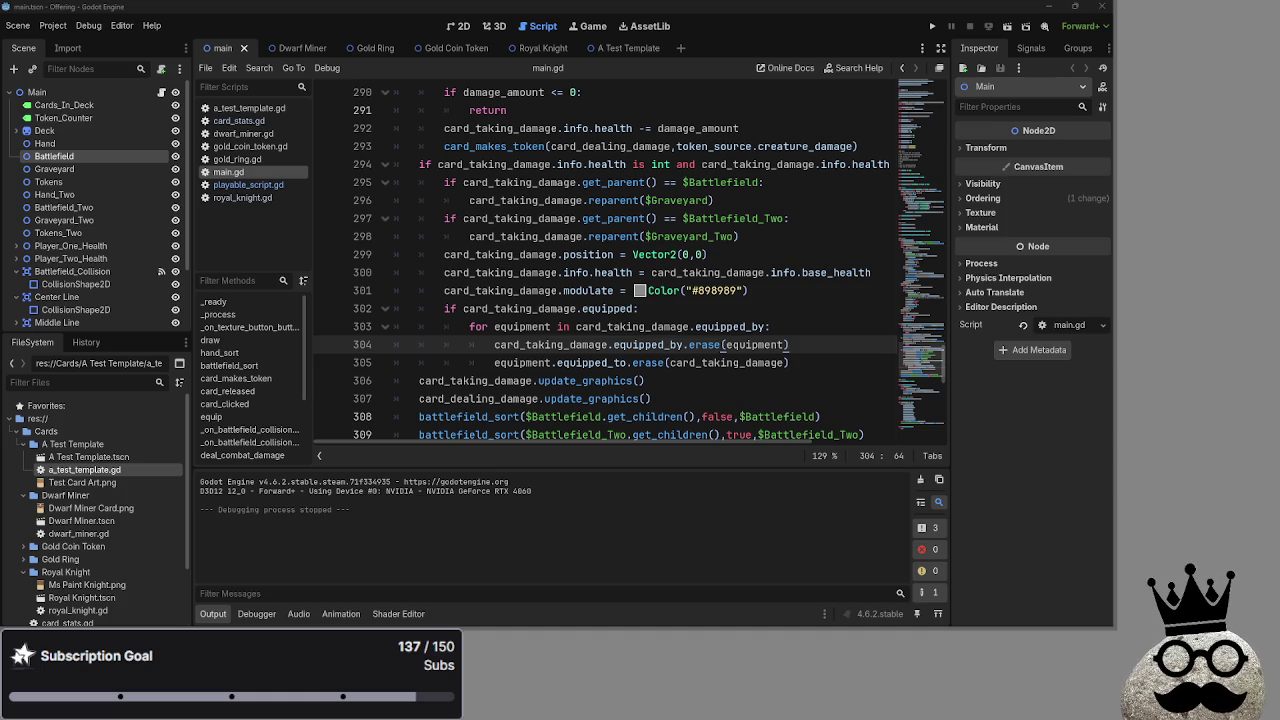
# Switch to OBS and back, then review the equipped_by unlink loop under the equipped check
pyautogui.hotkey('alt', 'Tab')
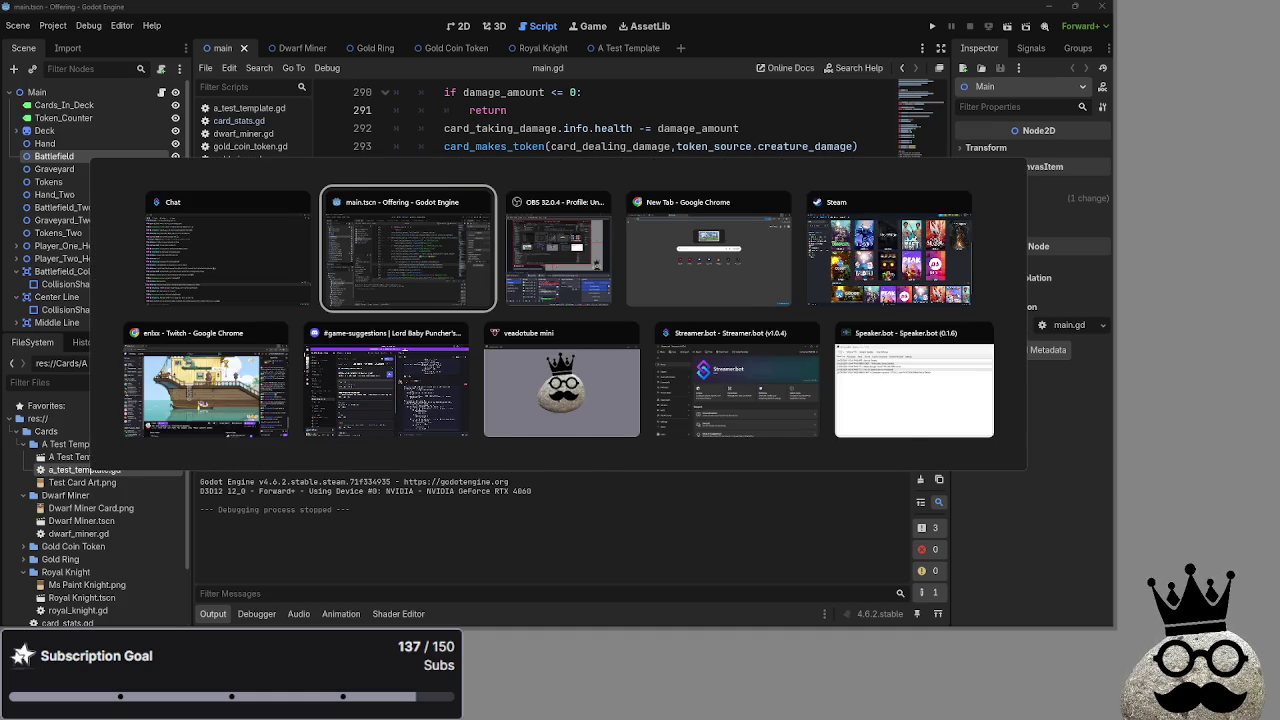
pyautogui.hotkey('alt', 'Tab')
pyautogui.press('Tab')
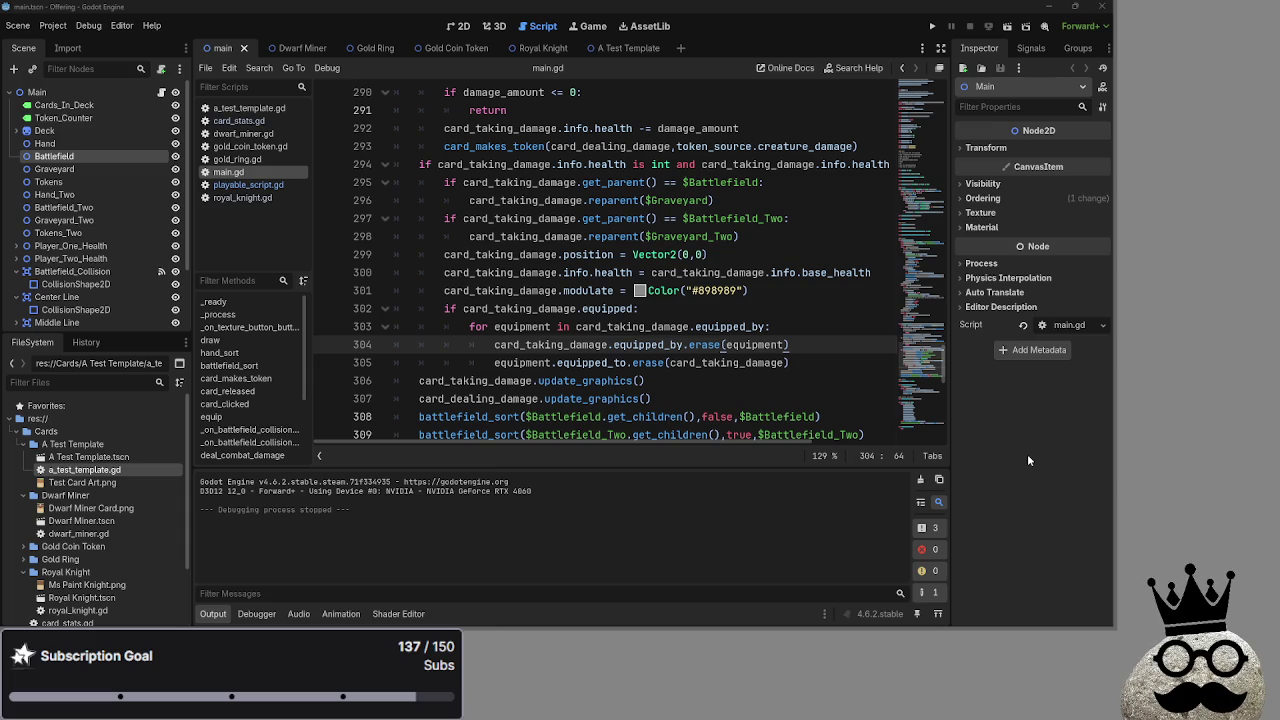
pyautogui.press('Up')
pyautogui.press('Up')
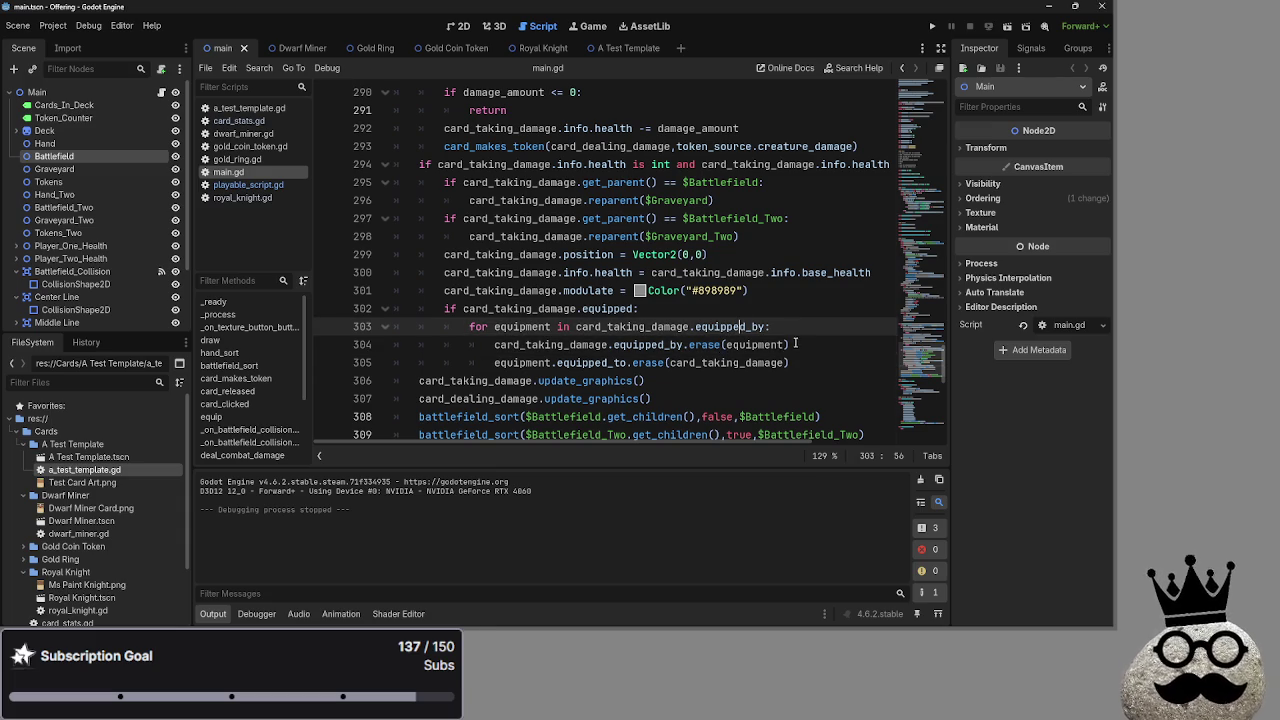
pyautogui.doubleClick(730, 326)
pyautogui.press('Down')
pyautogui.press('Down')
pyautogui.press('End')
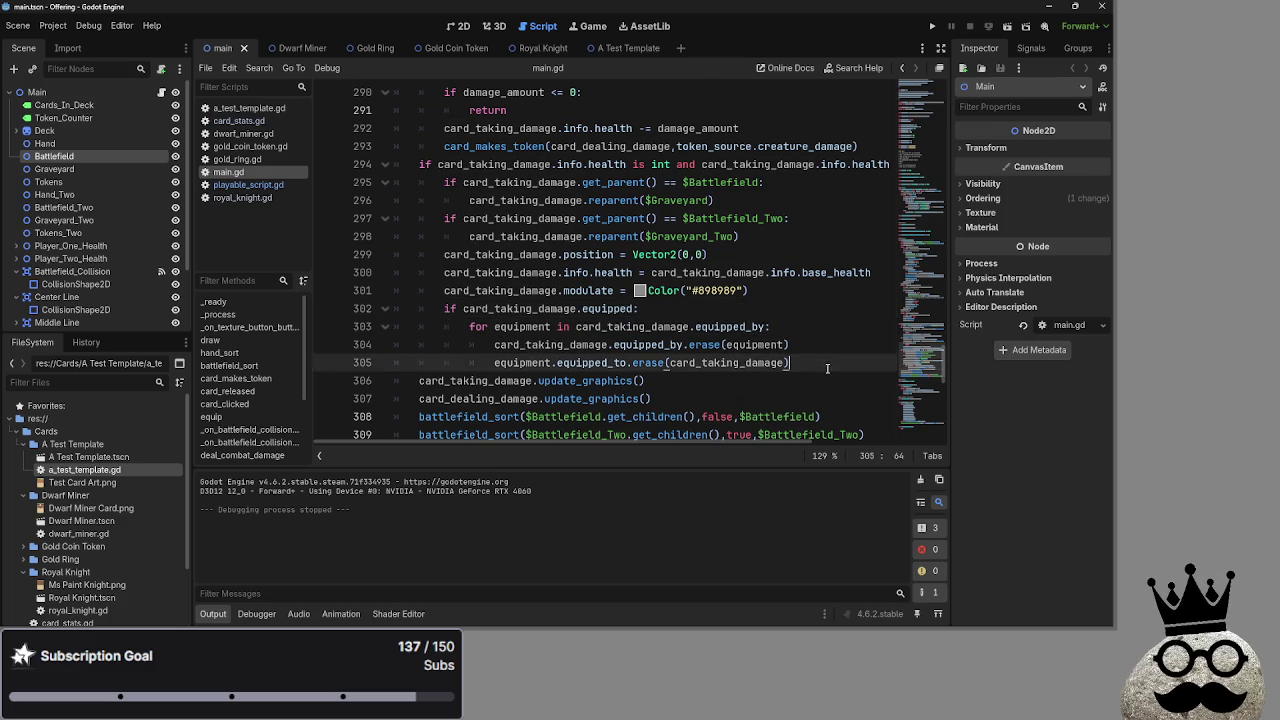
pyautogui.scroll(-5, 822, 343)
pyautogui.scroll(2, 822, 343)
pyautogui.scroll(-4, 825, 350)
pyautogui.scroll(6, 828, 356)
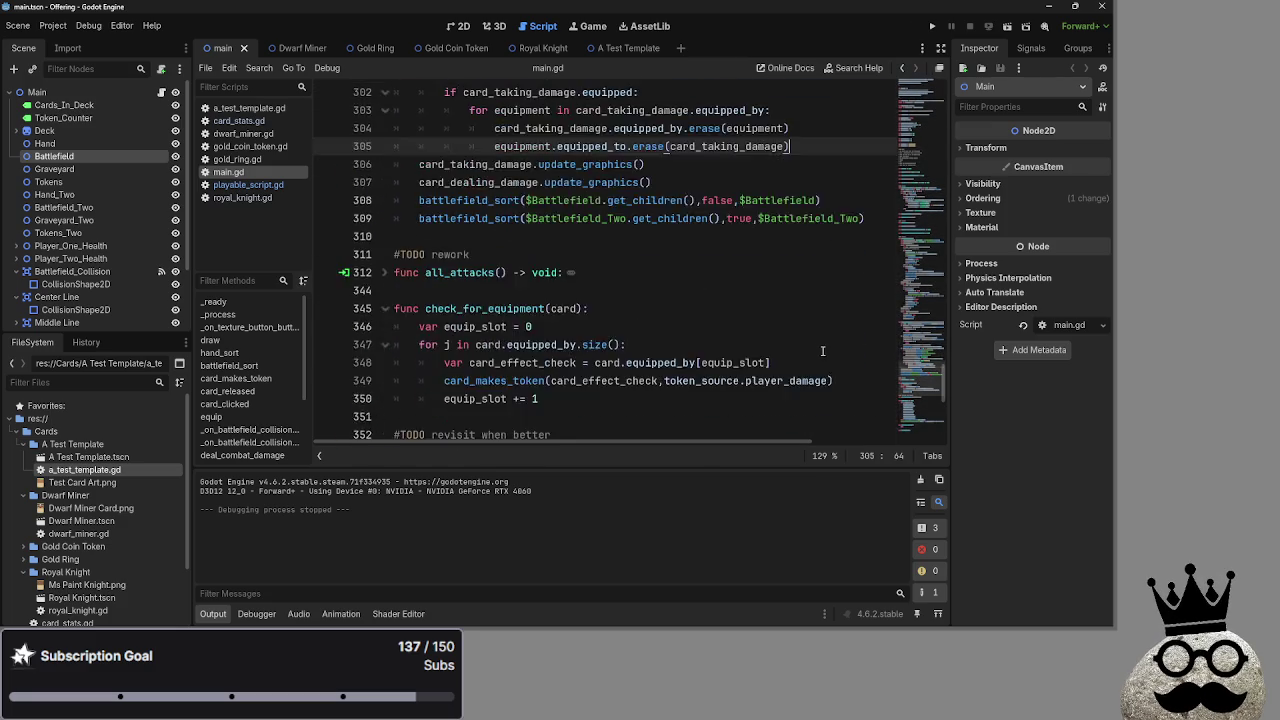
pyautogui.scroll(-6, 830, 362)
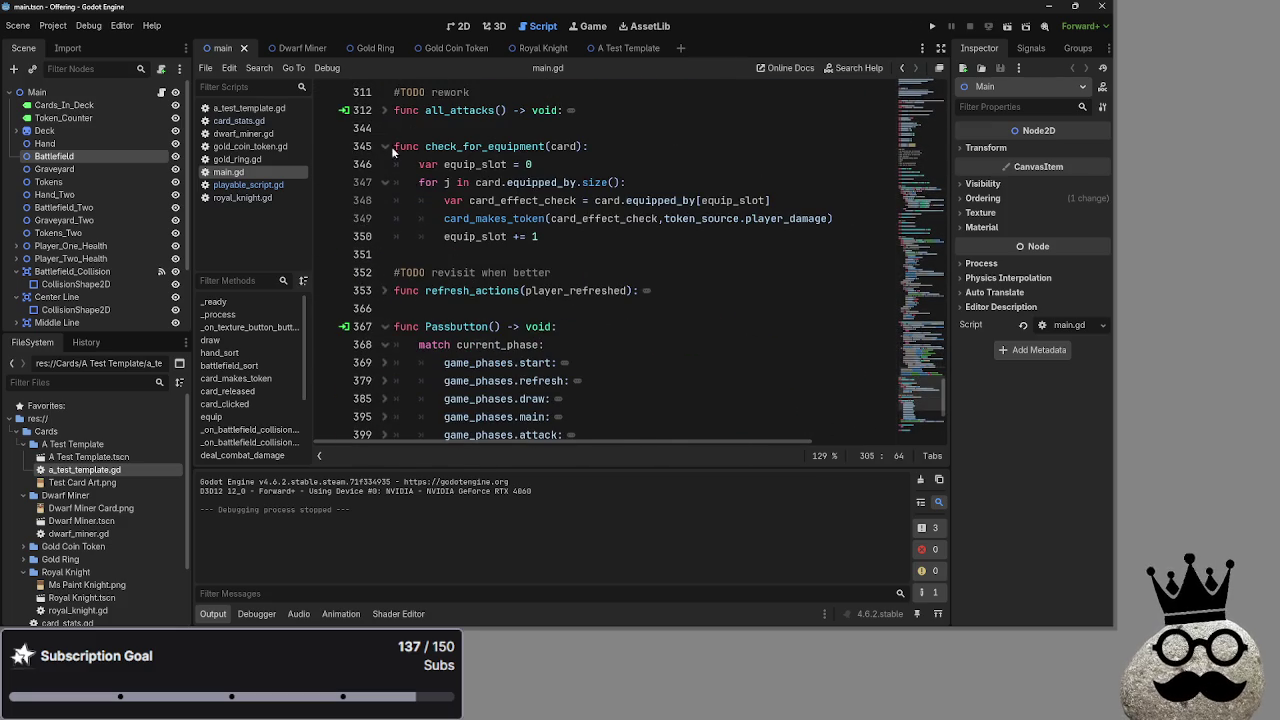
pyautogui.click(385, 146)
pyautogui.scroll(-3, 435, 224)
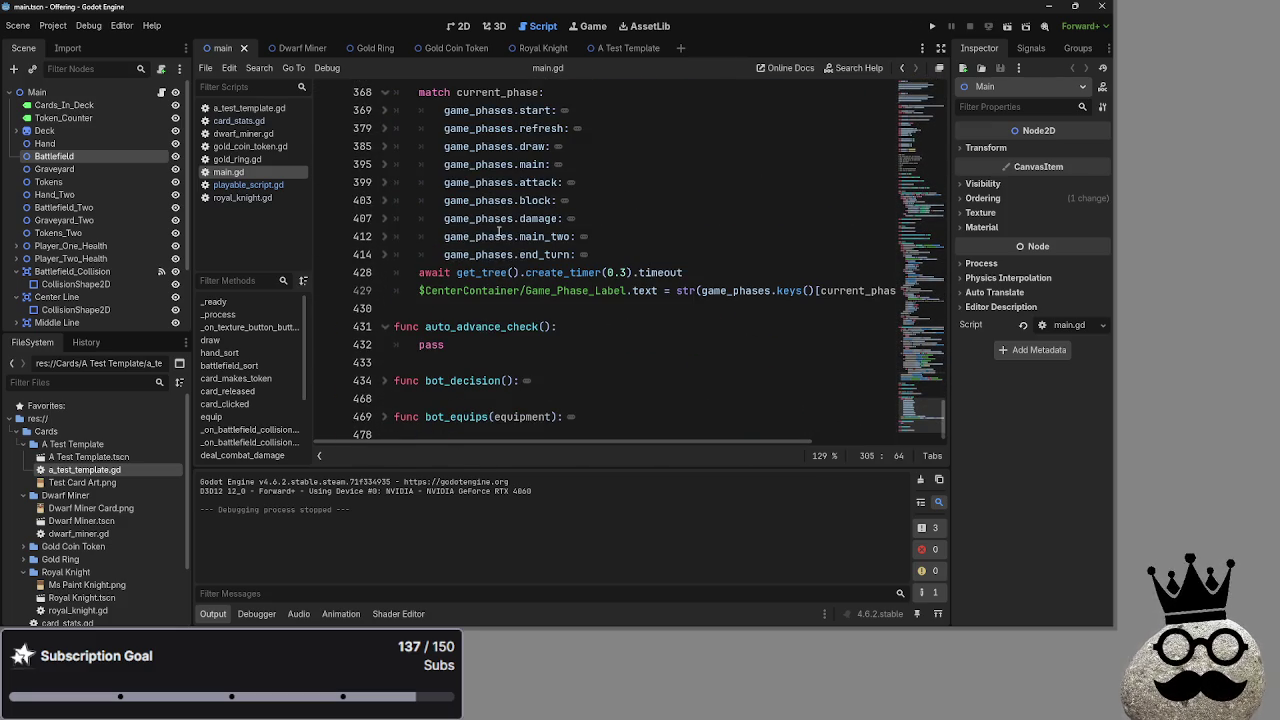
pyautogui.moveTo(551, 326); pyautogui.dragTo(424, 326)
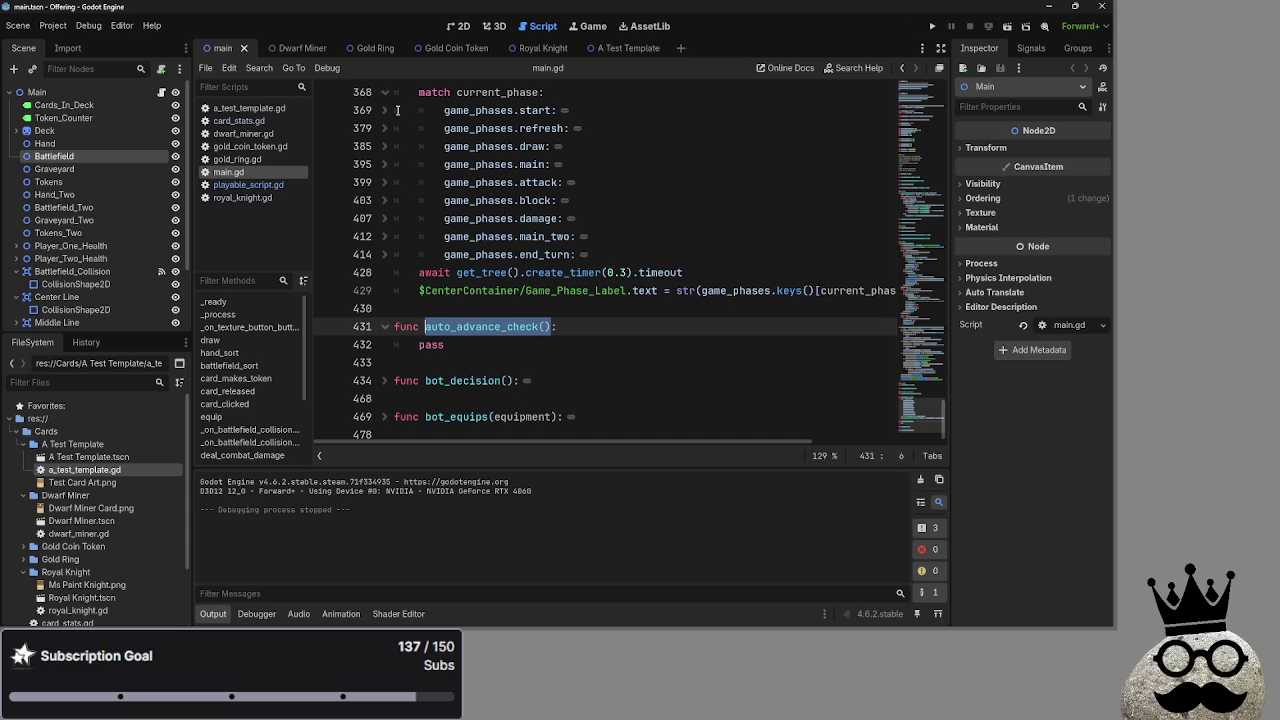
pyautogui.scroll(2, 397, 110)
pyautogui.click(386, 218)
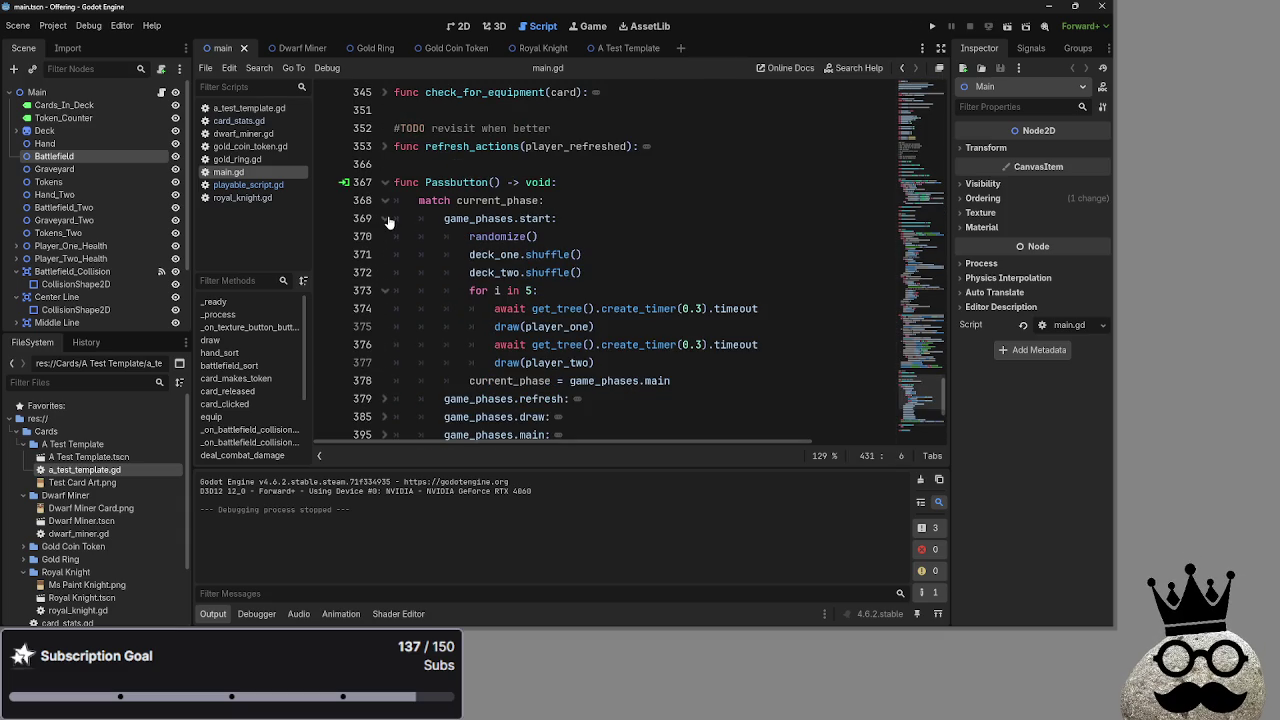
pyautogui.click(388, 219)
pyautogui.scroll(-1, 585, 236)
pyautogui.doubleClick(493, 381)
pyautogui.click(493, 381)
pyautogui.click(570, 128)
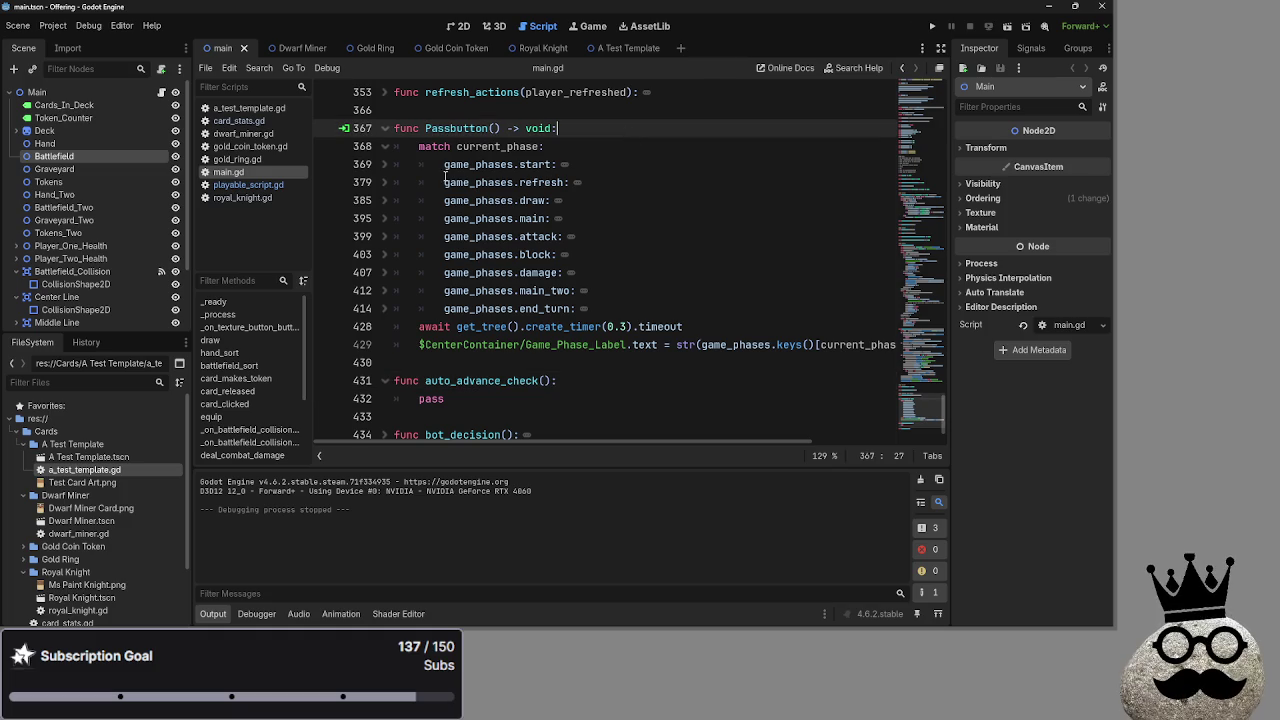
pyautogui.click(386, 166)
pyautogui.click(386, 166)
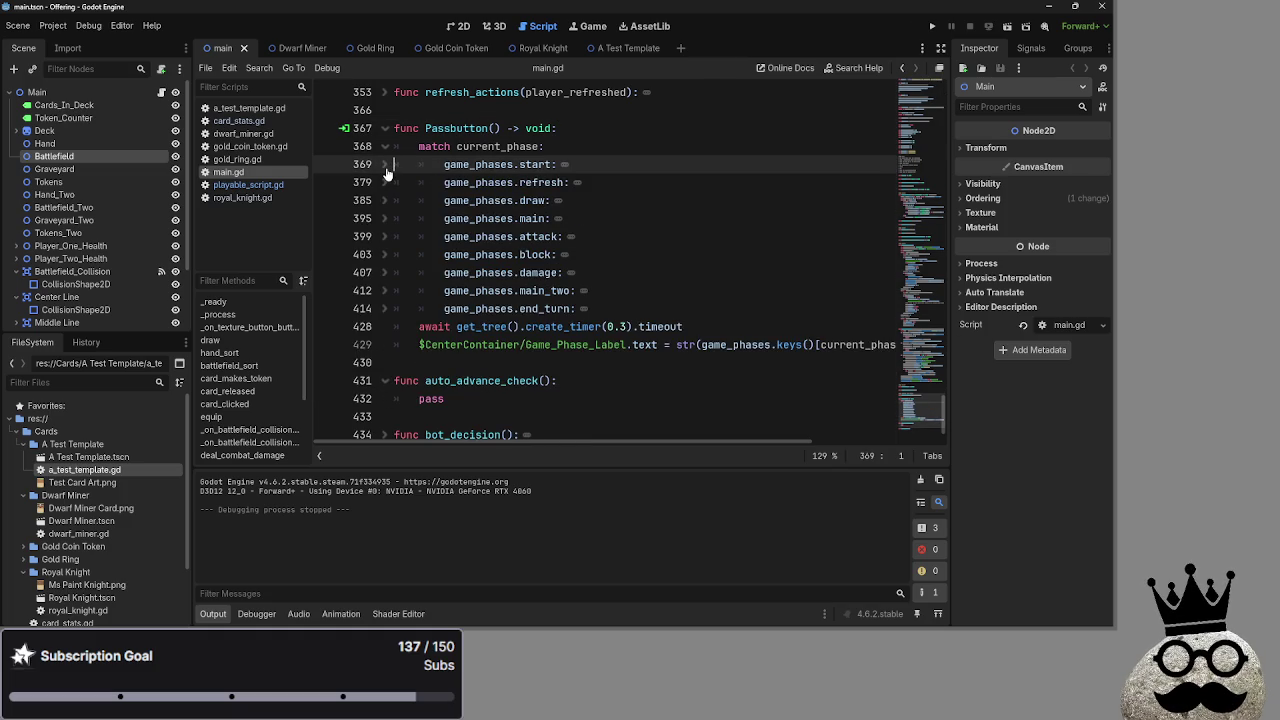
pyautogui.click(386, 165)
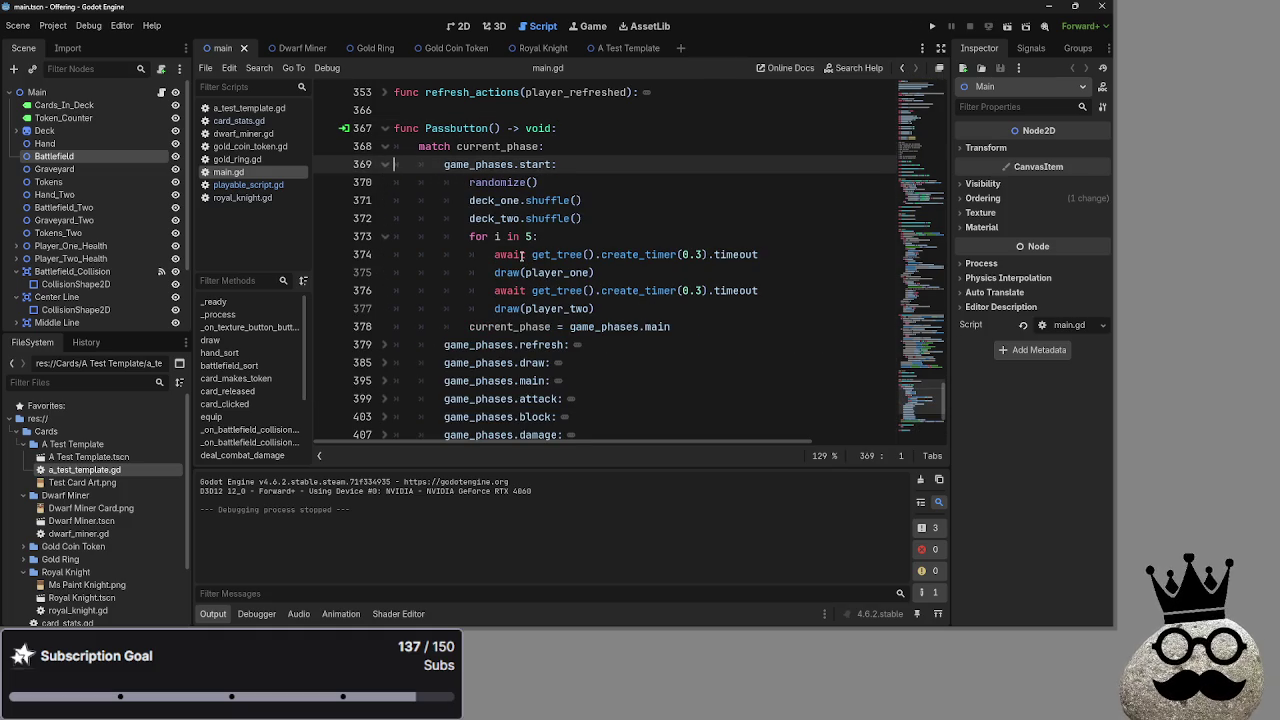
pyautogui.click(386, 165)
pyautogui.click(734, 316)
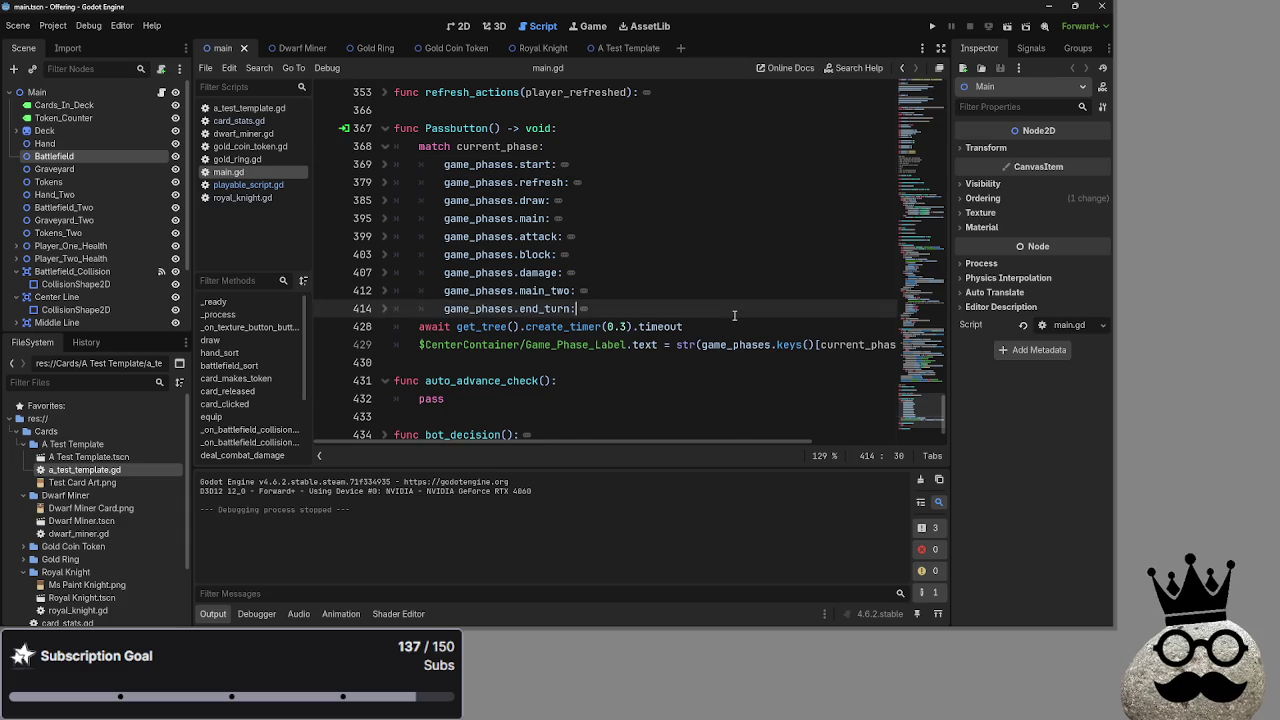
pyautogui.press('Down')
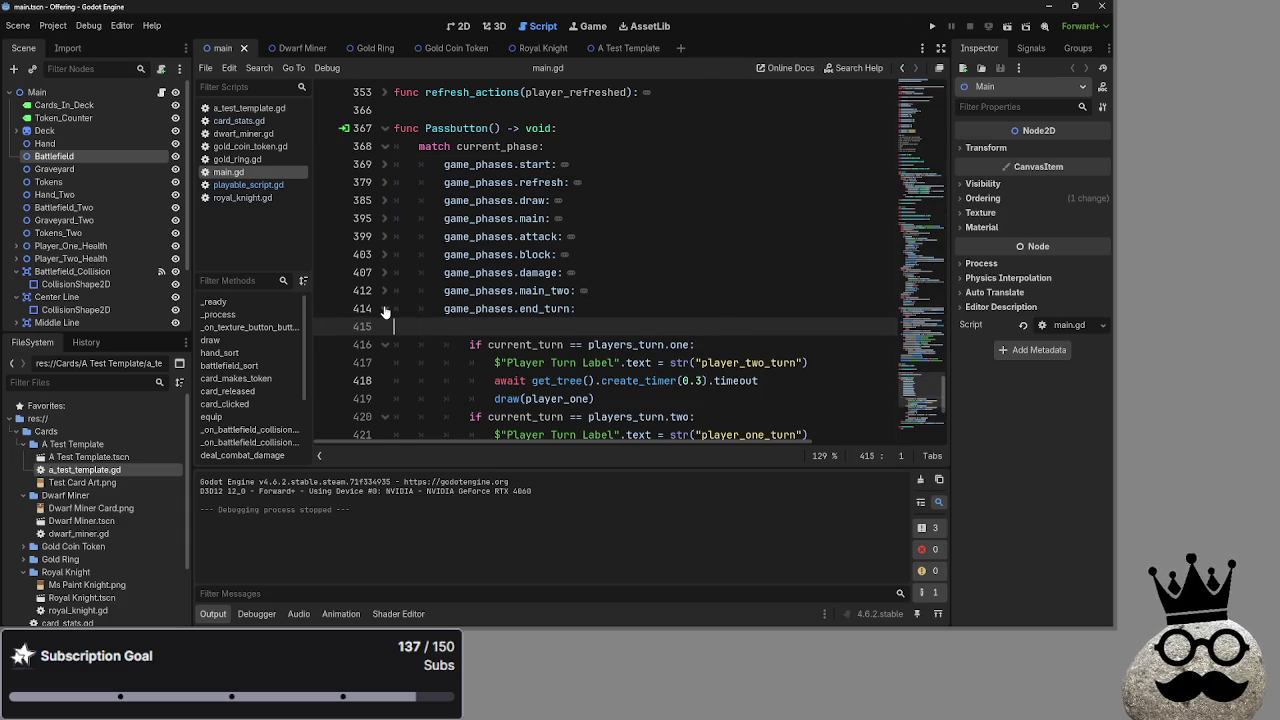
# Add an auto_advance_check() call on a new line after Passbutton's phase match
pyautogui.press('BackSpace')
pyautogui.press('BackSpace')
pyautogui.press('BackSpace')
pyautogui.scroll(-5, 545, 316)
pyautogui.click(700, 272)
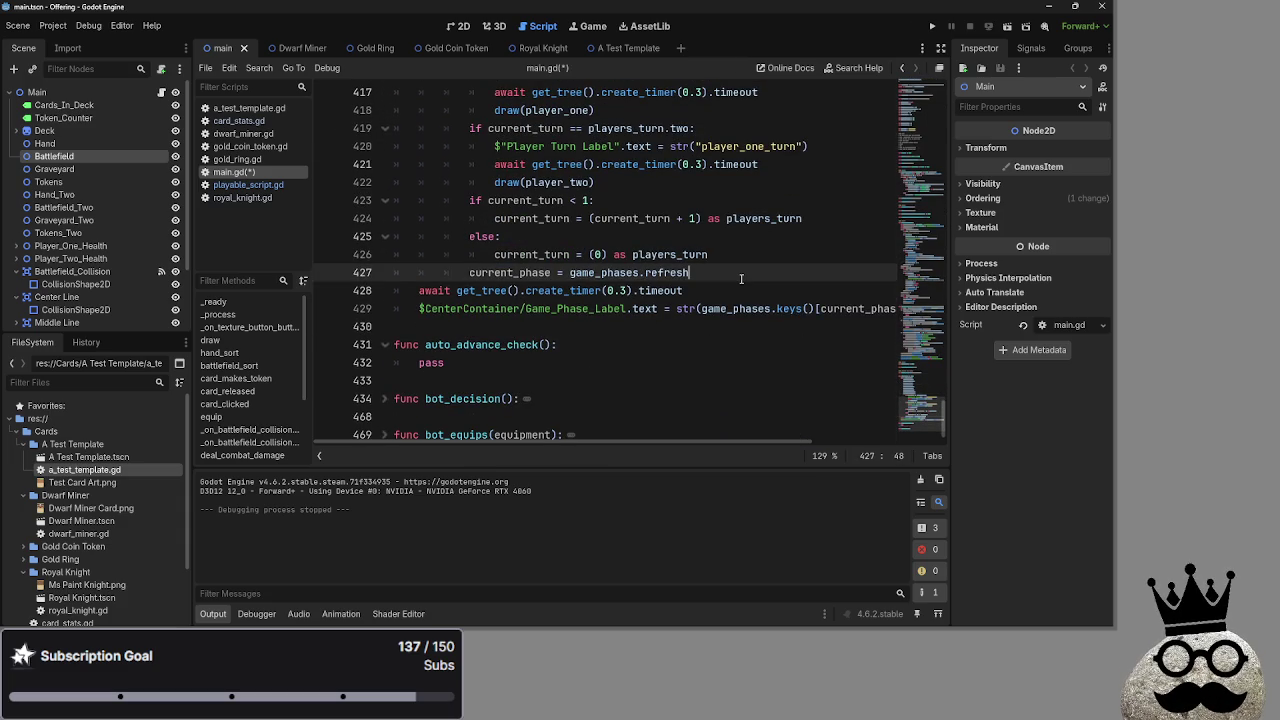
pyautogui.press('Return')
pyautogui.scroll(5, 433, 240)
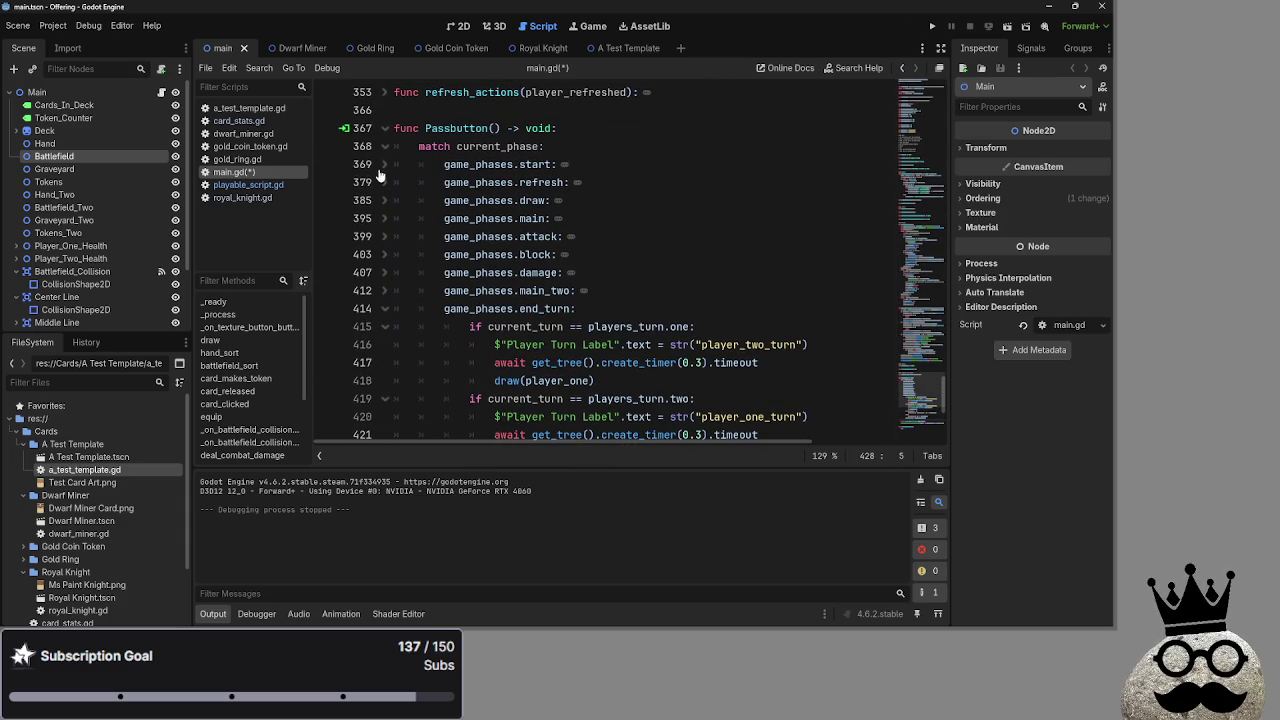
pyautogui.click(385, 309)
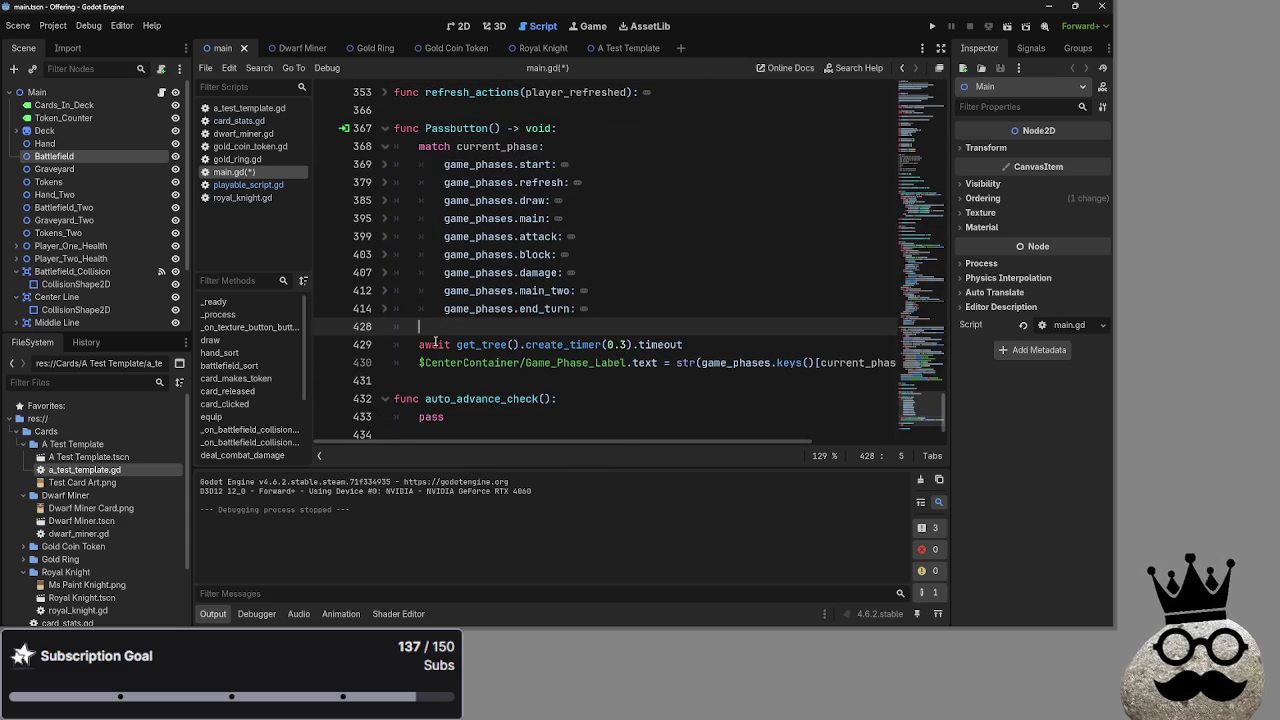
pyautogui.write('auto_advance_check()')
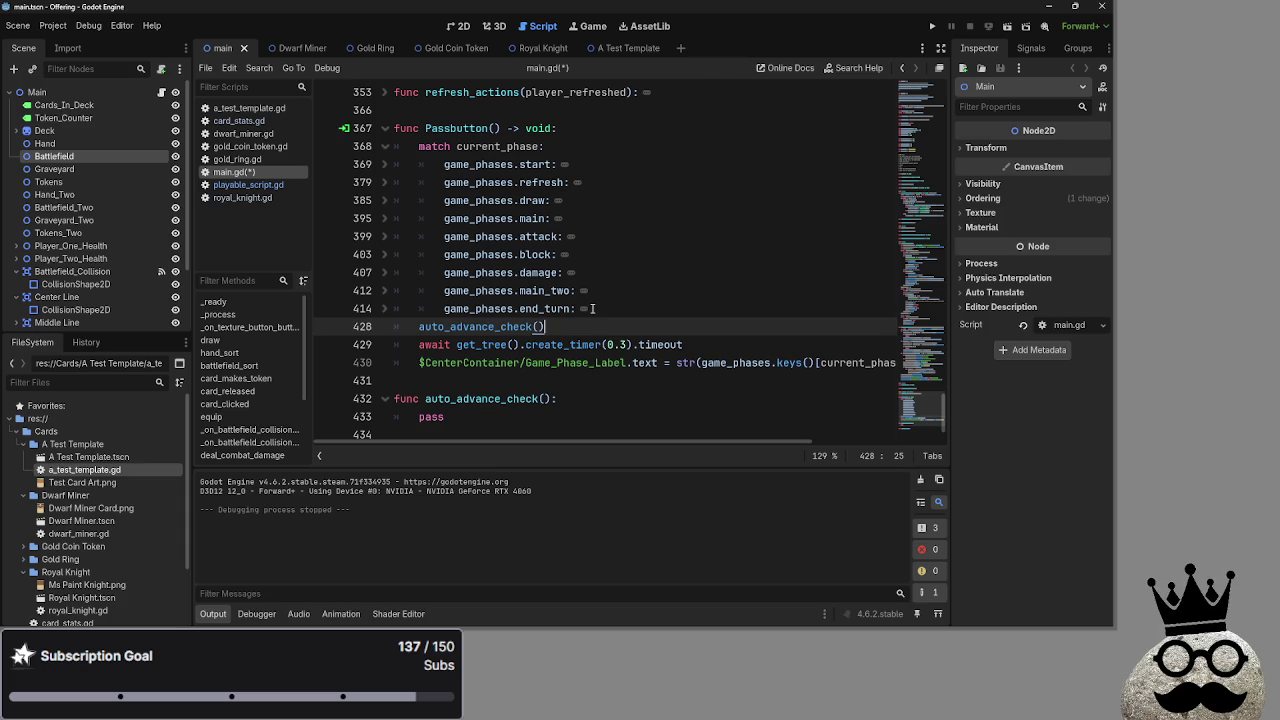
# Check the new auto_advance_check() call and the pass placeholder inside auto_advance_check
pyautogui.click(586, 308)
pyautogui.click(384, 310)
pyautogui.doubleClick(481, 321)
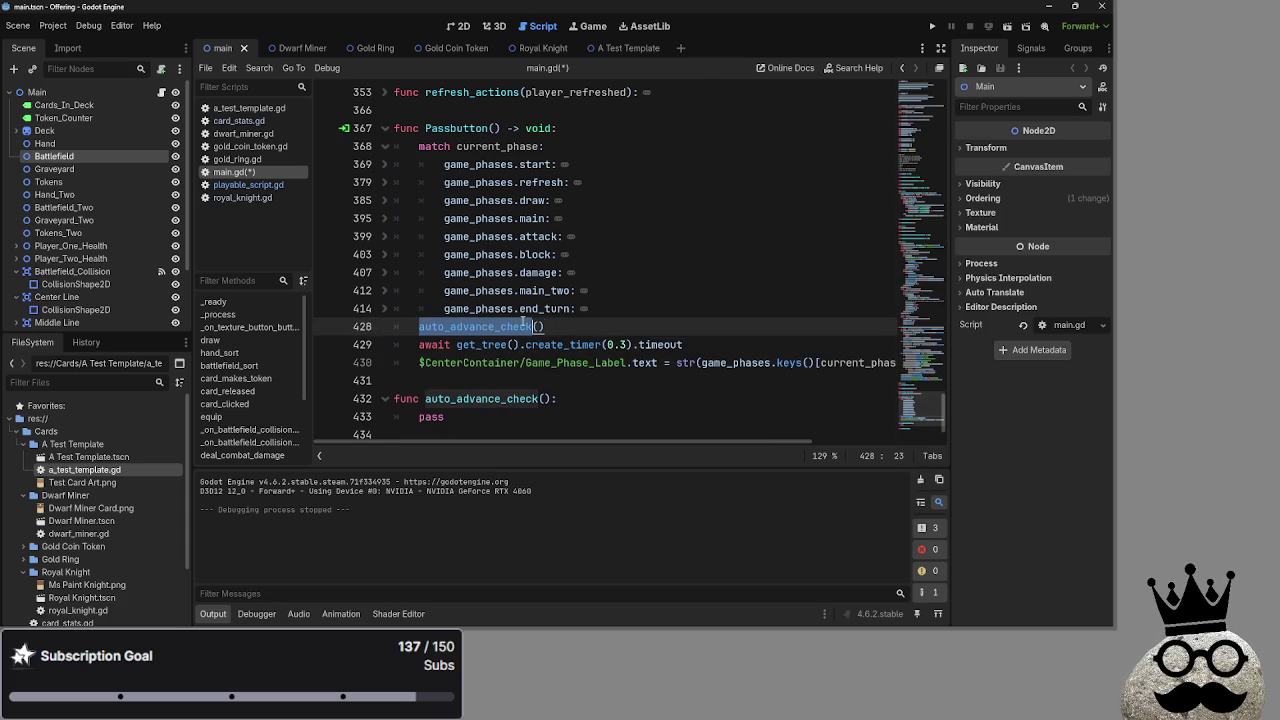
pyautogui.click(643, 320)
pyautogui.doubleClick(533, 325)
pyautogui.scroll(-1, 533, 325)
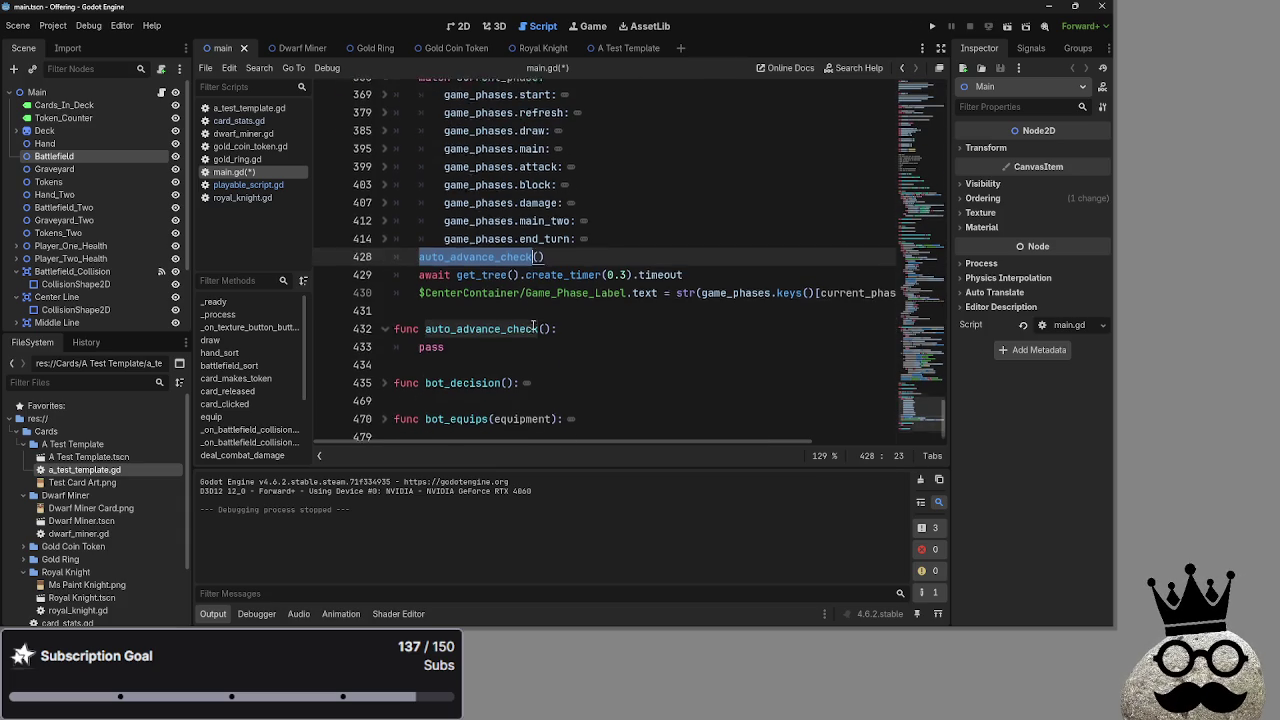
pyautogui.click(455, 346)
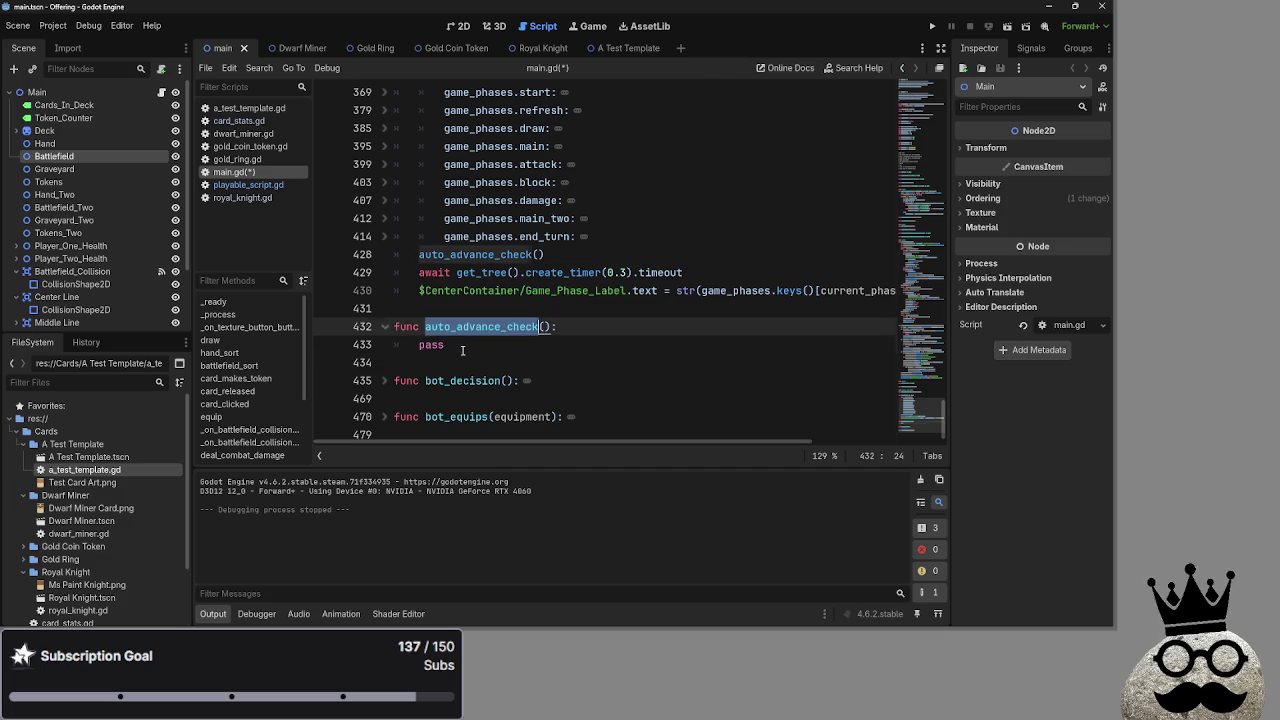
pyautogui.scroll(2, 541, 344)
pyautogui.click(553, 358)
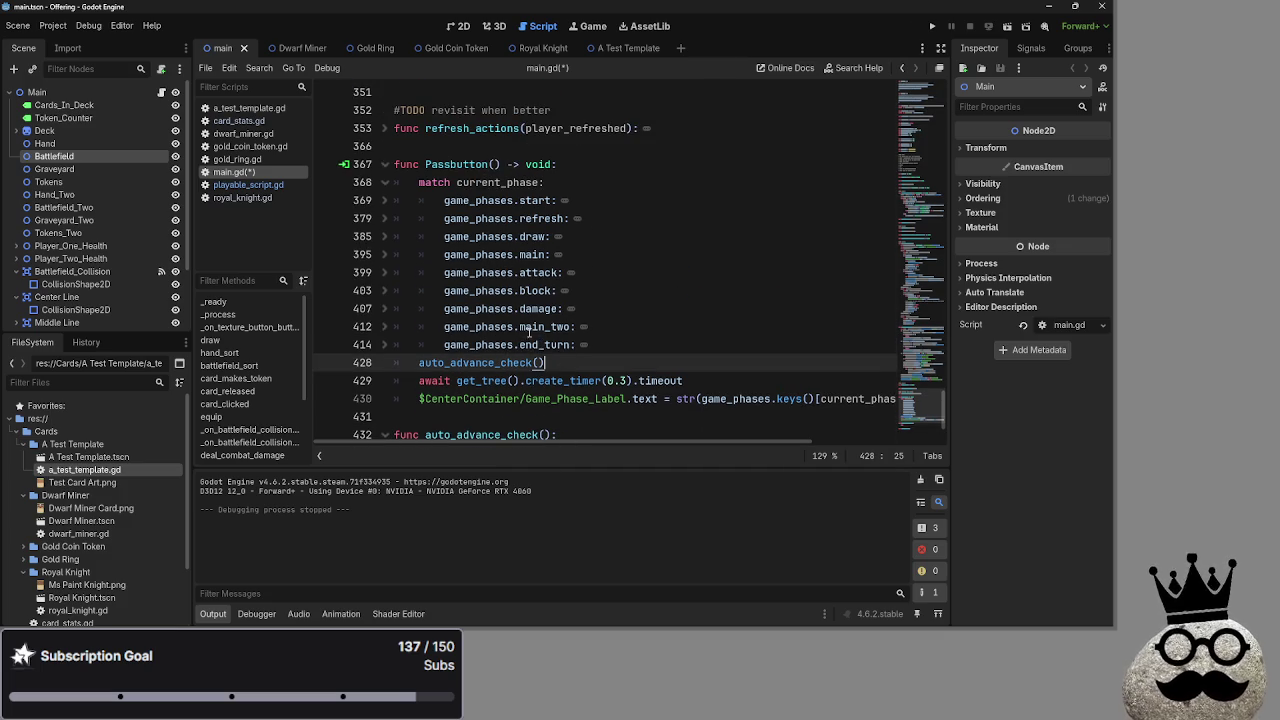
# Copy Passbutton's whole phase match block and paste it over pass in auto_advance_check
pyautogui.moveTo(421, 184)
pyautogui.mouseDown()
pyautogui.moveTo(575, 262)
pyautogui.moveTo(617, 340)
pyautogui.mouseUp()
pyautogui.scroll(-2, 545, 309)
pyautogui.hotkey('ctrl', 'c')
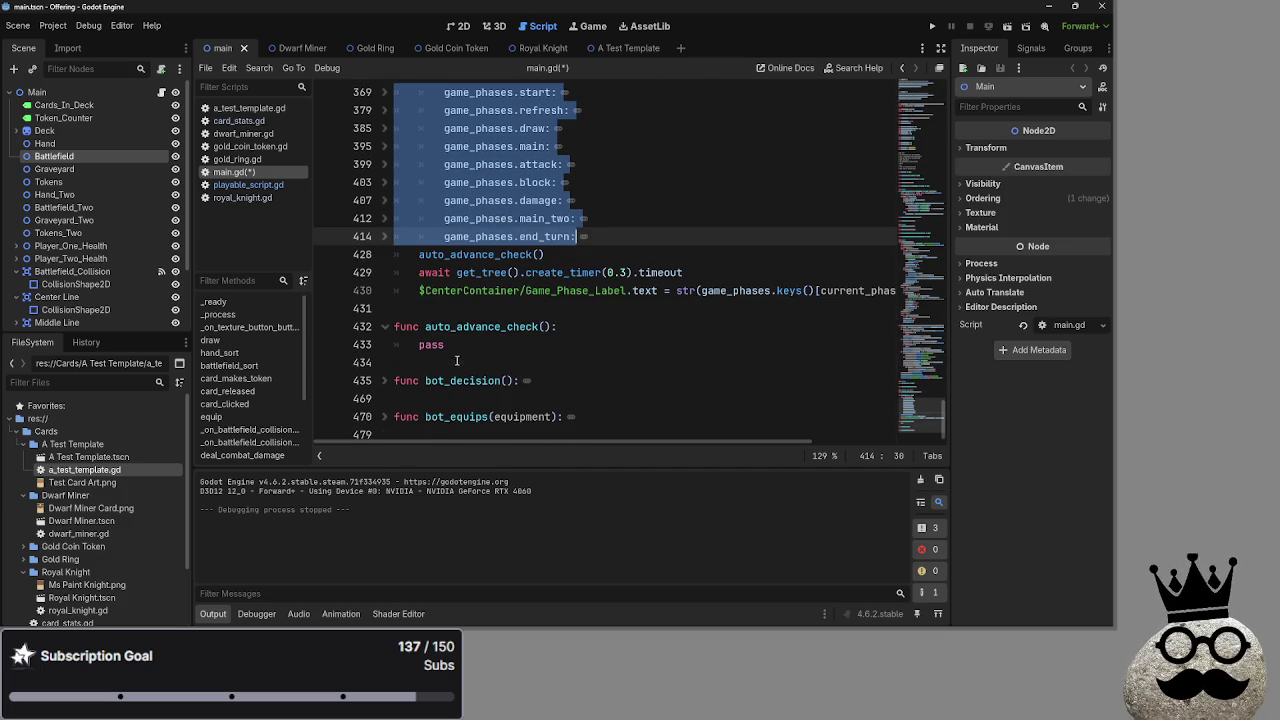
pyautogui.click(431, 344)
pyautogui.doubleClick(431, 344)
pyautogui.hotkey('ctrl', 'v')
pyautogui.scroll(10, 617, 343)
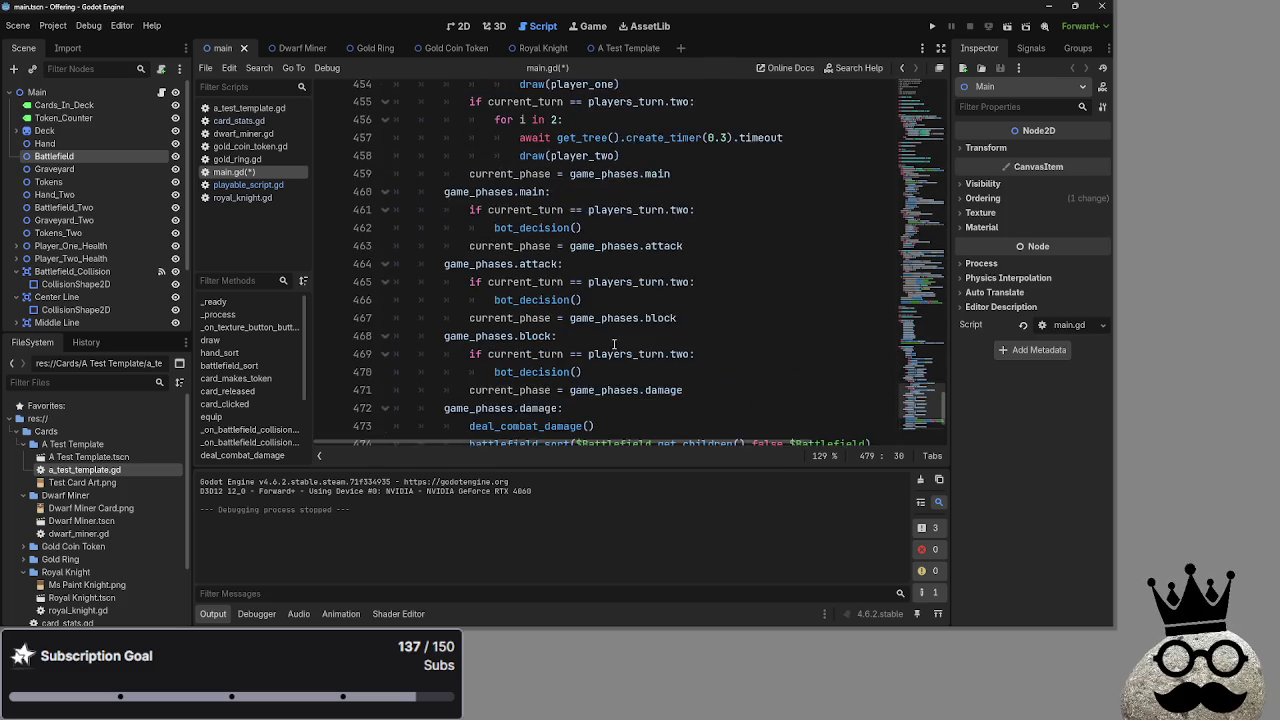
# Delete the bodies of the start, refresh, draw and main phase cases
pyautogui.moveTo(684, 381); pyautogui.dragTo(469, 236)
pyautogui.press('BackSpace')
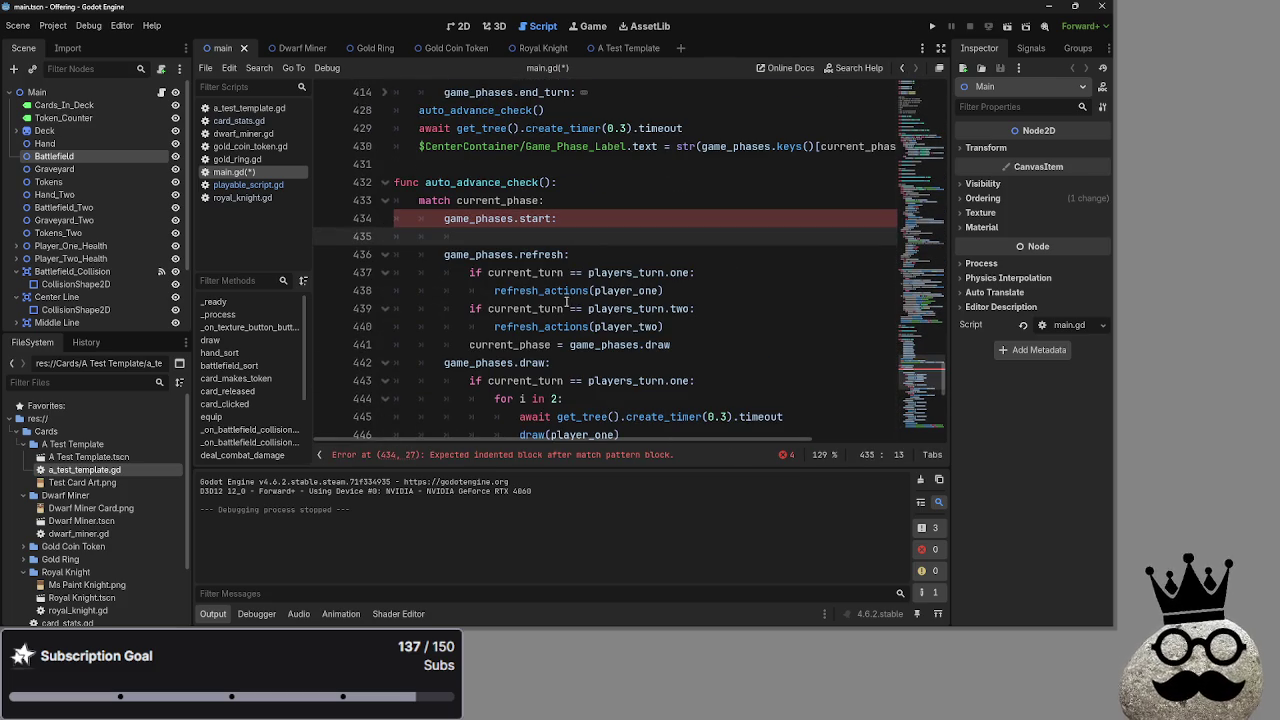
pyautogui.moveTo(689, 347); pyautogui.dragTo(469, 272)
pyautogui.press('BackSpace')
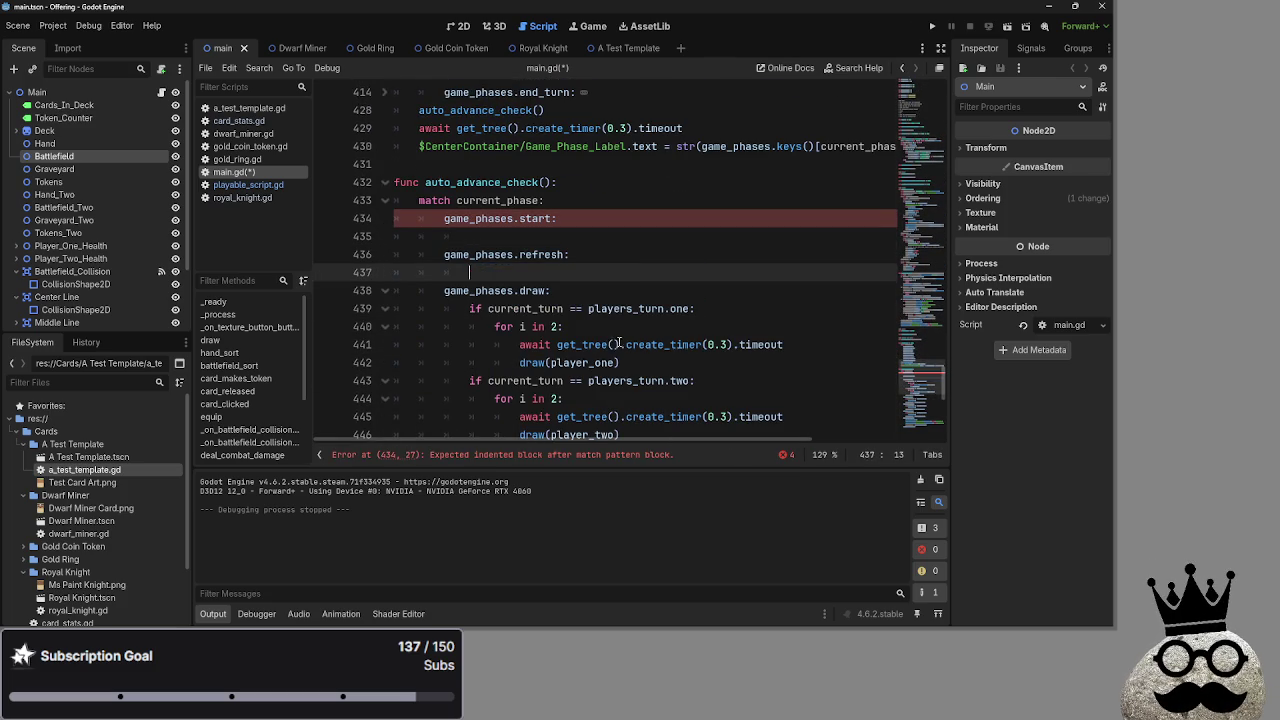
pyautogui.moveTo(665, 358)
pyautogui.mouseDown()
pyautogui.moveTo(543, 344)
pyautogui.moveTo(467, 308)
pyautogui.mouseUp()
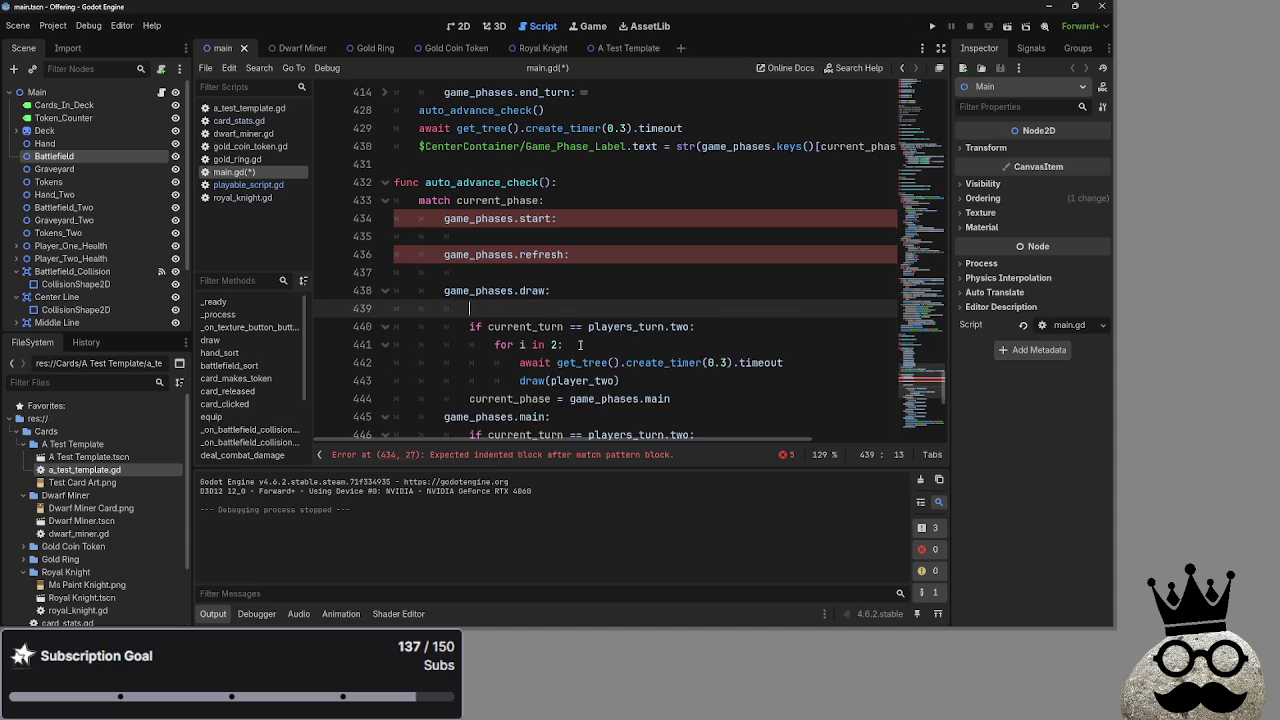
pyautogui.press('BackSpace')
pyautogui.moveTo(680, 344); pyautogui.dragTo(470, 268)
pyautogui.press('BackSpace')
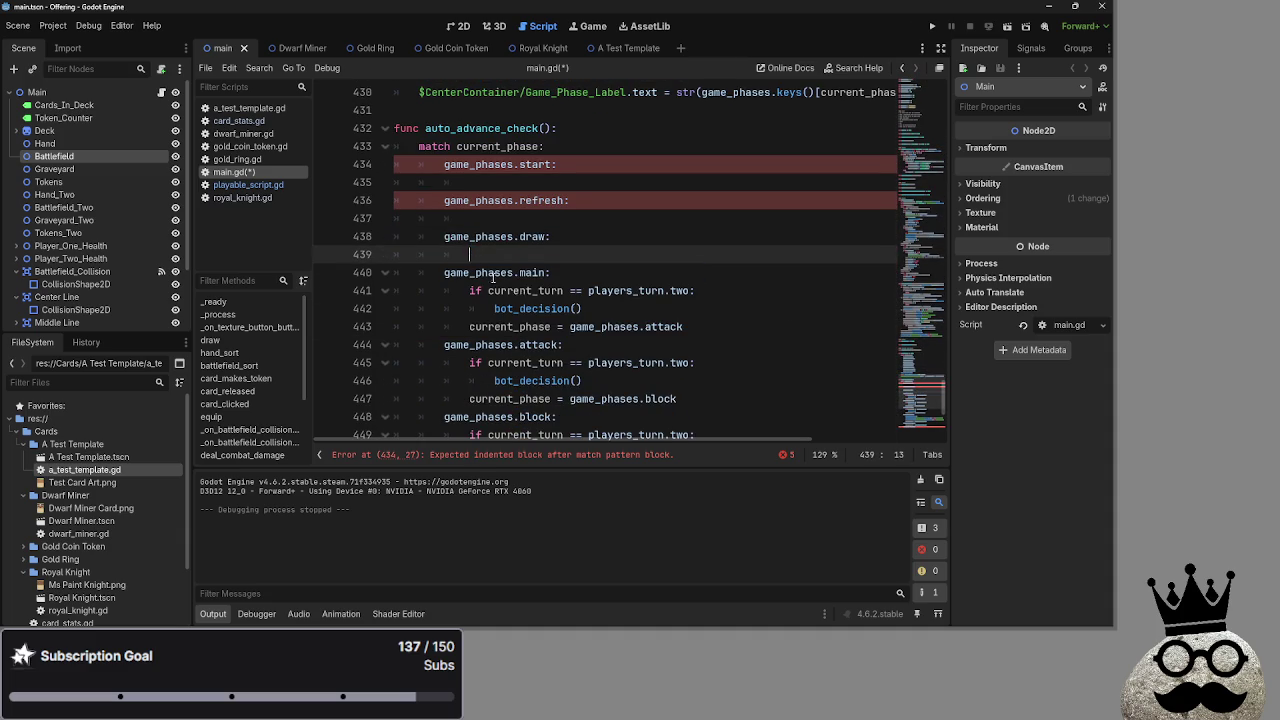
pyautogui.moveTo(684, 326); pyautogui.dragTo(469, 290)
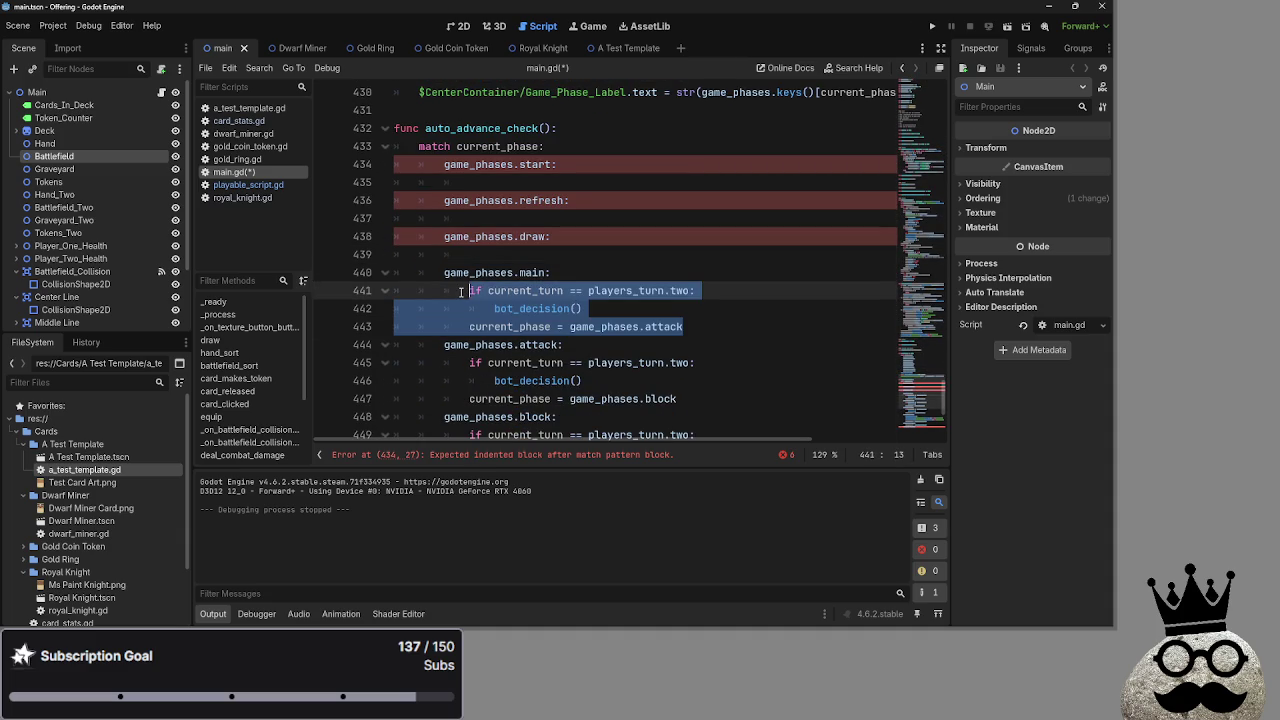
pyautogui.press('BackSpace')
# Delete the attack, block, damage and main_two bodies, leaving an indented empty line under end_turn
pyautogui.moveTo(676, 362); pyautogui.dragTo(470, 326)
pyautogui.press('BackSpace')
pyautogui.scroll(-1, 613, 334)
pyautogui.moveTo(716, 344); pyautogui.dragTo(470, 308)
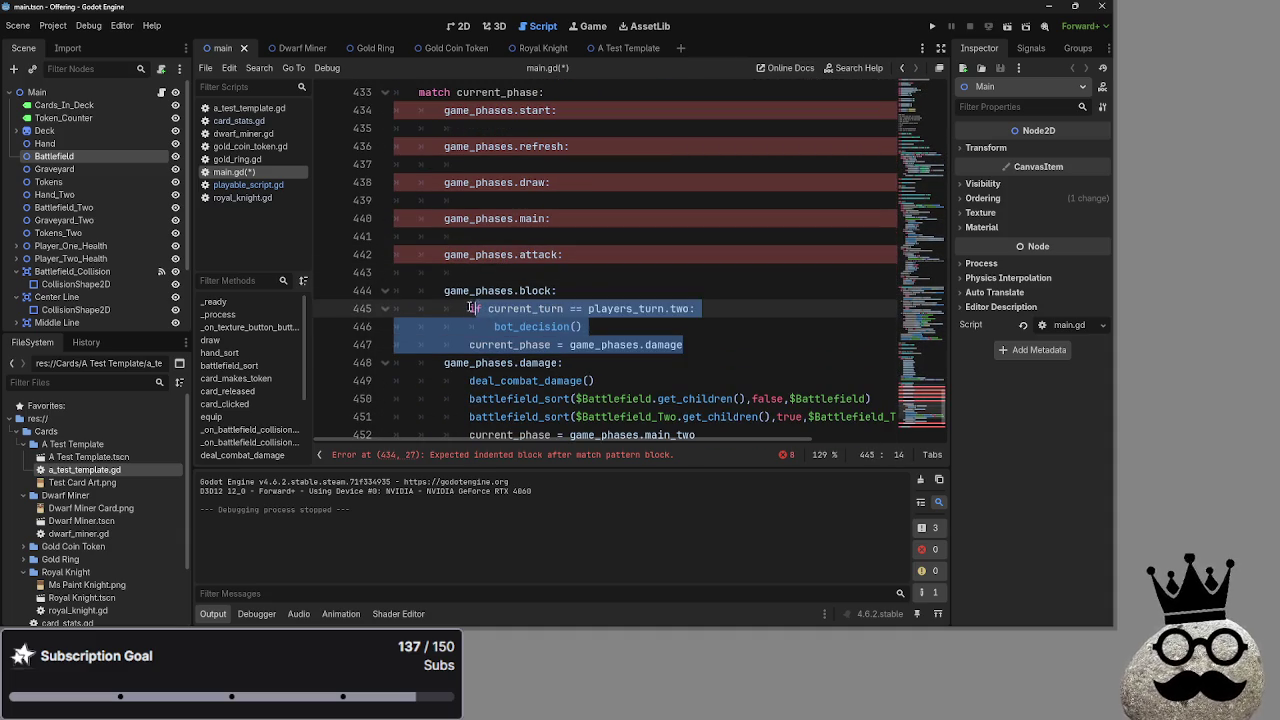
pyautogui.press('BackSpace')
pyautogui.scroll(-1, 640, 372)
pyautogui.moveTo(705, 344)
pyautogui.mouseDown()
pyautogui.moveTo(520, 290)
pyautogui.moveTo(470, 290)
pyautogui.mouseUp()
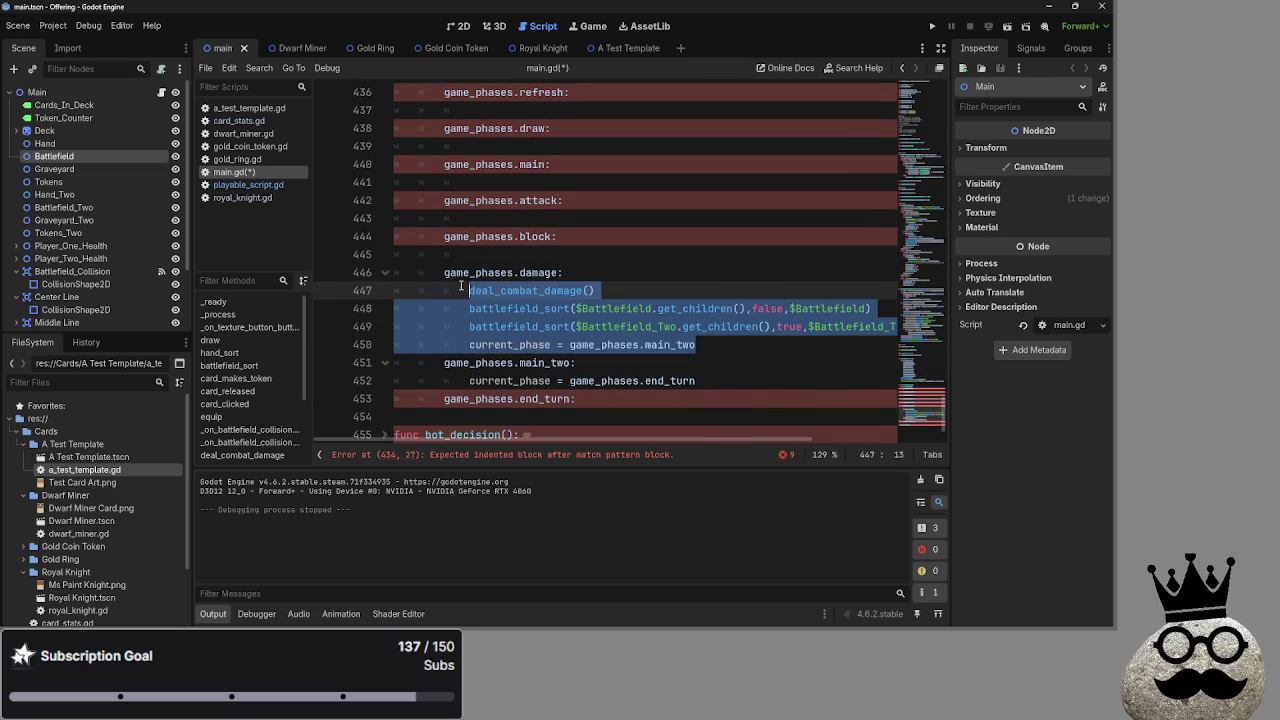
pyautogui.press('BackSpace')
pyautogui.moveTo(706, 330); pyautogui.dragTo(466, 328)
pyautogui.press('BackSpace')
pyautogui.click(585, 344)
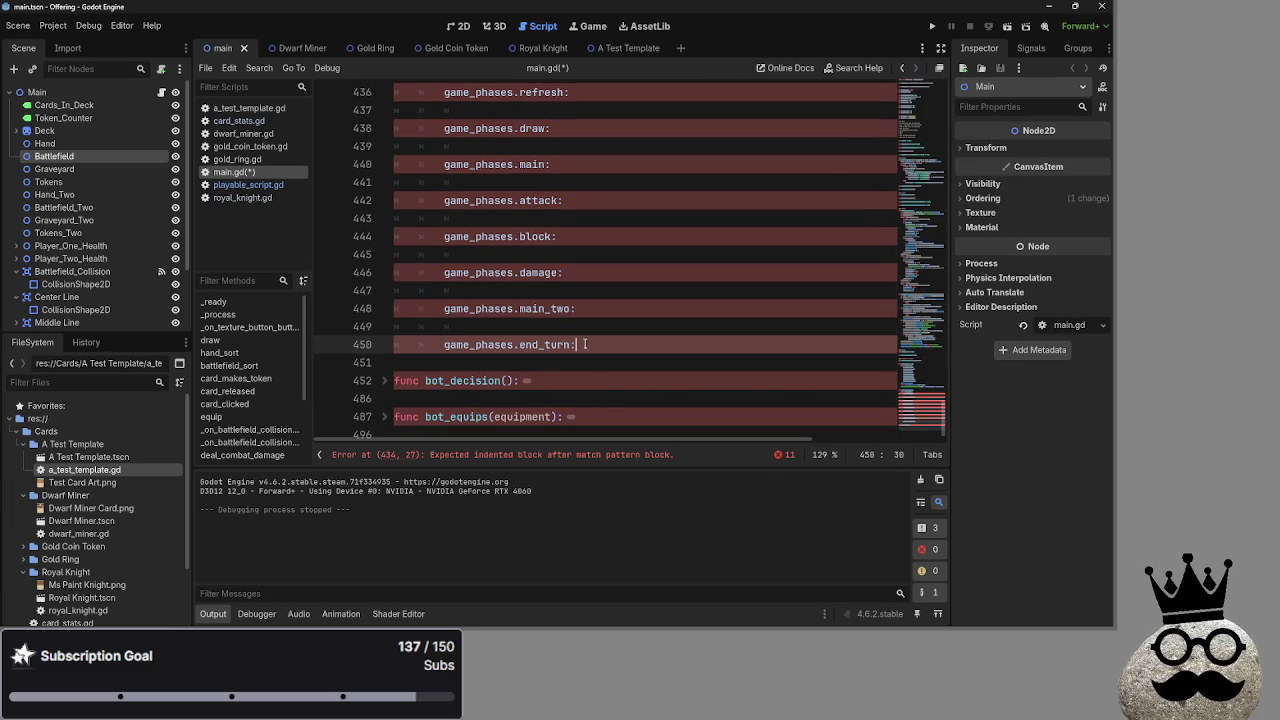
pyautogui.press('Return')
pyautogui.scroll(5, 585, 366)
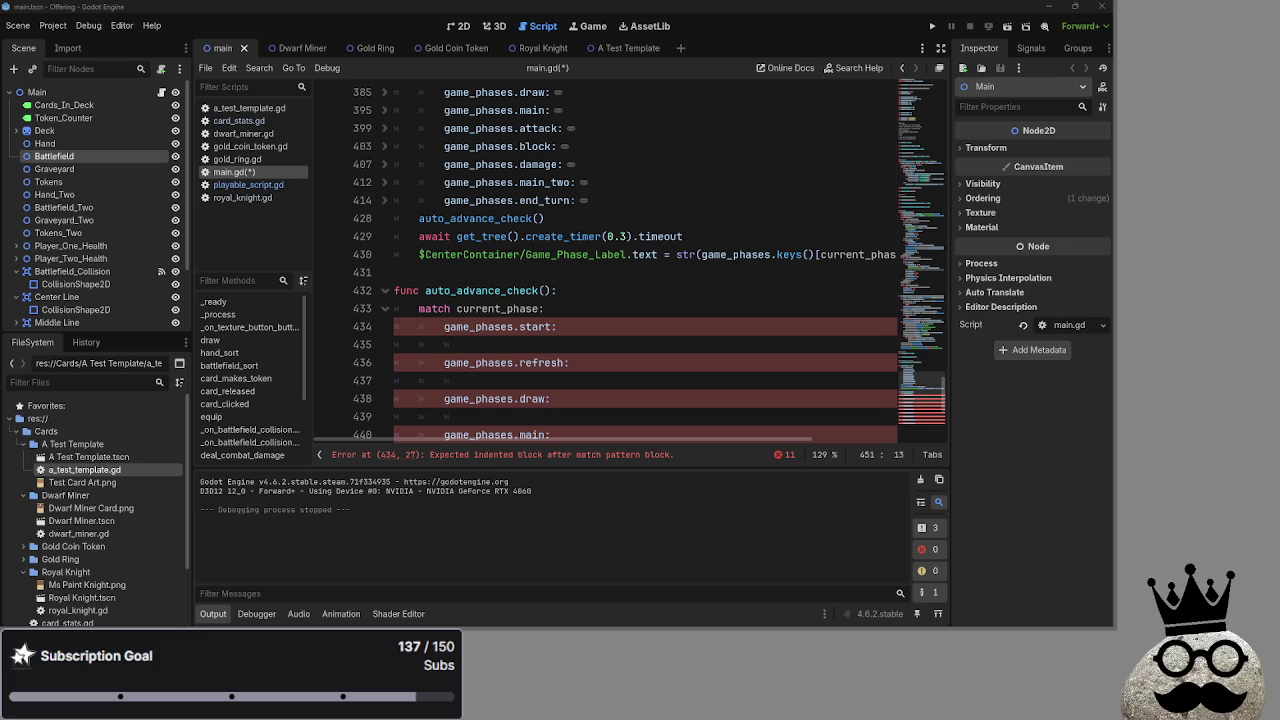
pyautogui.hotkey('alt', 'Tab')
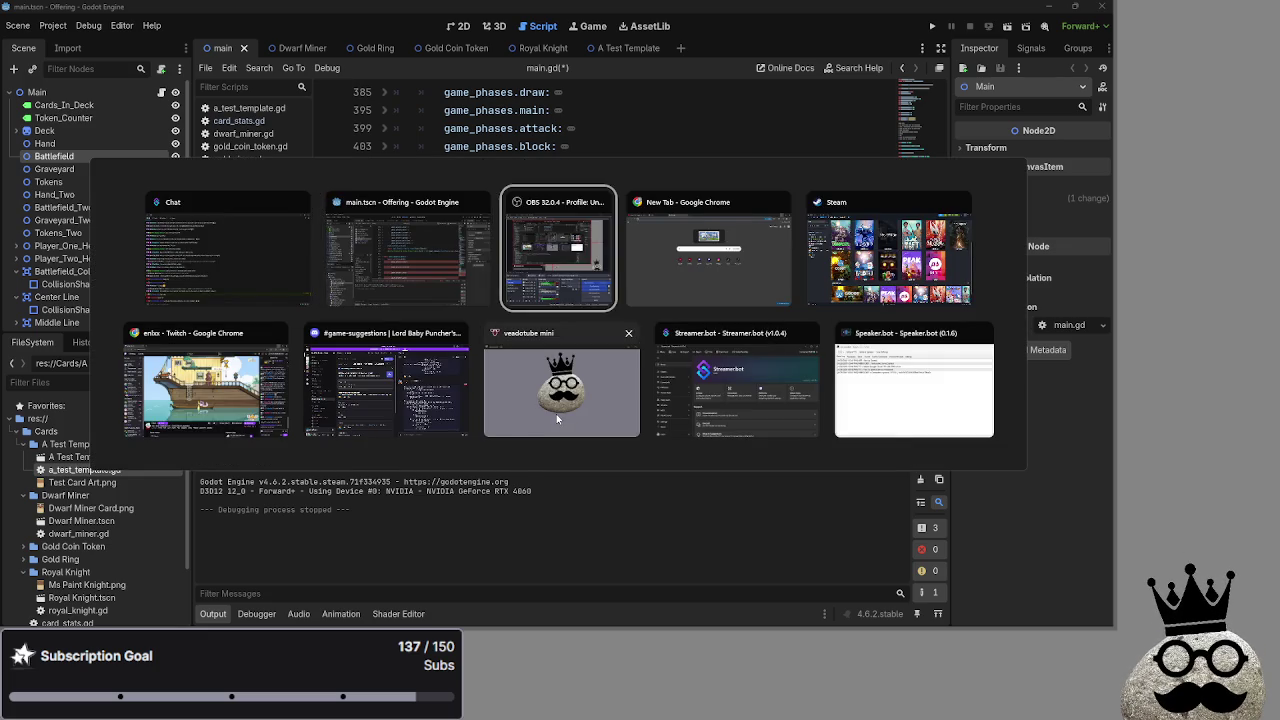